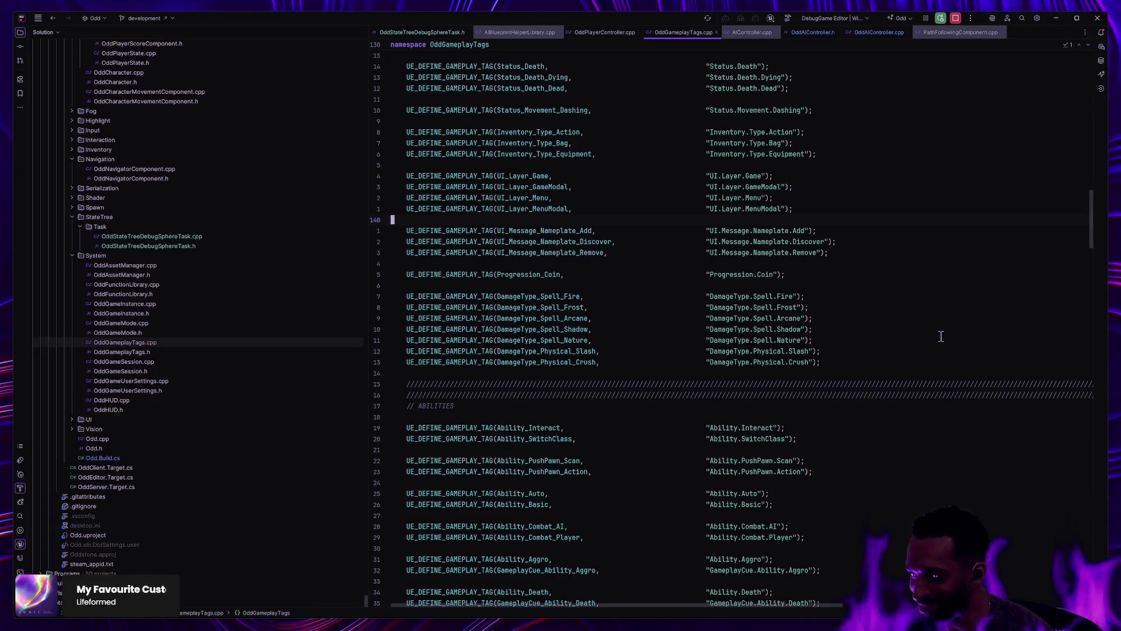
# Step: Scroll through OddGameplayTags.cpp, marking the Status_Buff_Evade definition line
pyautogui.scroll(-20, 934, 345)
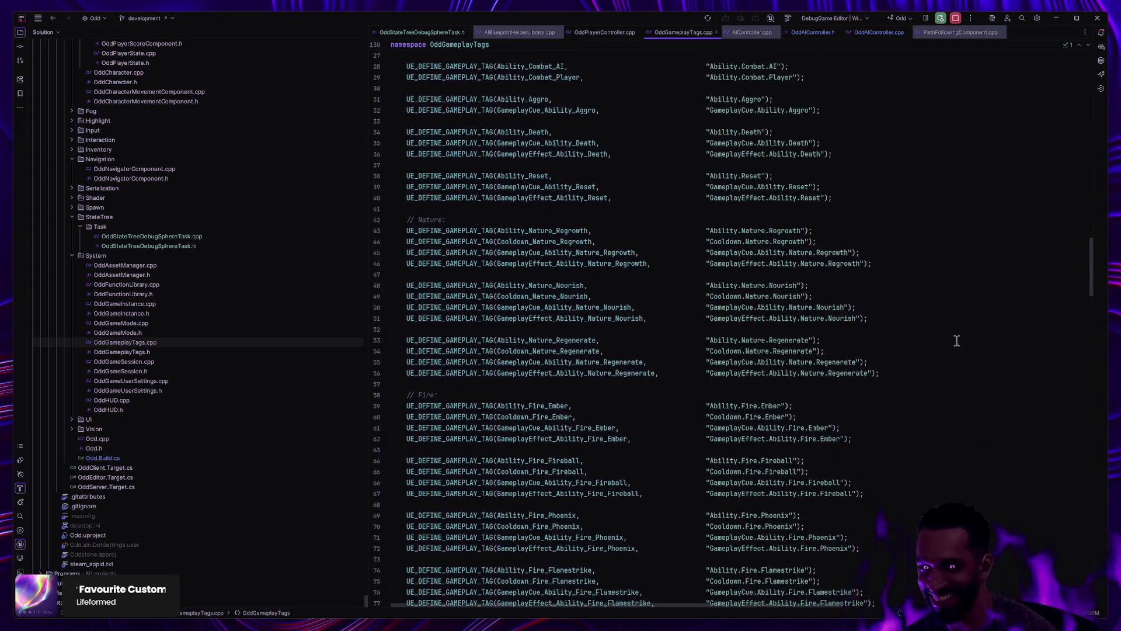
pyautogui.scroll(-20, 914, 358)
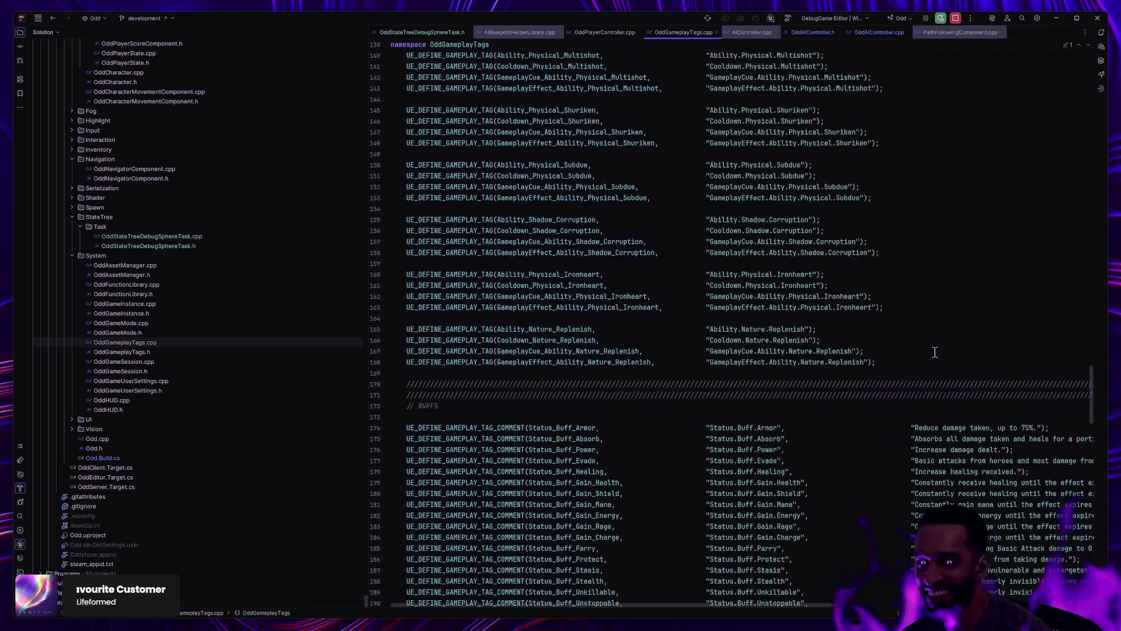
pyautogui.scroll(-14, 928, 348)
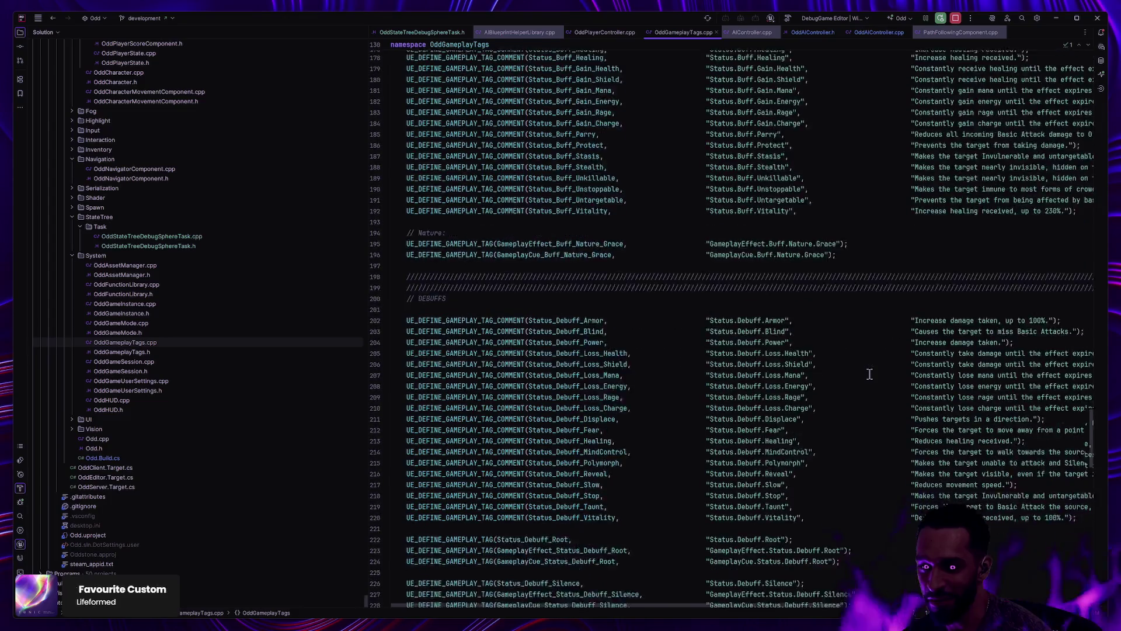
pyautogui.scroll(6, 866, 373)
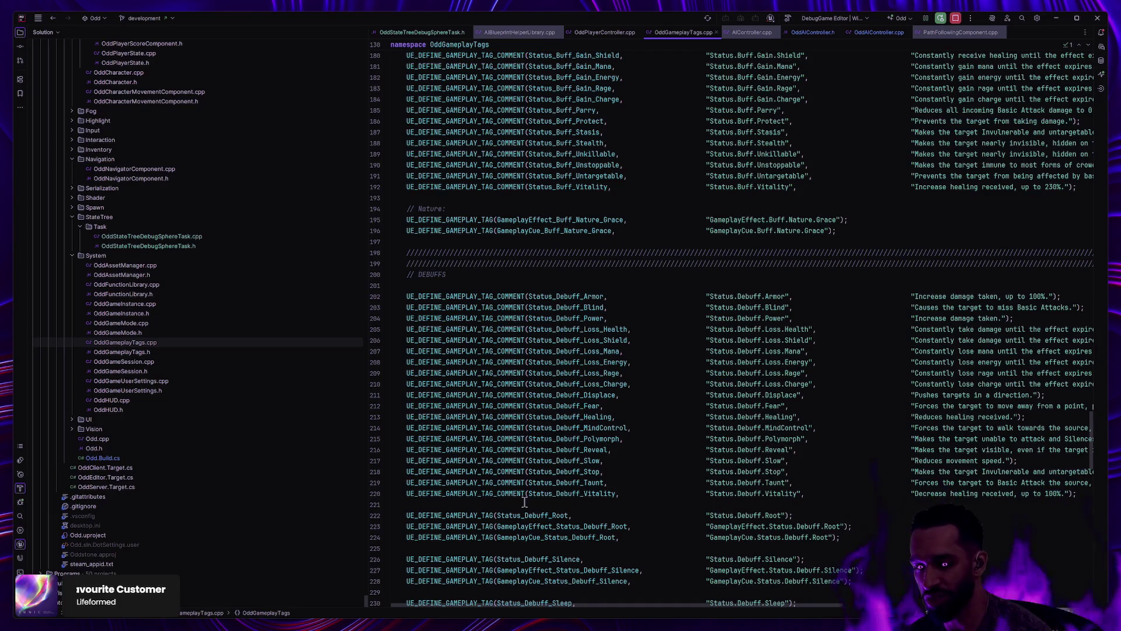
pyautogui.scroll(8, 514, 409)
pyautogui.click(385, 283)
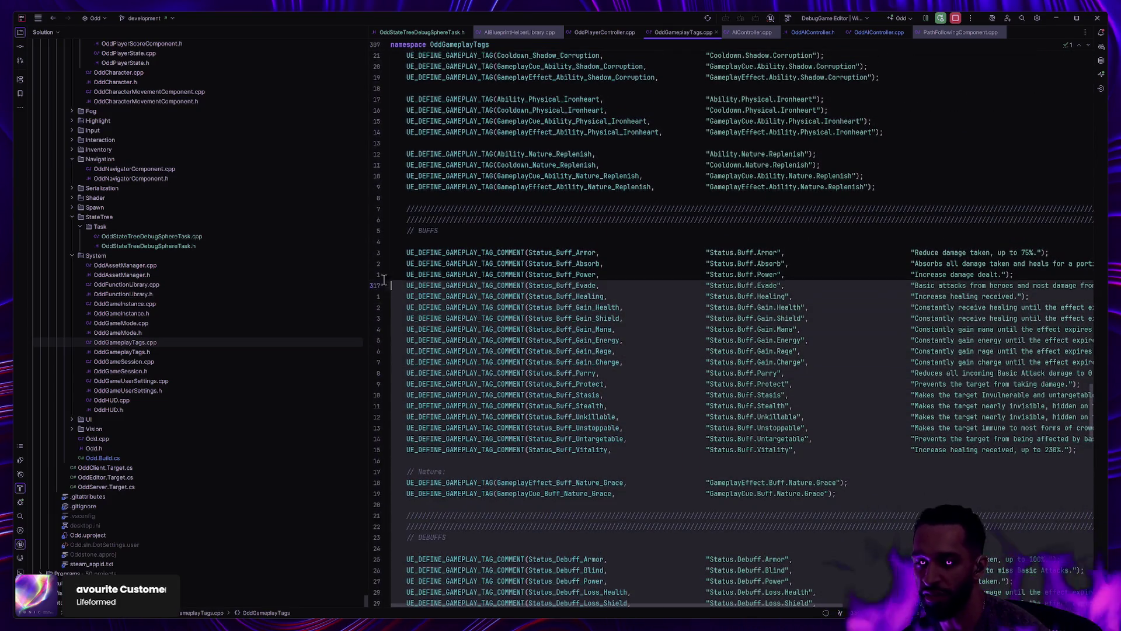
pyautogui.scroll(-6, 511, 279)
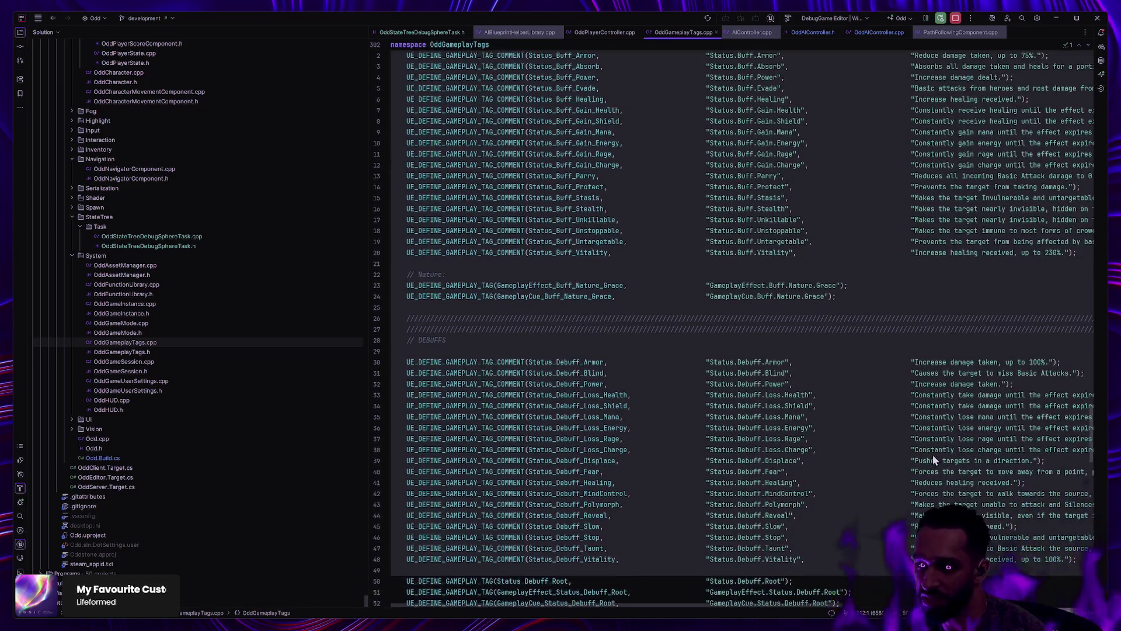
pyautogui.scroll(2, 928, 451)
pyautogui.scroll(-2, 911, 438)
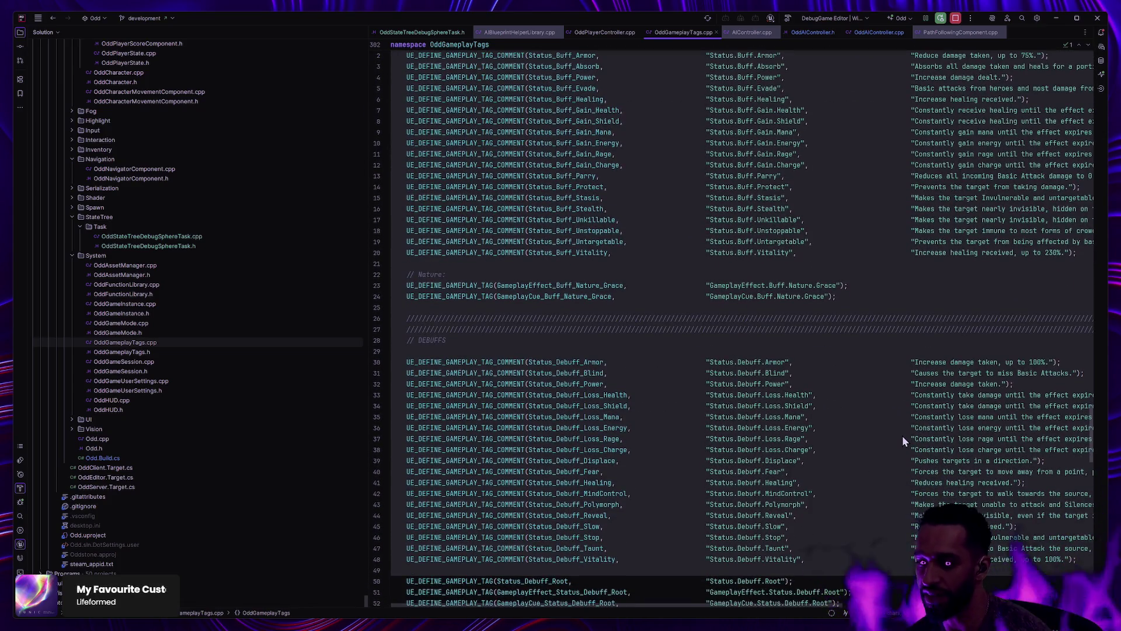
pyautogui.scroll(1, 899, 430)
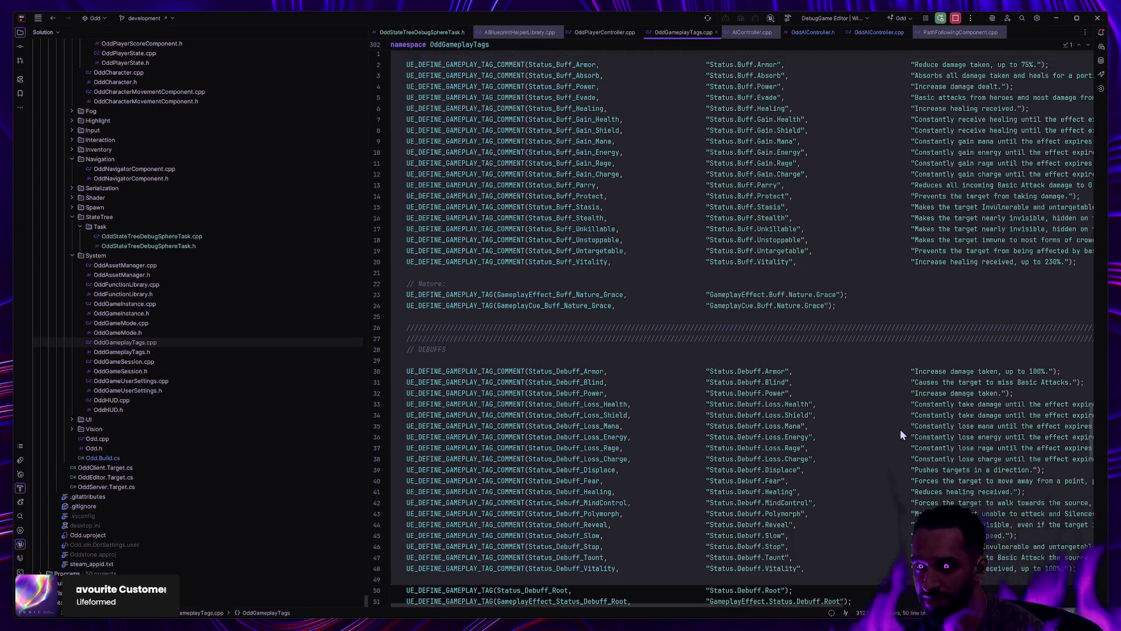
pyautogui.scroll(1, 901, 433)
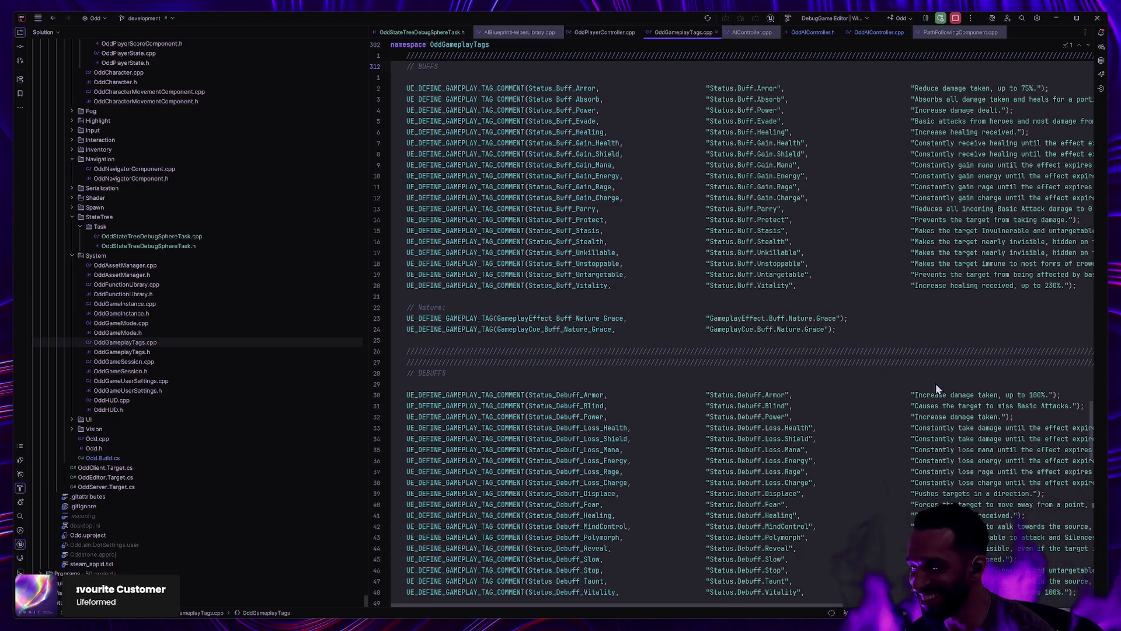
# Step: Review the Debuff_Blind through Ability_Range_Interrupt tags, then select three STT_BlockYawRotation graph nodes
pyautogui.click(924, 409)
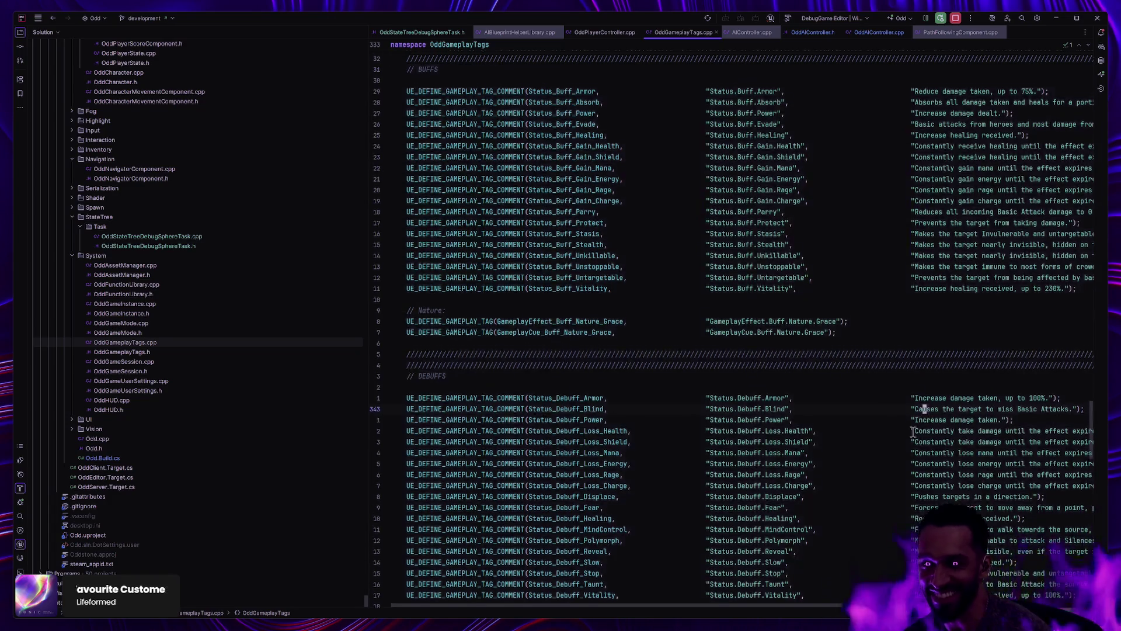
pyautogui.hotkey('ctrl', 'z')
pyautogui.hotkey('ctrl', 'z')
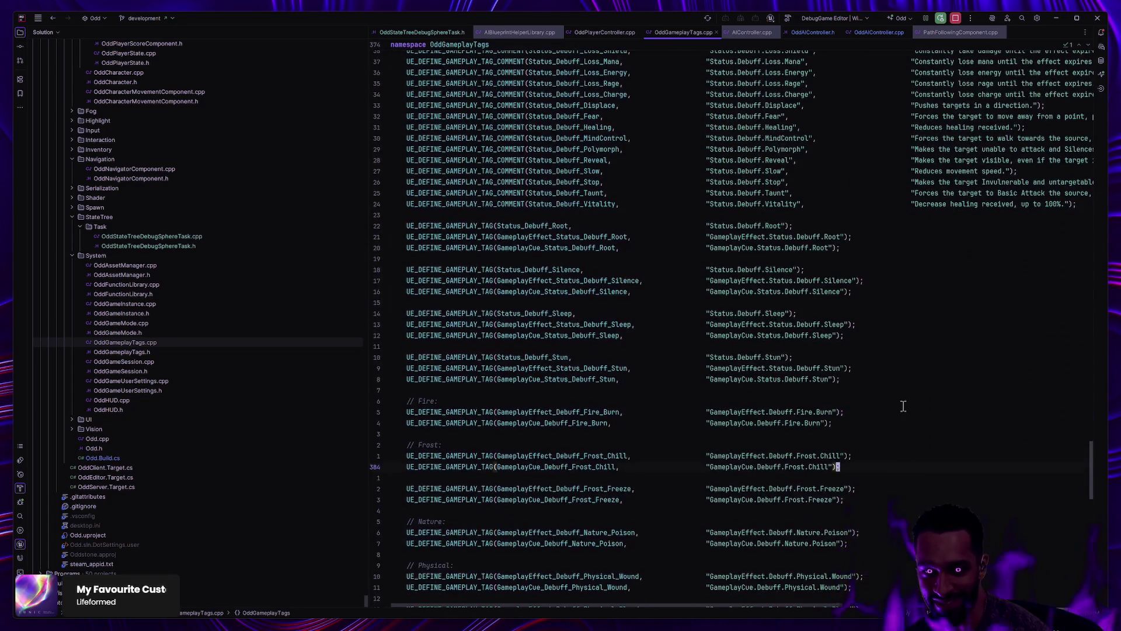
pyautogui.scroll(-5, 881, 395)
pyautogui.scroll(2, 881, 396)
pyautogui.click(555, 521)
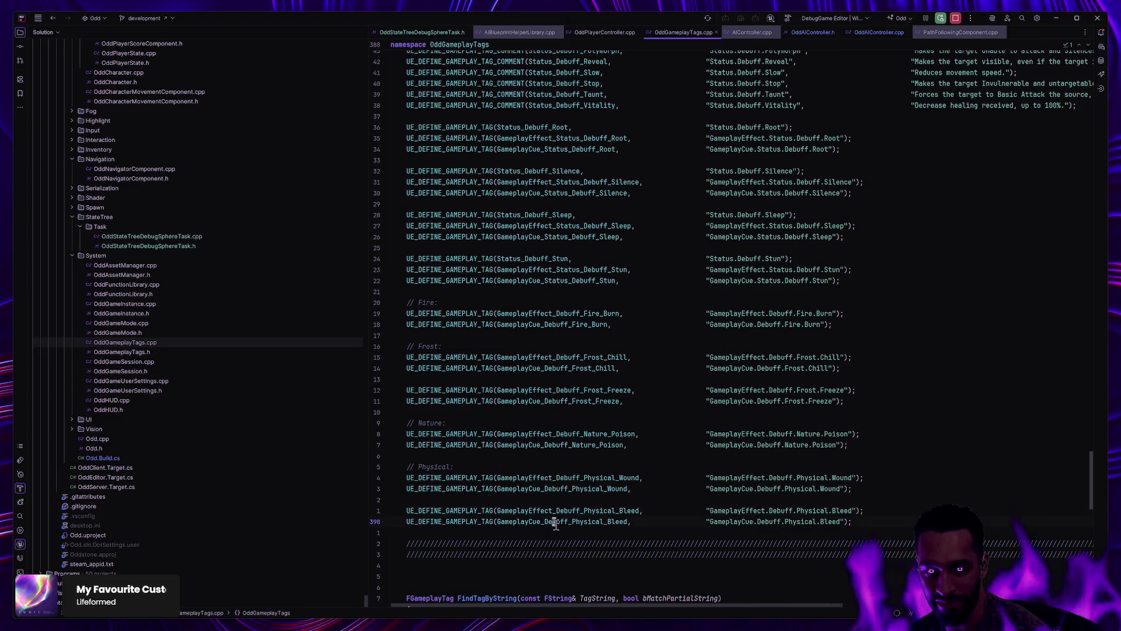
pyautogui.moveTo(1091, 490)
pyautogui.mouseDown()
pyautogui.moveTo(1063, 277)
pyautogui.moveTo(1070, 81)
pyautogui.mouseUp()
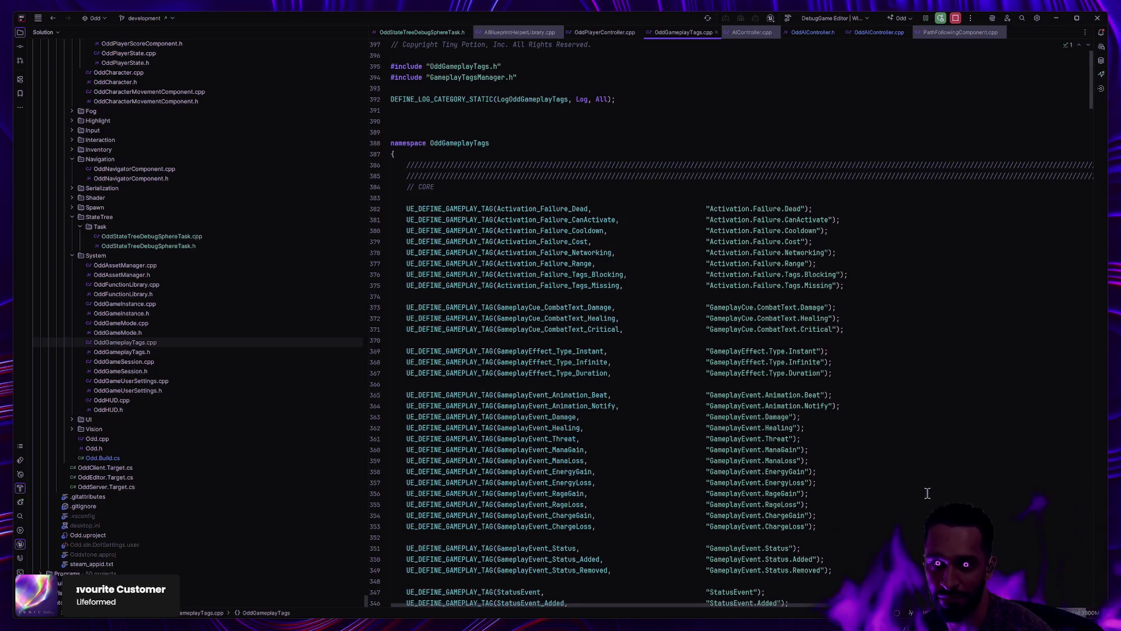
pyautogui.scroll(-8, 929, 374)
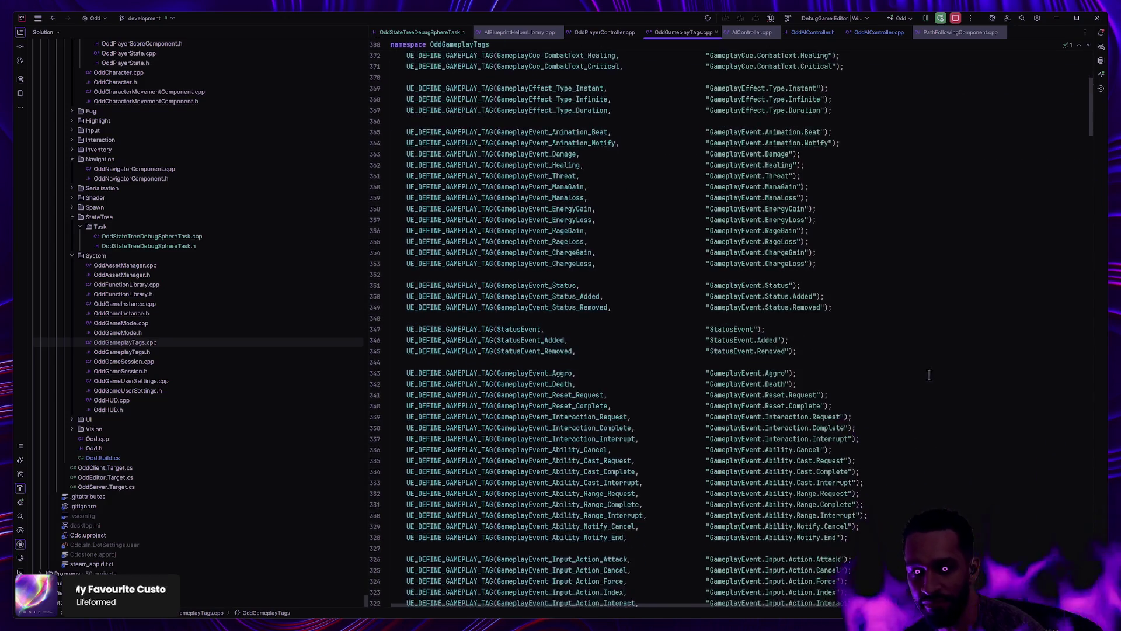
pyautogui.scroll(-5, 929, 375)
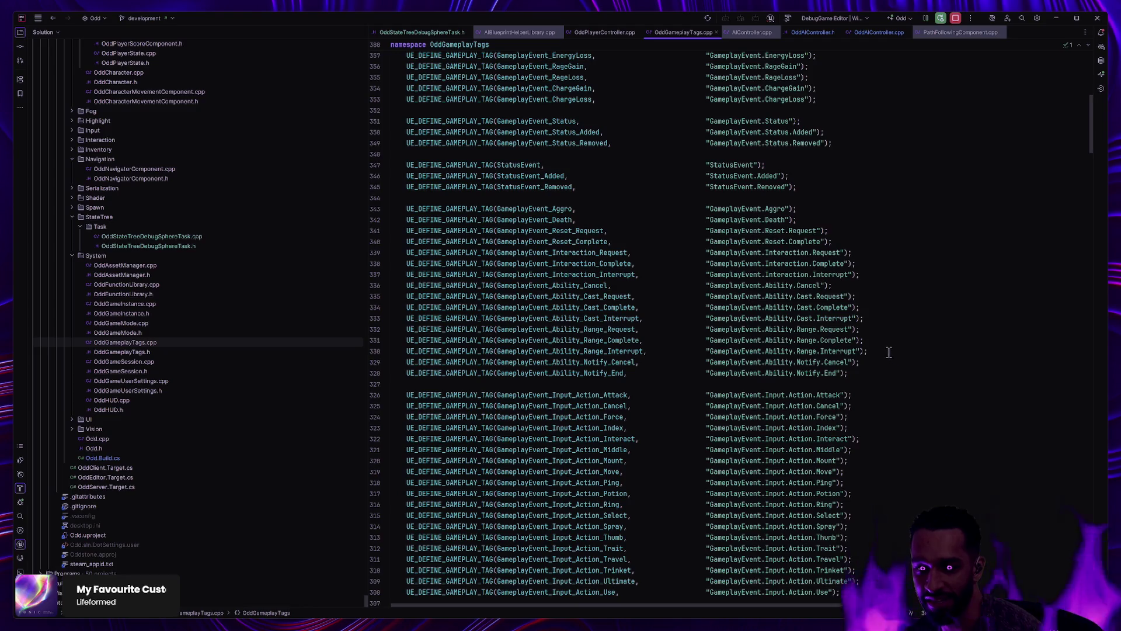
pyautogui.click(866, 351)
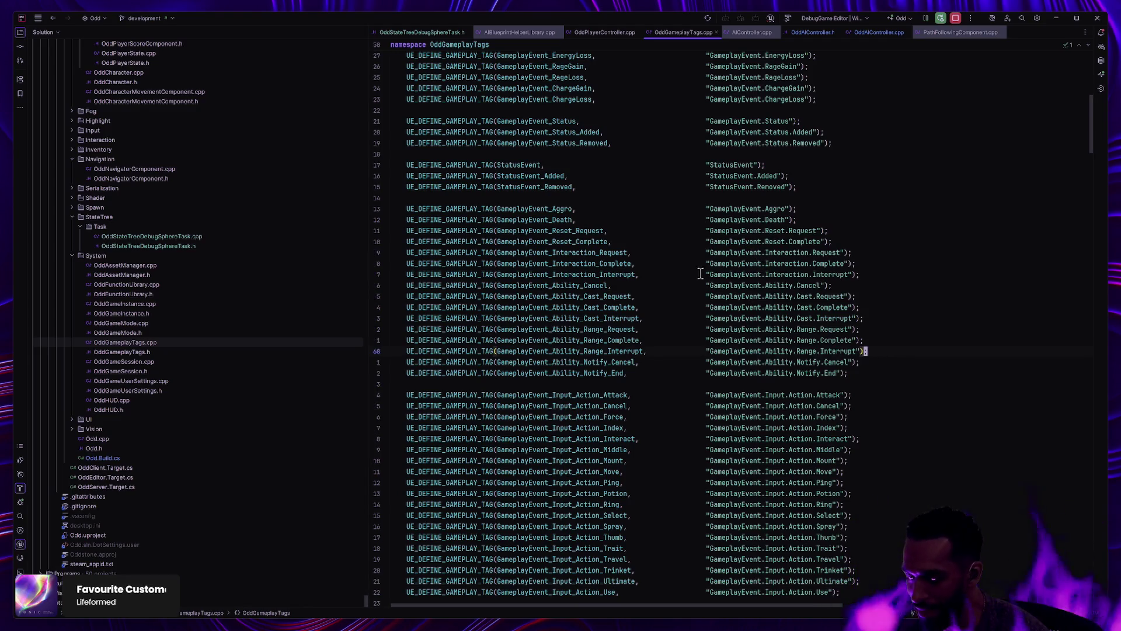
pyautogui.hotkey('alt', 'Tab')
pyautogui.moveTo(391, 188); pyautogui.dragTo(639, 330)
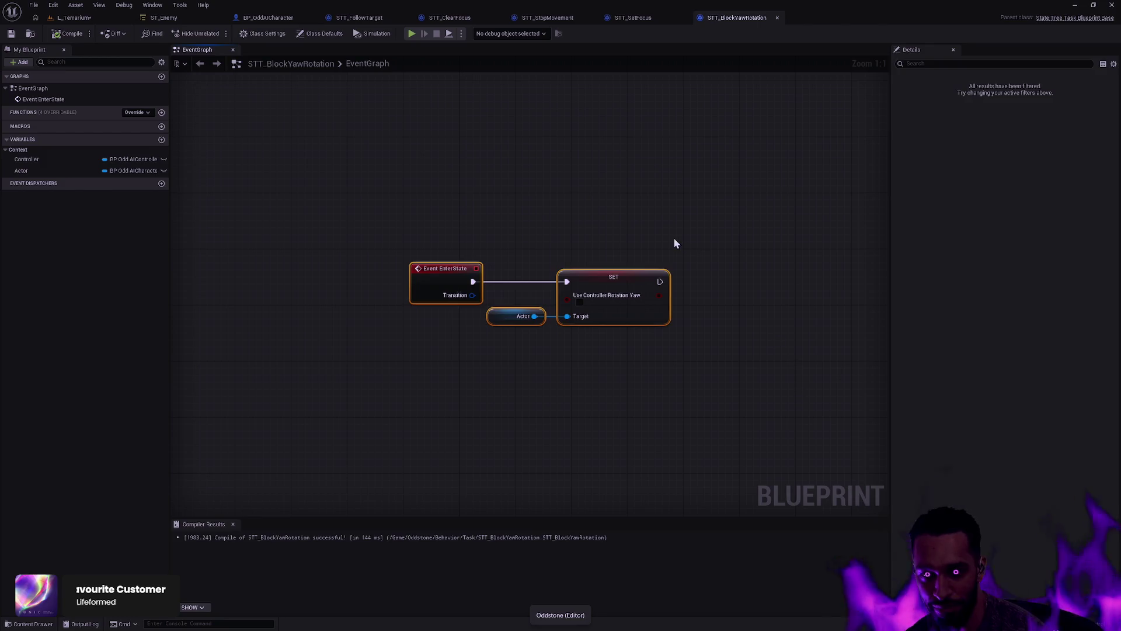
pyautogui.moveTo(378, 137); pyautogui.dragTo(730, 399)
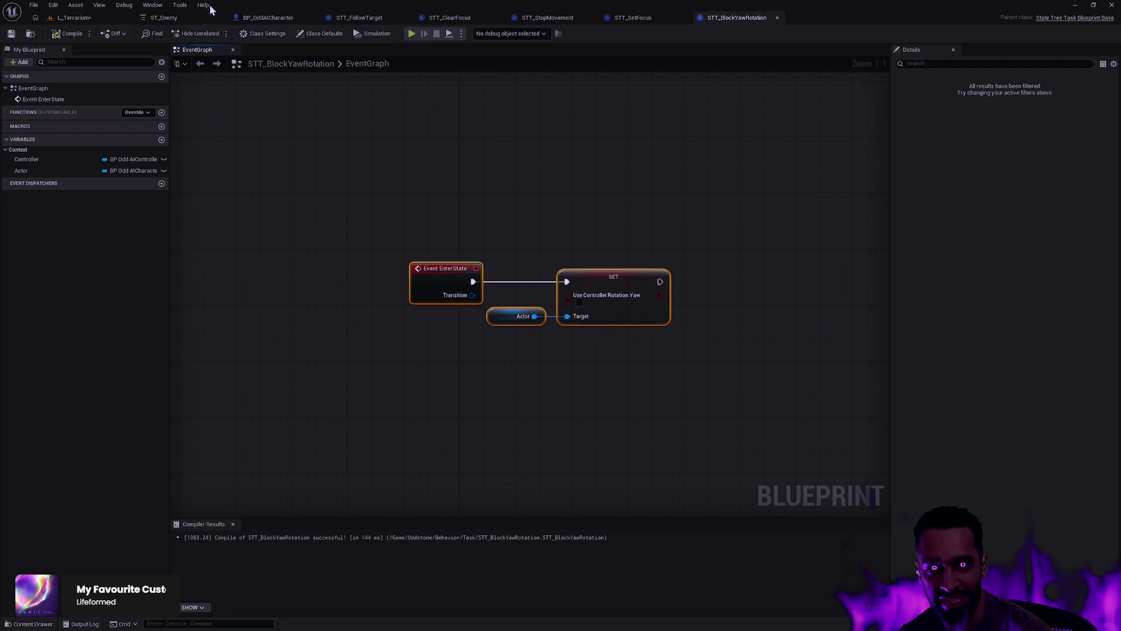
pyautogui.click(74, 18)
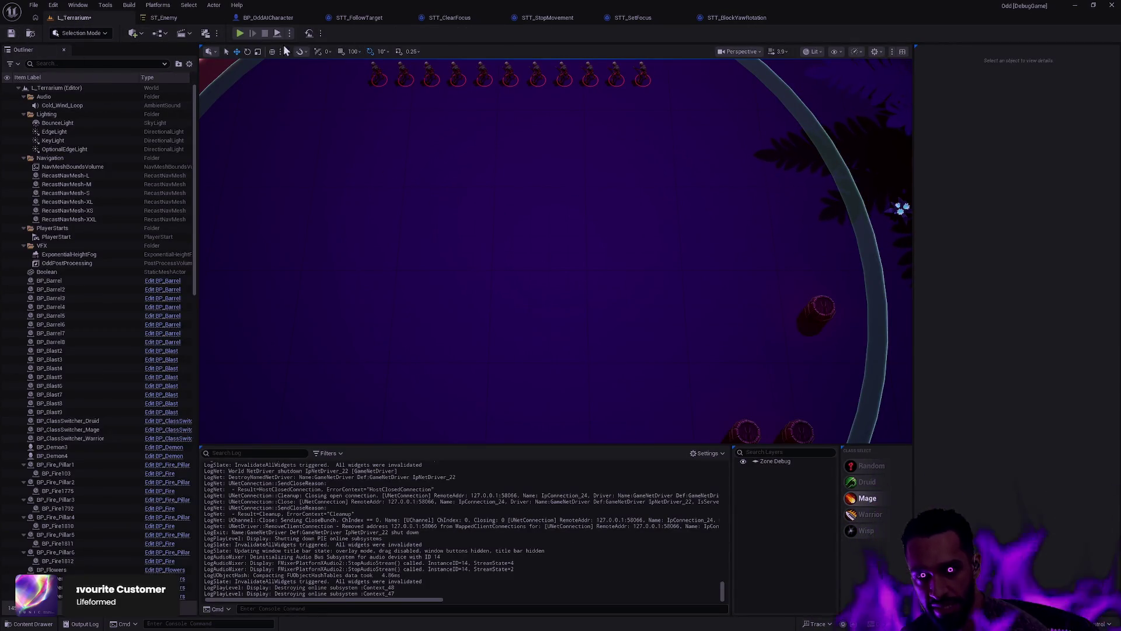
pyautogui.hotkey('alt', 'p')
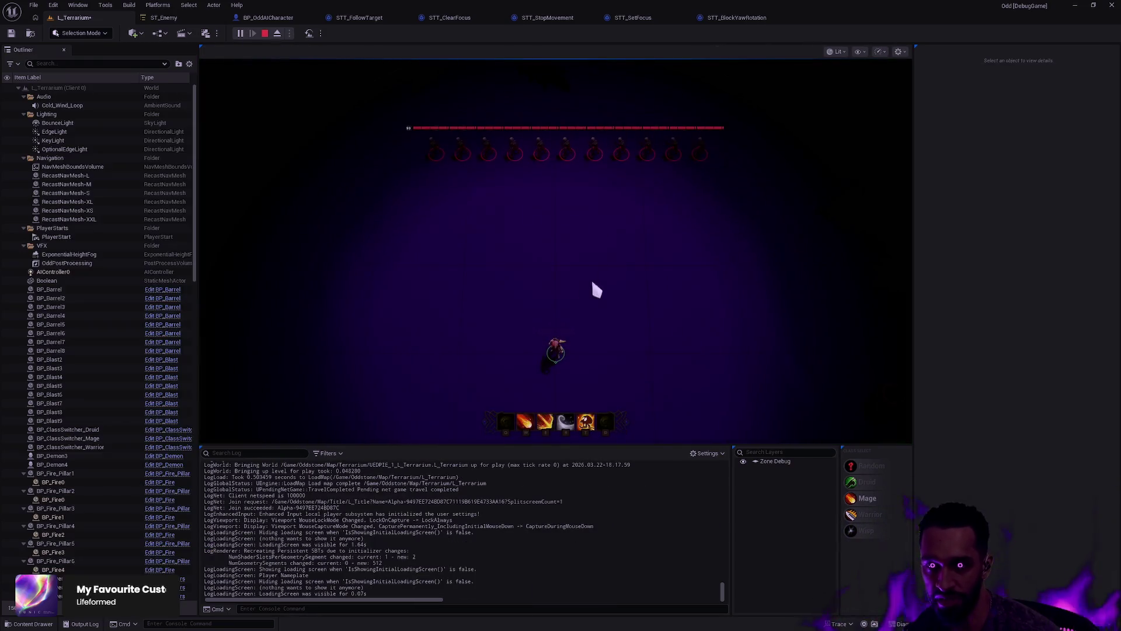
pyautogui.press('F11')
pyautogui.rightClick(595, 310)
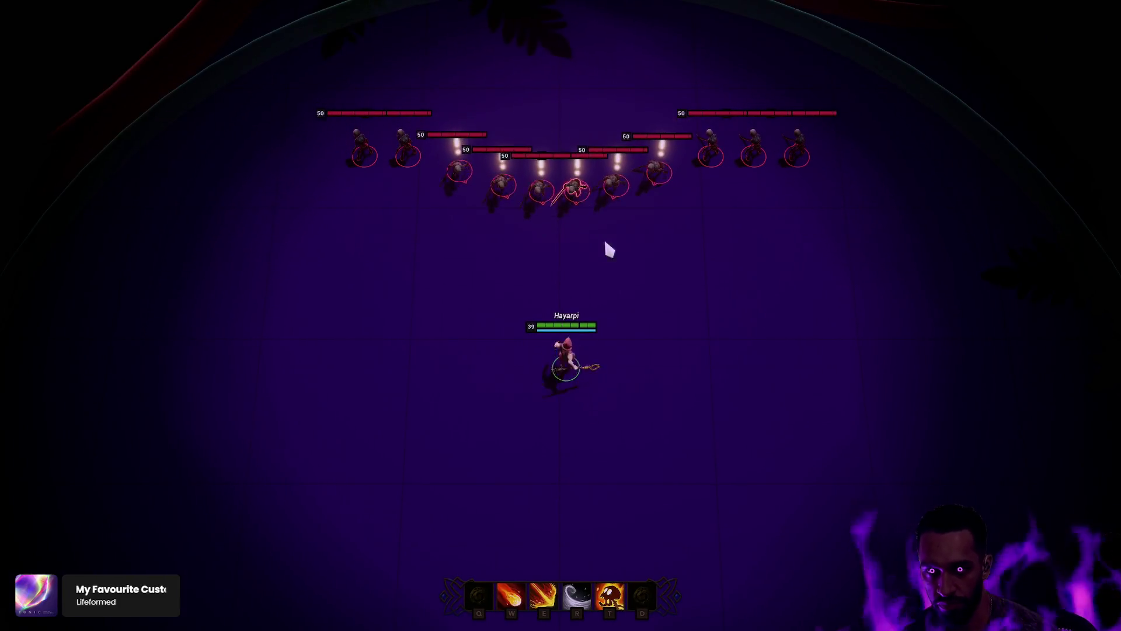
pyautogui.rightClick(534, 515)
pyautogui.press('e')
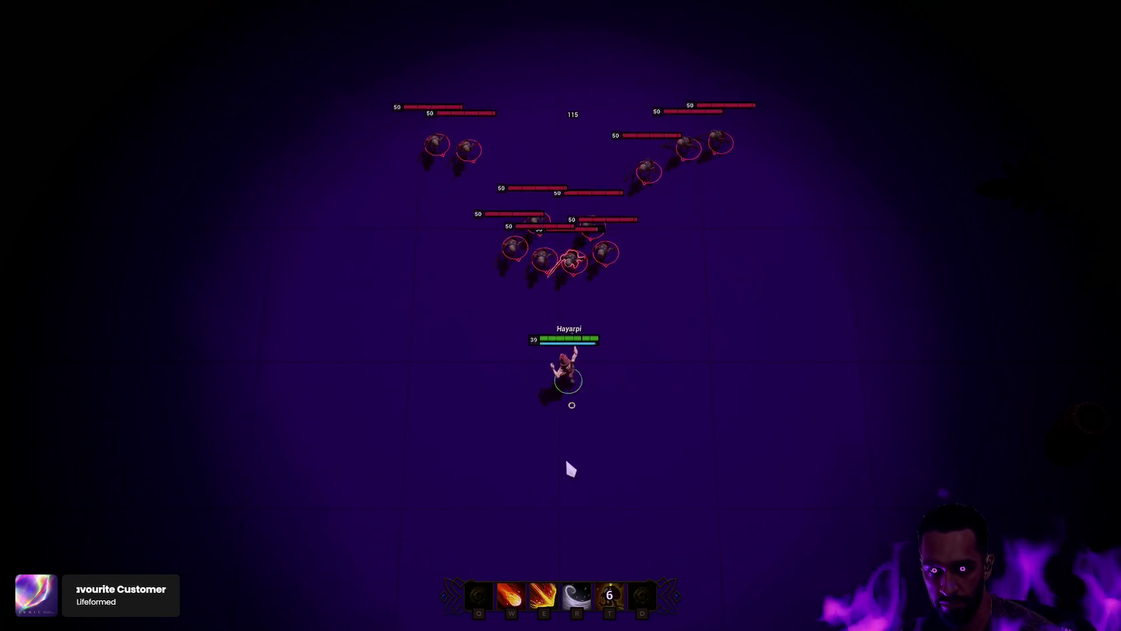
pyautogui.press('t')
pyautogui.rightClick(843, 333)
pyautogui.press('r')
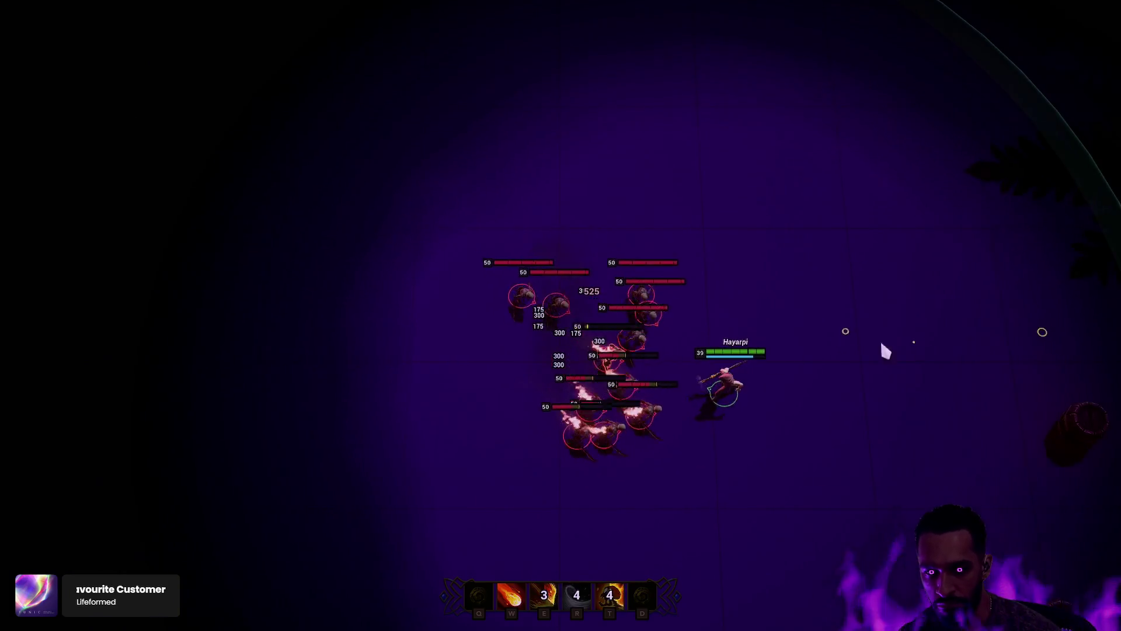
pyautogui.rightClick(849, 259)
pyautogui.press('w')
pyautogui.rightClick(806, 123)
pyautogui.rightClick(688, 172)
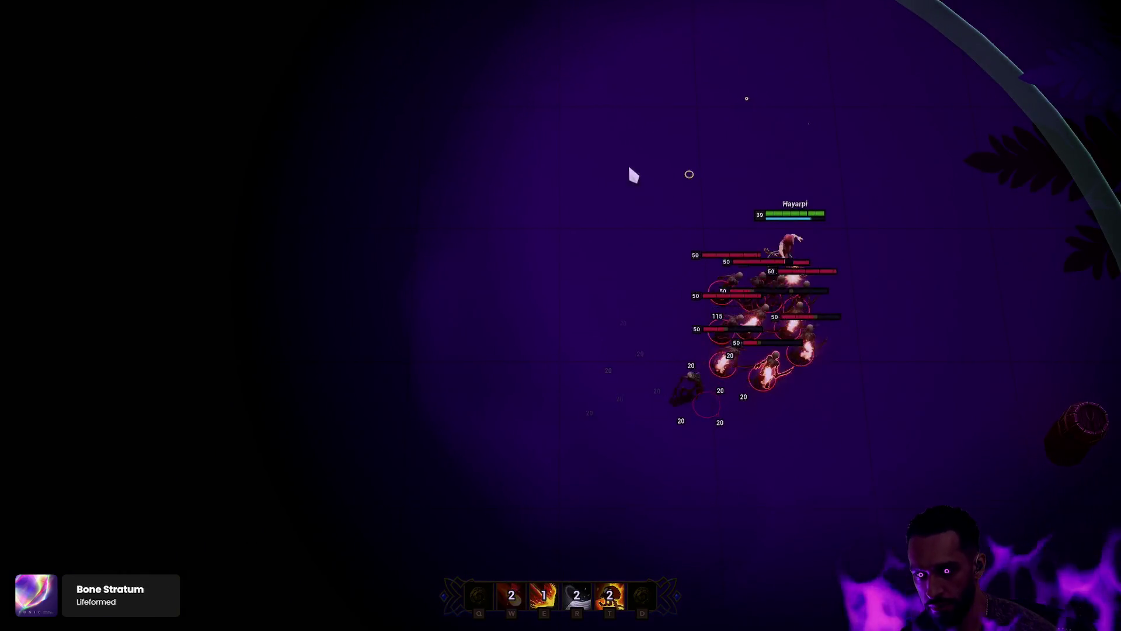
pyautogui.rightClick(596, 162)
pyautogui.rightClick(486, 178)
pyautogui.rightClick(443, 238)
pyautogui.rightClick(457, 248)
pyautogui.rightClick(418, 348)
pyautogui.press('e')
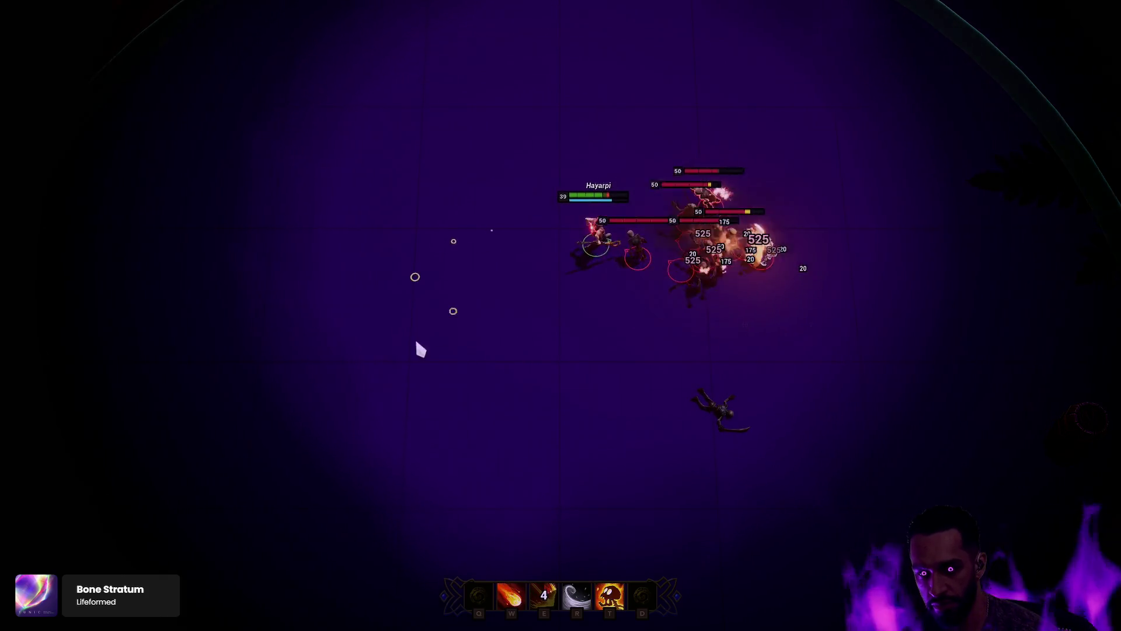
pyautogui.rightClick(453, 395)
pyautogui.press('t')
pyautogui.rightClick(616, 466)
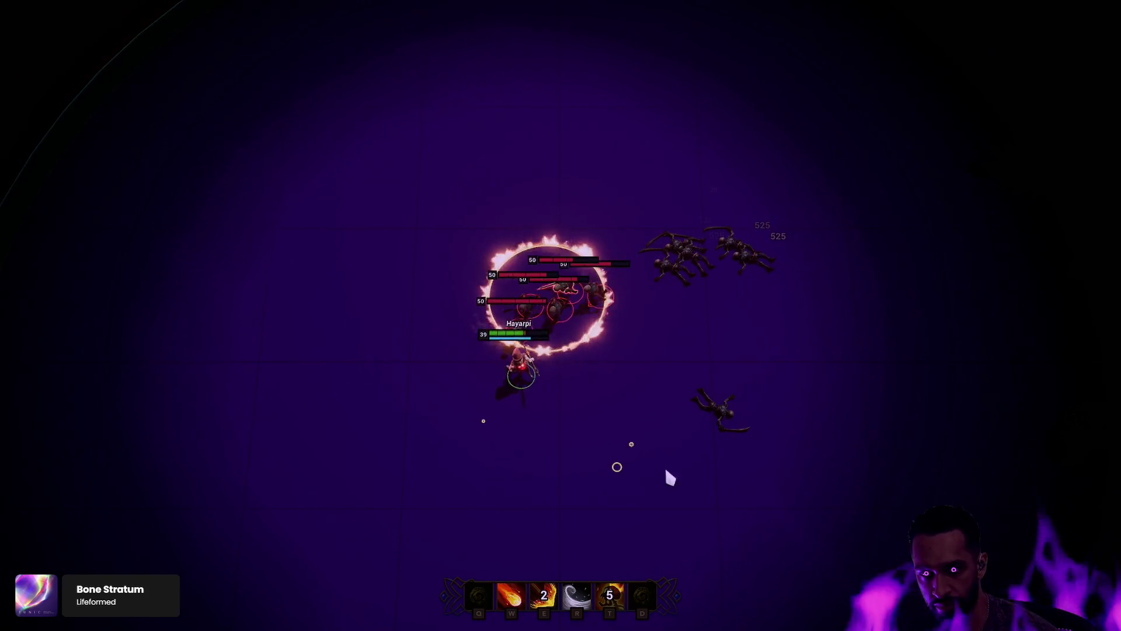
pyautogui.rightClick(674, 458)
pyautogui.press('r')
pyautogui.rightClick(722, 488)
pyautogui.press('w')
pyautogui.rightClick(806, 456)
pyautogui.rightClick(856, 352)
pyautogui.press('e')
pyautogui.rightClick(820, 286)
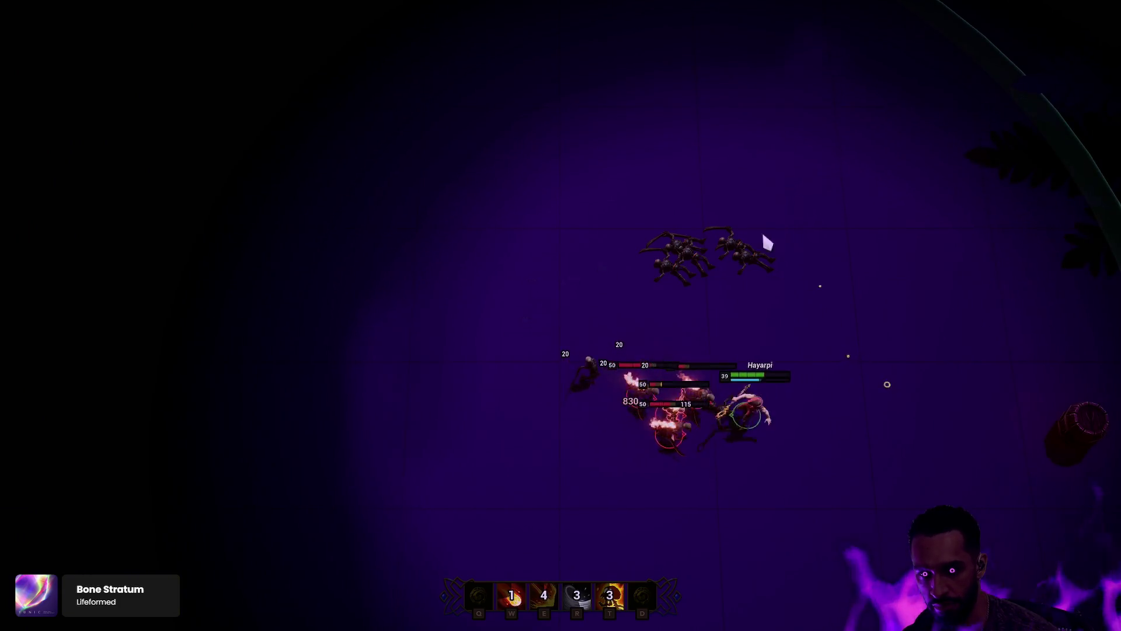
pyautogui.rightClick(742, 219)
pyautogui.rightClick(625, 192)
pyautogui.rightClick(590, 175)
pyautogui.rightClick(499, 175)
pyautogui.press('w')
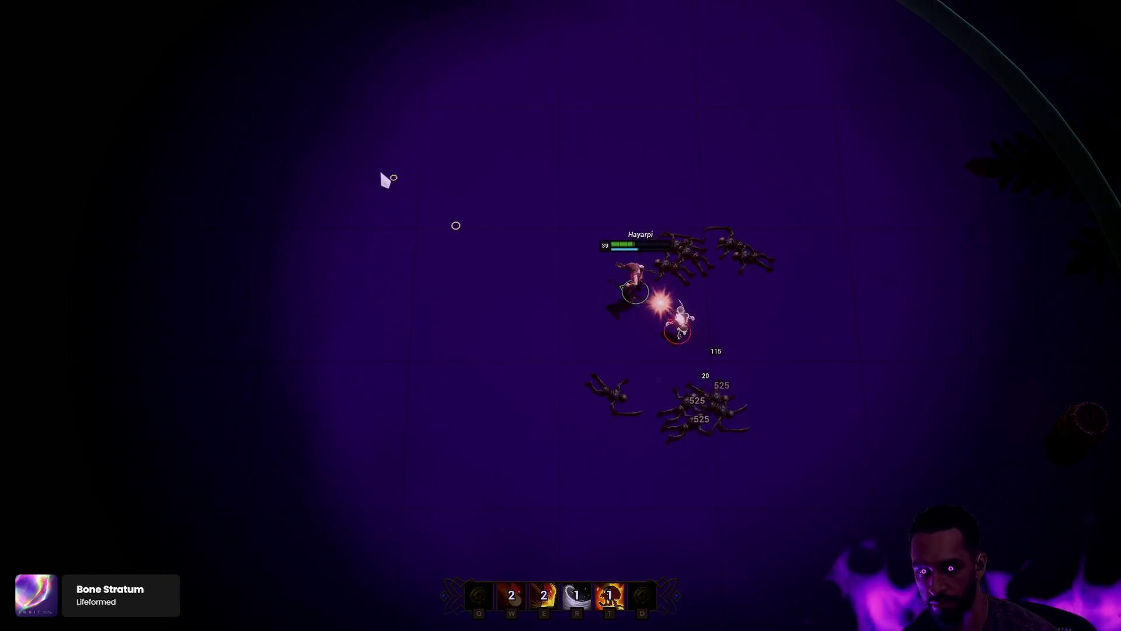
pyautogui.rightClick(380, 172)
pyautogui.rightClick(501, 293)
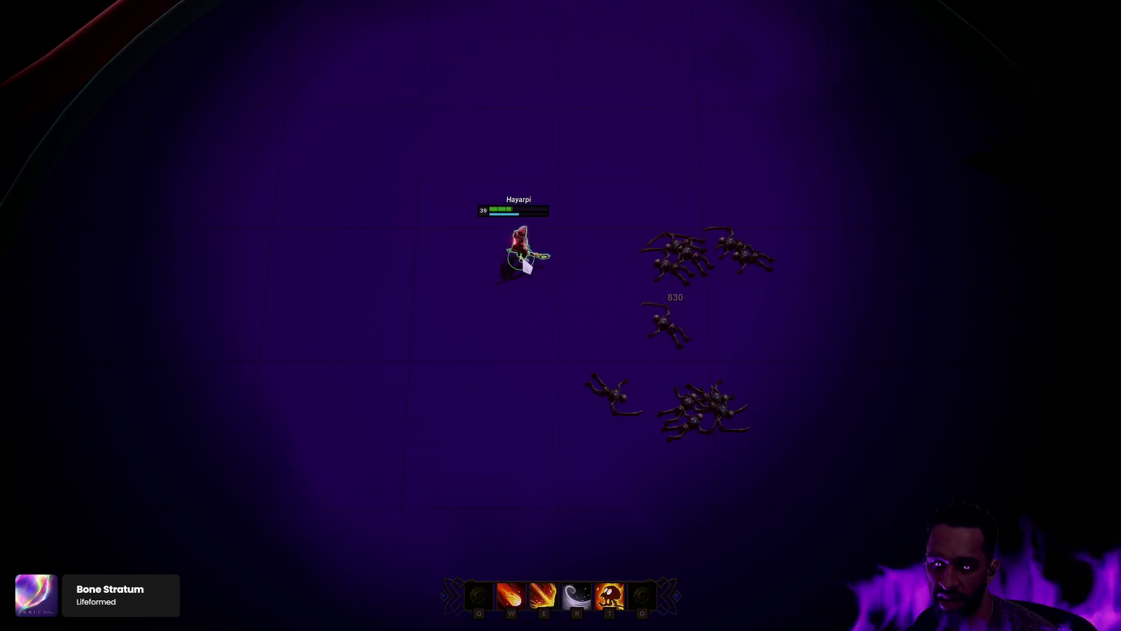
pyautogui.press('F11')
pyautogui.click(724, 17)
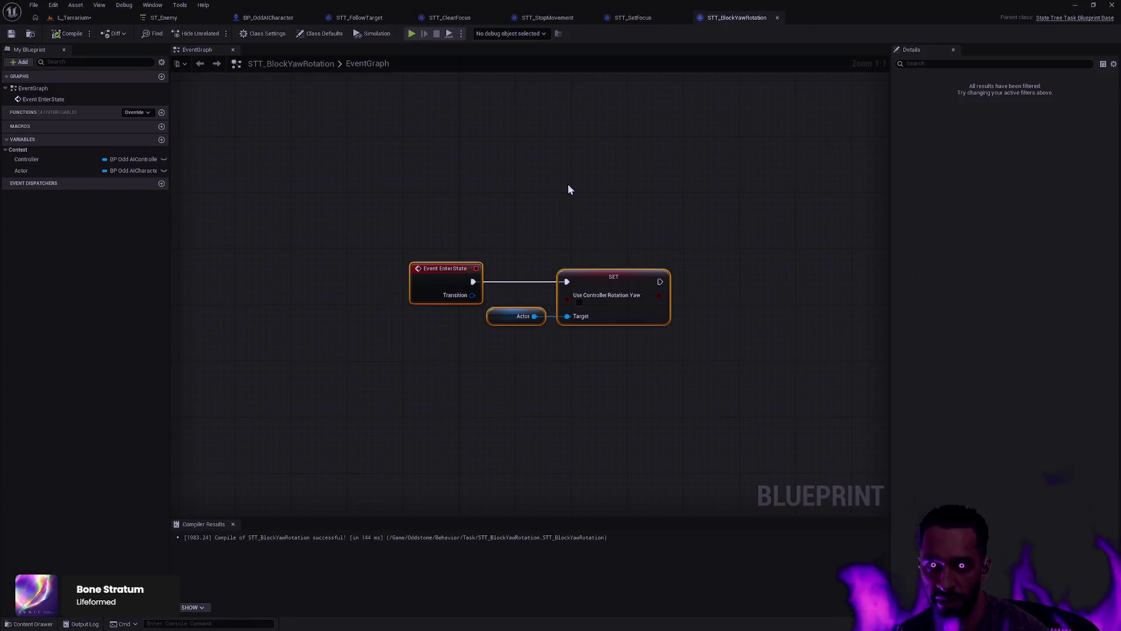
# Step: Inspect the Dead state's Block Yaw Rotation task in ST_Enemy, then switch to Rider
pyautogui.click(162, 18)
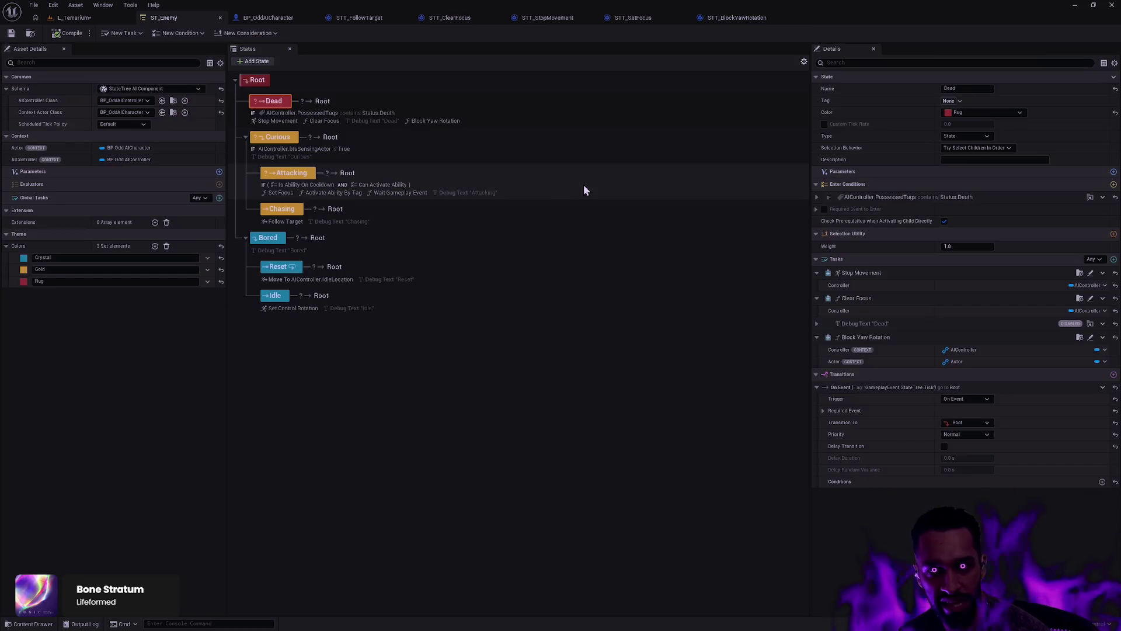
pyautogui.click(437, 120)
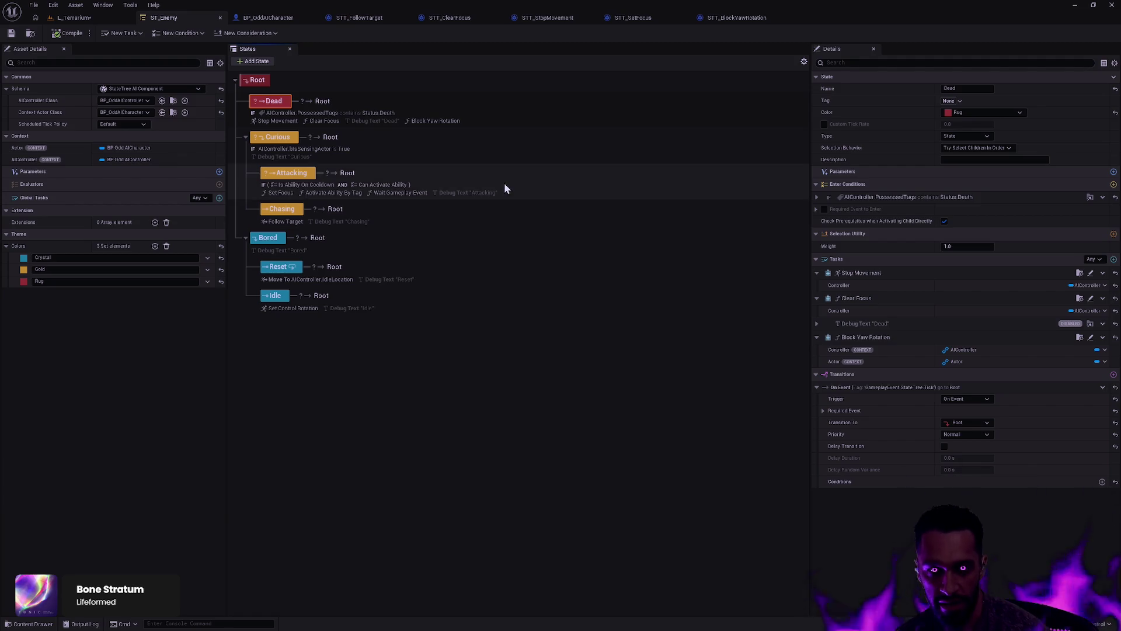
pyautogui.hotkey('alt', 'Tab')
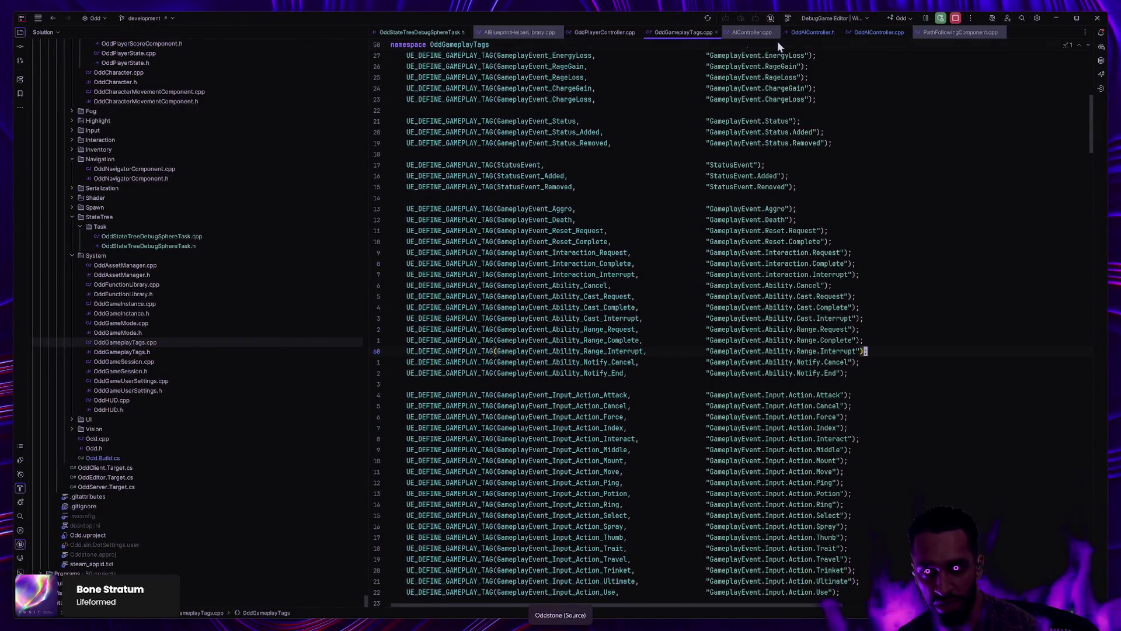
# Step: Delete the NukeFocus function definition from OddAIController.cpp
pyautogui.click(803, 32)
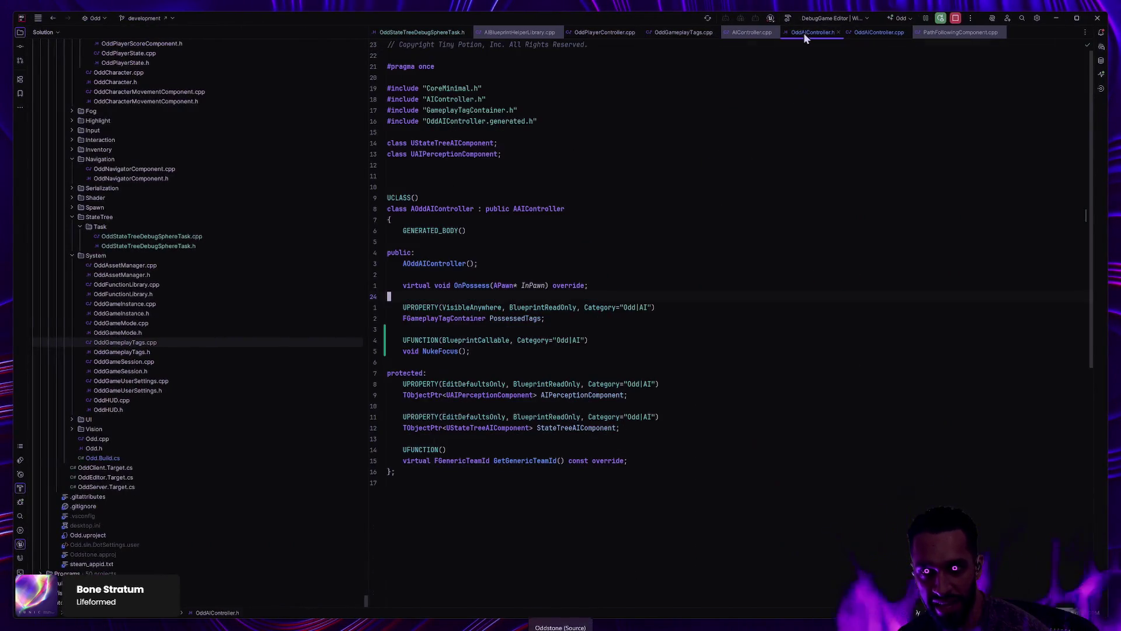
pyautogui.click(871, 33)
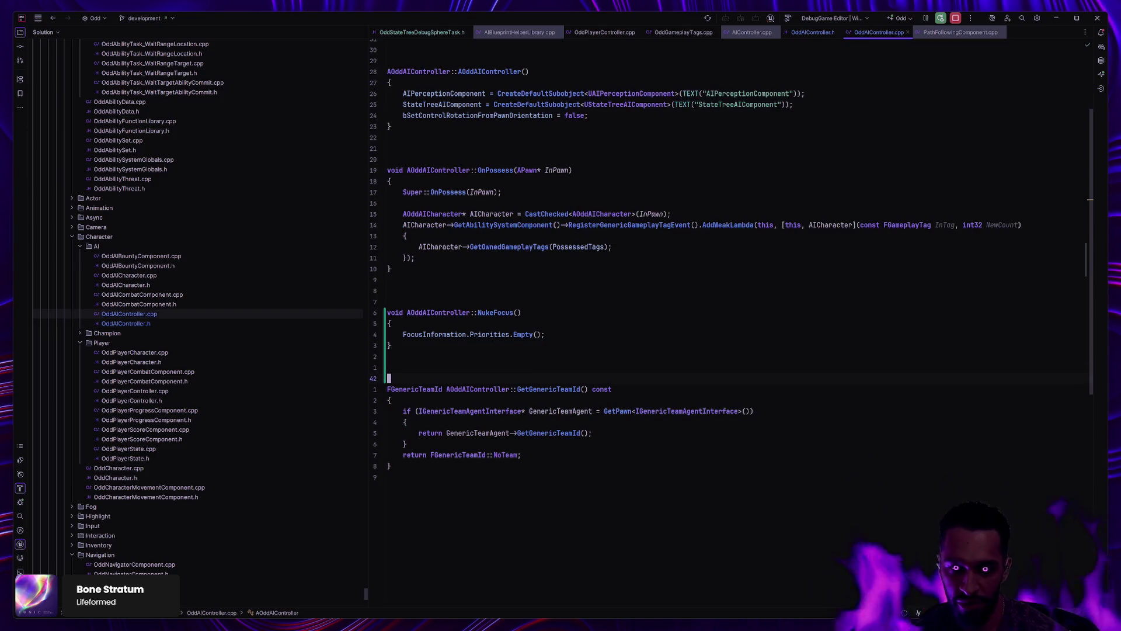
pyautogui.hotkey('shift', 'Up')
pyautogui.hotkey('shift', 'Up')
pyautogui.hotkey('shift', 'Up')
pyautogui.press('BackSpace')
# Step: Delete the NukeFocus UFUNCTION declaration from OddAIController.h
pyautogui.hotkey('ctrl', 'Tab')
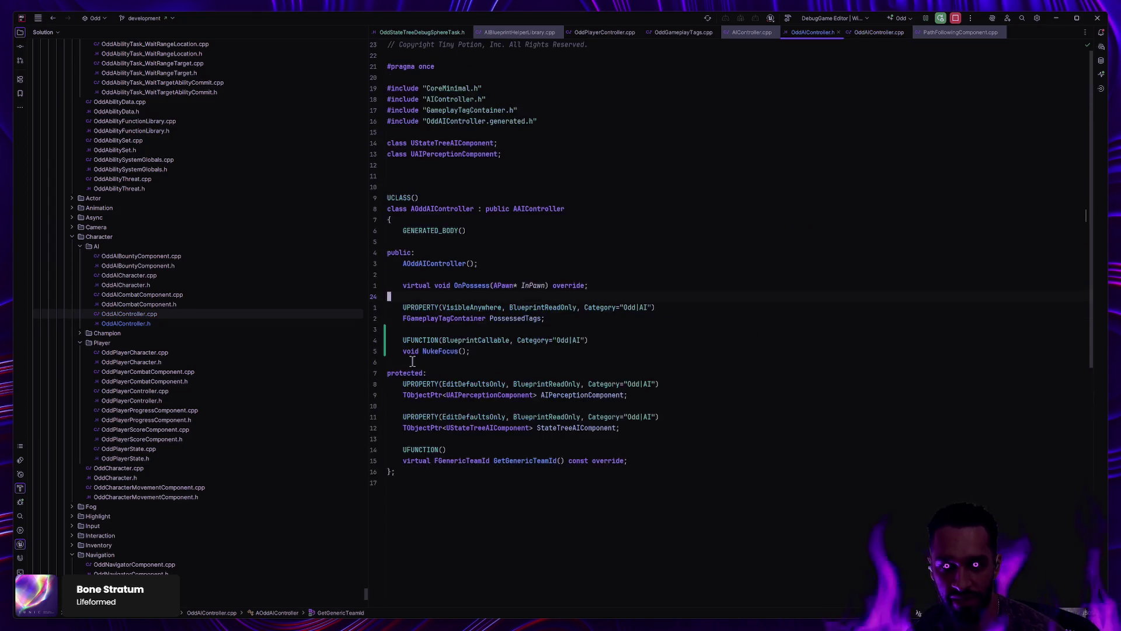
pyautogui.press('Down')
pyautogui.press('Down')
pyautogui.hotkey('shift', 'Down')
pyautogui.hotkey('shift', 'Down')
pyautogui.hotkey('shift', 'Down')
pyautogui.press('BackSpace')
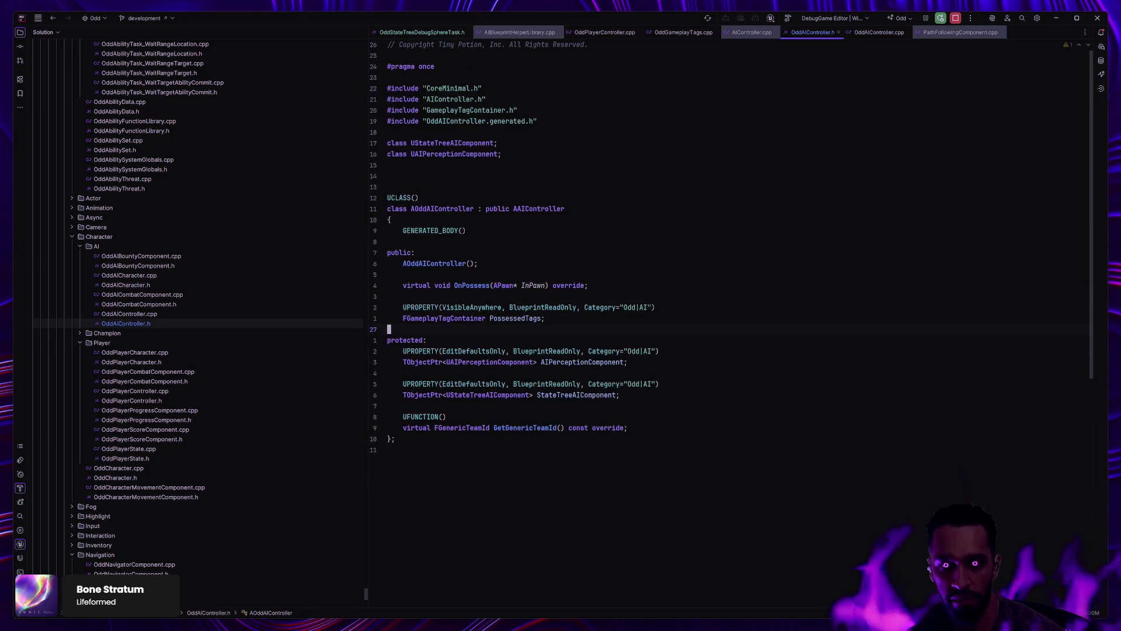
# Step: Close the OddAIController, AIBlueprintHelperLibrary, PathFollowingComponent and other unneeded source tabs
pyautogui.hotkey('ctrl', 'F4')
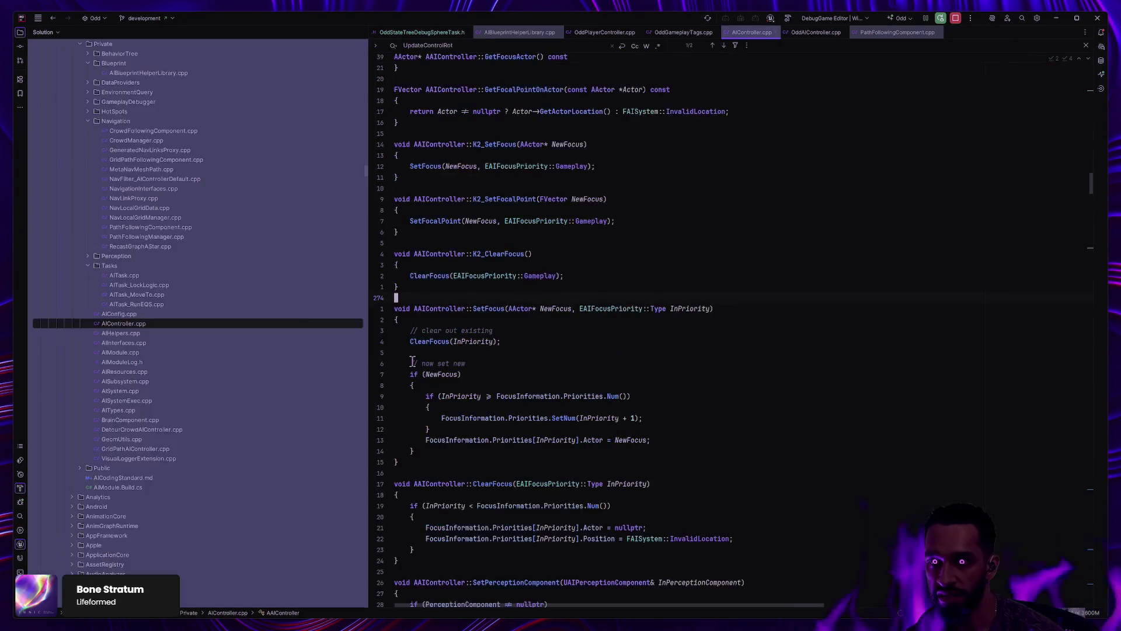
pyautogui.hotkey('ctrl', 'F4')
pyautogui.hotkey('ctrl', 'F4')
pyautogui.hotkey('ctrl', 'F4')
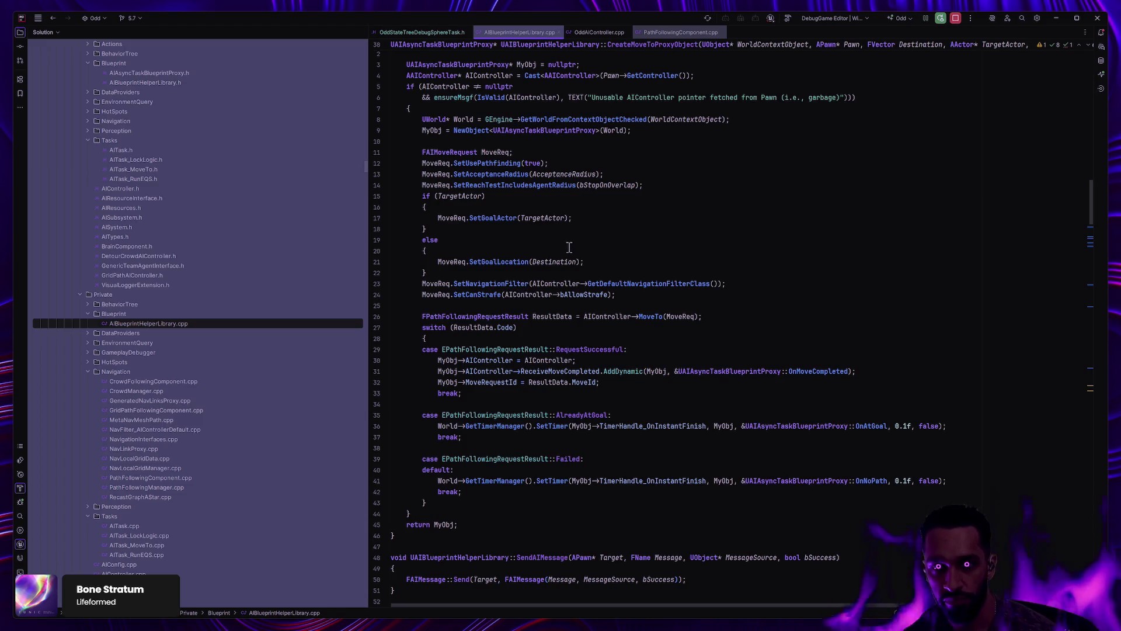
pyautogui.hotkey('ctrl', 'F4')
pyautogui.click(509, 32)
pyautogui.hotkey('ctrl', 'F4')
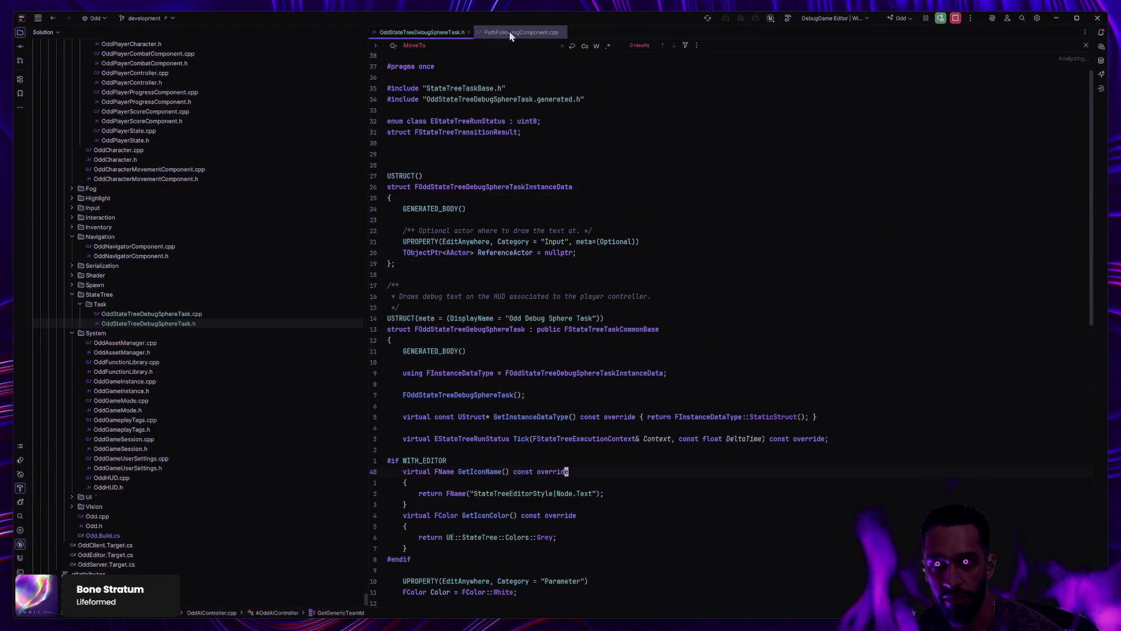
pyautogui.click(510, 30)
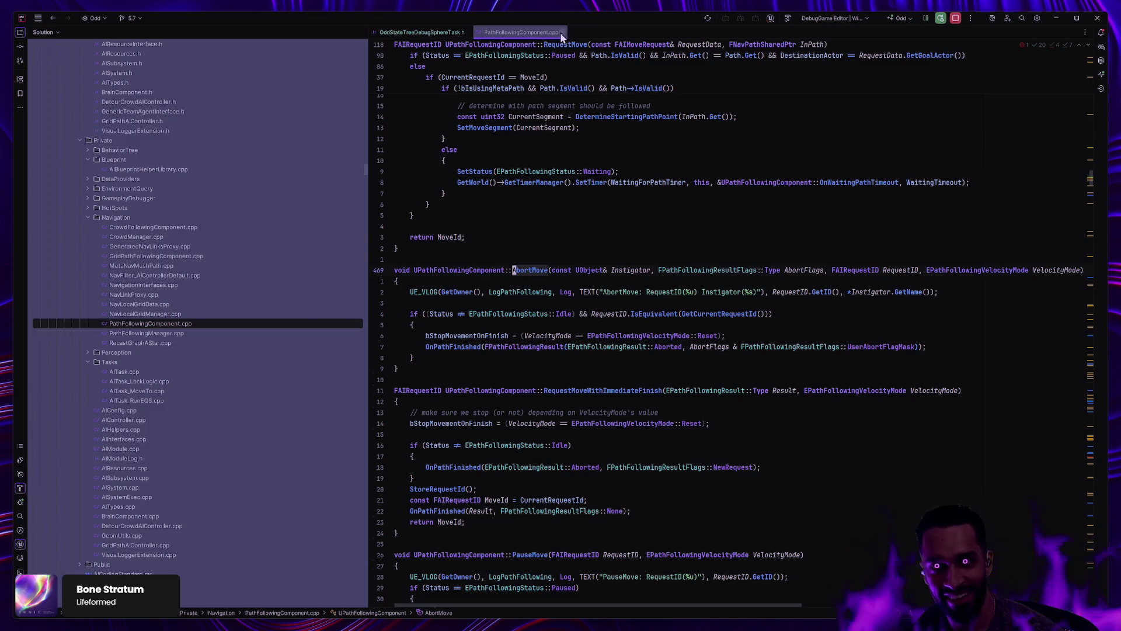
pyautogui.click(561, 32)
# Step: Return to the debug sphere task header and dismiss the MoveTo search
pyautogui.scroll(1, 567, 261)
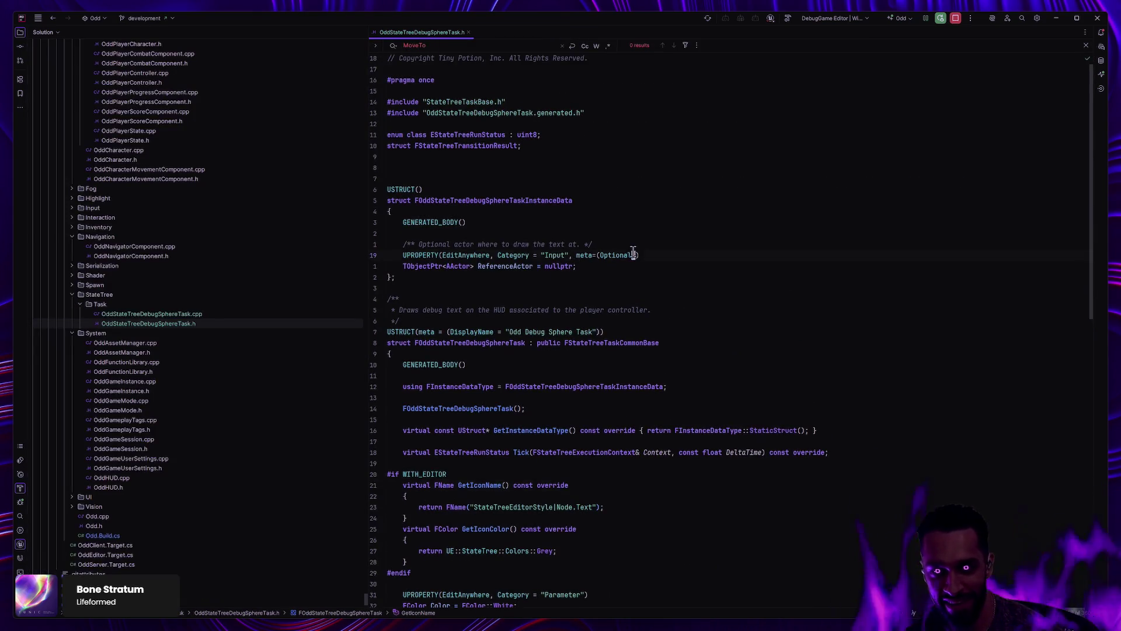
pyautogui.scroll(-3, 629, 250)
pyautogui.scroll(1, 626, 248)
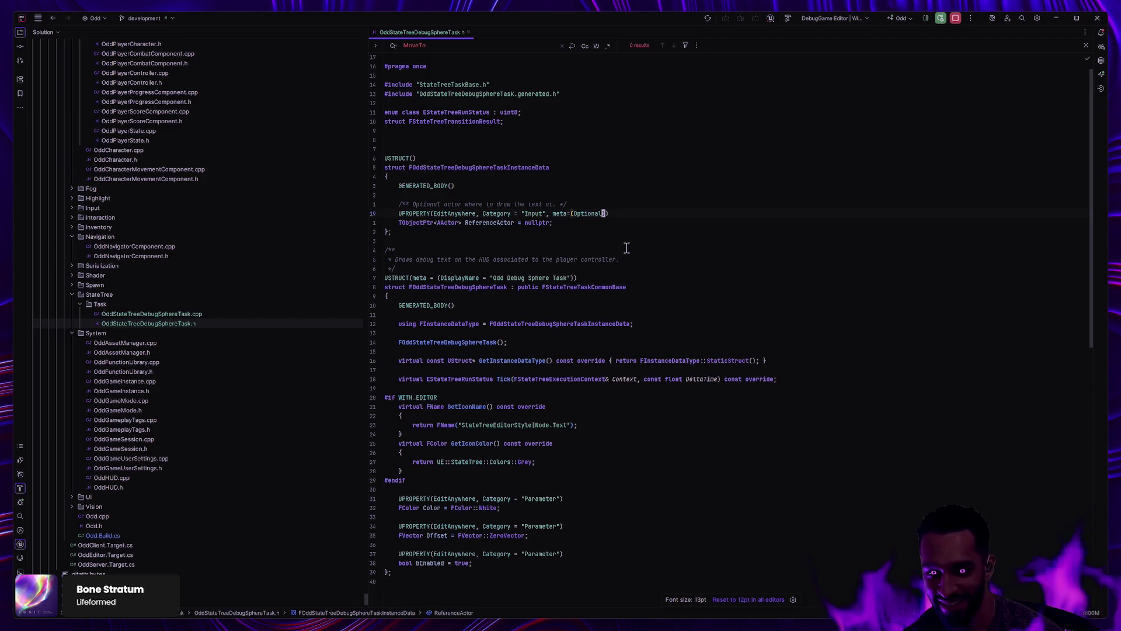
pyautogui.scroll(-1, 626, 248)
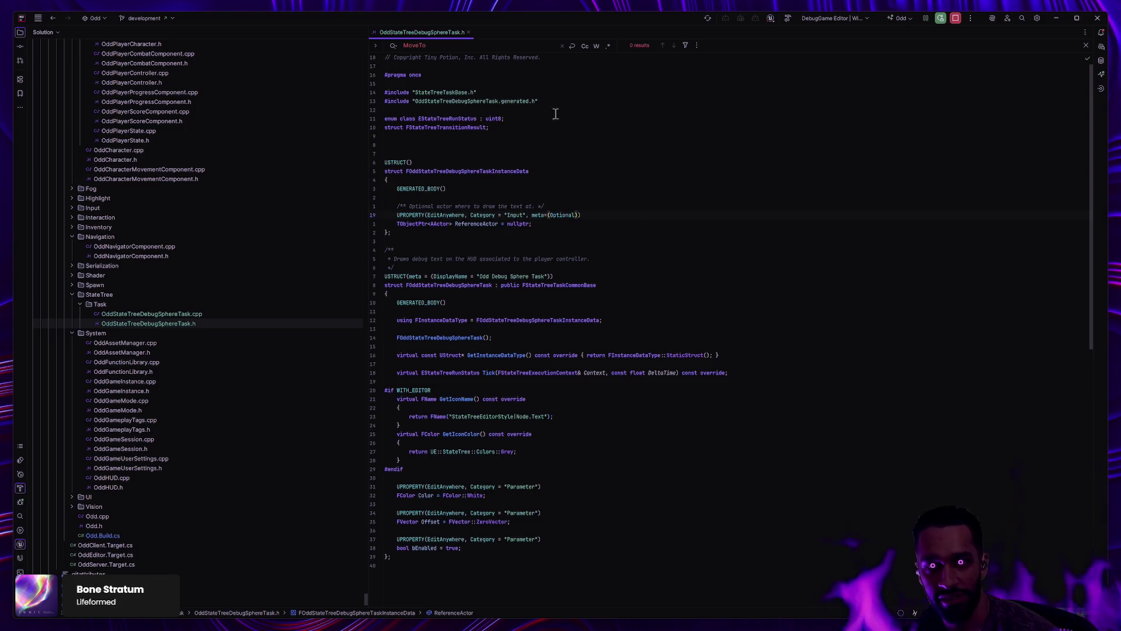
pyautogui.click(487, 101)
pyautogui.click(567, 133)
pyautogui.press('Escape')
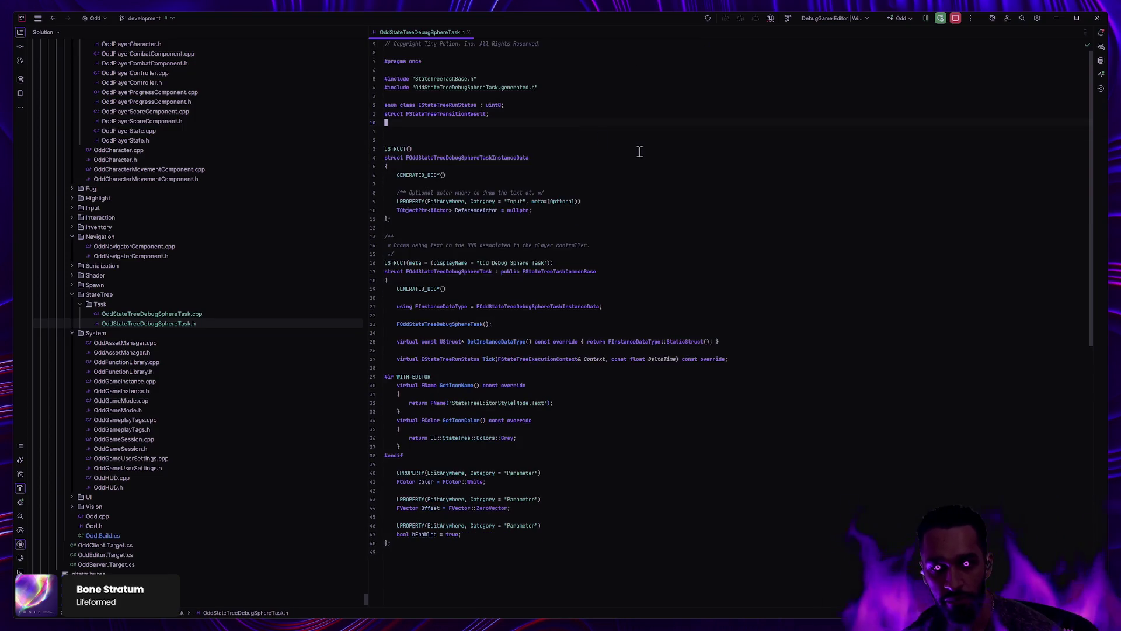
# Step: Open the engine's AIController.cpp, search for 'Tick', and jump to UpdateControlRotation
pyautogui.hotkey('ctrl', 'shift', 'n')
pyautogui.write('AIController')
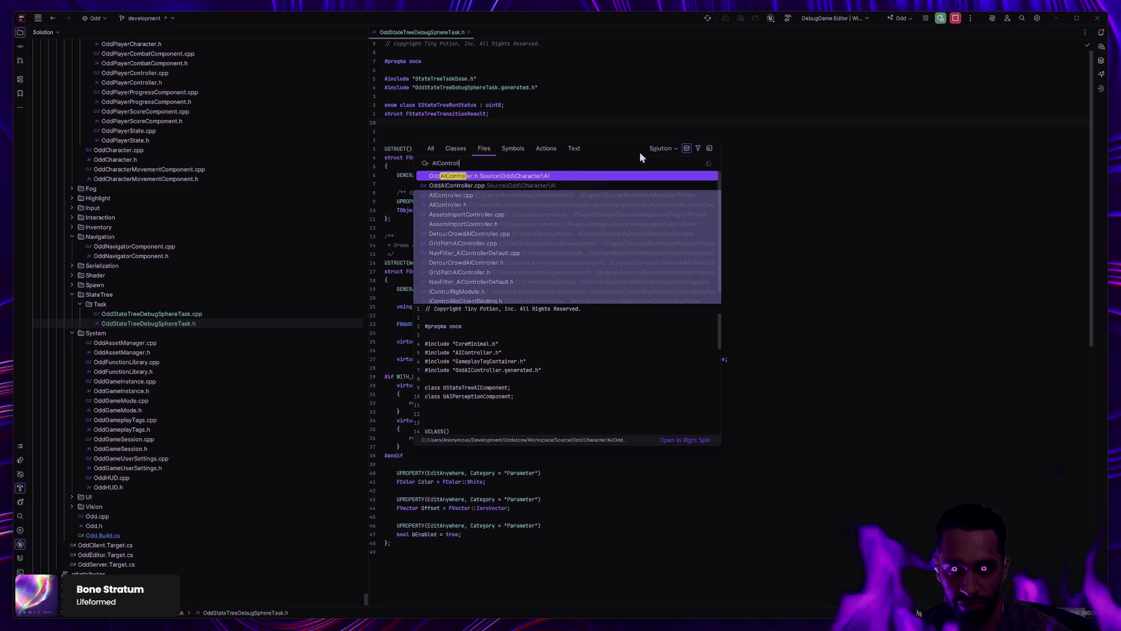
pyautogui.press('Return')
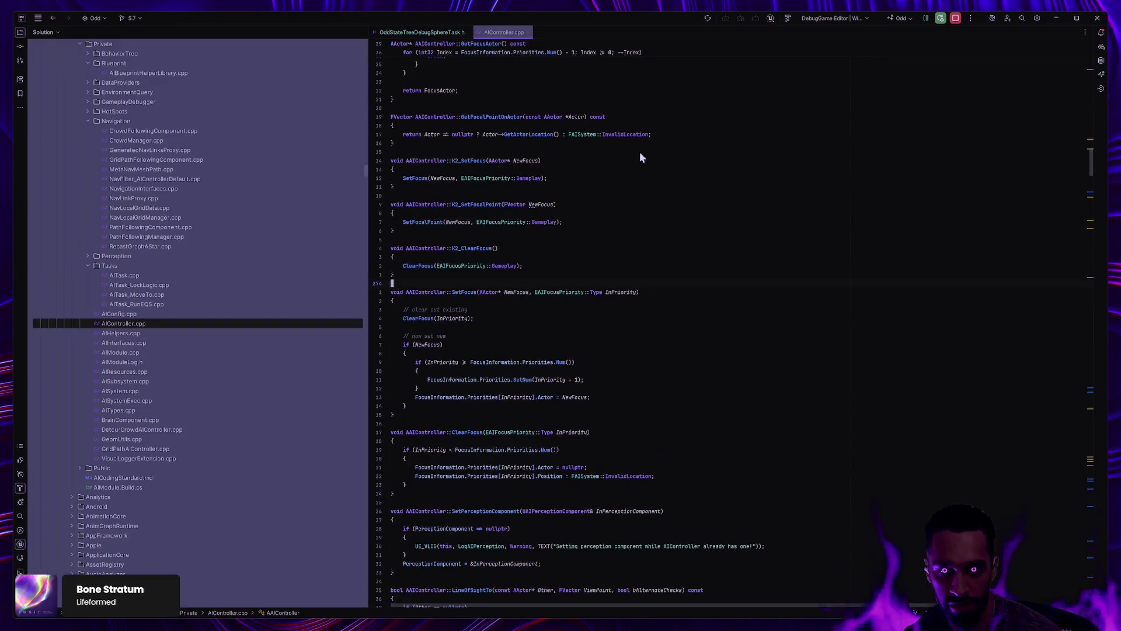
pyautogui.hotkey('ctrl', 'f')
pyautogui.write('Tick')
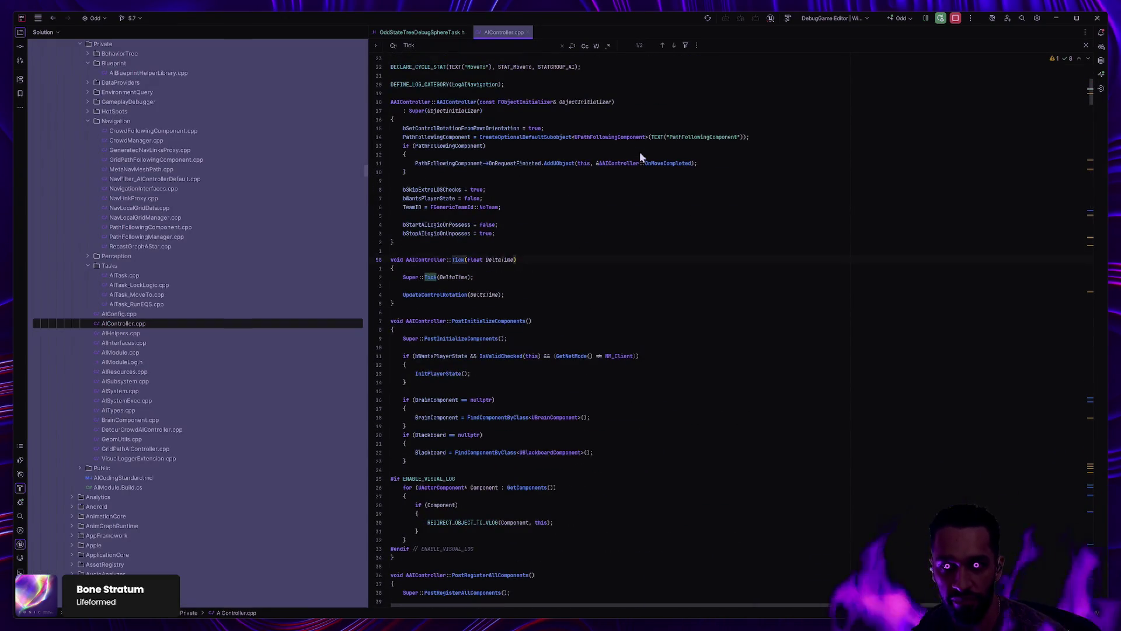
pyautogui.keyDown('ctrl'); pyautogui.click(447, 295); pyautogui.keyUp('ctrl')
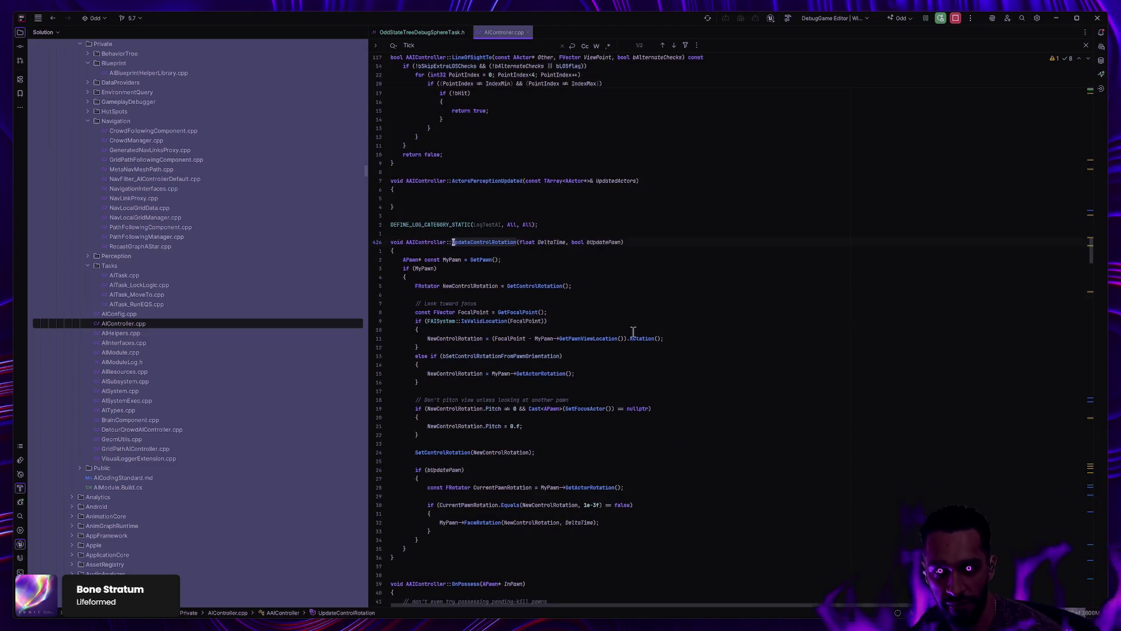
# Step: Read through UpdateControlRotation, marking the GetActorRotation fallback line
pyautogui.keyDown('ctrl'); pyautogui.scroll(3, 633, 332); pyautogui.keyUp('ctrl')
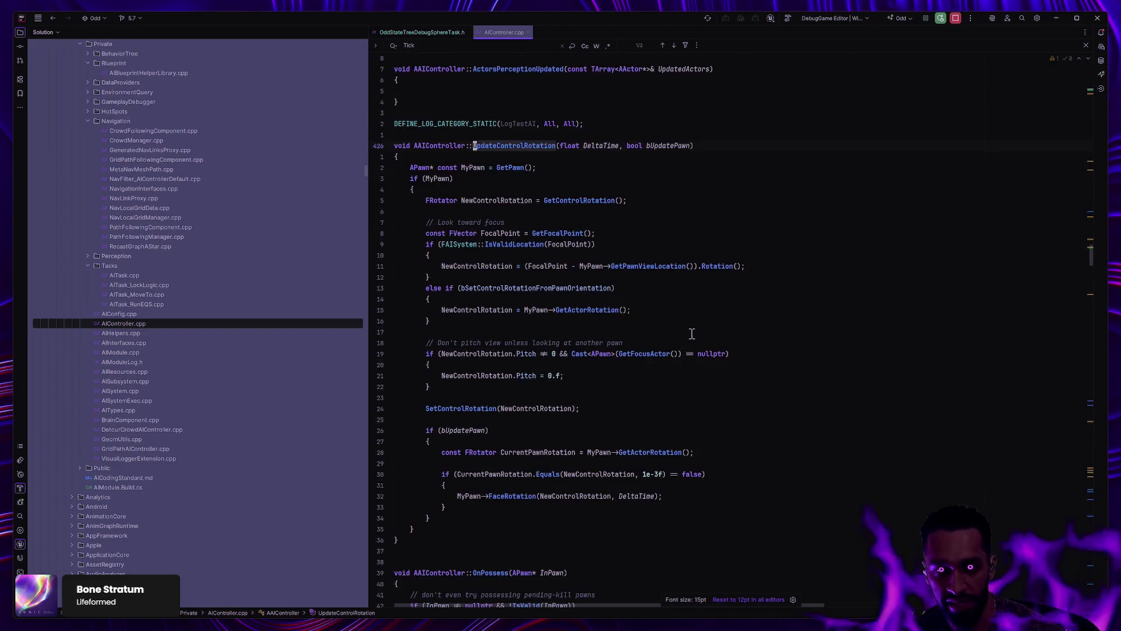
pyautogui.scroll(-1, 672, 321)
pyautogui.click(654, 278)
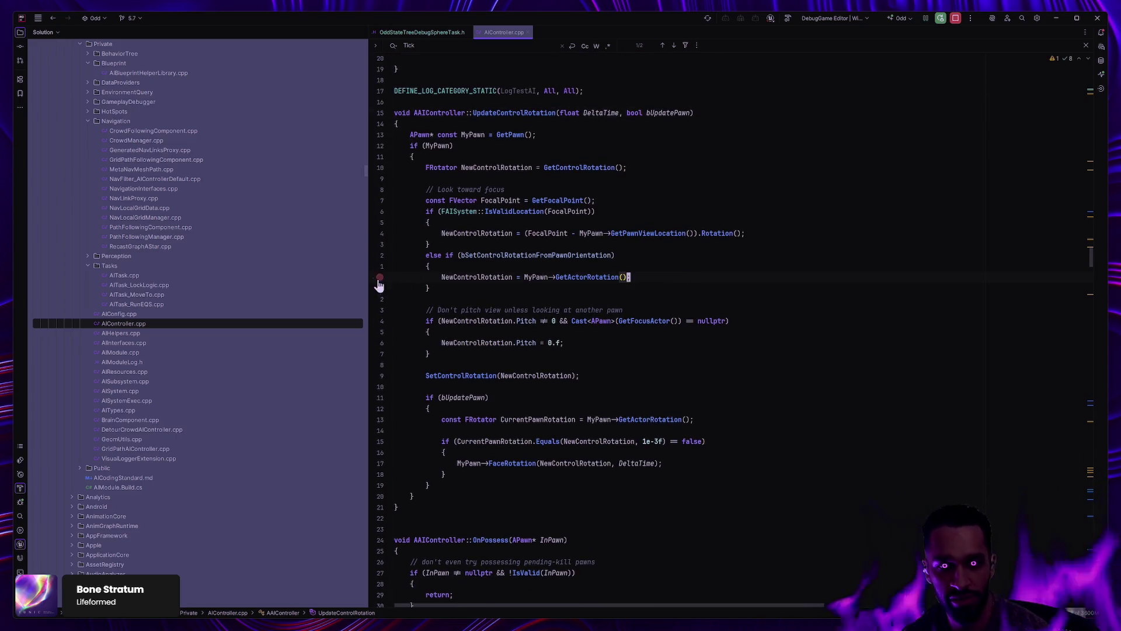
pyautogui.scroll(-3, 552, 314)
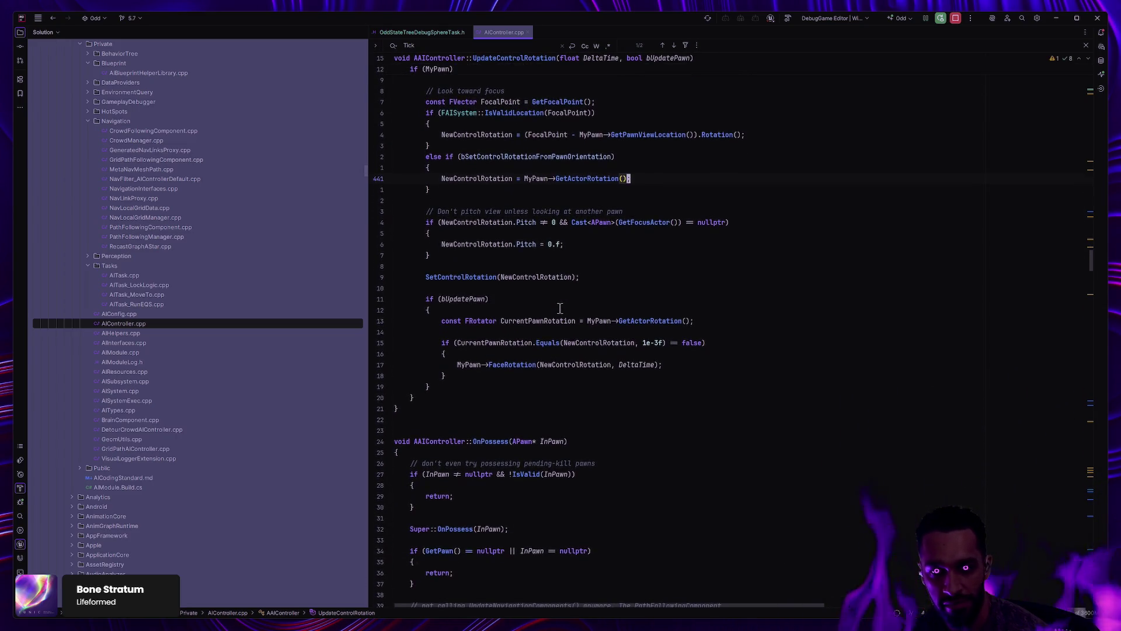
pyautogui.scroll(2, 651, 316)
pyautogui.scroll(1, 651, 316)
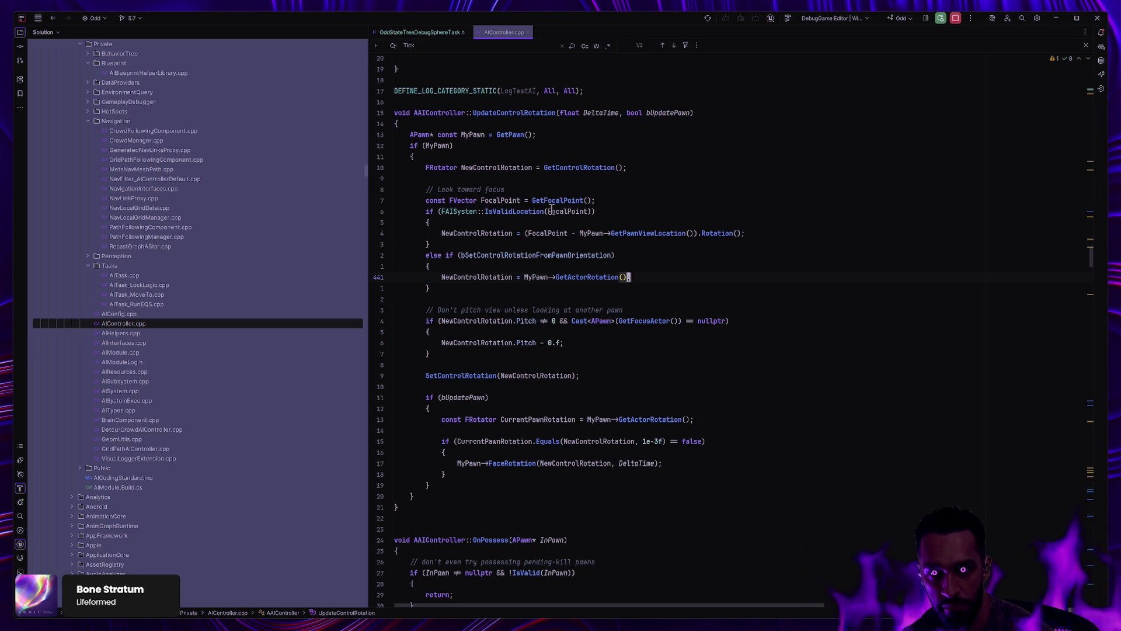
pyautogui.moveTo(559, 202)
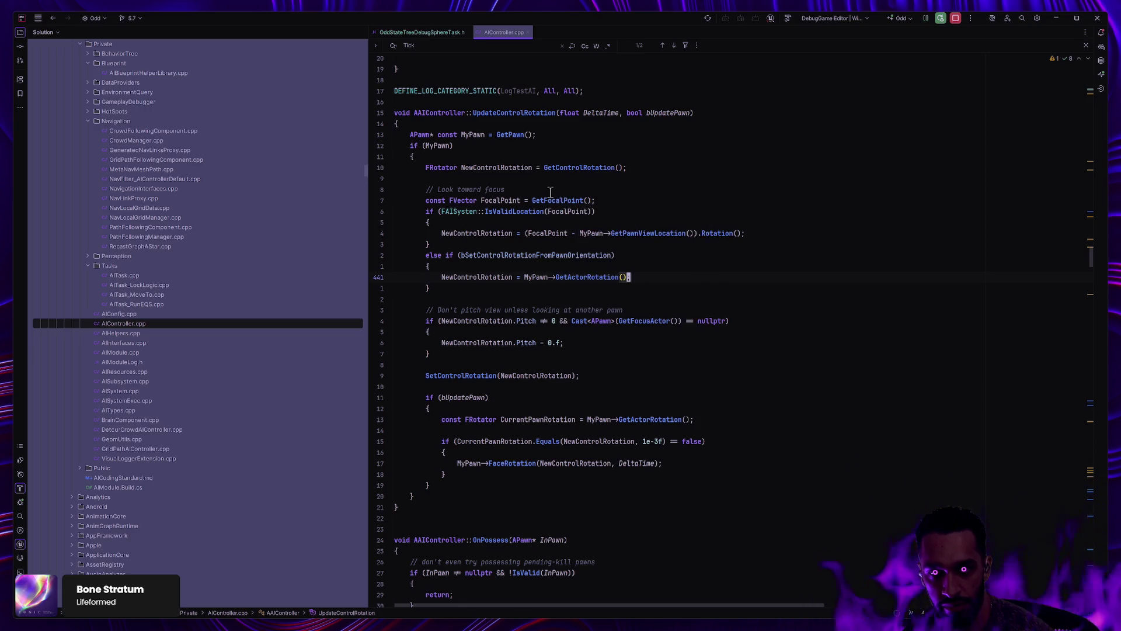
pyautogui.scroll(7, 547, 206)
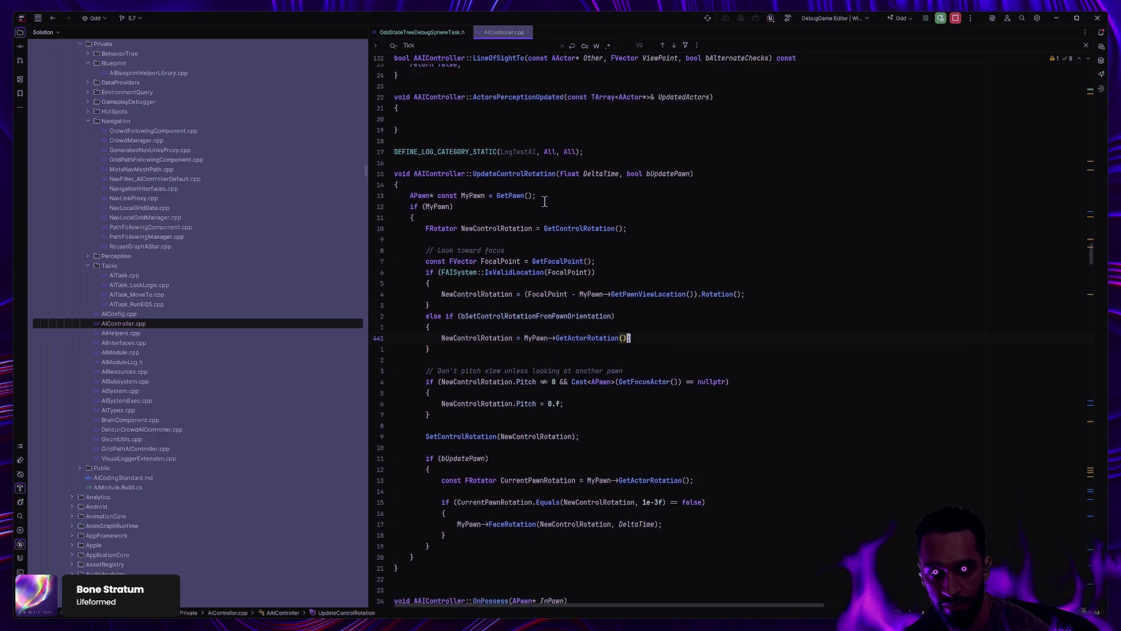
pyautogui.scroll(-4, 549, 212)
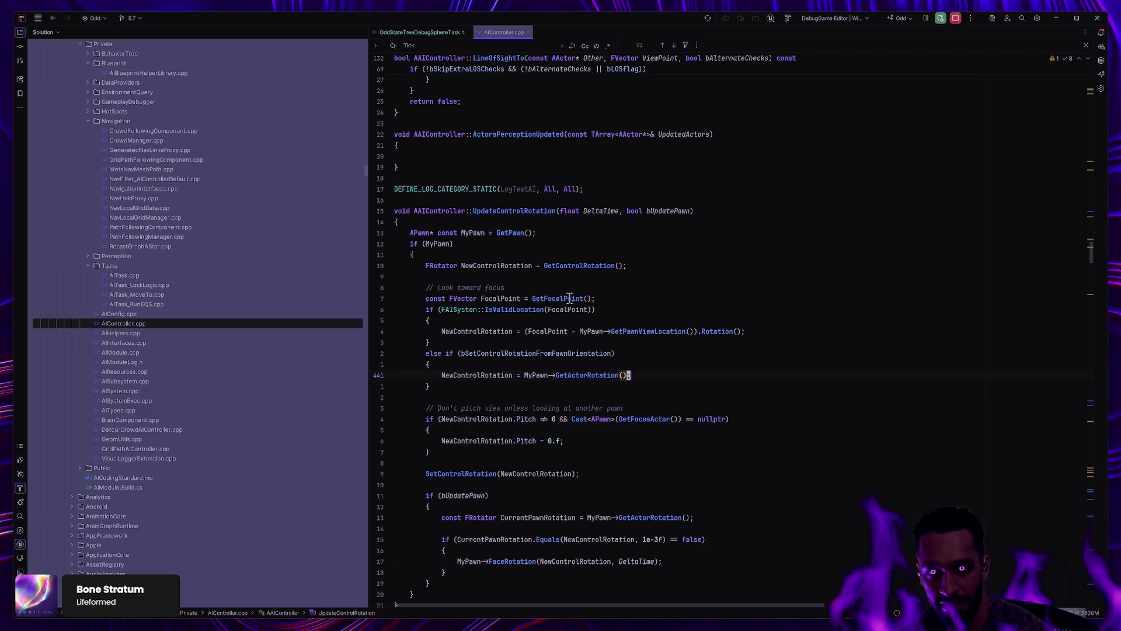
pyautogui.scroll(-3, 570, 298)
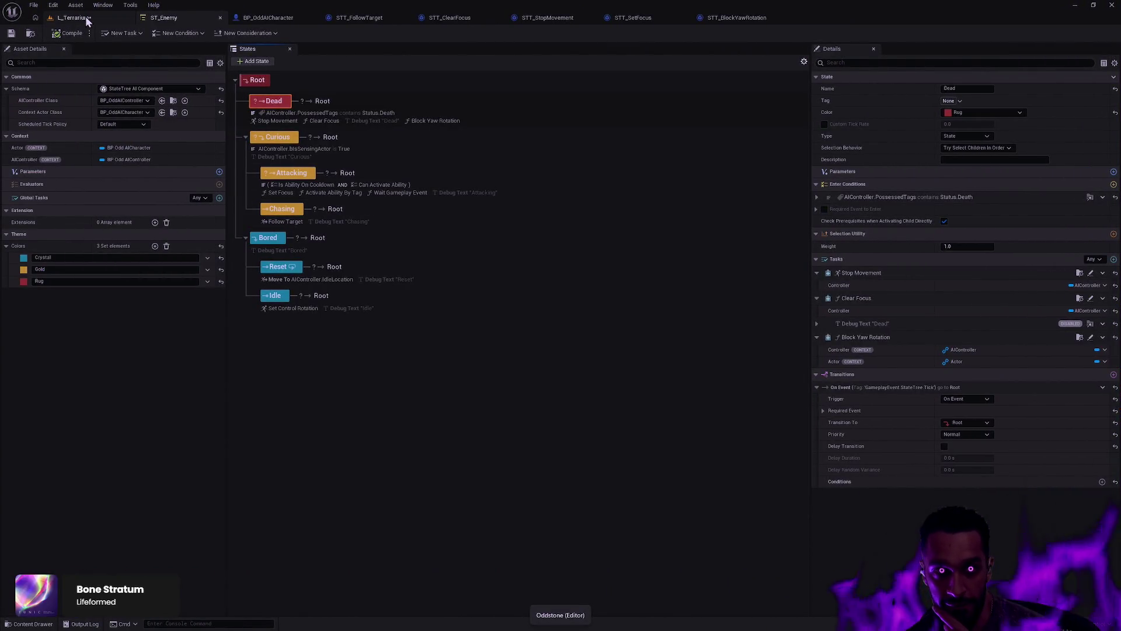
# Step: Open the Map/Traveler level from the Content Drawer, discarding unsaved L_Terrarium and BP_OddGameMode changes
pyautogui.click(86, 16)
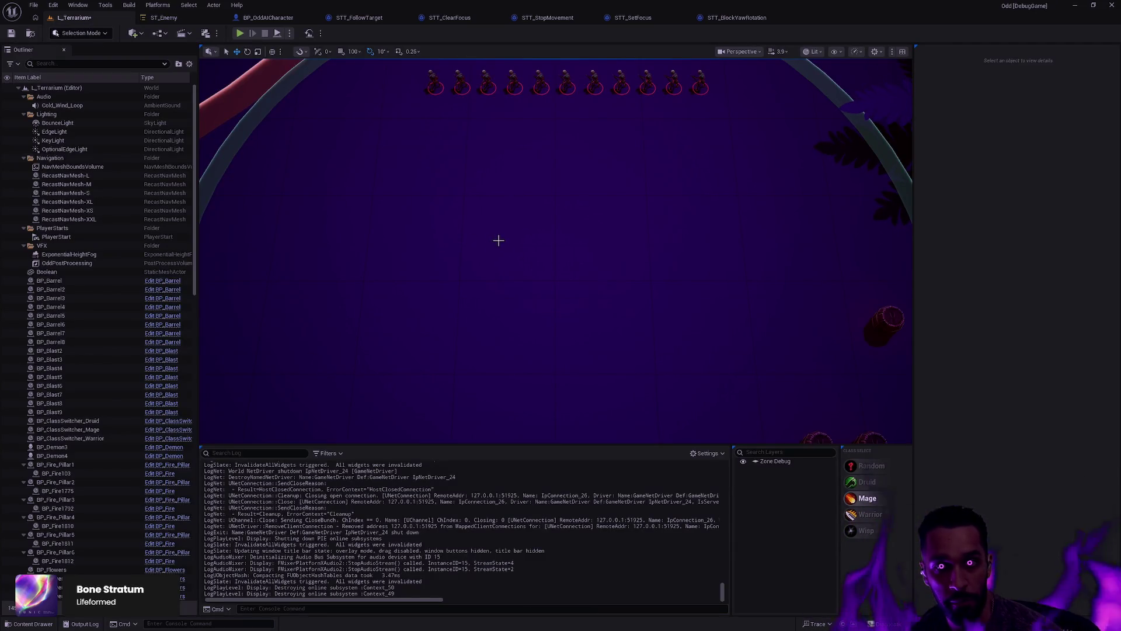
pyautogui.hotkey('ctrl', 'space')
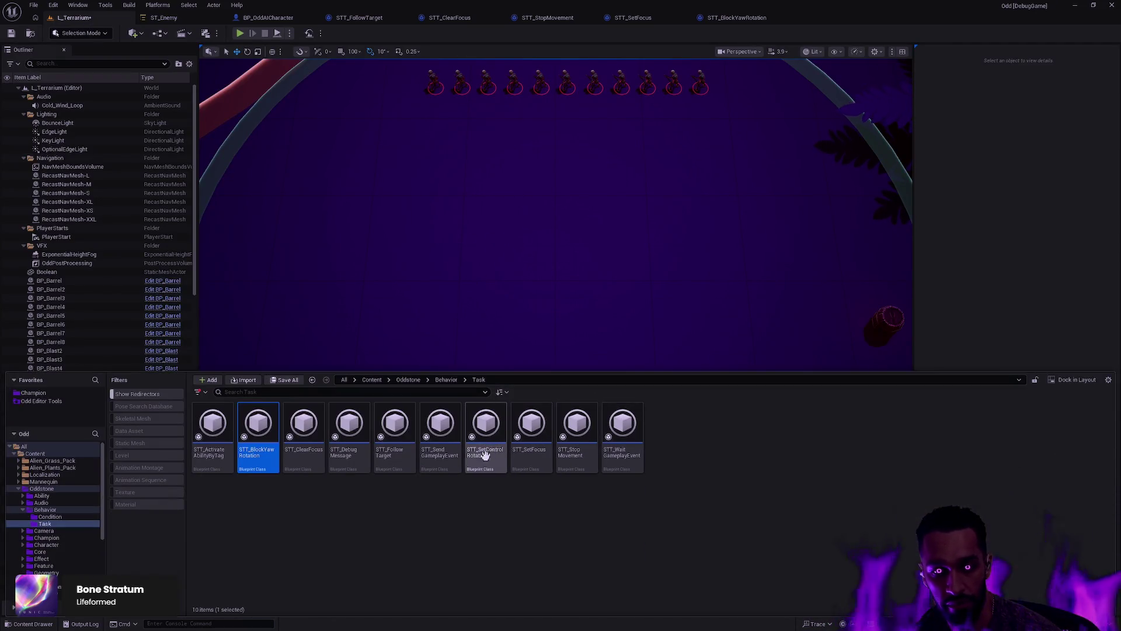
pyautogui.scroll(-2, 82, 554)
pyautogui.click(40, 558)
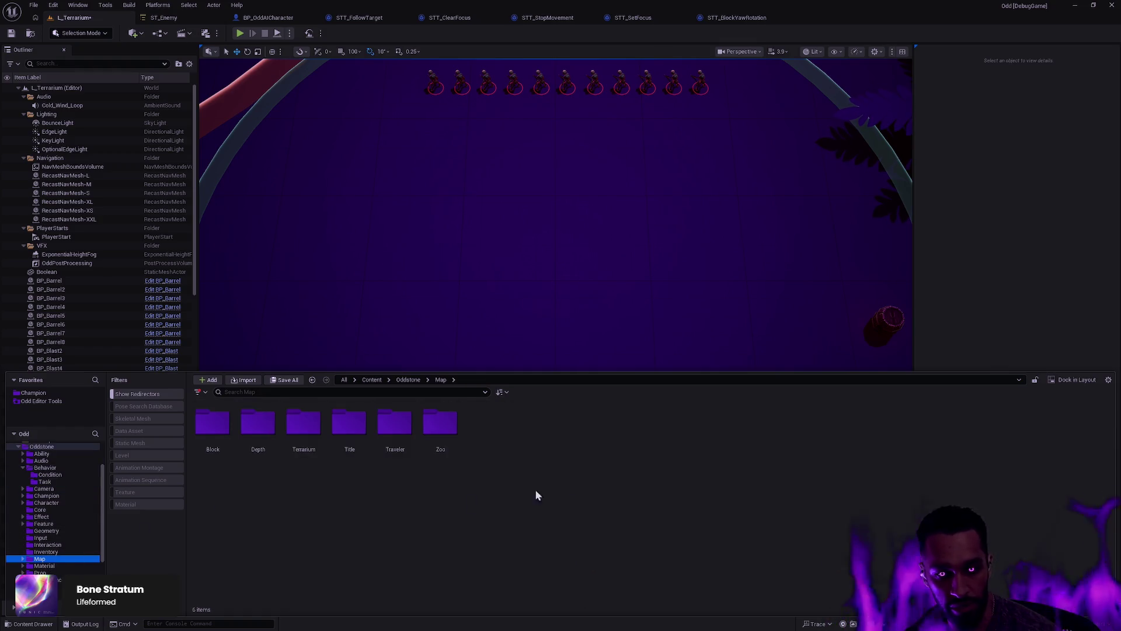
pyautogui.doubleClick(395, 424)
pyautogui.click(385, 431)
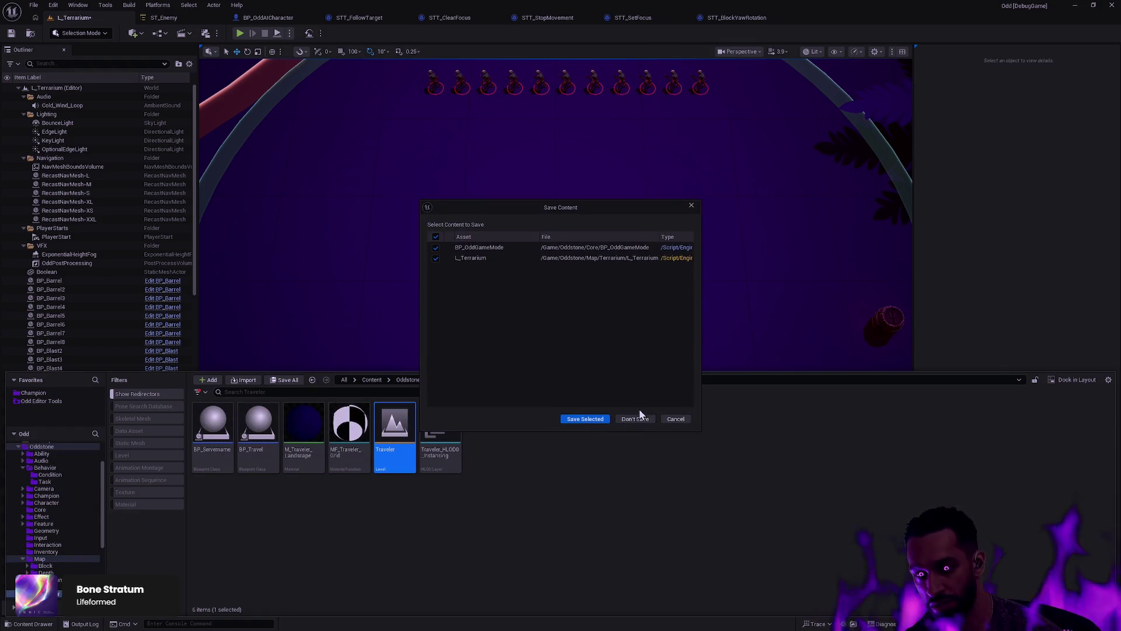
pyautogui.click(636, 418)
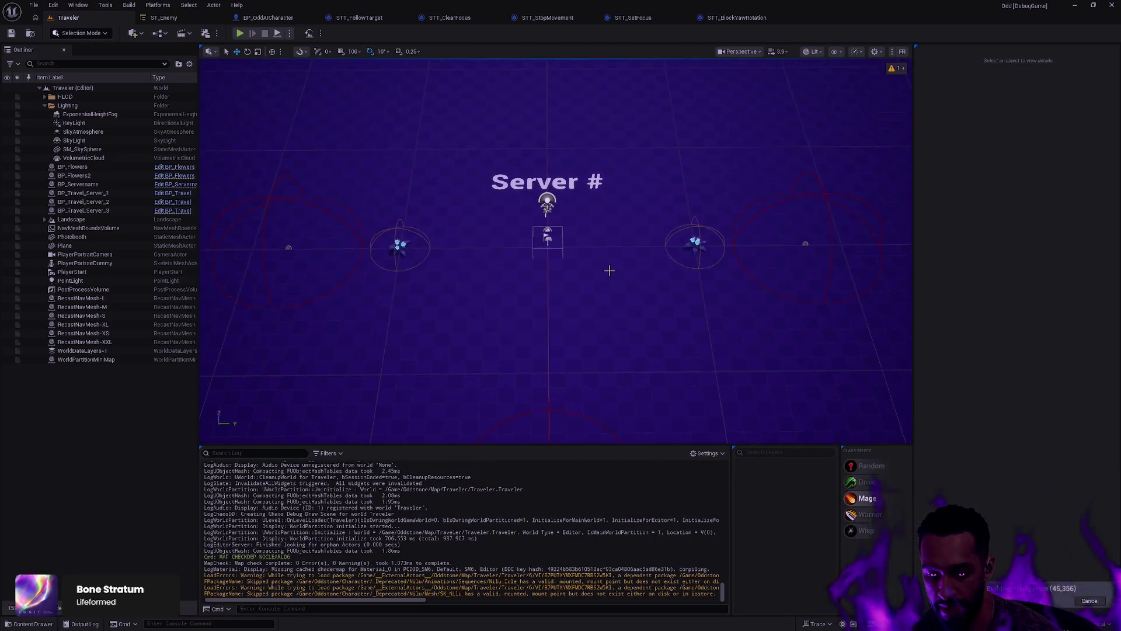
# Step: Place a BP_Skeleton actor in the Traveler level, rotated to about 110 degrees
pyautogui.hotkey('ctrl', 'p')
pyautogui.write('BP_Skeleton')
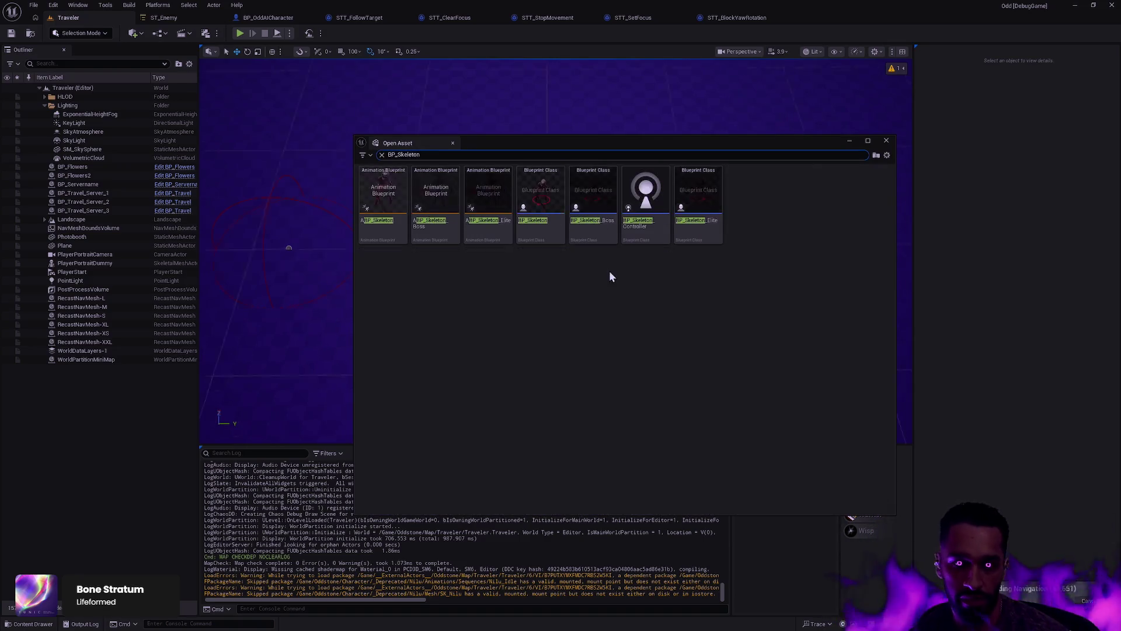
pyautogui.moveTo(541, 230)
pyautogui.mouseDown()
pyautogui.moveTo(320, 358)
pyautogui.moveTo(494, 263)
pyautogui.moveTo(377, 151)
pyautogui.mouseUp()
pyautogui.click(886, 140)
pyautogui.press('e')
pyautogui.press('w')
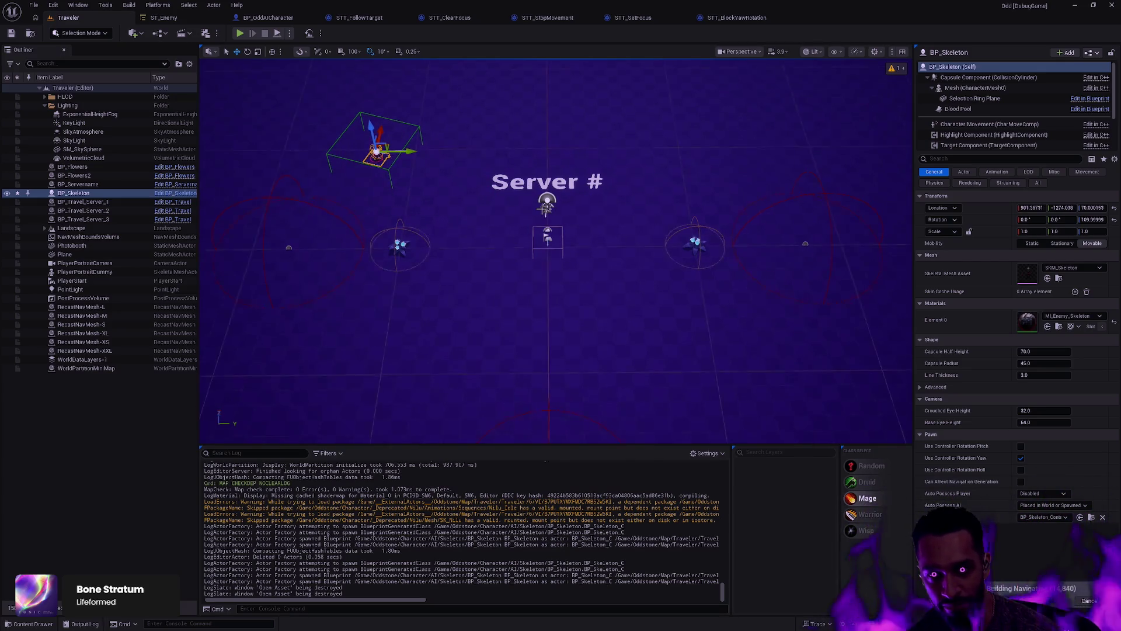
pyautogui.hotkey('alt', 'Tab')
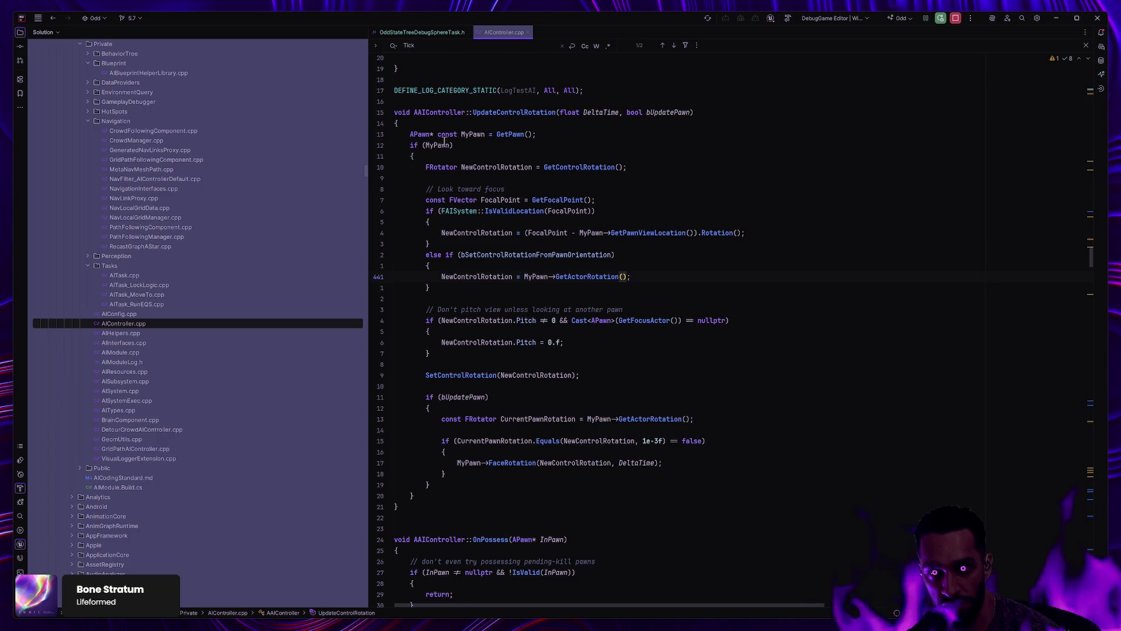
# Step: Add breakpoints on UpdateControlRotation's focal-point rotation, GetActorRotation and FaceRotation lines
pyautogui.moveTo(463, 208)
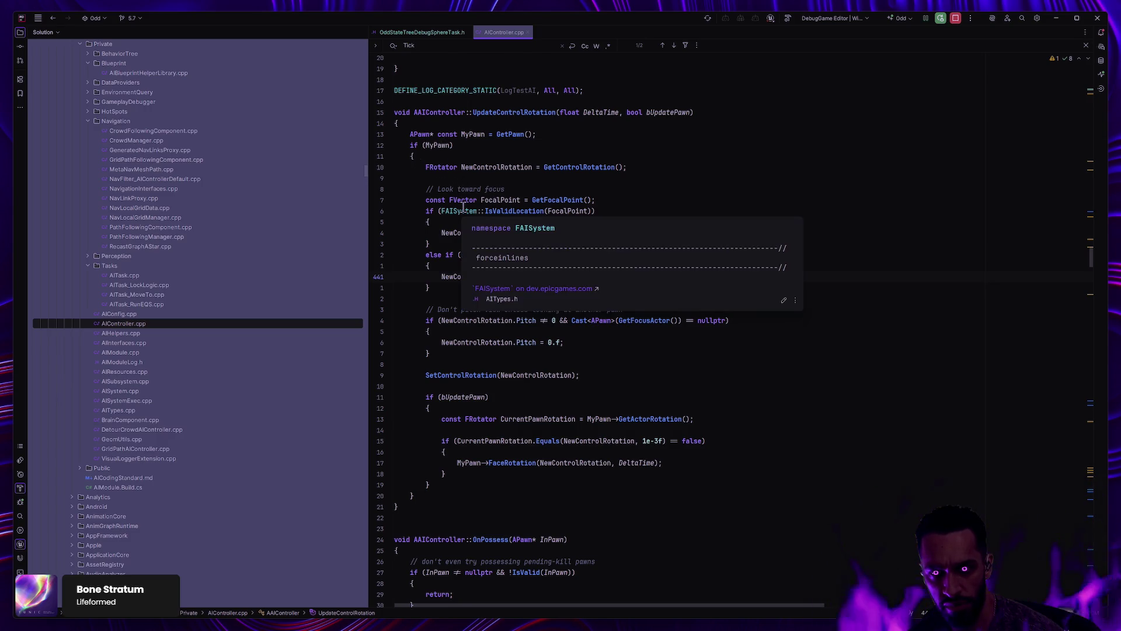
pyautogui.click(380, 235)
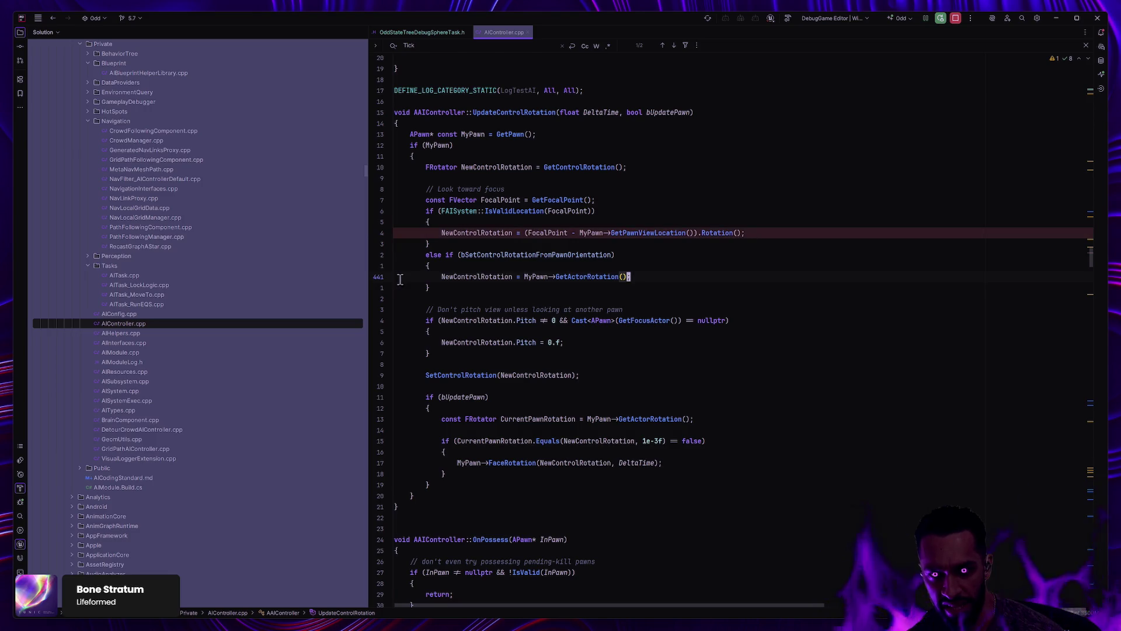
pyautogui.click(380, 276)
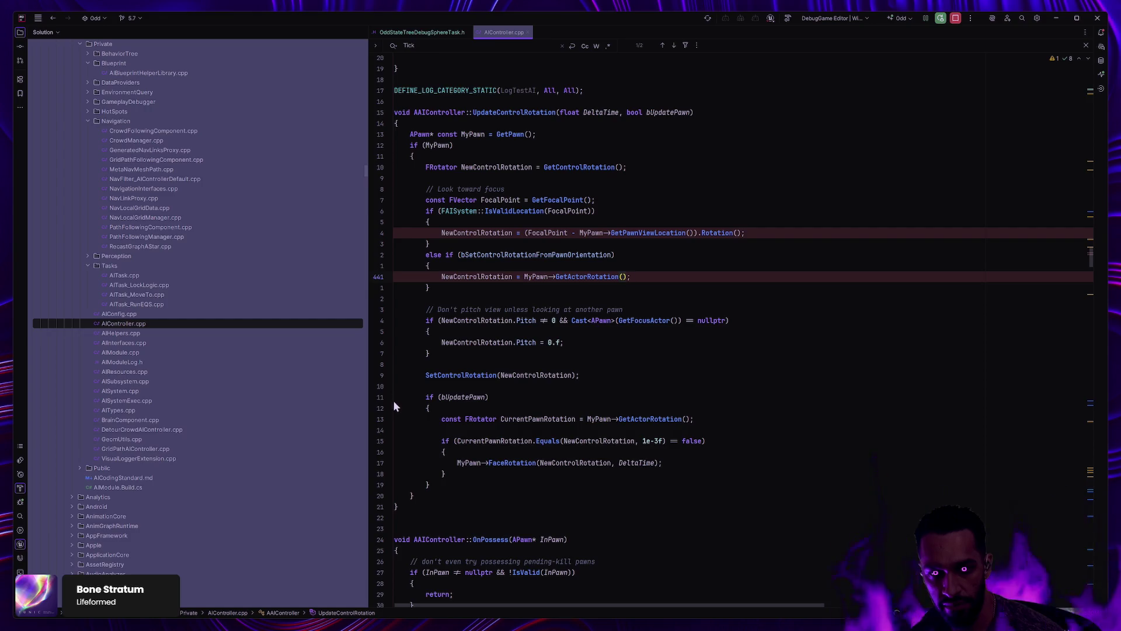
pyautogui.click(380, 463)
pyautogui.hotkey('alt', 'Tab')
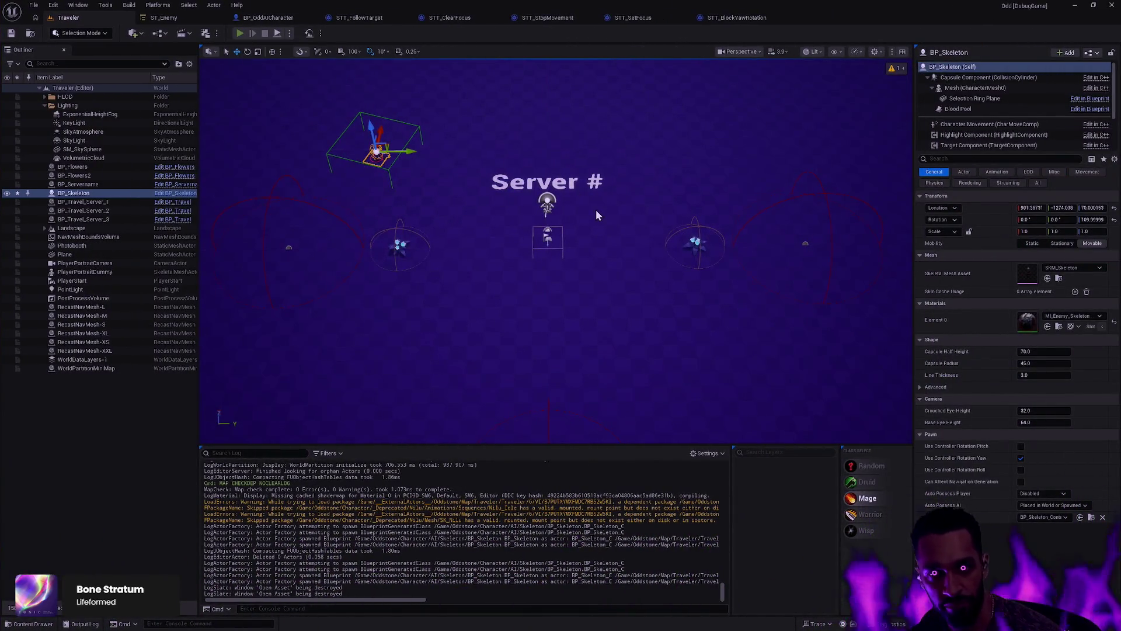
# Step: Start PIE, inspect NewControlRotation and bSetControlRotationFromPawnOrientation at the breakpoint, then resume
pyautogui.hotkey('alt', 'p')
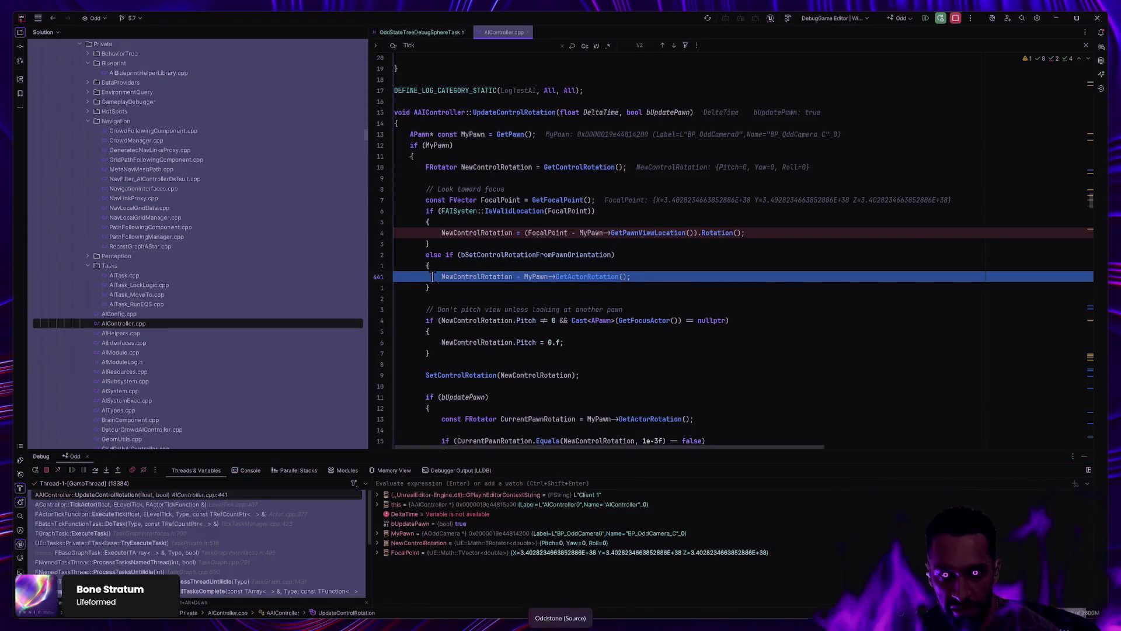
pyautogui.moveTo(474, 280)
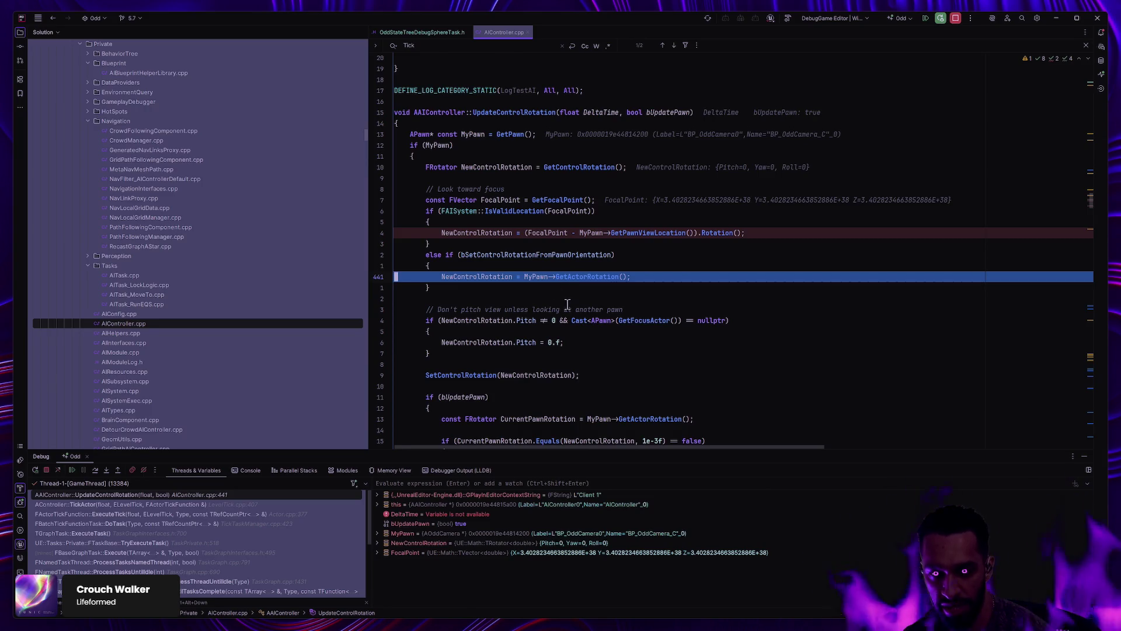
pyautogui.moveTo(489, 255)
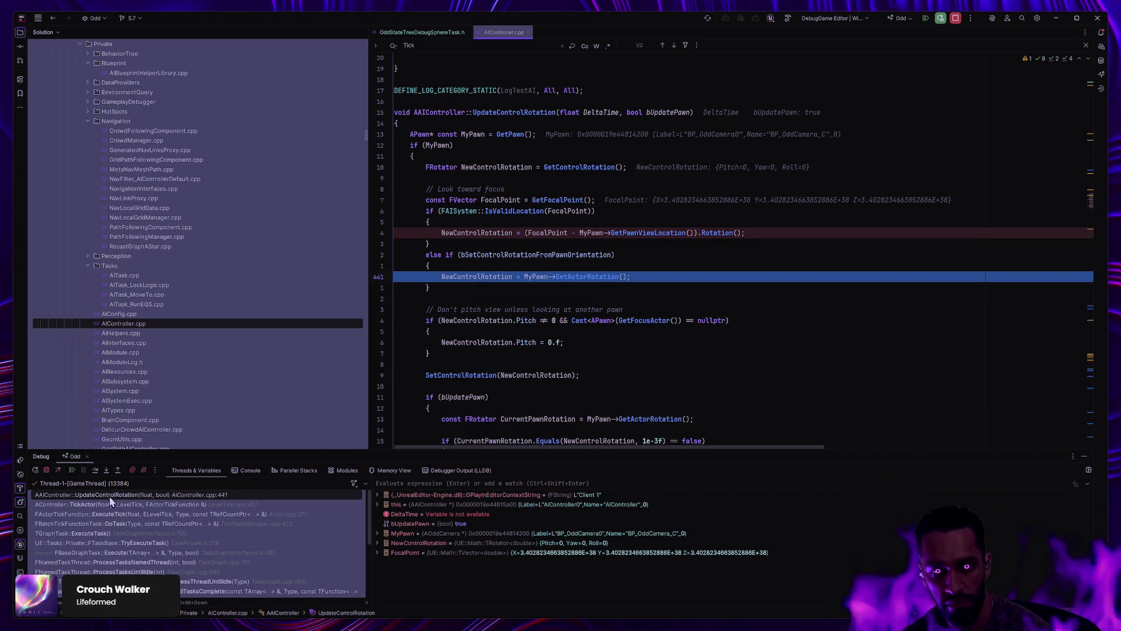
pyautogui.click(72, 470)
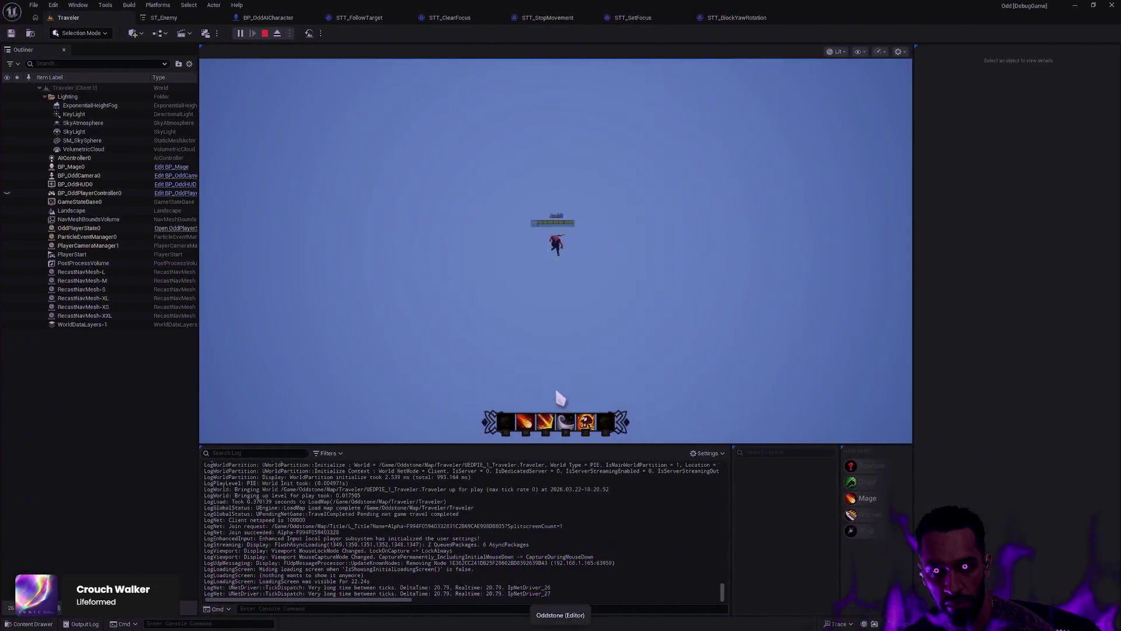
# Step: Move the Druid, restart play, eject with F8, and stop the session
pyautogui.click(571, 321)
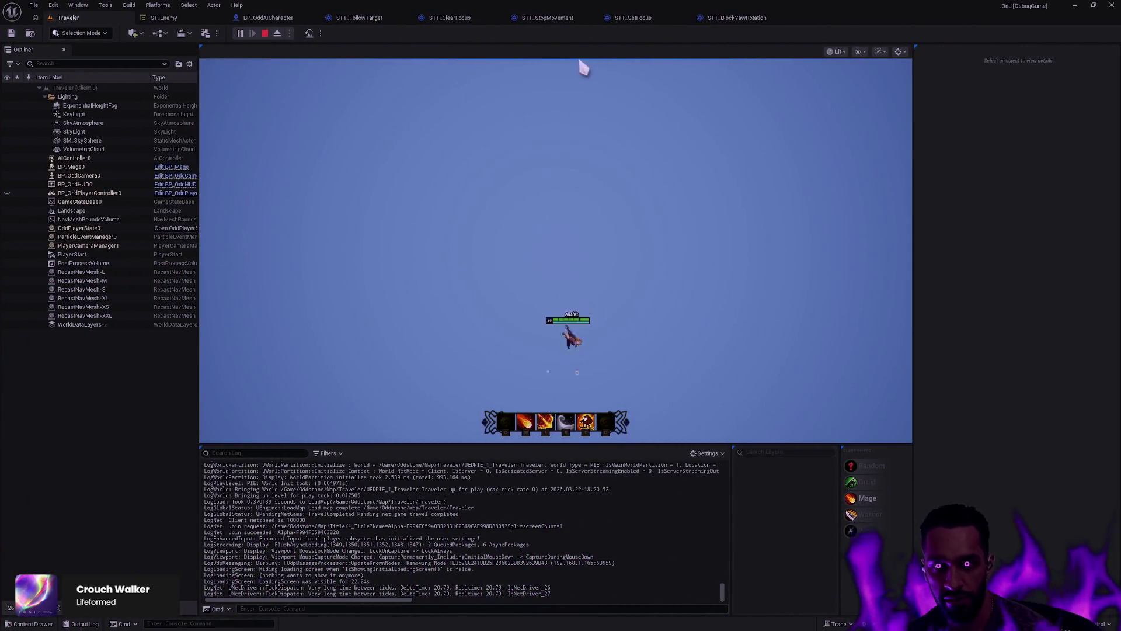
pyautogui.press('Escape')
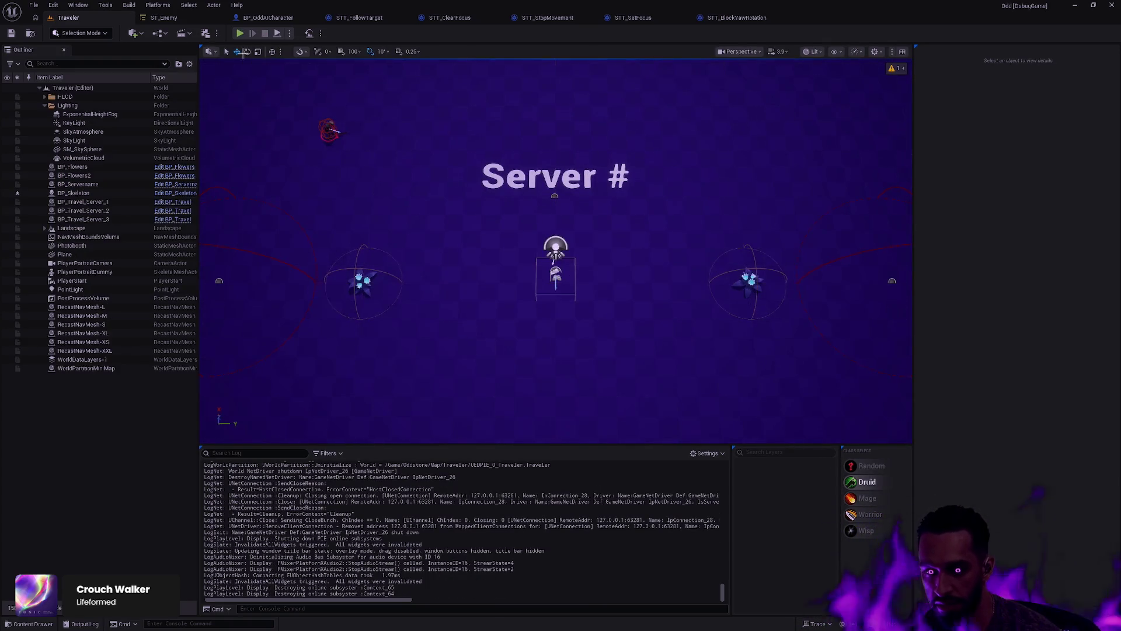
pyautogui.click(239, 33)
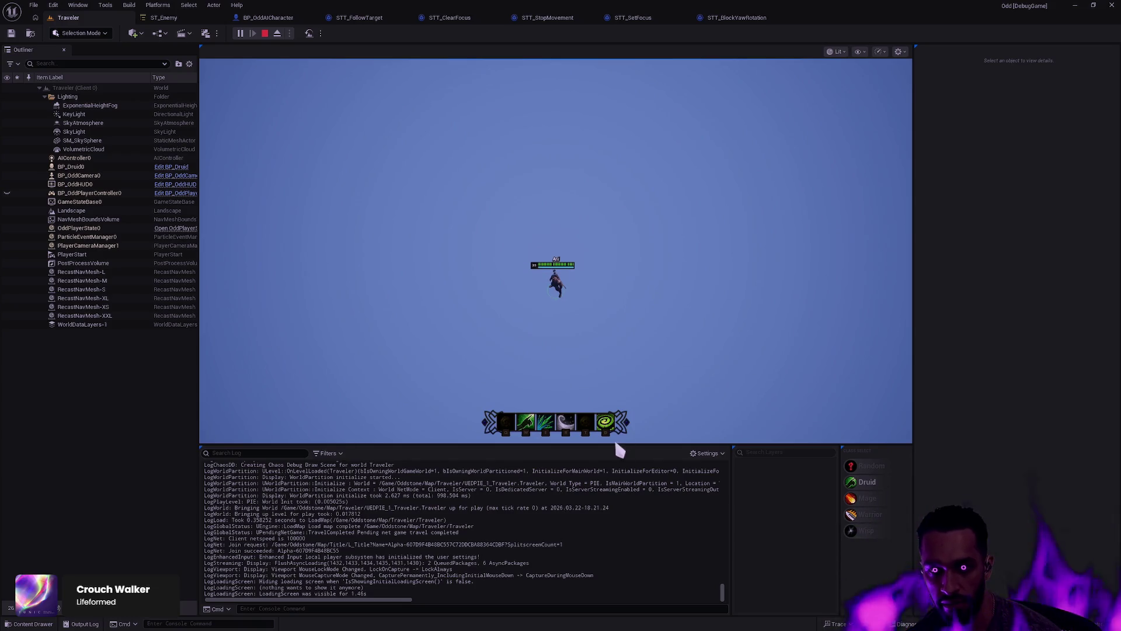
pyautogui.press('F8')
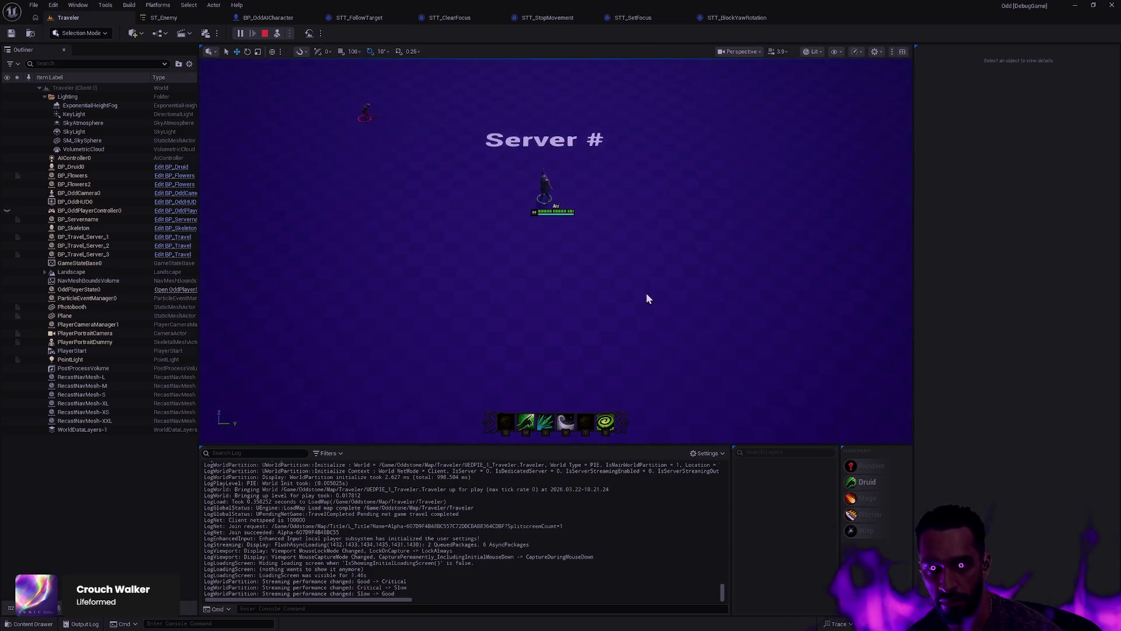
pyautogui.press('Escape')
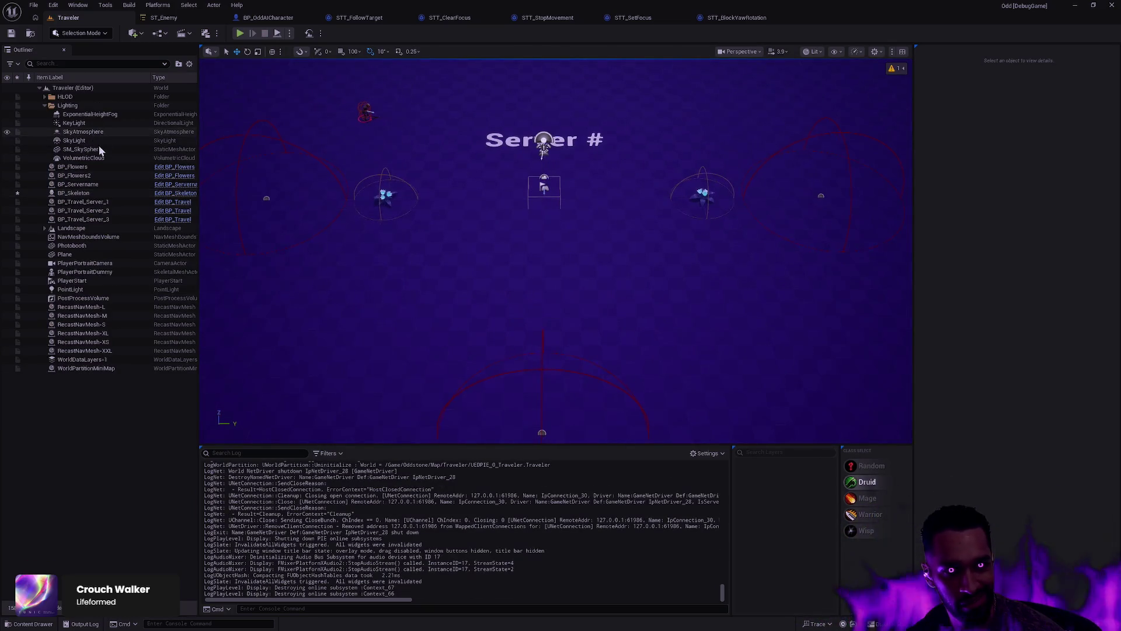
# Step: Hide VolumetricCloud and play-test the Traveler level with the cloud hidden
pyautogui.click(13, 159)
pyautogui.click(8, 159)
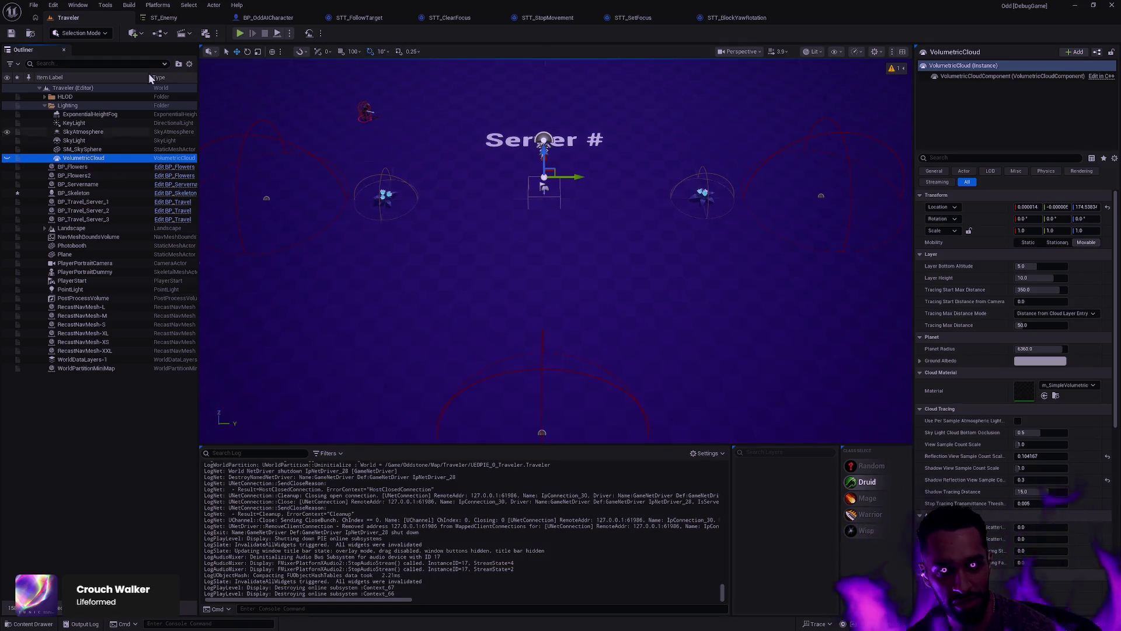
pyautogui.hotkey('alt', 'p')
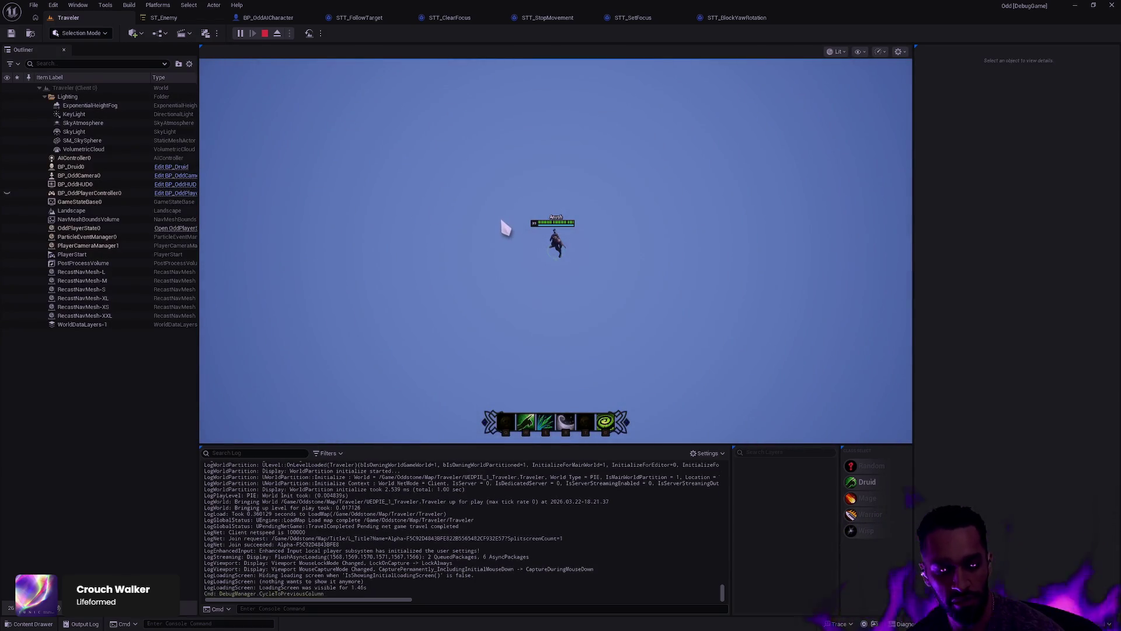
pyautogui.click(31, 152)
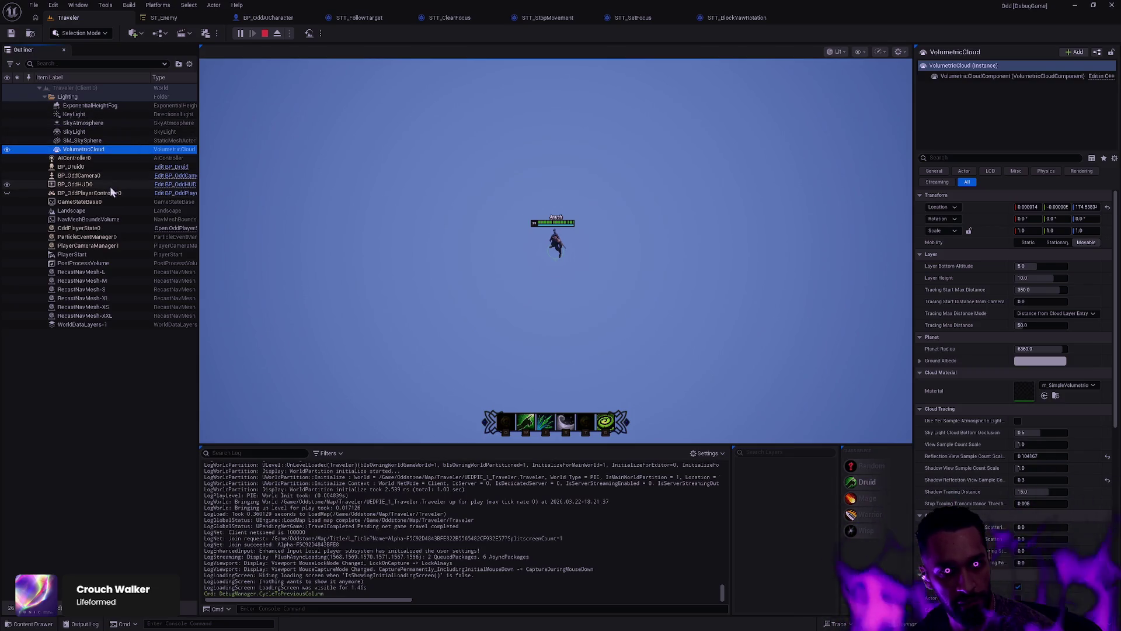
pyautogui.click(487, 275)
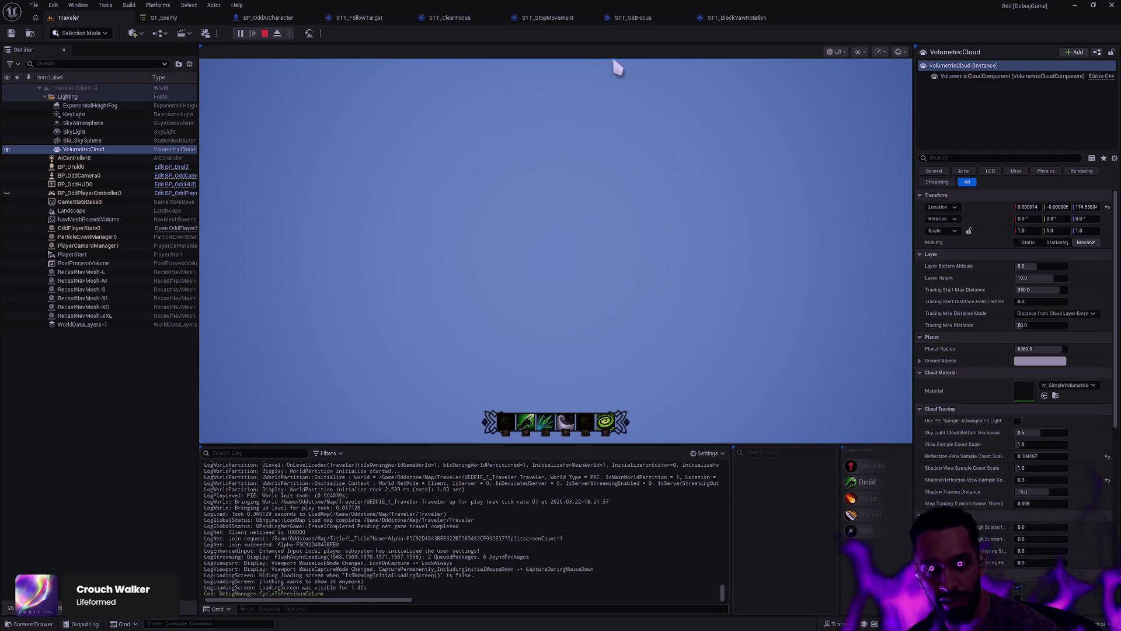
pyautogui.press('F8')
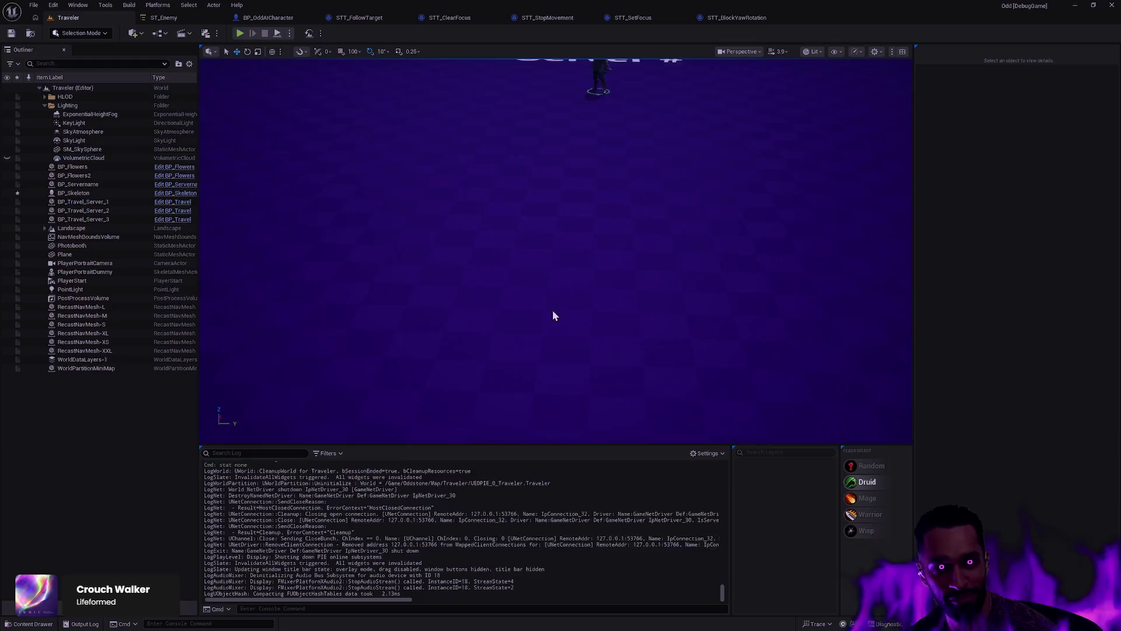
pyautogui.press('Escape')
# Step: Delete the VolumetricCloud actor and start a new play test
pyautogui.click(88, 158)
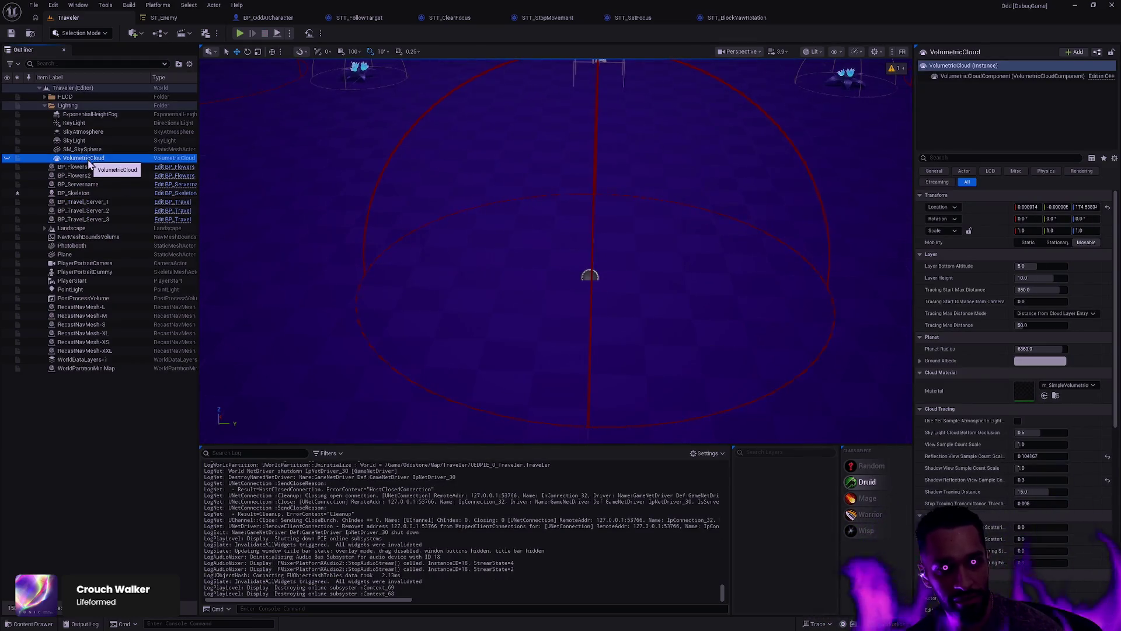
pyautogui.press('Delete')
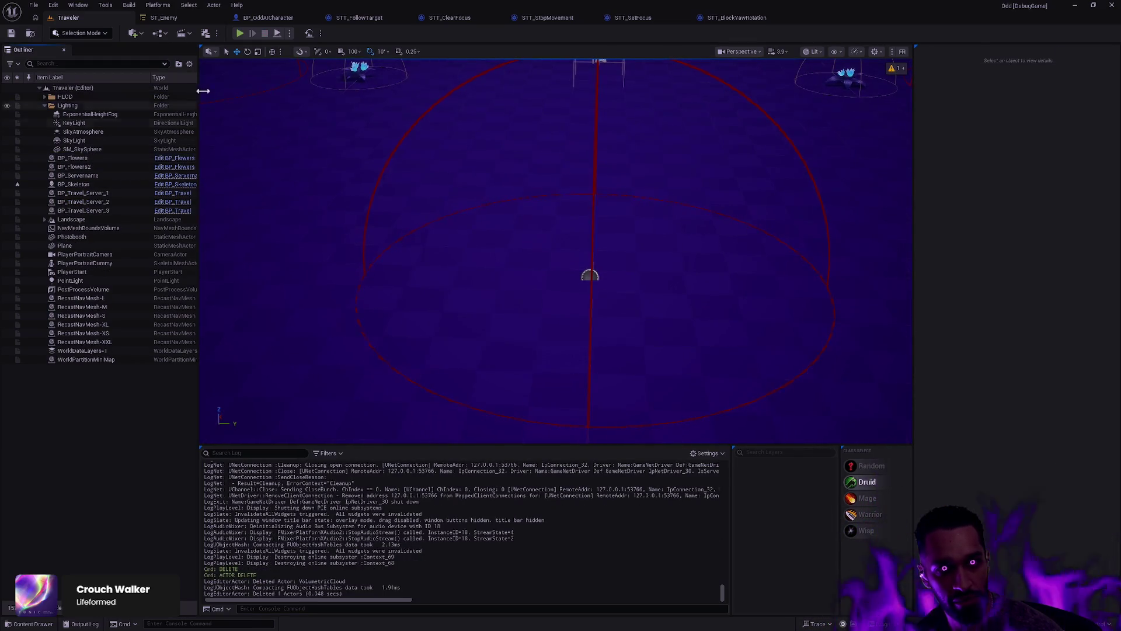
pyautogui.click(239, 34)
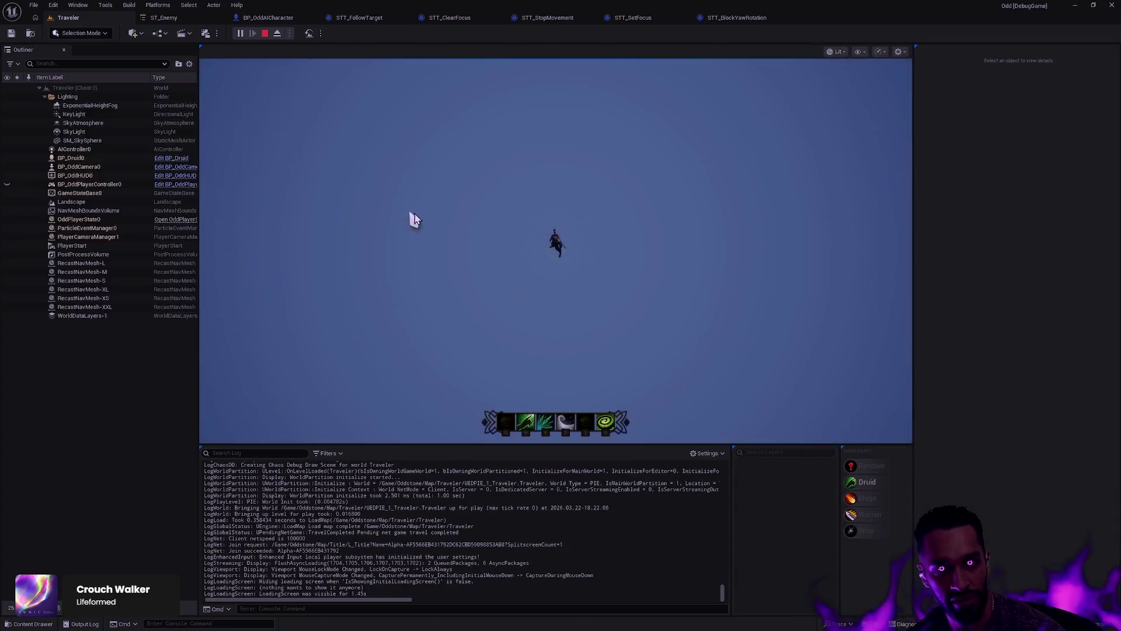
# Step: Undo the VolumetricCloud deletion and delete ExponentialHeightFog instead
pyautogui.press('Escape')
pyautogui.hotkey('ctrl', 'z')
pyautogui.click(94, 114)
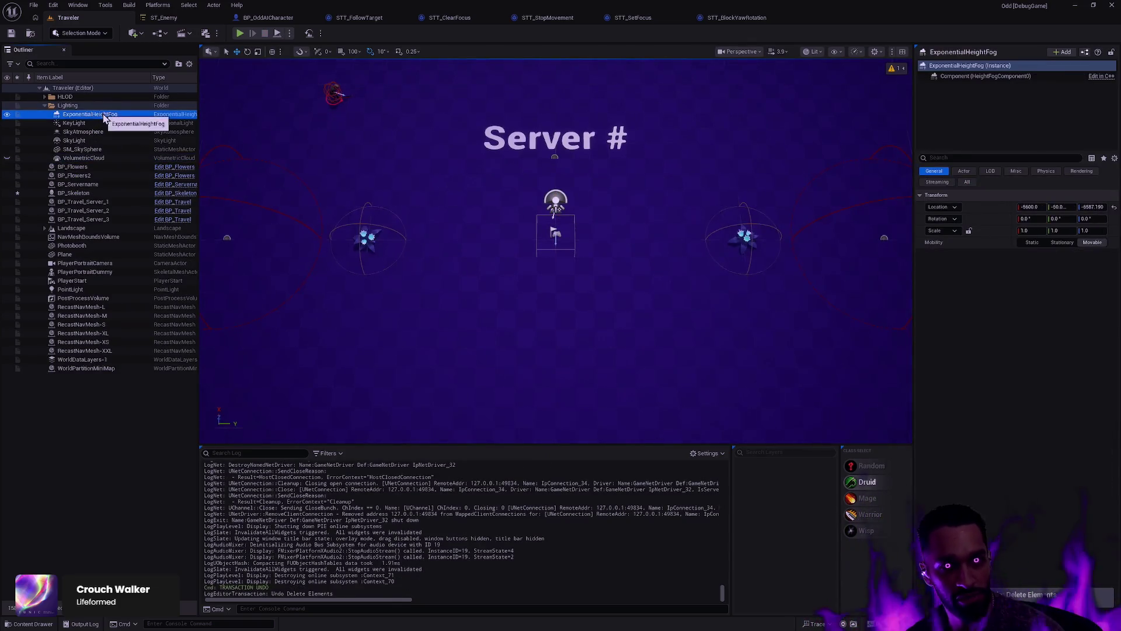
pyautogui.press('Delete')
# Step: Play-test the level without the fog, then bring up the Content Drawer
pyautogui.hotkey('alt', 'p')
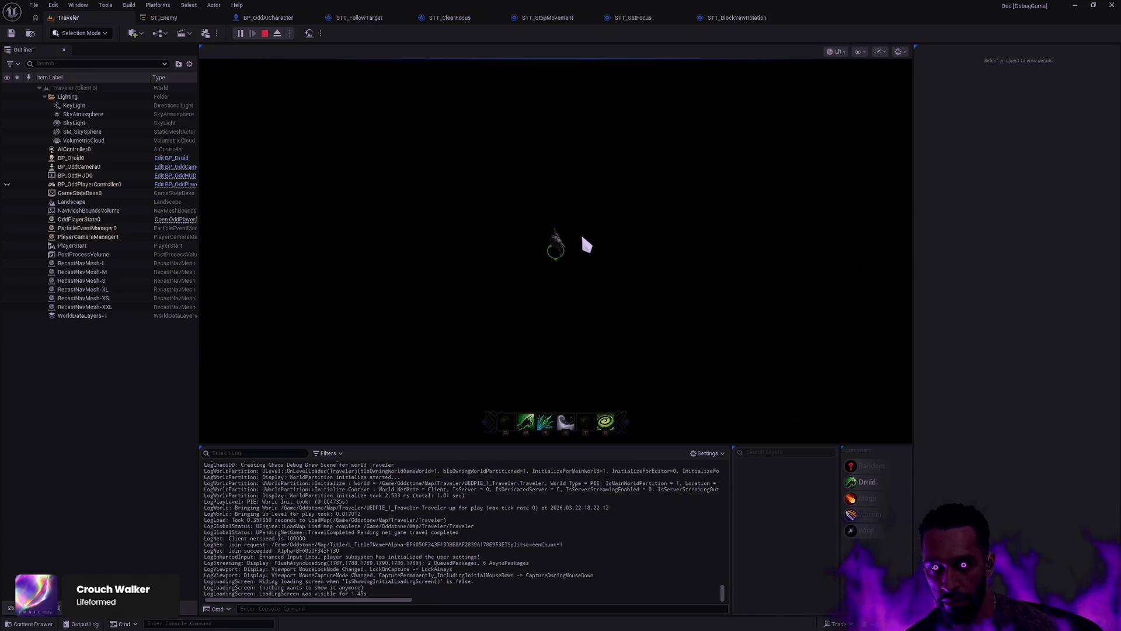
pyautogui.press('space')
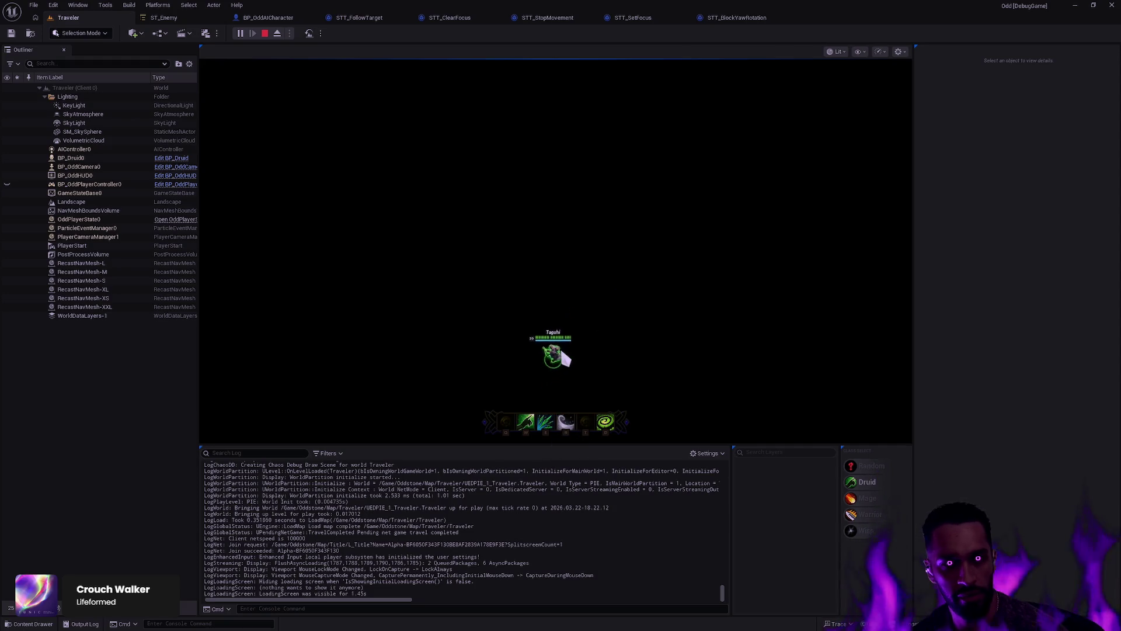
pyautogui.press('w')
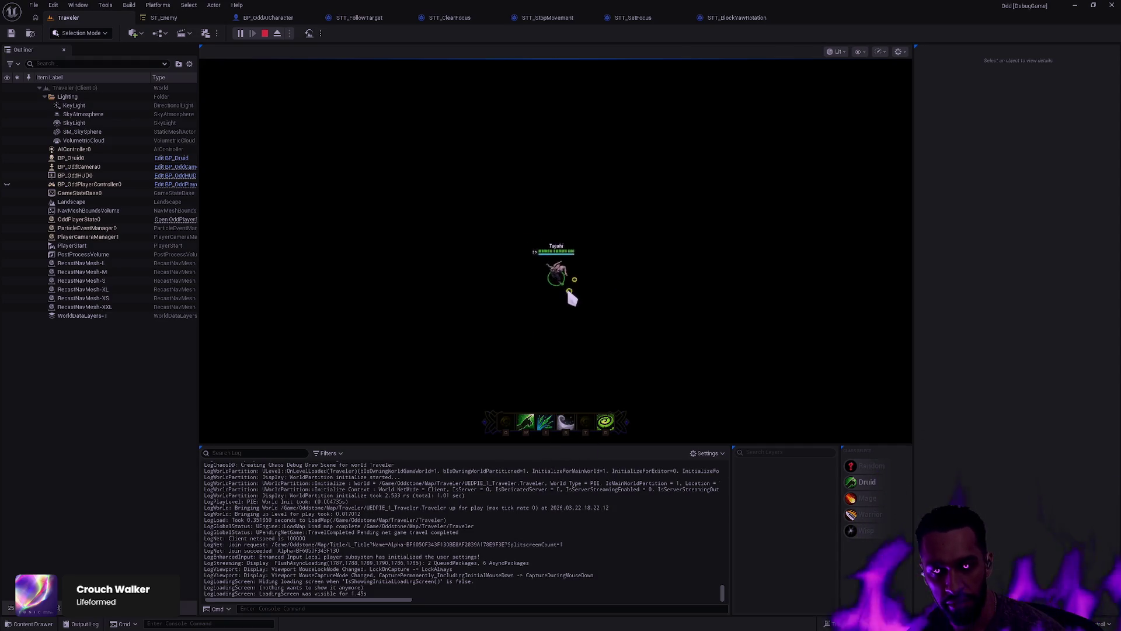
pyautogui.press('Escape')
pyautogui.hotkey('ctrl', 'space')
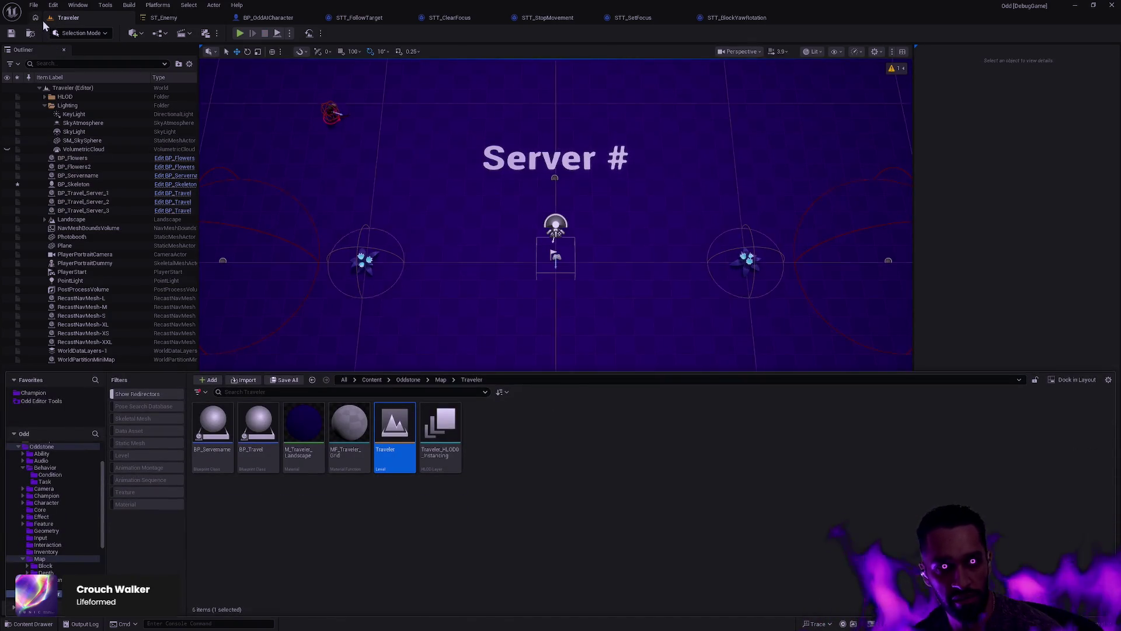
# Step: Browse to Map > Depth, open Proteus with Don't Save, and dolly the camera back
pyautogui.click(40, 558)
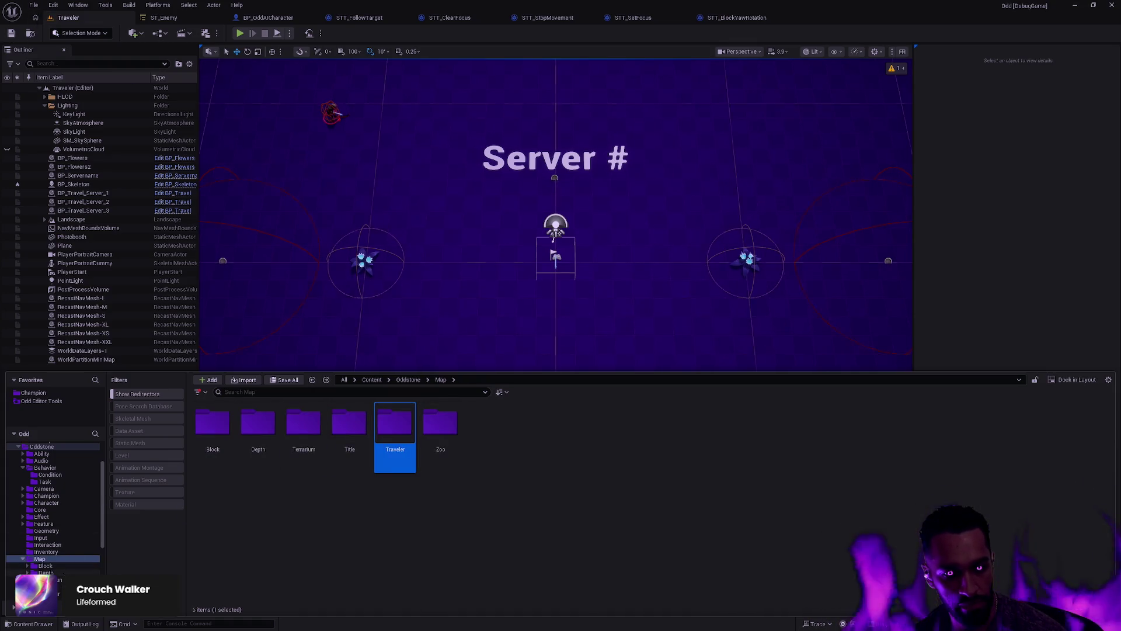
pyautogui.click(55, 579)
pyautogui.click(45, 572)
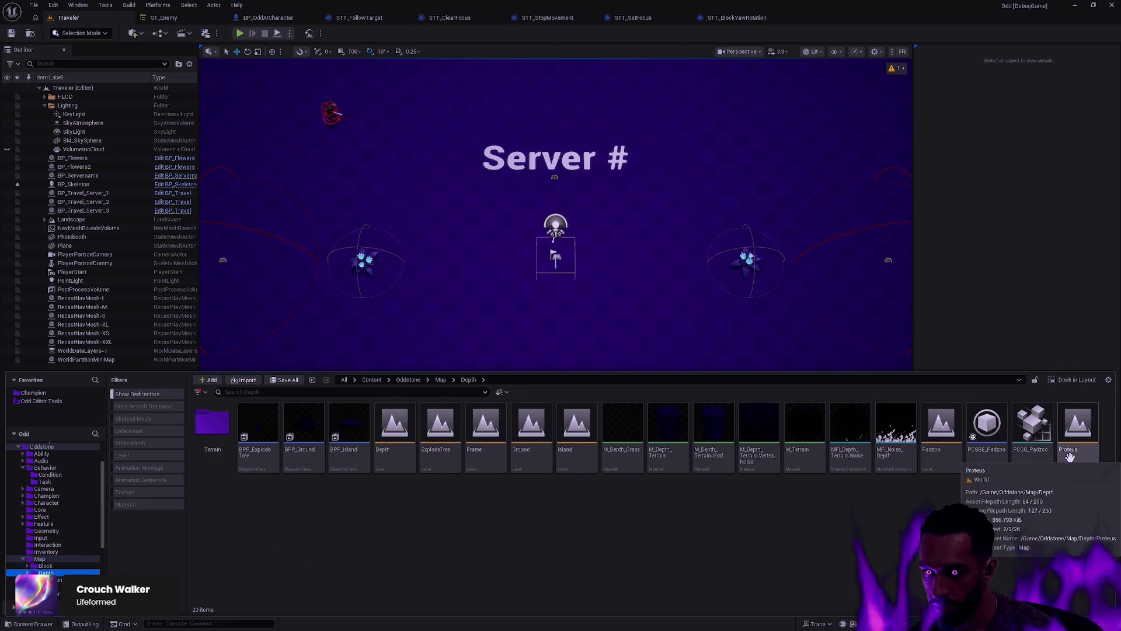
pyautogui.doubleClick(1078, 427)
pyautogui.click(635, 418)
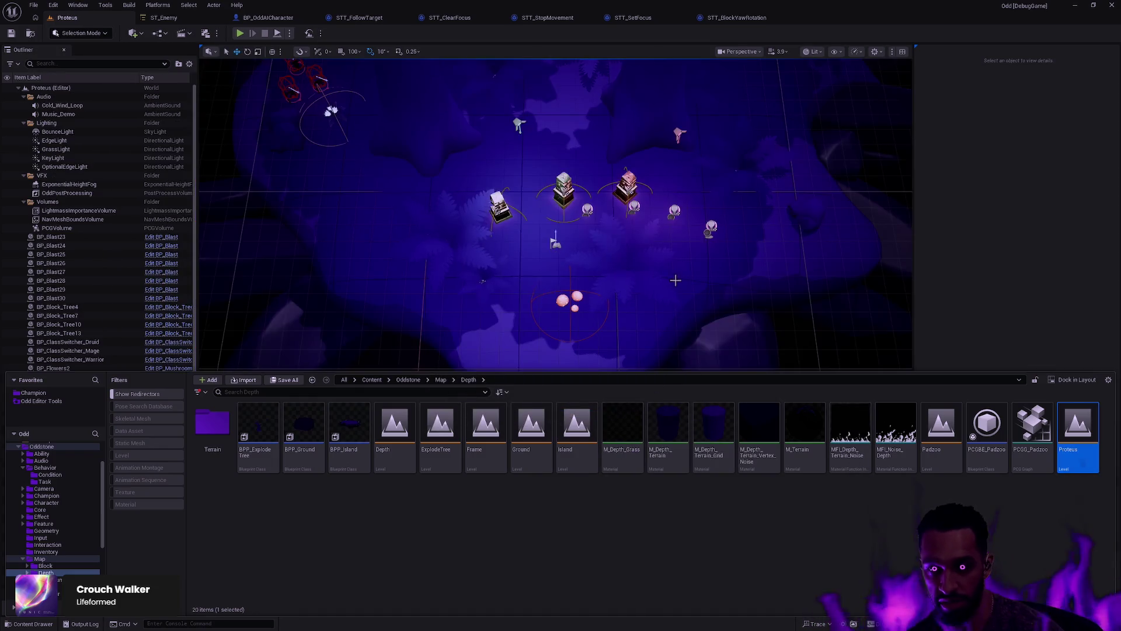
pyautogui.moveTo(637, 234); pyautogui.dragTo(636, 271)
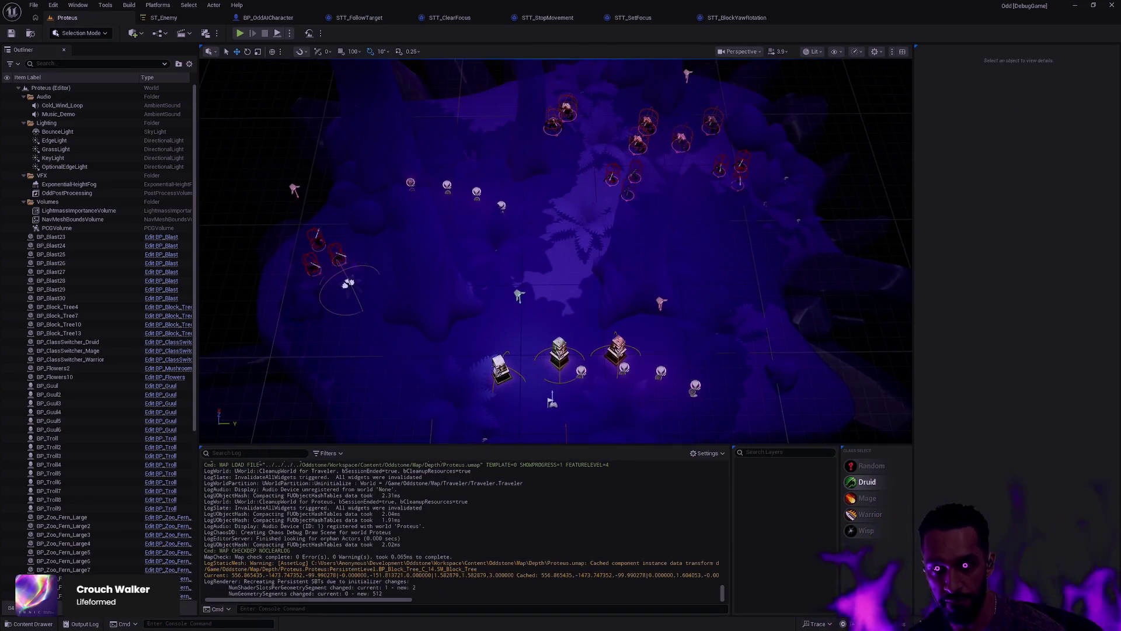
pyautogui.hotkey('ctrl', 'space')
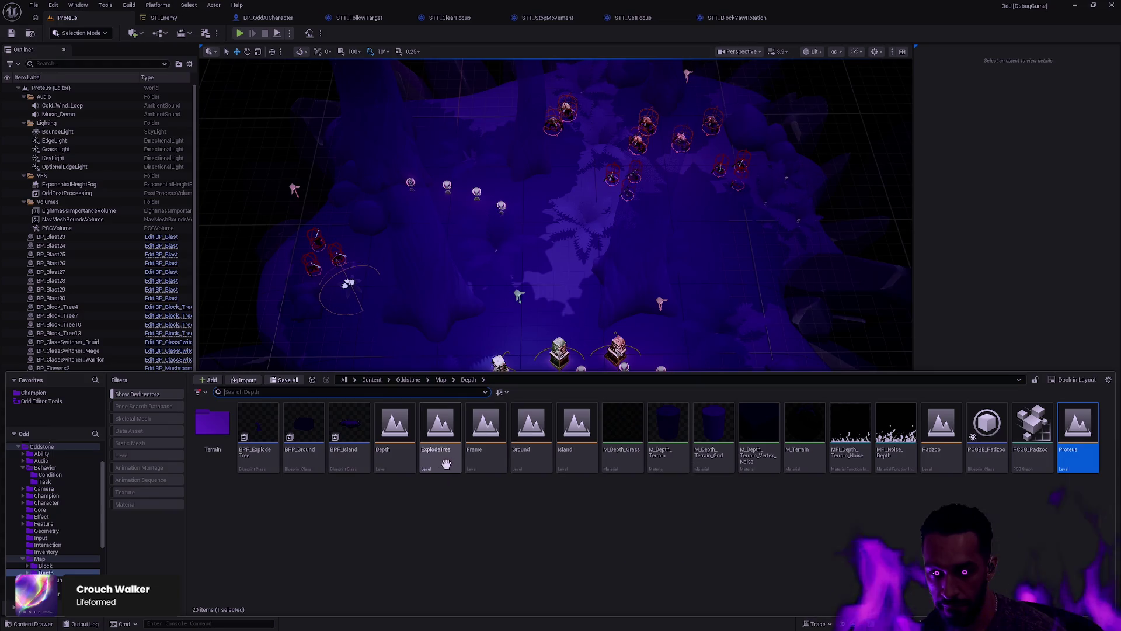
# Step: Open the Frame level from the Content Drawer without saving changes
pyautogui.click(484, 461)
pyautogui.doubleClick(484, 461)
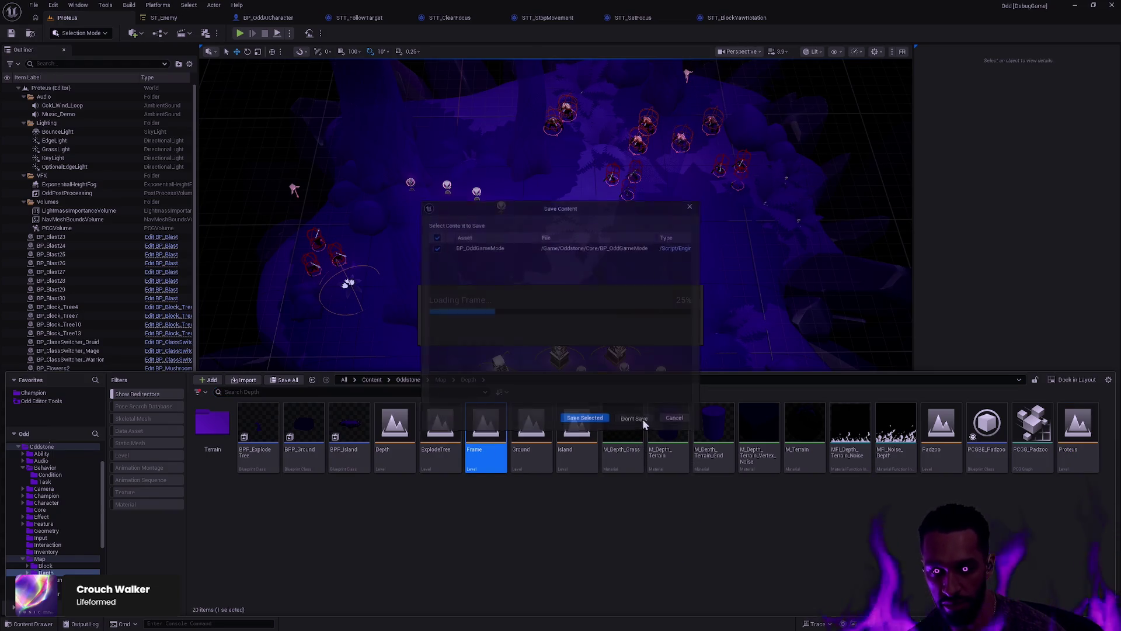
pyautogui.click(642, 419)
# Step: Select all ten BP_Gul enemy actors in the Outliner
pyautogui.scroll(-10, 671, 341)
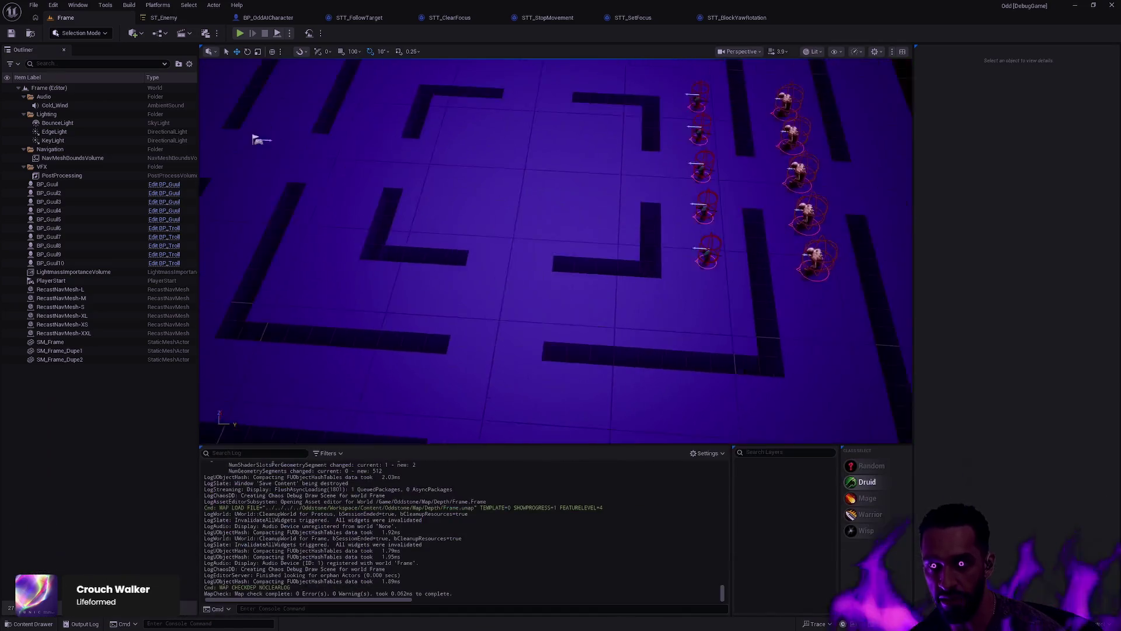
pyautogui.scroll(5, 672, 292)
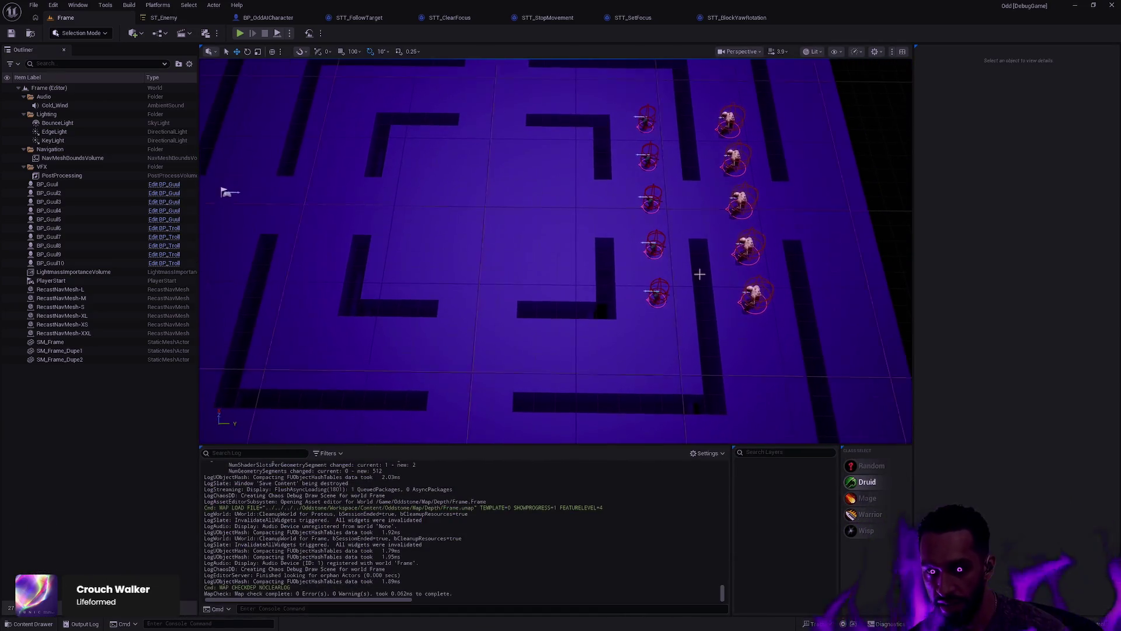
pyautogui.click(656, 272)
pyautogui.keyDown('ctrl'); pyautogui.click(655, 245); pyautogui.keyUp('ctrl')
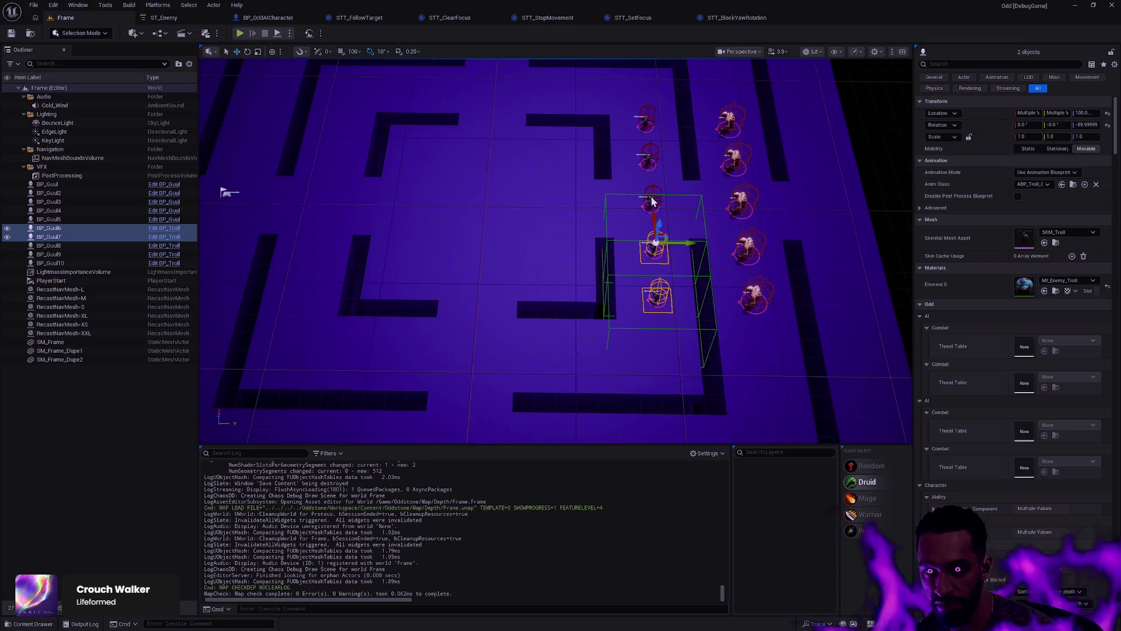
pyautogui.keyDown('ctrl'); pyautogui.click(362, 296); pyautogui.keyUp('ctrl')
pyautogui.click(645, 113)
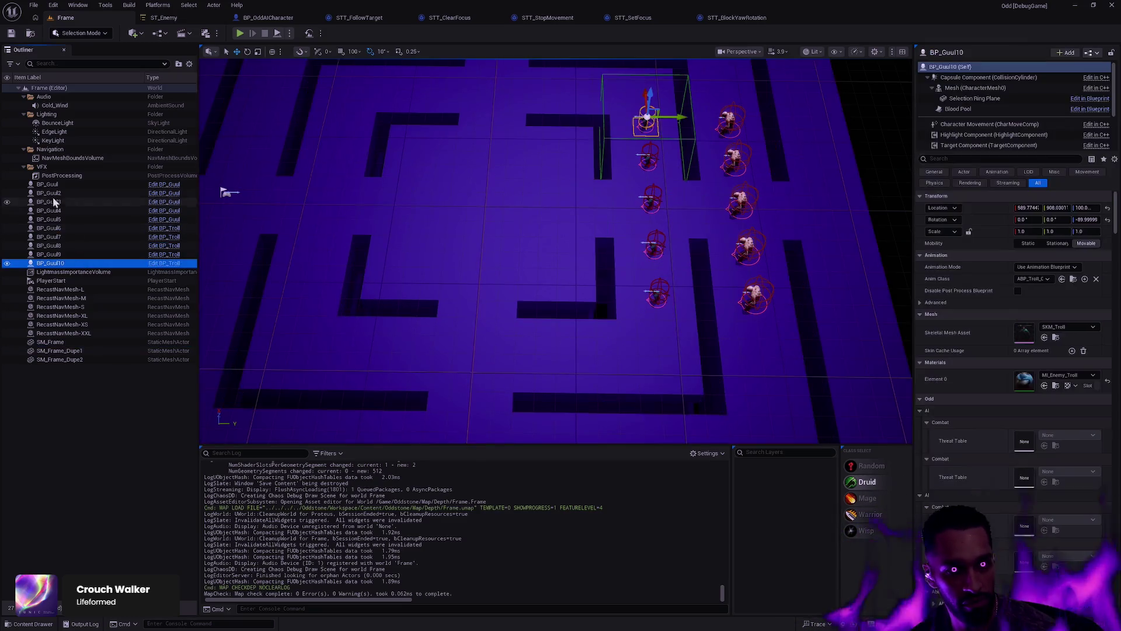
pyautogui.keyDown('shift'); pyautogui.click(47, 184); pyautogui.keyUp('shift')
# Step: Delete the Gul enemies, place one BP_Skeleton rotated to -40 degrees, and start Play
pyautogui.press('Delete')
pyautogui.hotkey('ctrl', 'p')
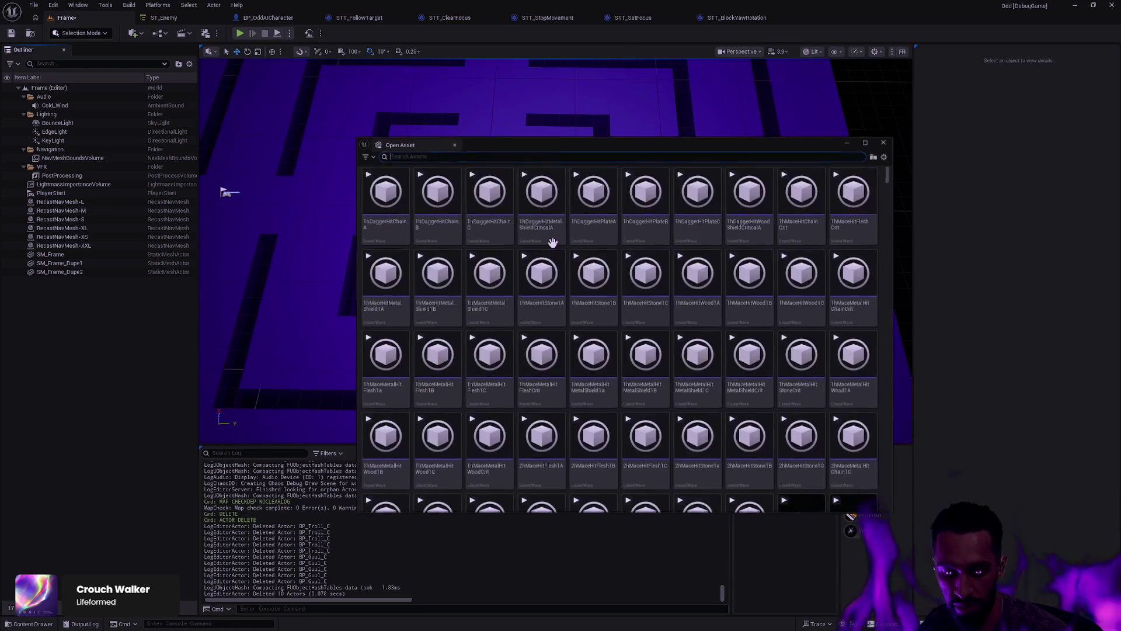
pyautogui.write('BP_IrBP_Skelet')
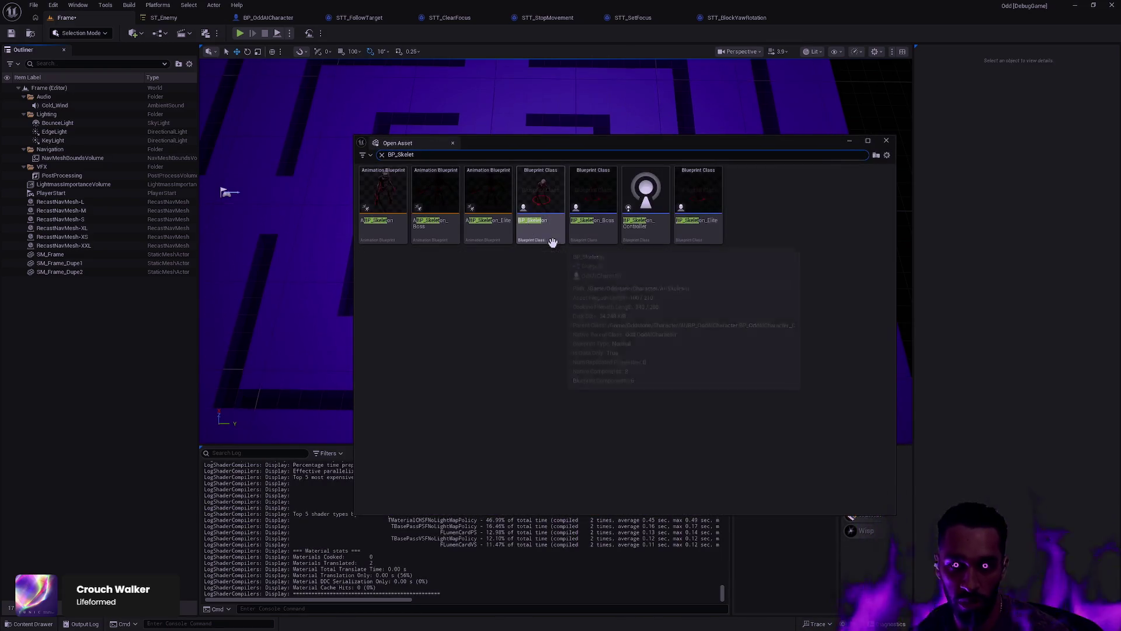
pyautogui.moveTo(536, 232)
pyautogui.mouseDown()
pyautogui.moveTo(319, 234)
pyautogui.moveTo(721, 195)
pyautogui.moveTo(730, 207)
pyautogui.moveTo(671, 160)
pyautogui.mouseUp()
pyautogui.press('e')
pyautogui.click(240, 33)
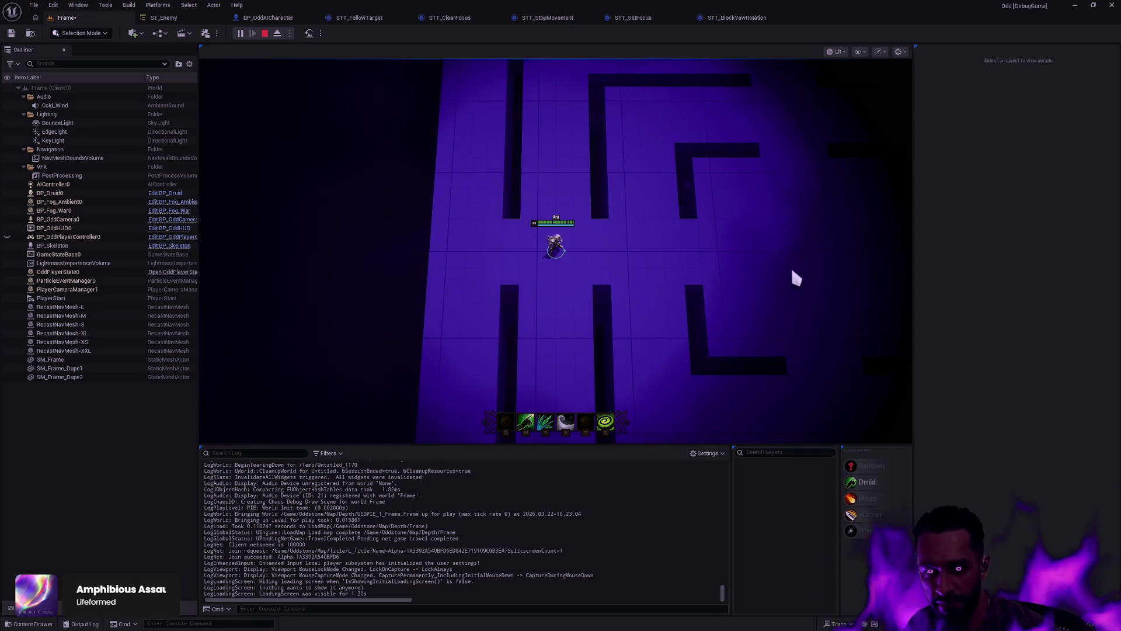
# Step: Go fullscreen and walk the hero right toward the skeleton until Rider's breakpoint hits
pyautogui.press('F11')
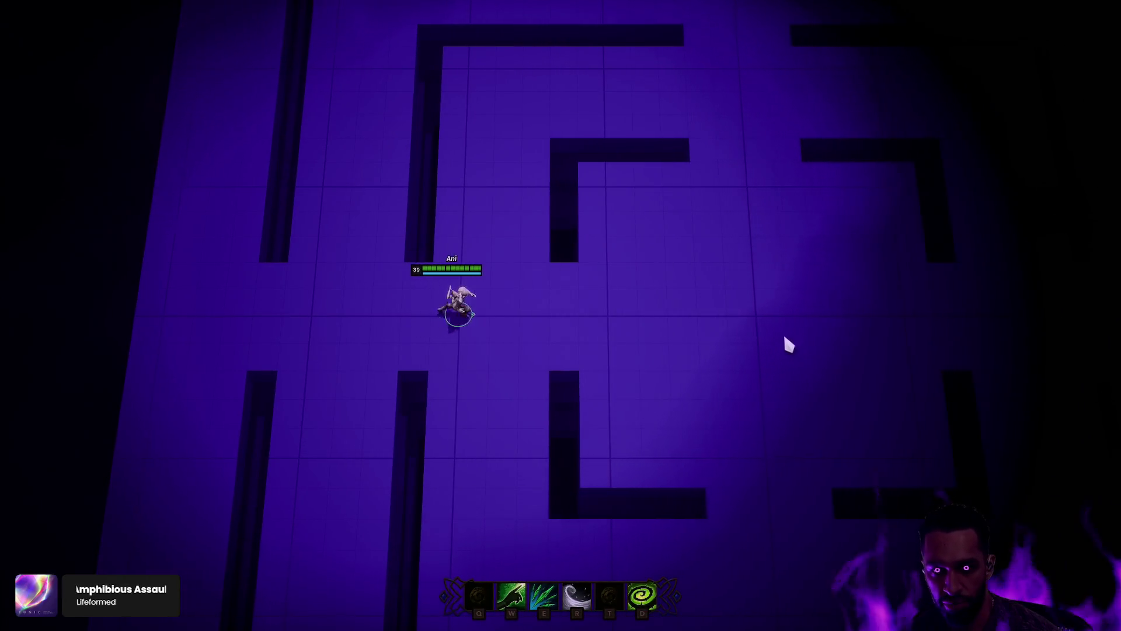
pyautogui.rightClick(785, 339)
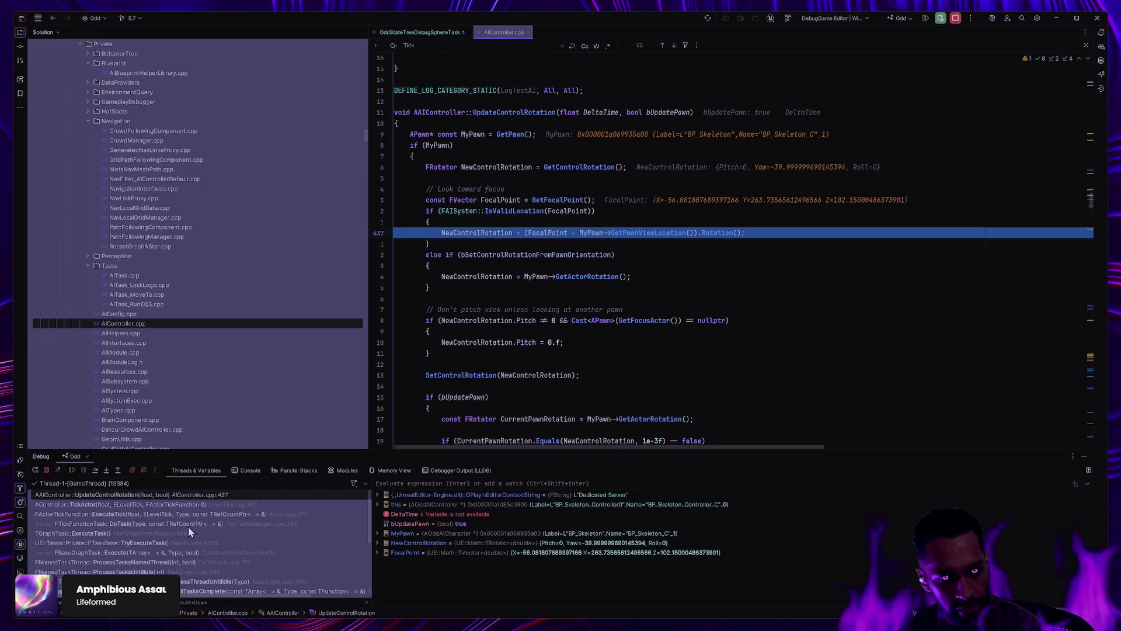
# Step: Inspect the call stack and run execution ahead to the FaceRotation call at line 458
pyautogui.scroll(-3, 182, 532)
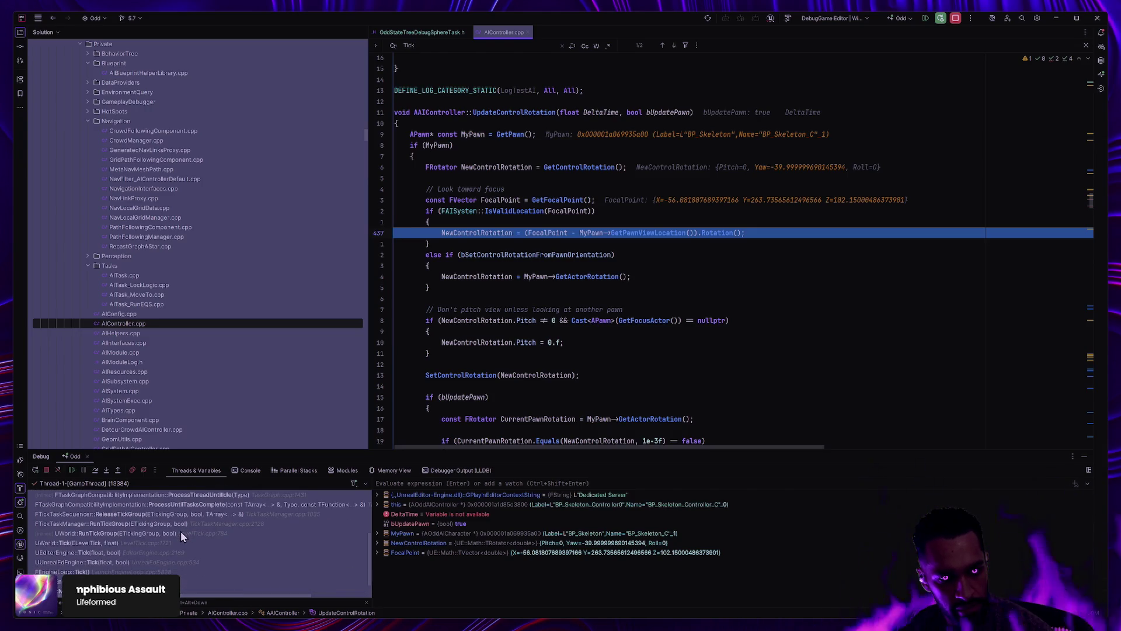
pyautogui.scroll(-1, 177, 545)
pyautogui.scroll(2, 164, 551)
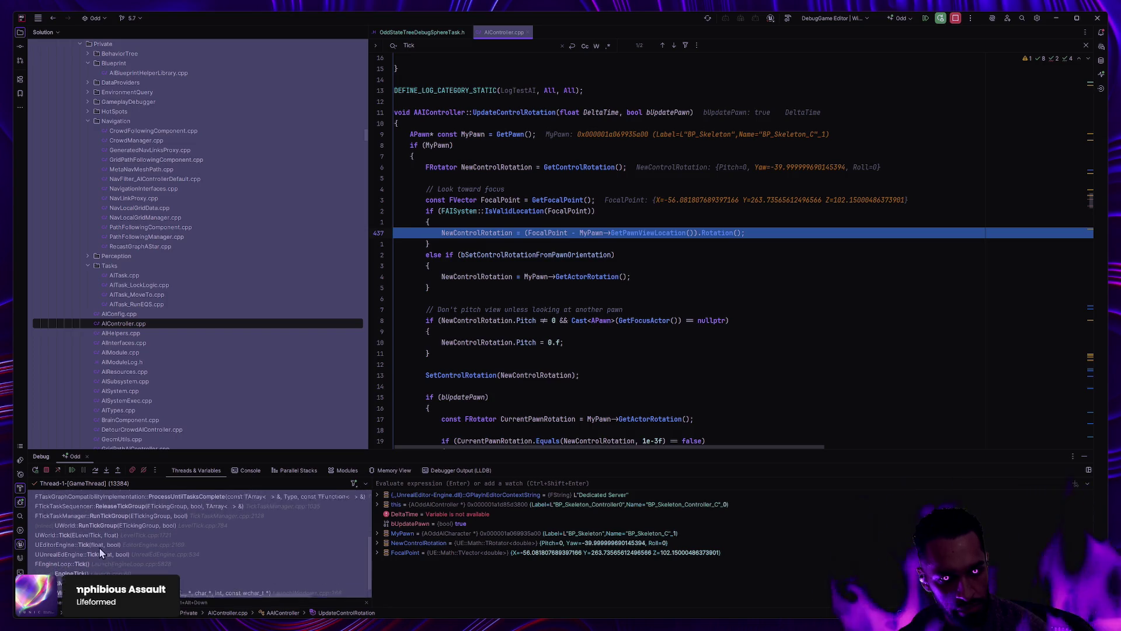
pyautogui.scroll(1, 88, 555)
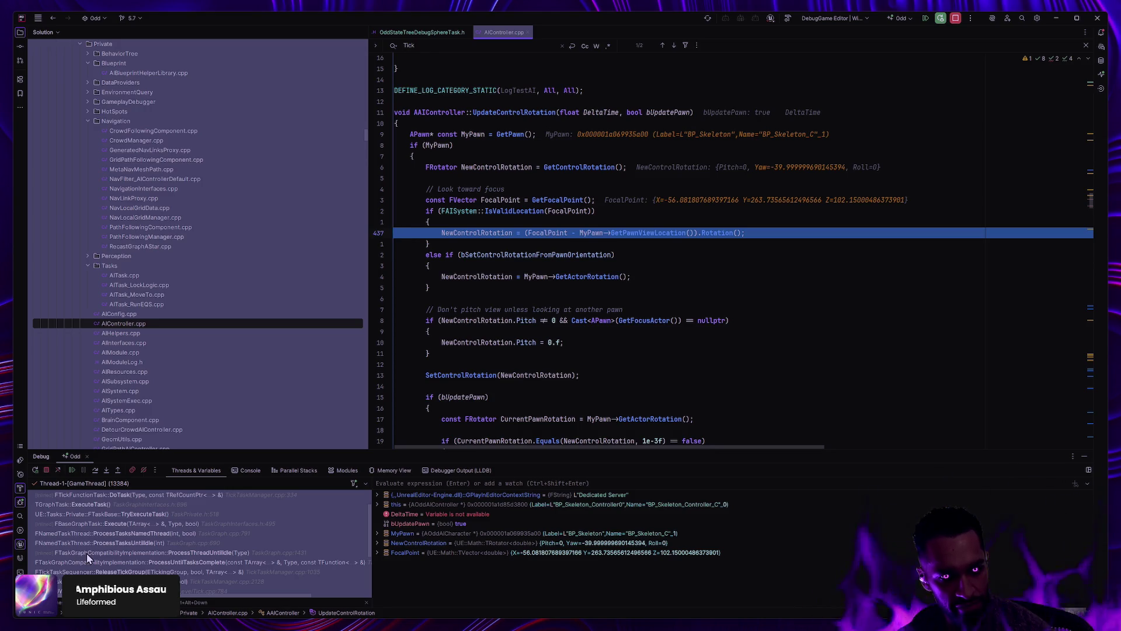
pyautogui.scroll(1, 87, 556)
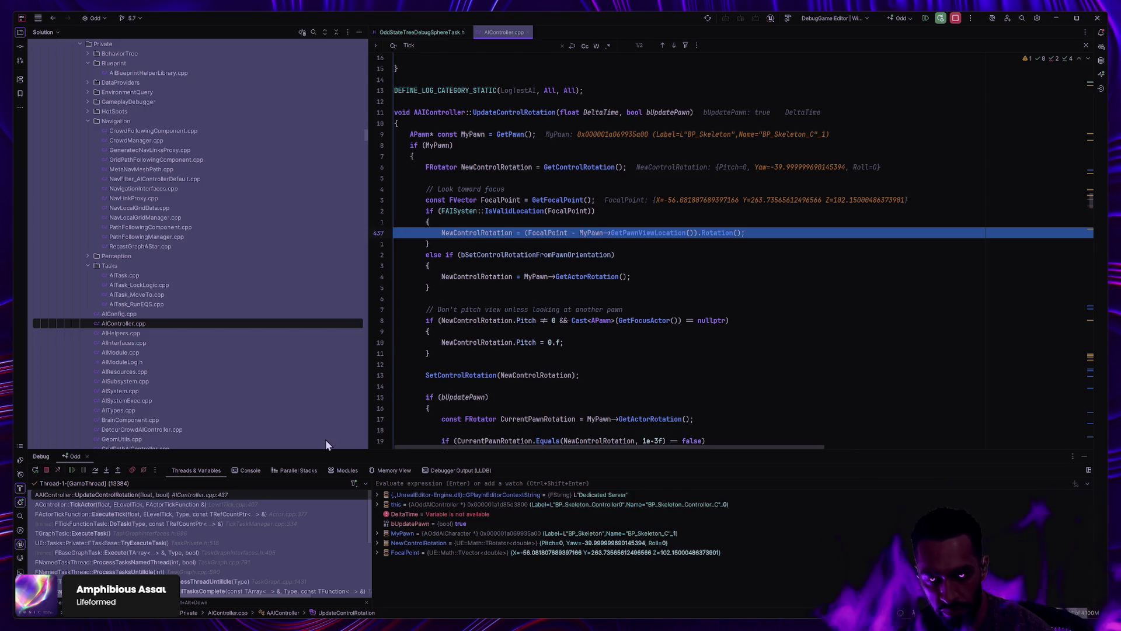
pyautogui.moveTo(485, 283)
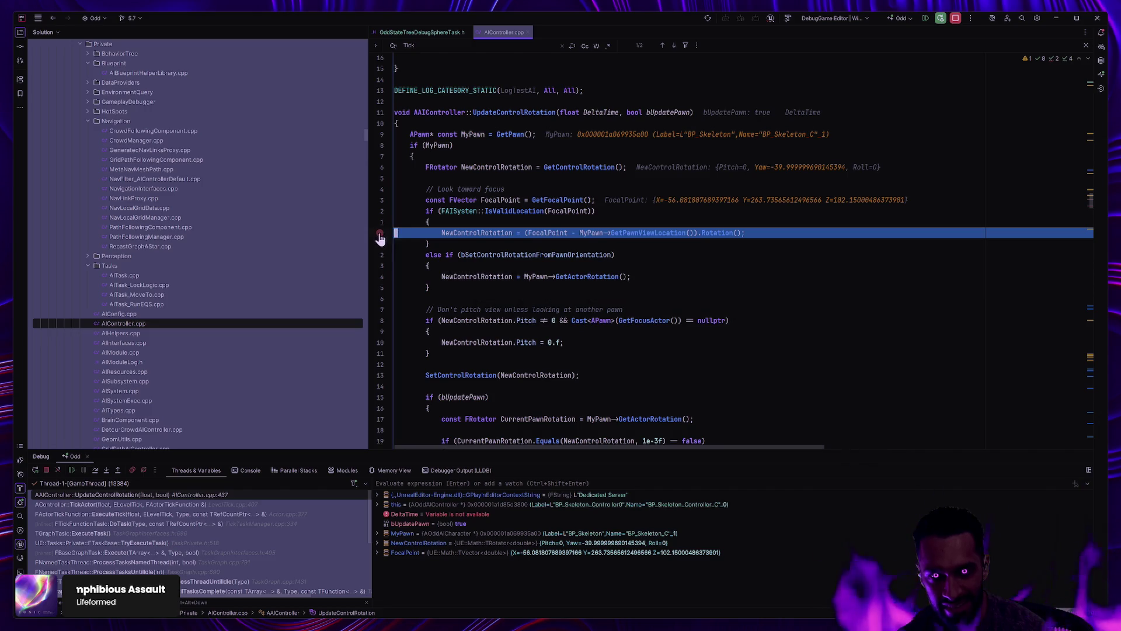
pyautogui.click(72, 470)
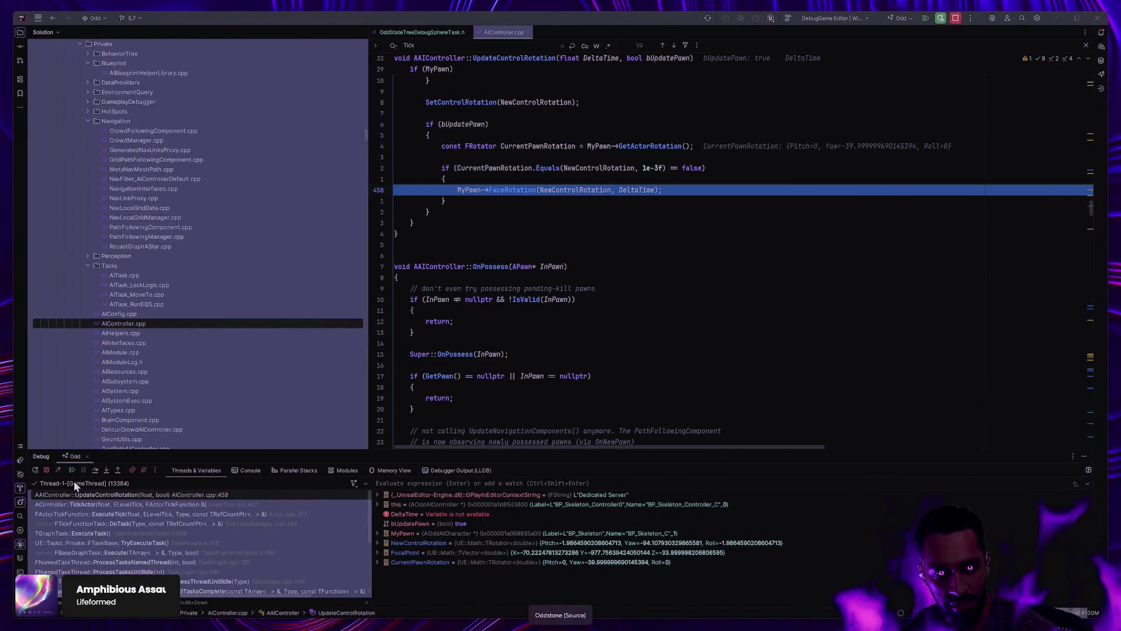
pyautogui.click(73, 470)
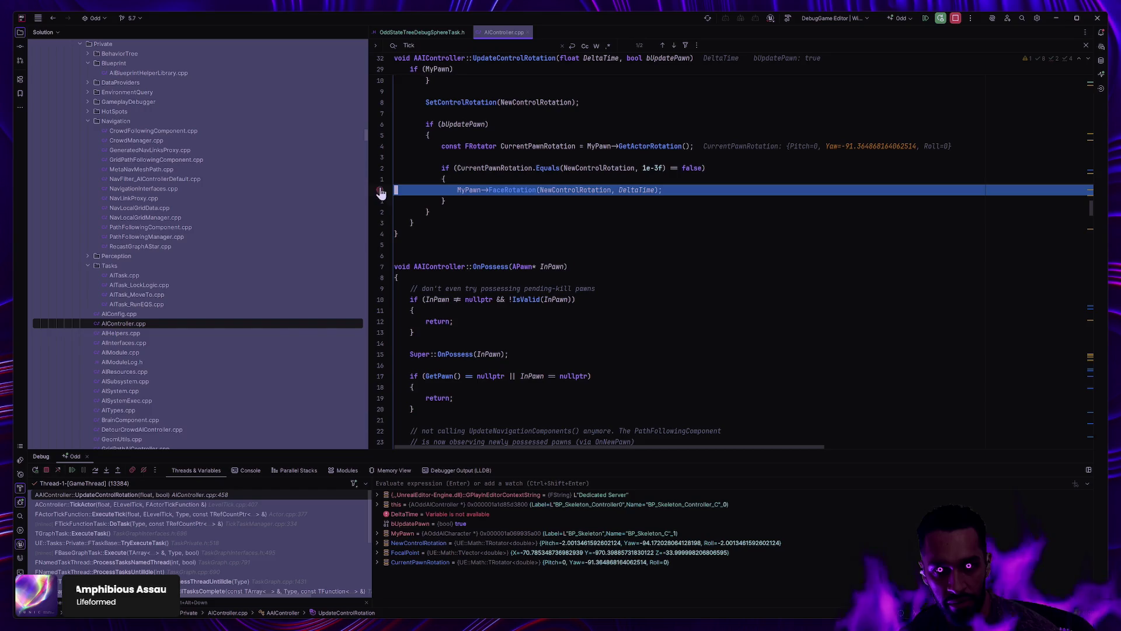
# Step: Check the NewControlRotation, CurrentPawnRotation and bUpdatePawn values, then resume the game
pyautogui.scroll(6, 538, 319)
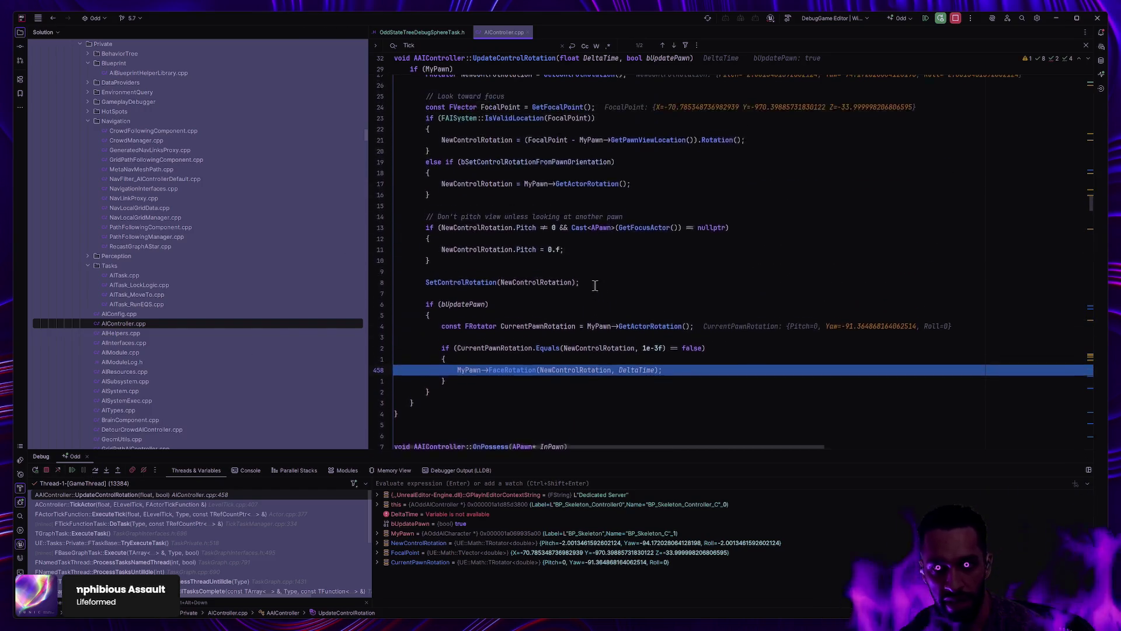
pyautogui.moveTo(469, 358)
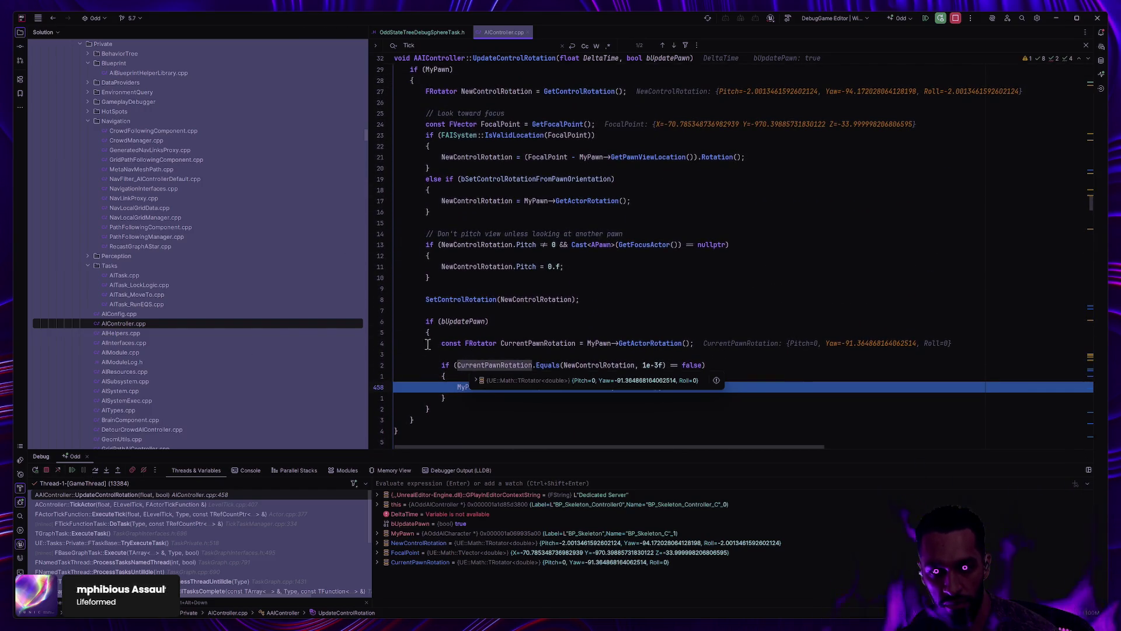
pyautogui.click(531, 325)
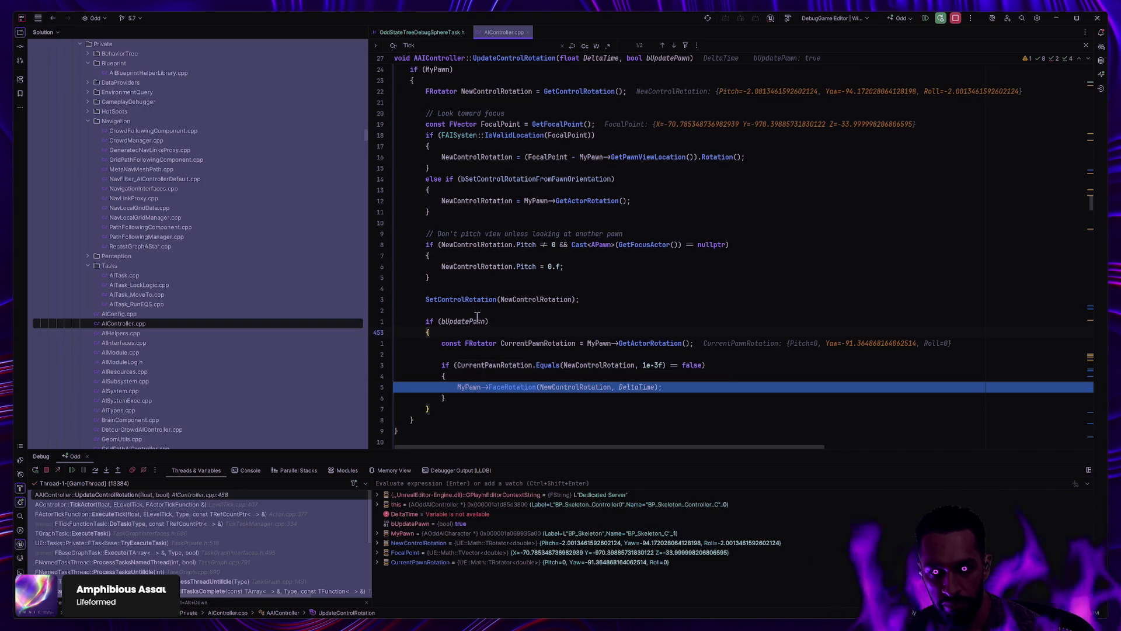
pyautogui.moveTo(479, 323)
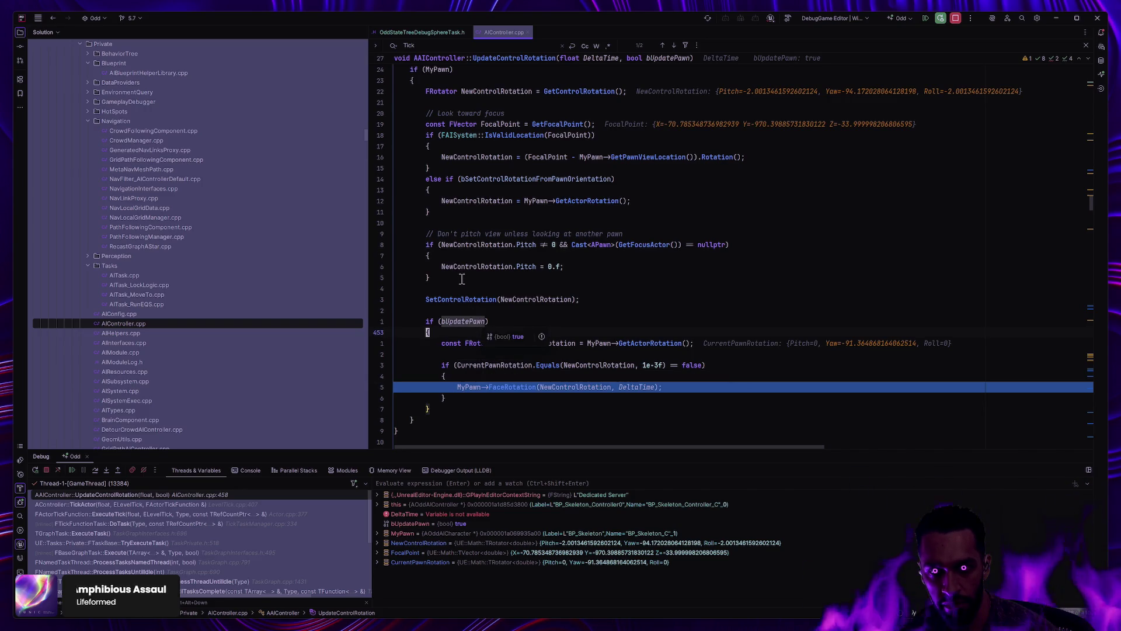
pyautogui.moveTo(472, 263)
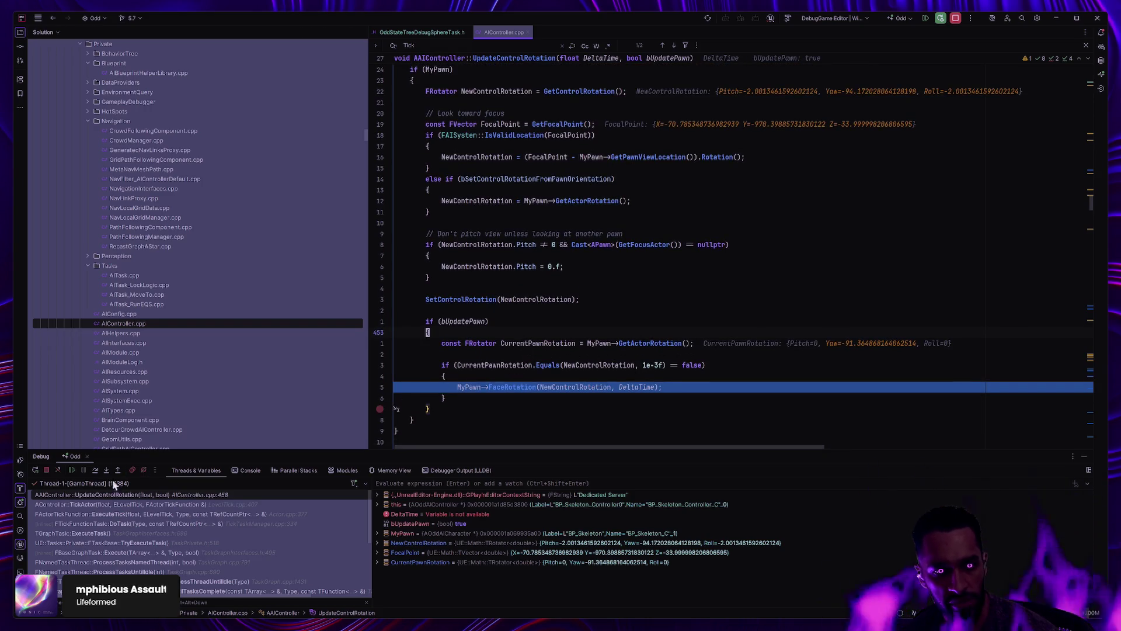
pyautogui.click(72, 470)
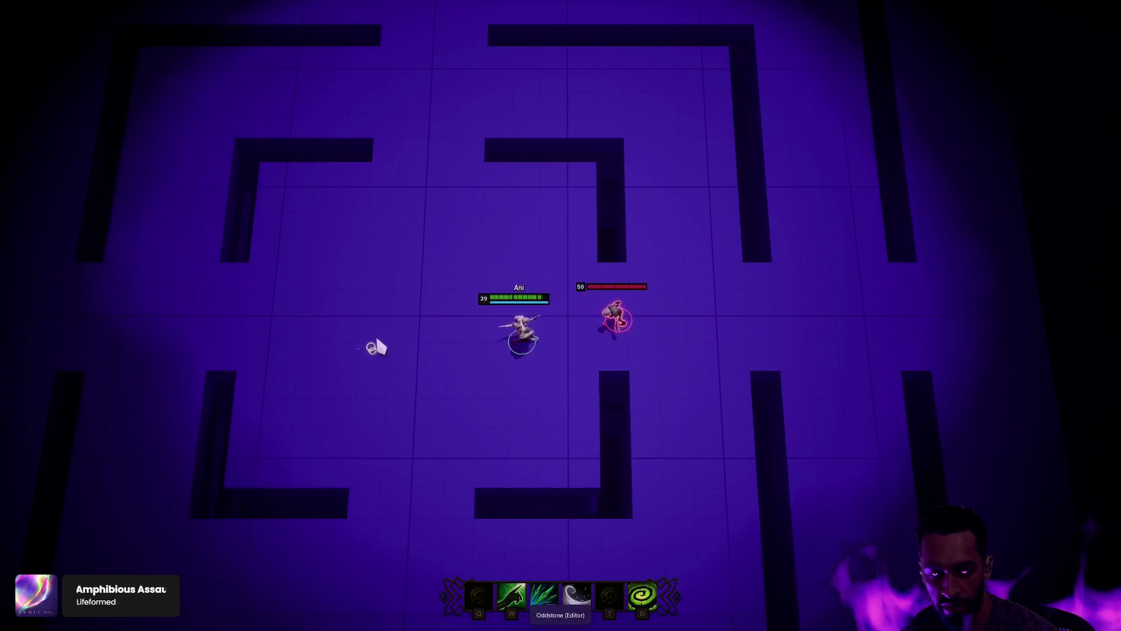
# Step: Walk the hero around the skeleton enemy through the maze corridors
pyautogui.rightClick(634, 316)
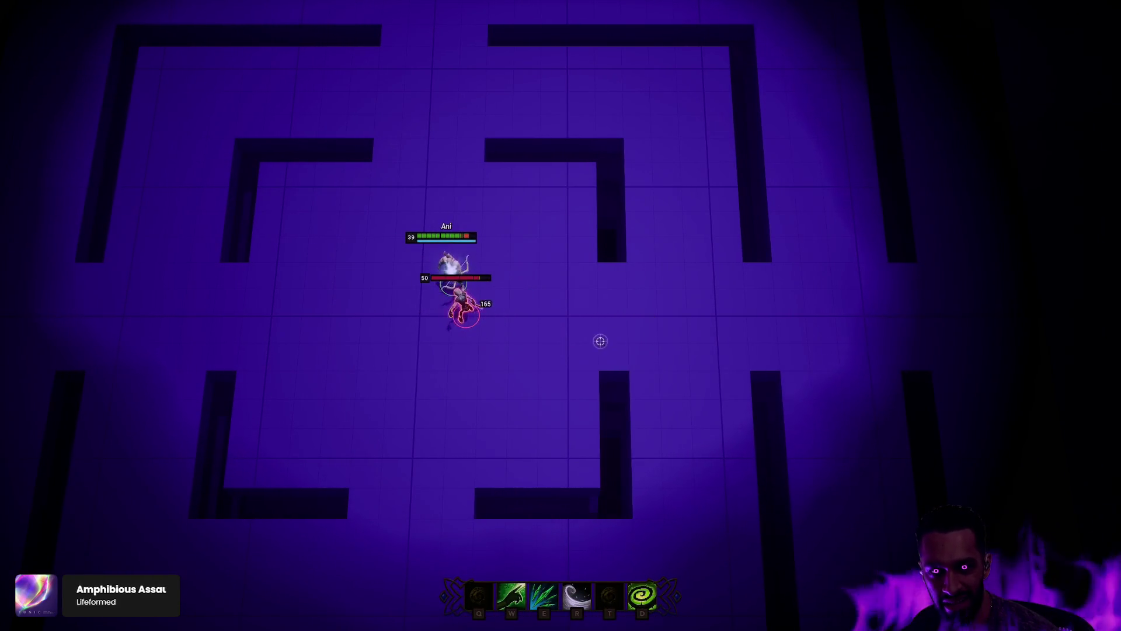
pyautogui.rightClick(663, 308)
pyautogui.rightClick(676, 300)
pyautogui.rightClick(691, 331)
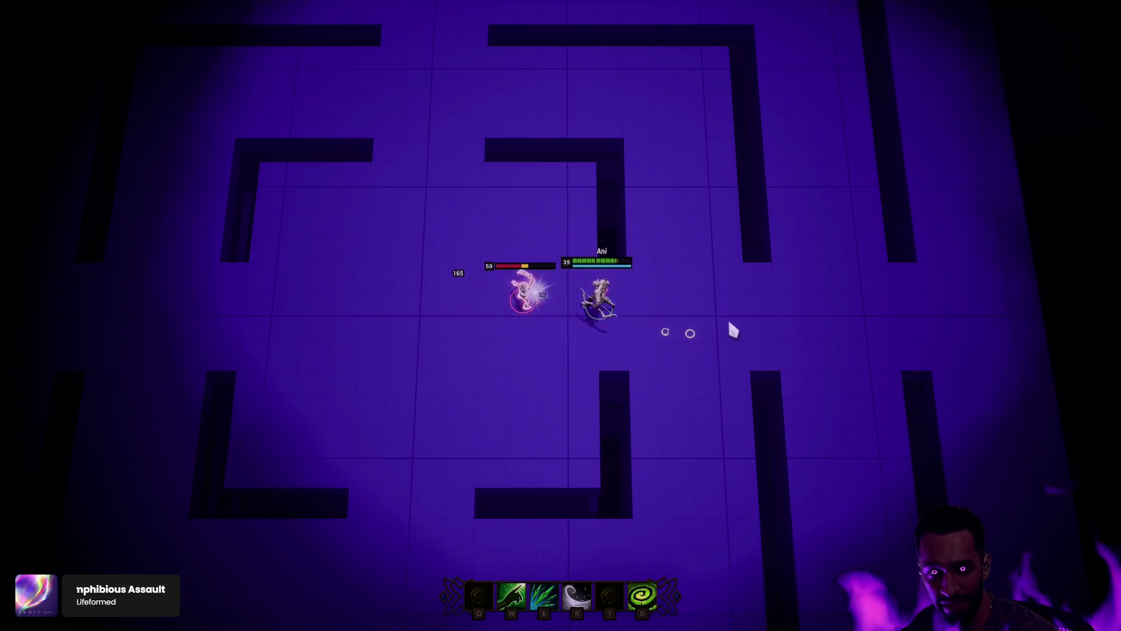
pyautogui.rightClick(798, 295)
pyautogui.rightClick(706, 226)
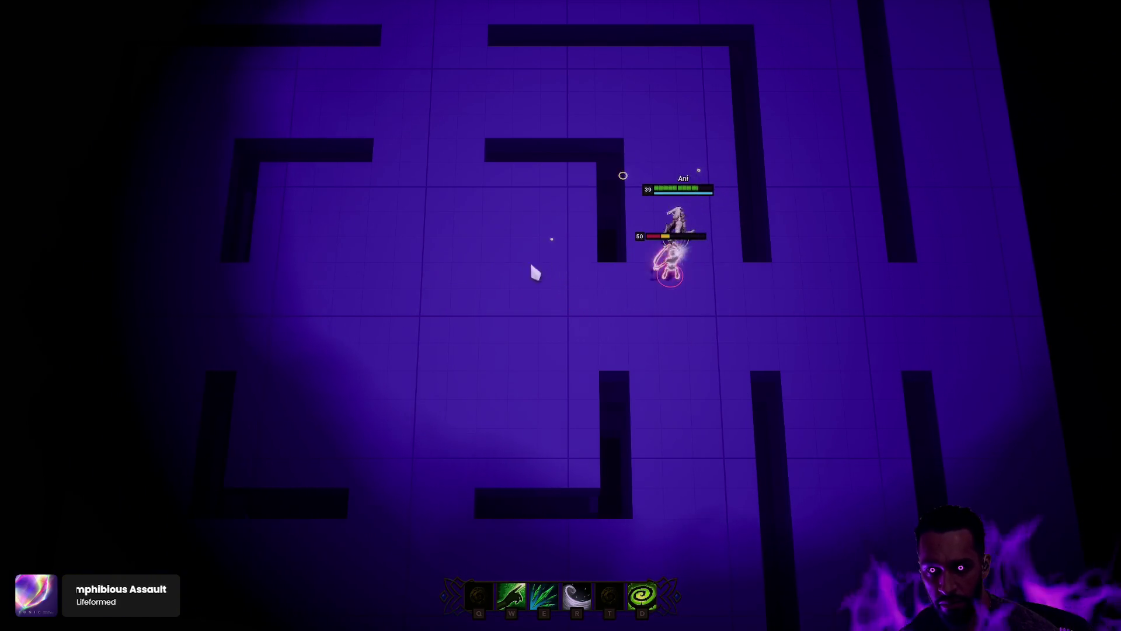
pyautogui.rightClick(514, 286)
pyautogui.rightClick(487, 310)
pyautogui.rightClick(457, 333)
pyautogui.rightClick(405, 335)
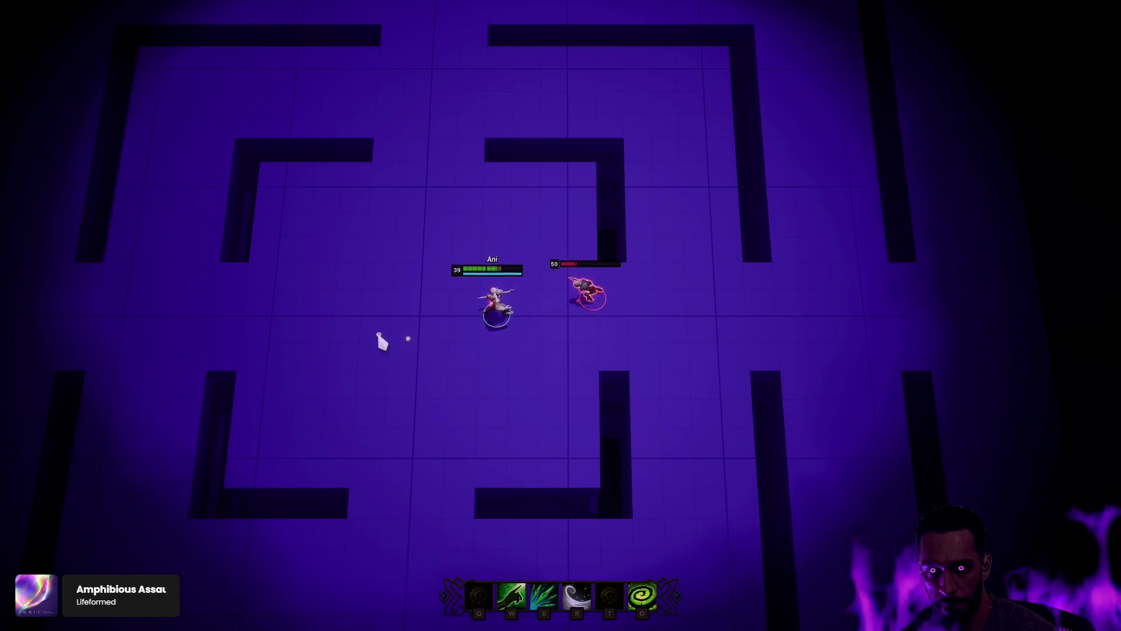
pyautogui.rightClick(327, 336)
pyautogui.rightClick(358, 420)
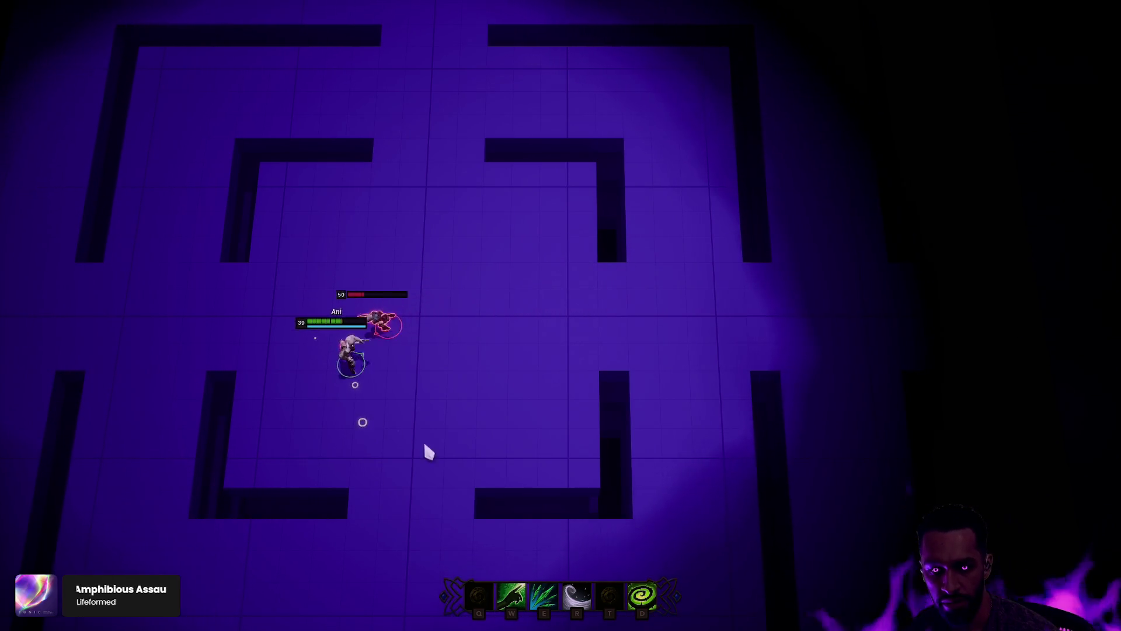
pyautogui.rightClick(485, 440)
pyautogui.rightClick(512, 431)
pyautogui.rightClick(580, 371)
pyautogui.rightClick(621, 348)
# Step: Cast an ability at the skeleton, then return to Rider's AIController code
pyautogui.press('e')
pyautogui.rightClick(668, 333)
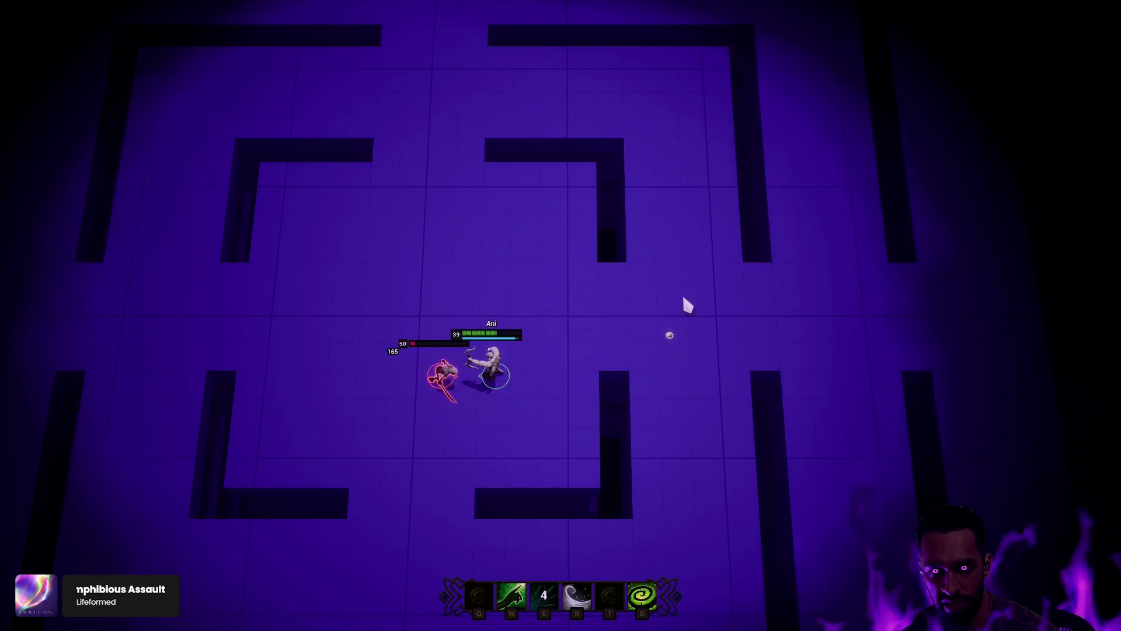
pyautogui.rightClick(654, 289)
pyautogui.rightClick(685, 296)
pyautogui.hotkey('alt', 'Tab')
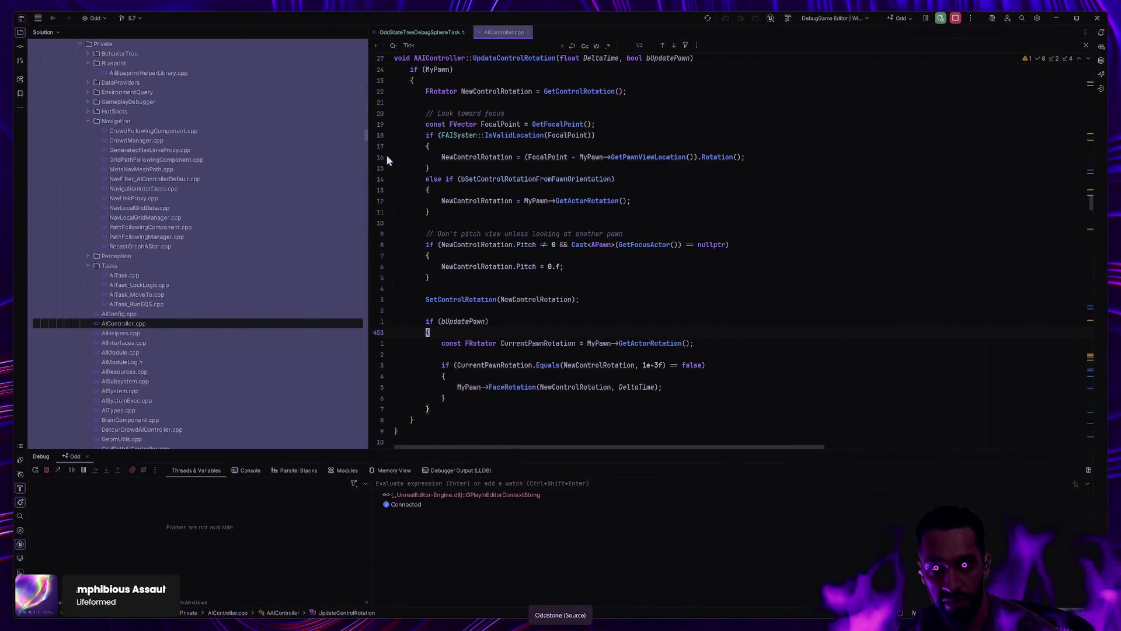
# Step: Toggle the focal-point rotation breakpoint in Rider, restore Unreal's editor layout, and start Play
pyautogui.click(386, 158)
pyautogui.hotkey('alt', 'Tab')
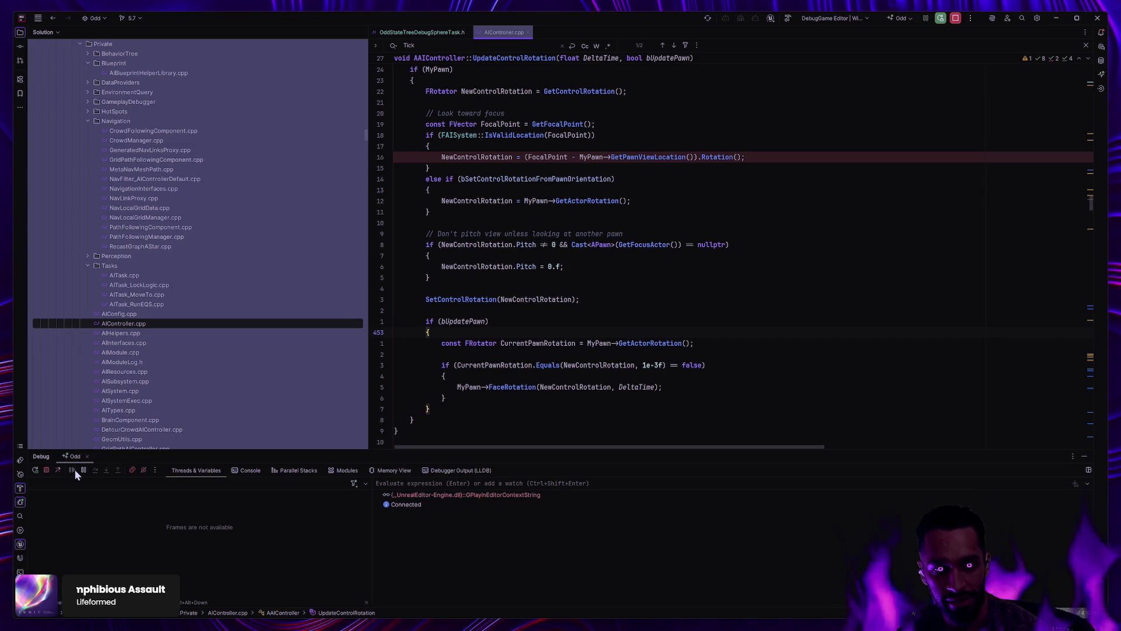
pyautogui.hotkey('alt', 'Tab')
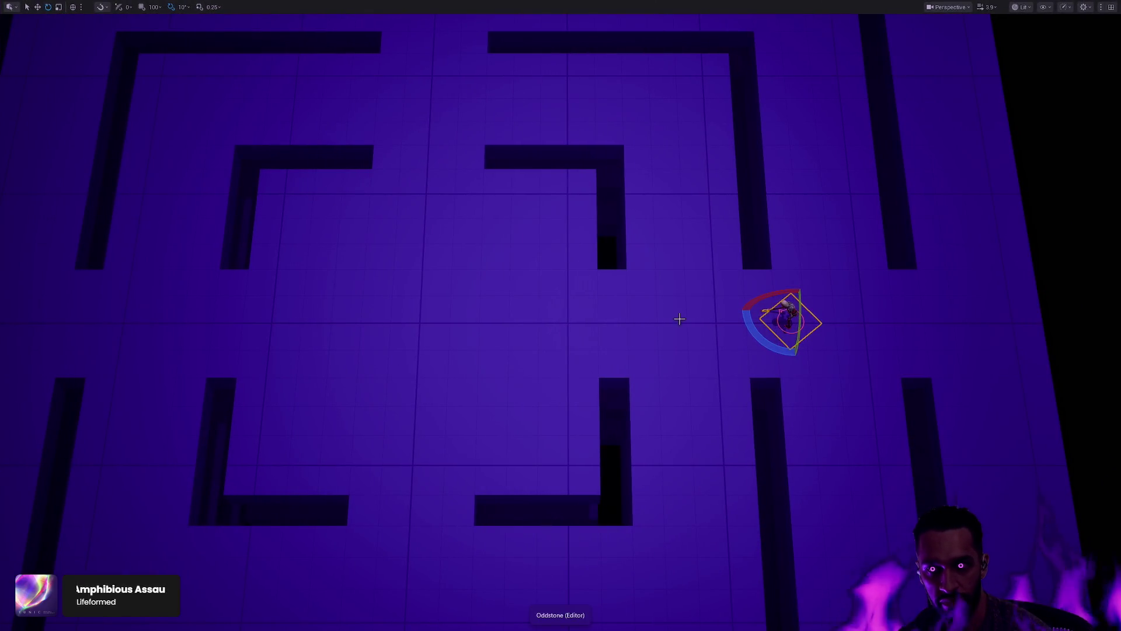
pyautogui.press('F11')
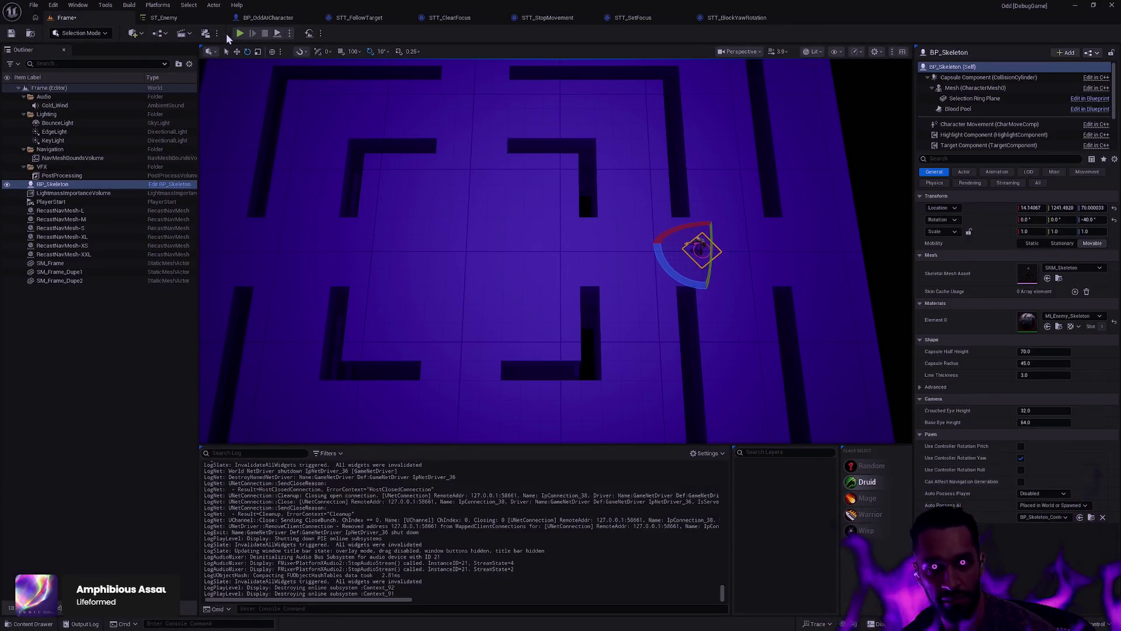
pyautogui.click(239, 33)
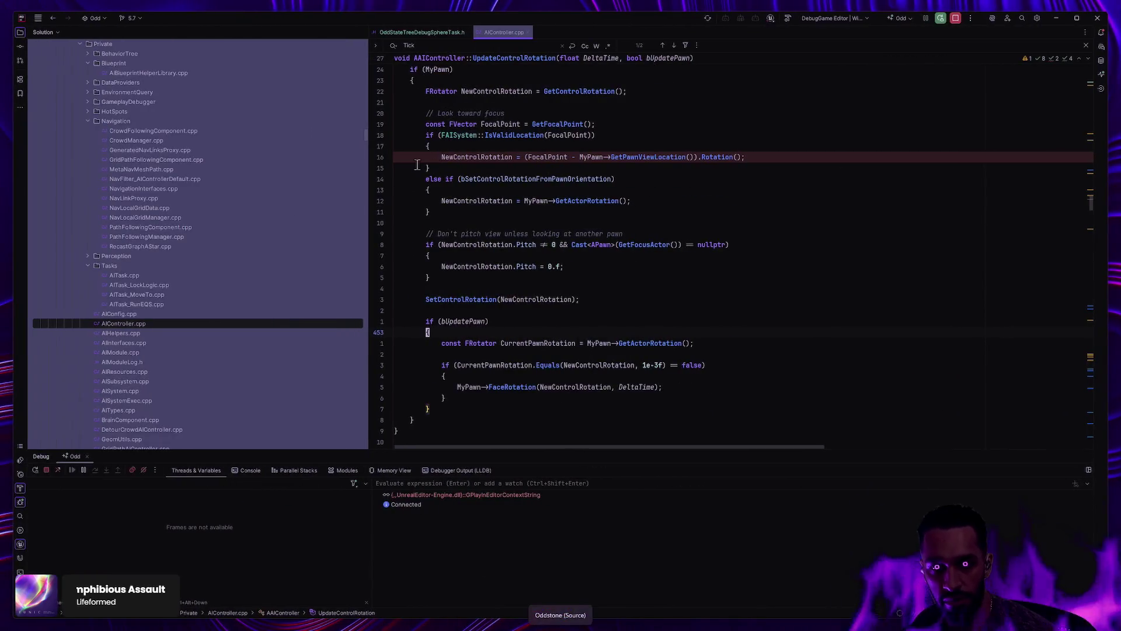
# Step: Remove the focal-point rotation breakpoint, resume, walk the maze, then stop play
pyautogui.click(380, 159)
pyautogui.press('F5')
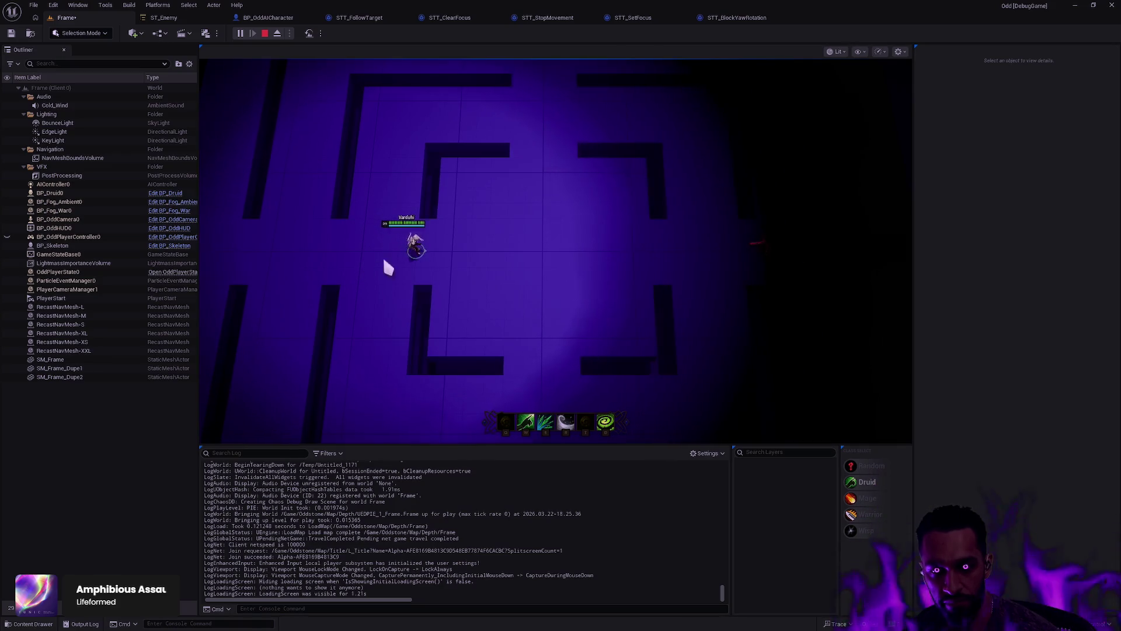
pyautogui.click(376, 260)
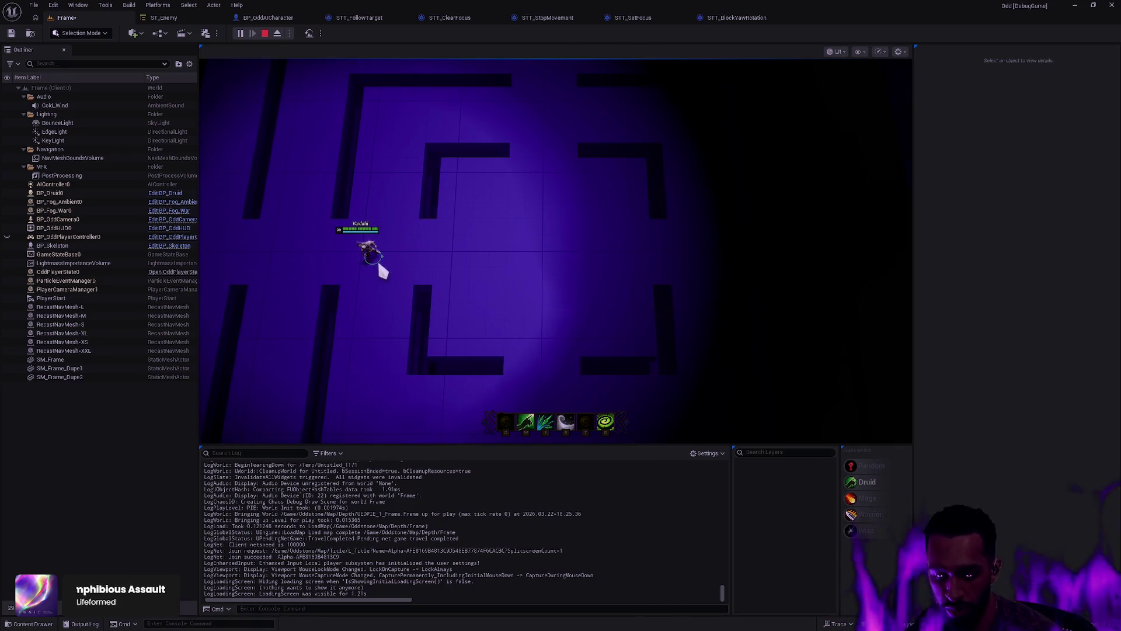
pyautogui.press('Escape')
pyautogui.hotkey('ctrl', 'p')
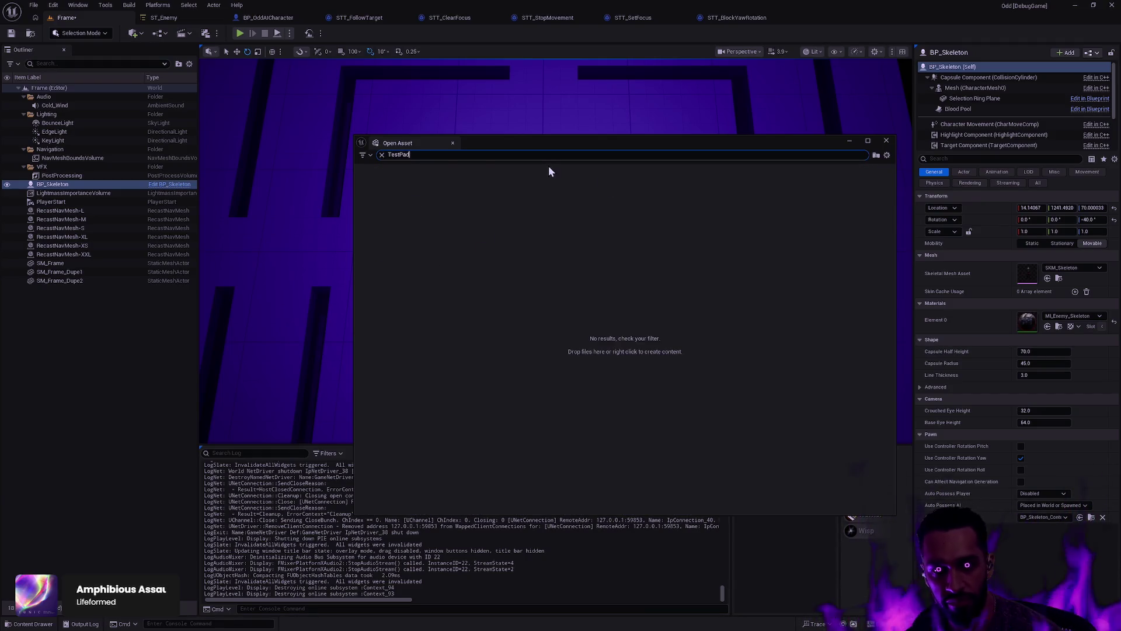
# Step: Place a BP_EffectPad and move it to the maze centre
pyautogui.write('EffectPad')
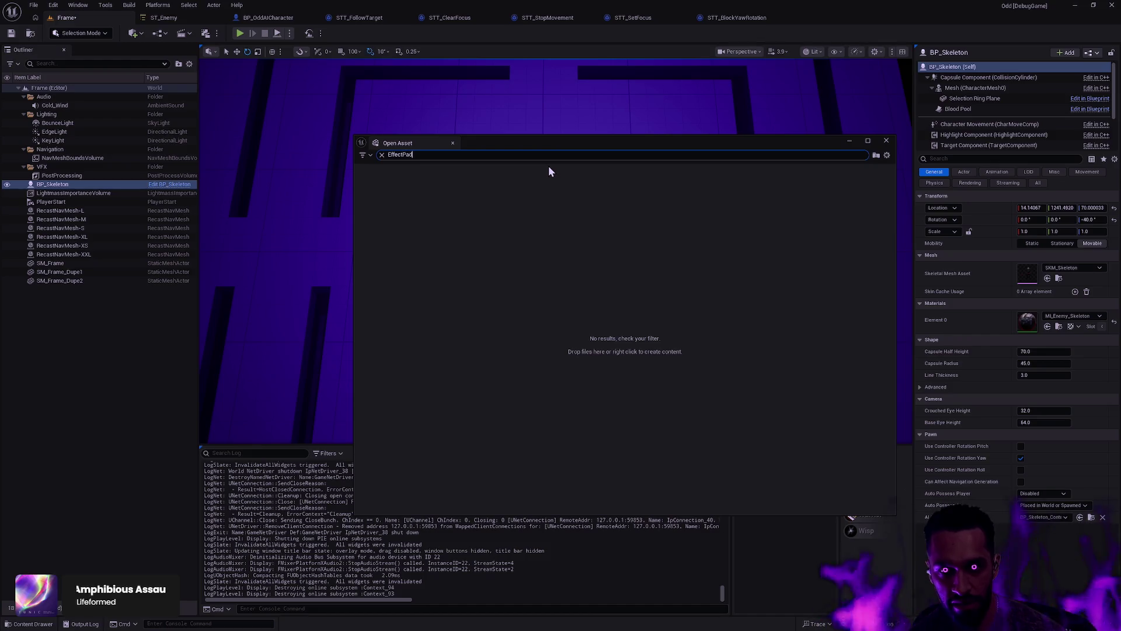
pyautogui.moveTo(383, 193); pyautogui.dragTo(315, 263)
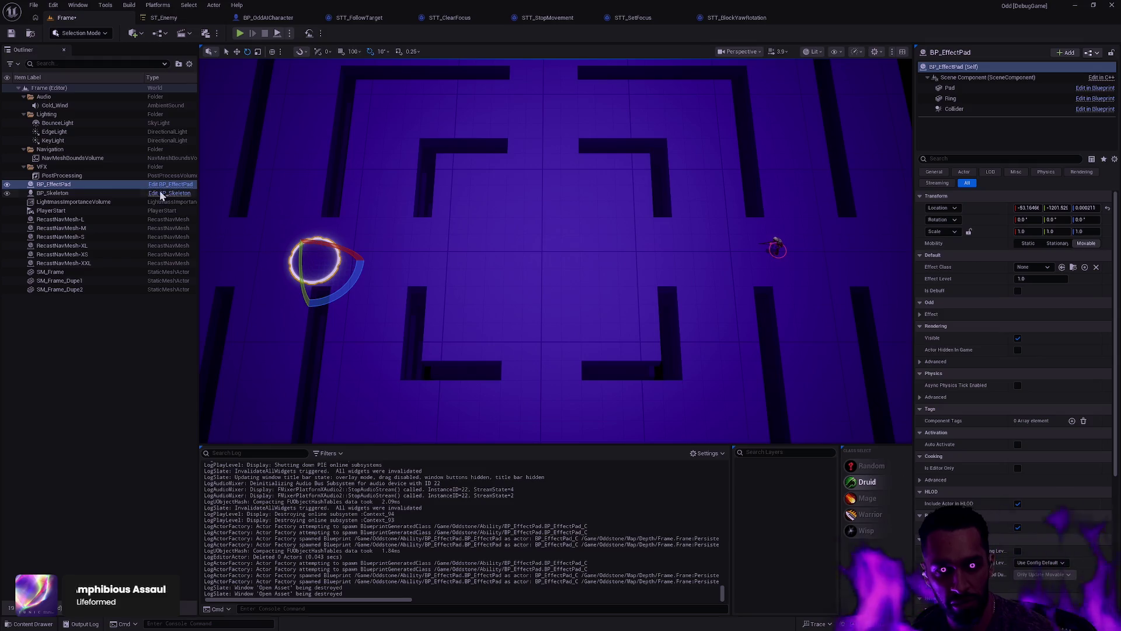
pyautogui.press('w')
pyautogui.moveTo(347, 260); pyautogui.dragTo(679, 251)
# Step: Set Effect Class to GE_Corruption, enable Is Debuff, and keep two pads side by side
pyautogui.click(1029, 268)
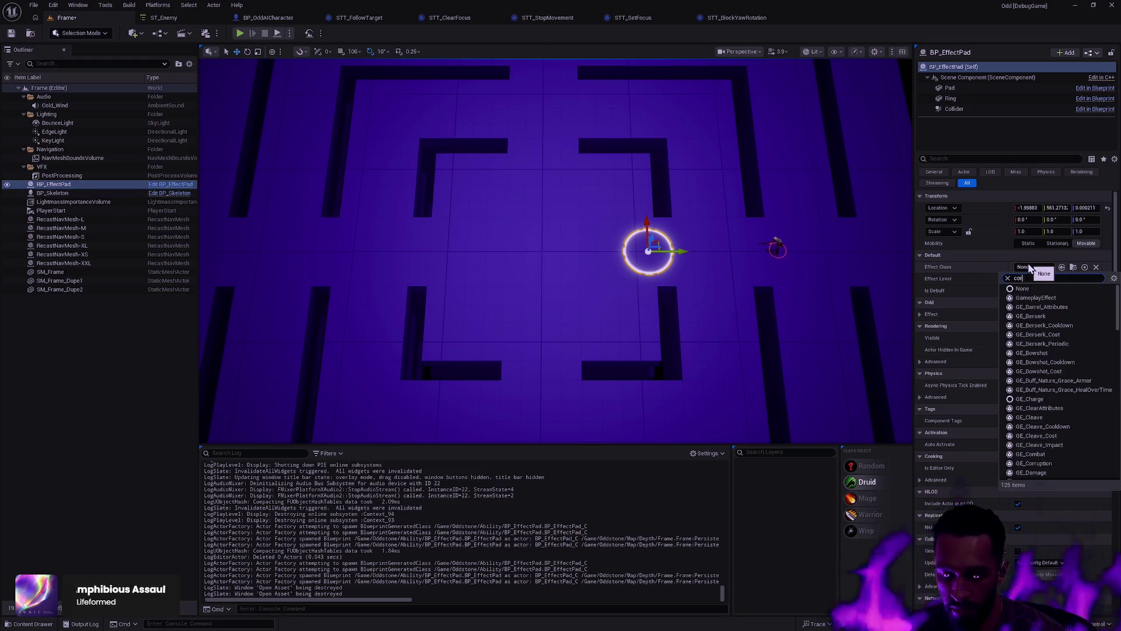
pyautogui.click(1043, 298)
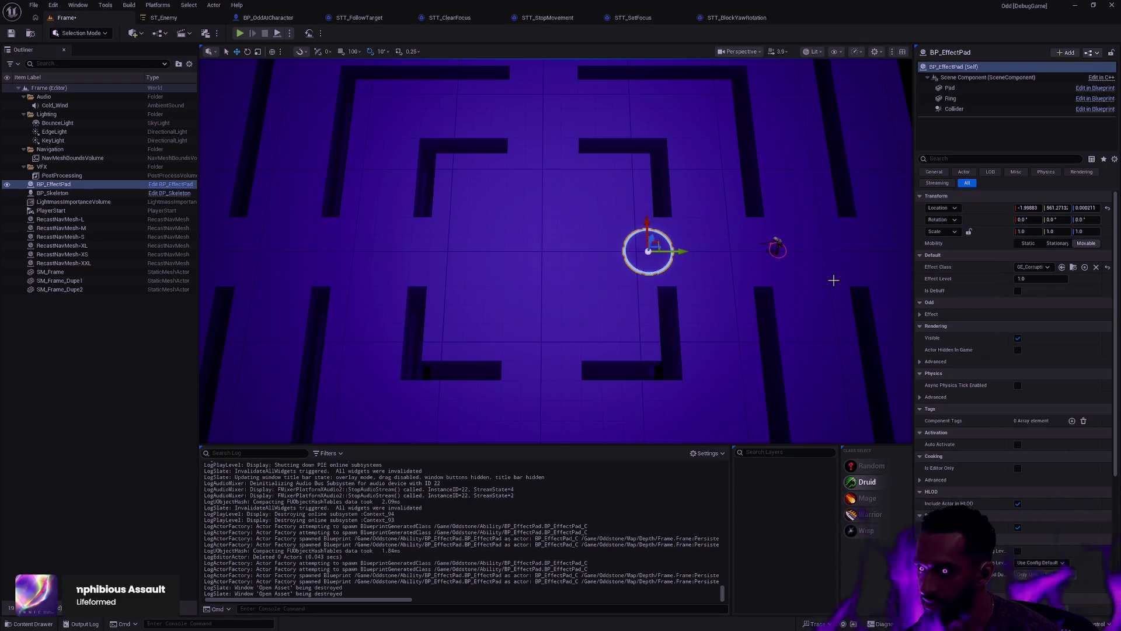
pyautogui.moveTo(685, 250)
pyautogui.mouseDown()
pyautogui.moveTo(715, 250)
pyautogui.moveTo(601, 251)
pyautogui.moveTo(640, 251)
pyautogui.mouseUp()
pyautogui.click(1017, 290)
pyautogui.hotkey('ctrl', 'z')
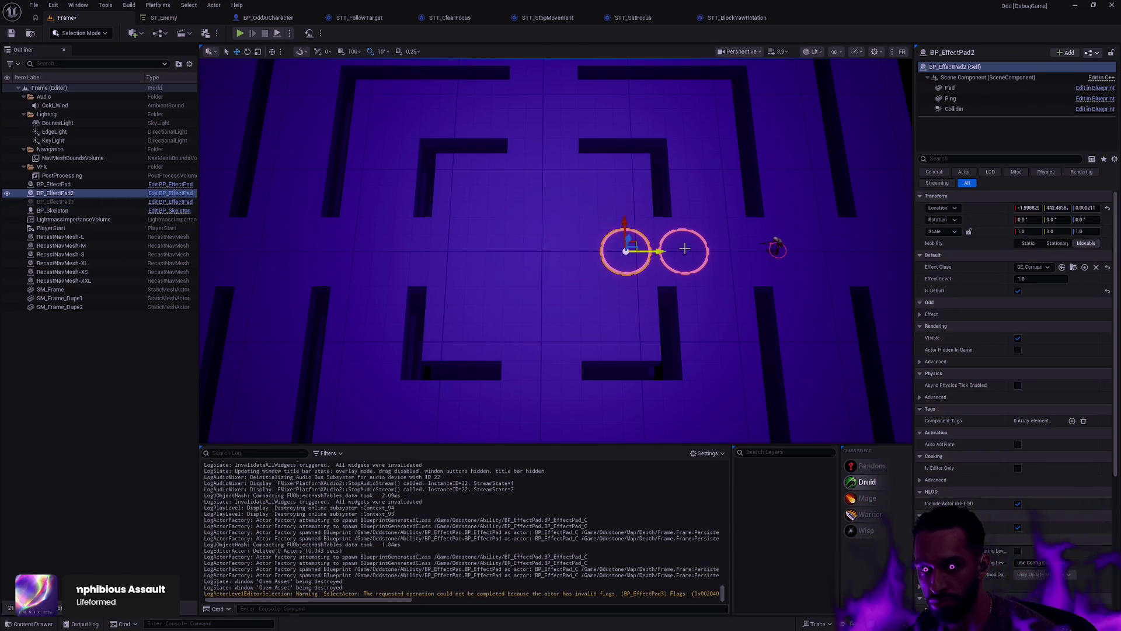
pyautogui.press('Escape')
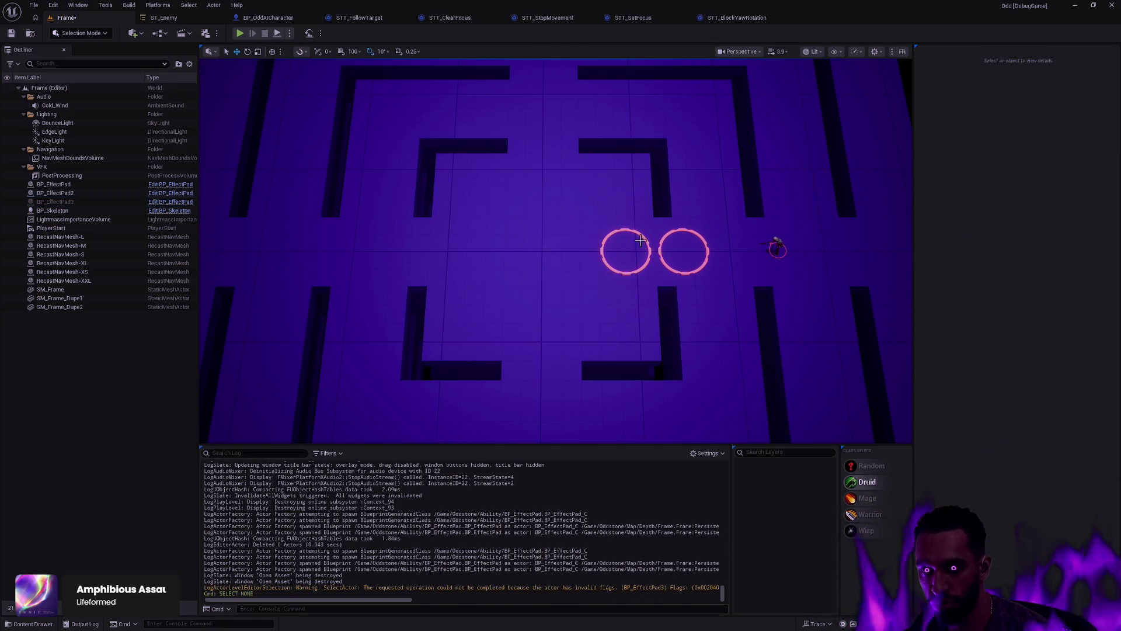
pyautogui.click(637, 234)
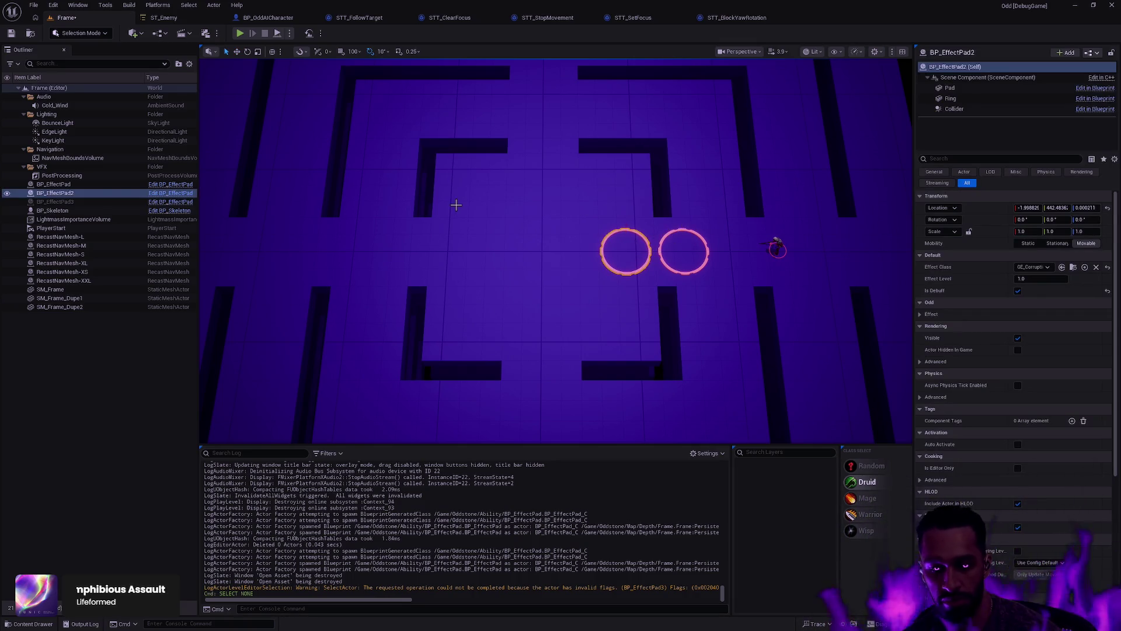
# Step: Start Play and move the character around so the skeleton chases it over the pads
pyautogui.hotkey('alt', 'p')
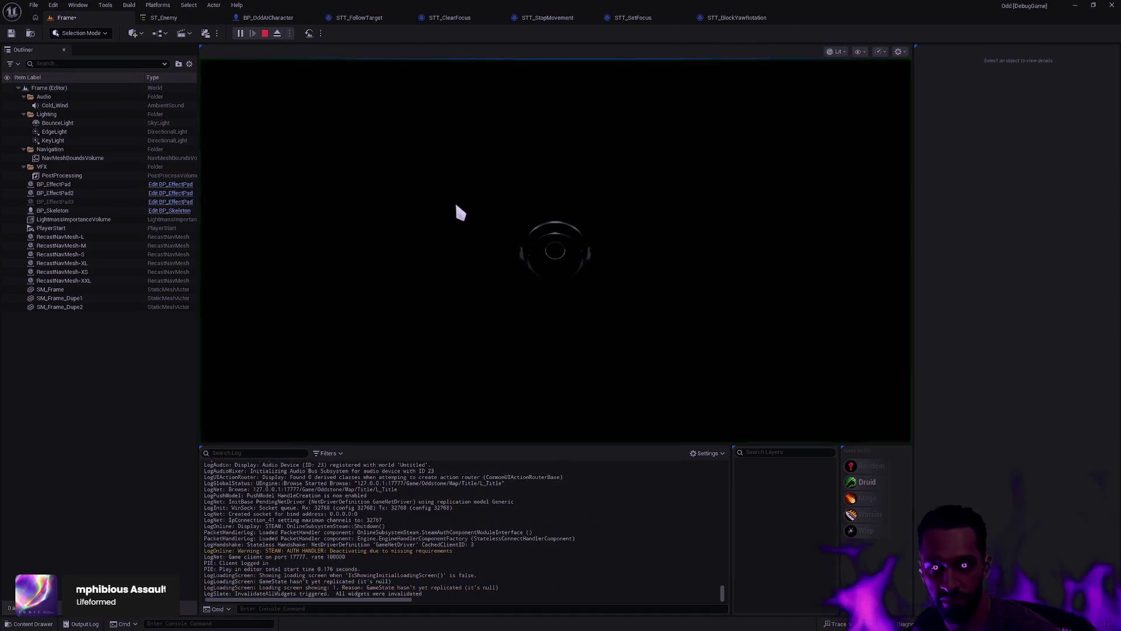
pyautogui.moveTo(909, 250)
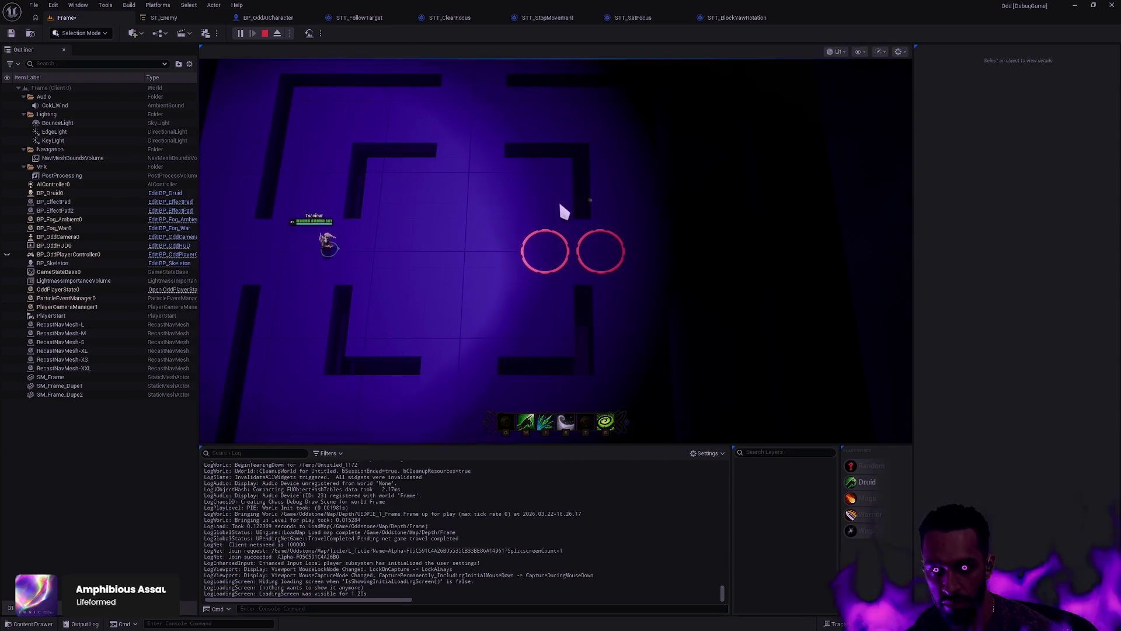
pyautogui.rightClick(558, 198)
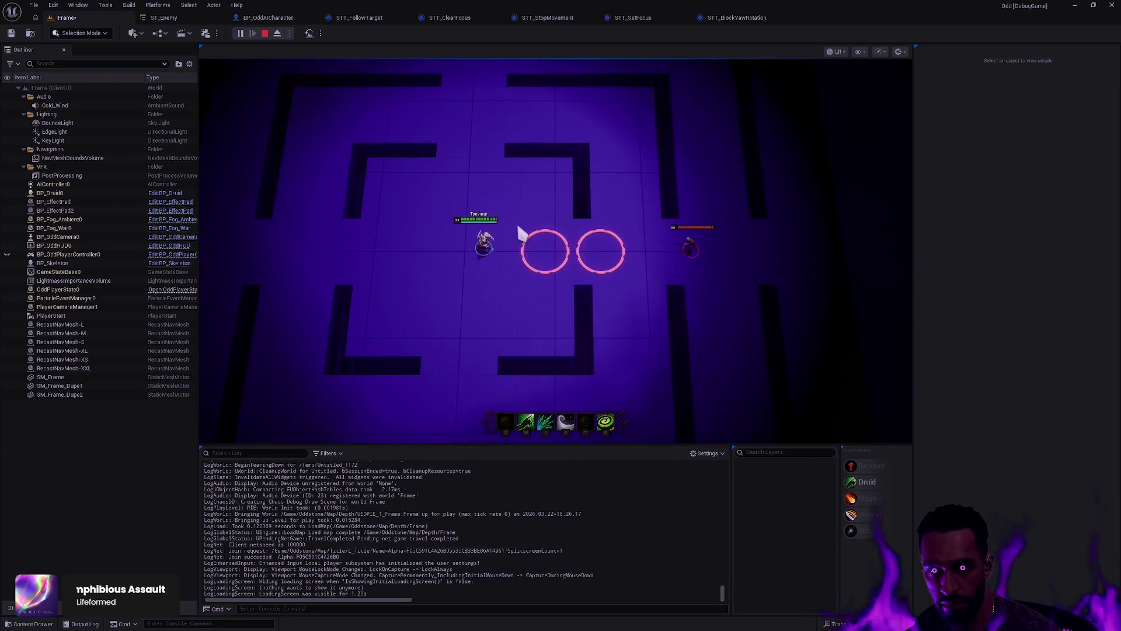
pyautogui.rightClick(374, 320)
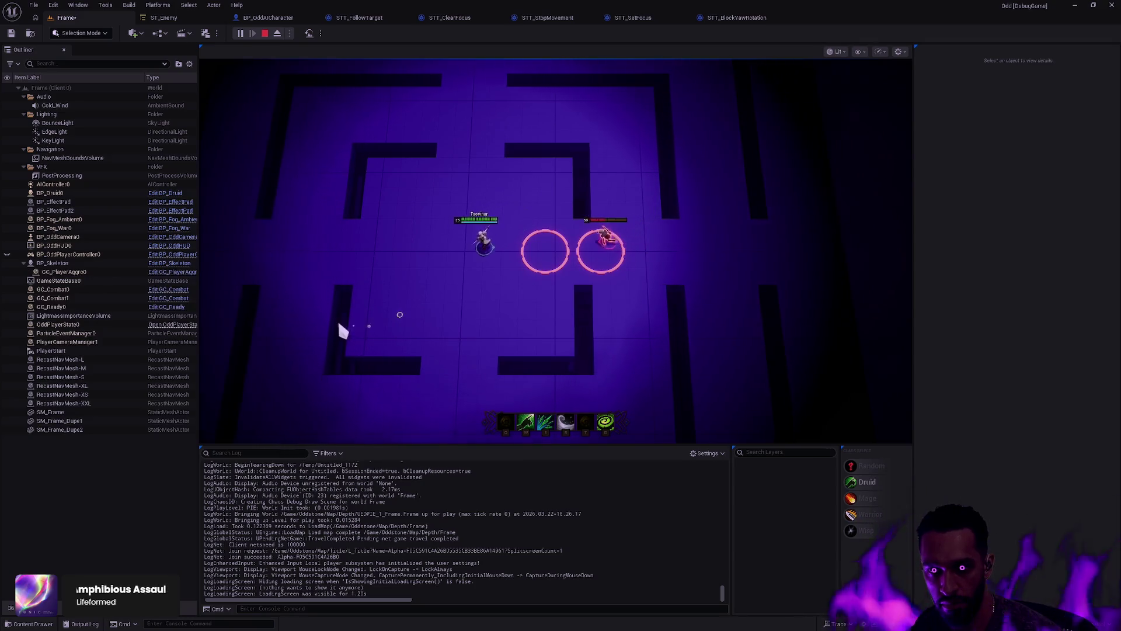
pyautogui.rightClick(257, 297)
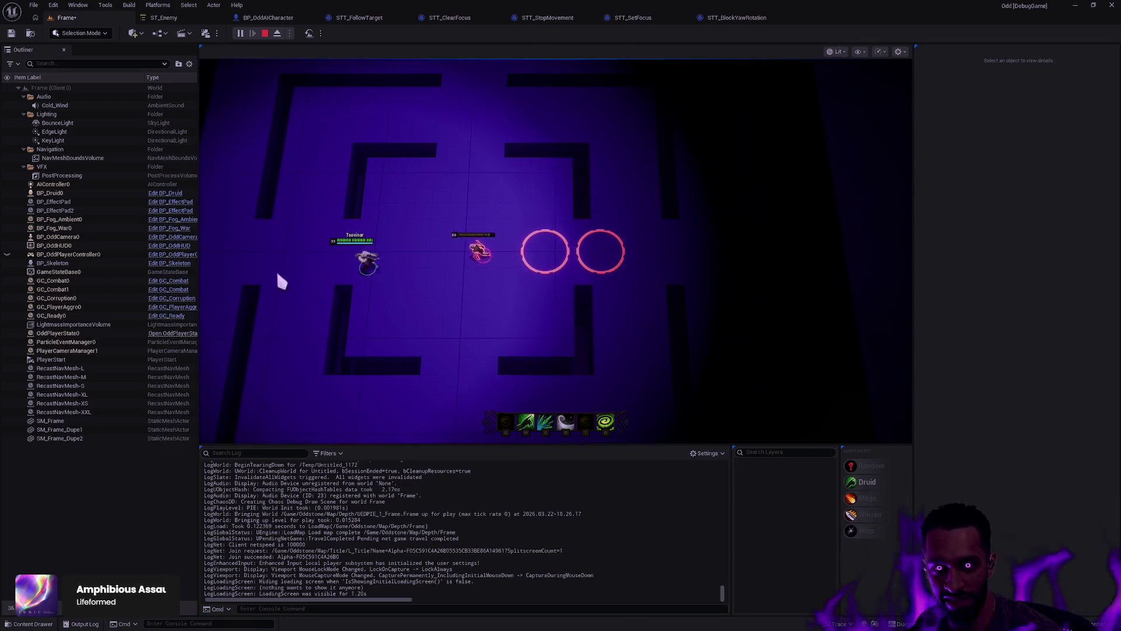
pyautogui.rightClick(602, 349)
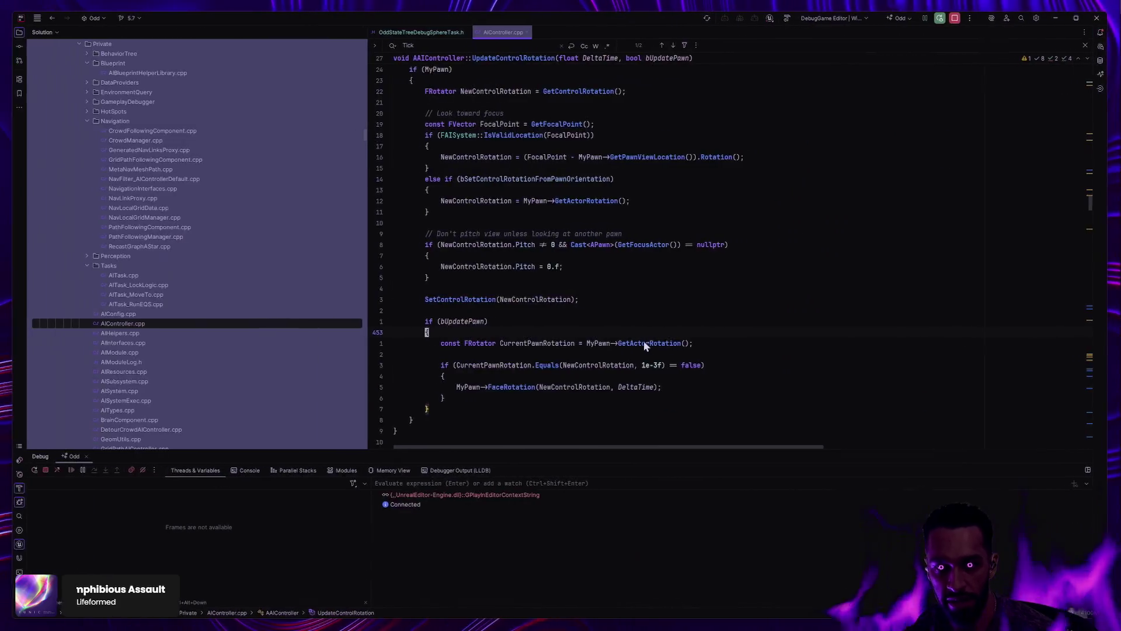
# Step: Break on line 437's focal-point rotation and inspect the enemy's values in Threads & Variables
pyautogui.click(379, 158)
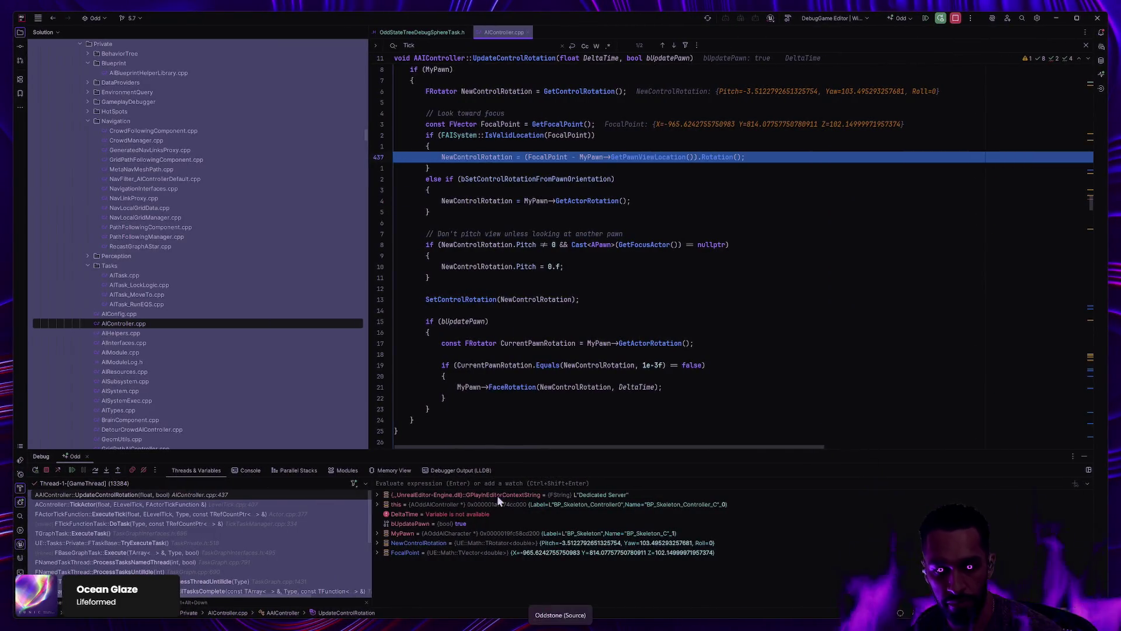
pyautogui.hotkey('alt', 'Tab')
pyautogui.hotkey('alt', 'Tab')
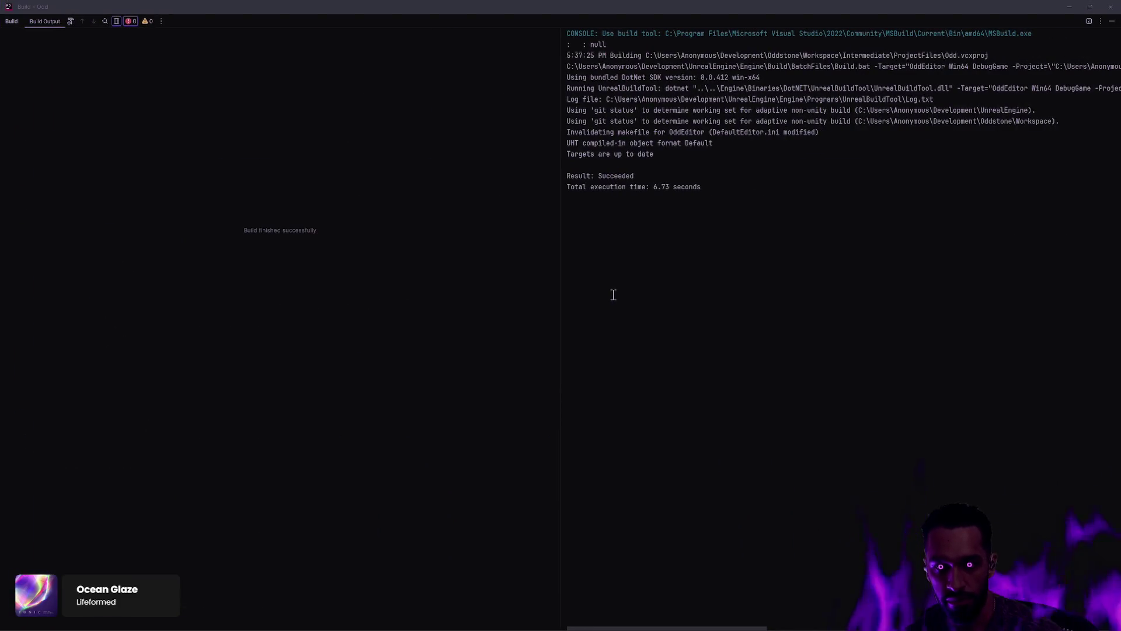
pyautogui.hotkey('alt', 'Tab')
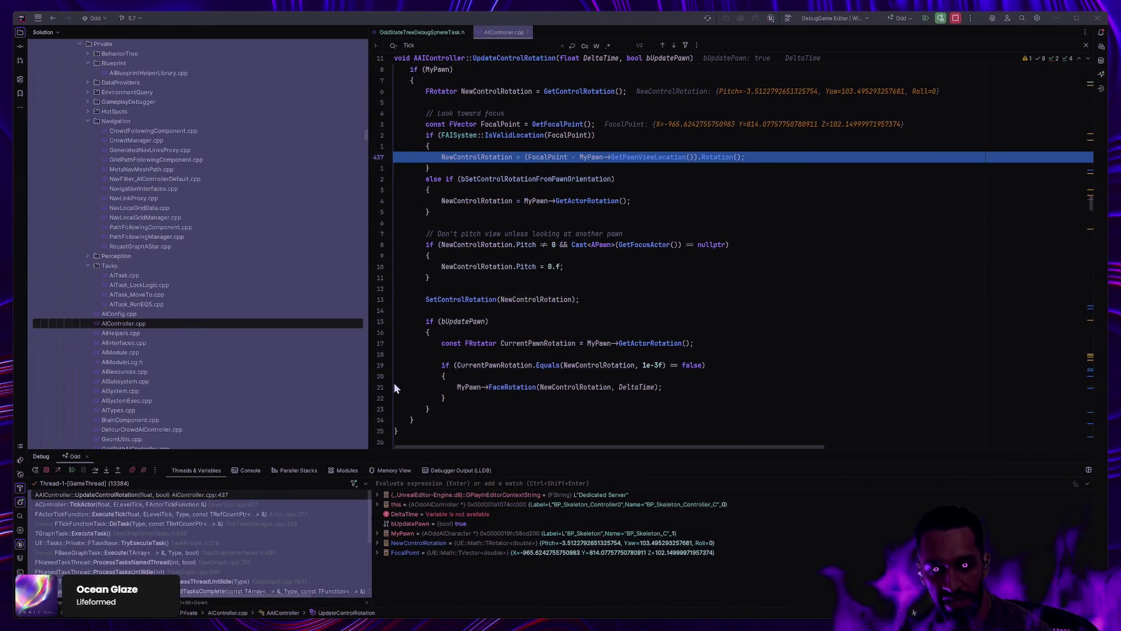
pyautogui.click(72, 470)
pyautogui.hotkey('alt', 'Tab')
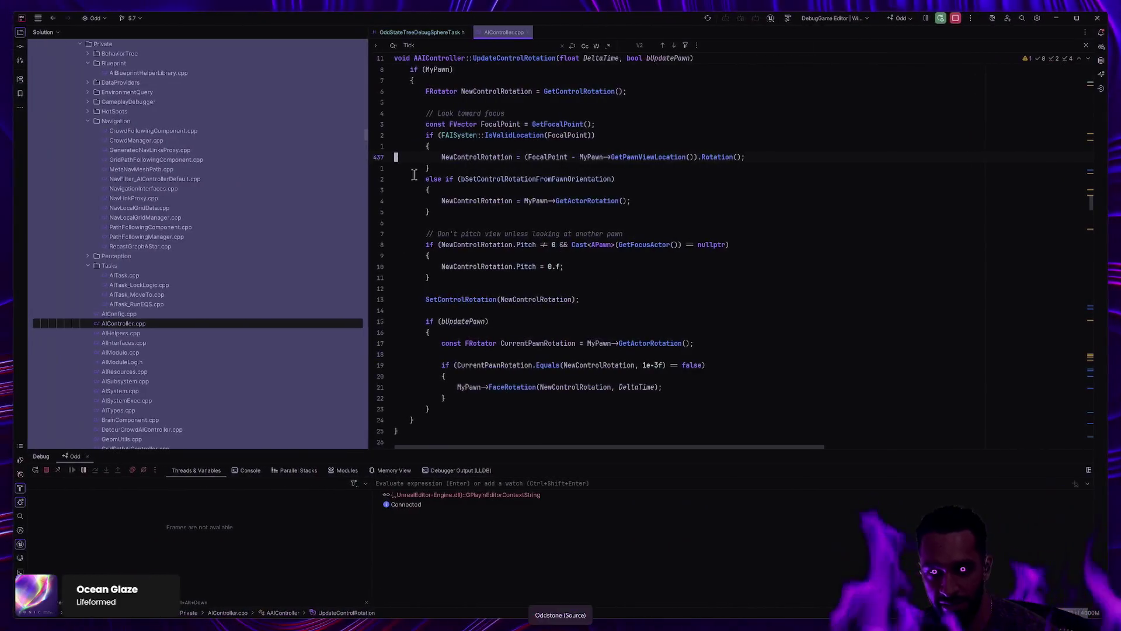
# Step: Remove the line 437 breakpoint and resume the game in Unreal Editor
pyautogui.click(380, 157)
pyautogui.press('F5')
pyautogui.hotkey('alt', 'Tab')
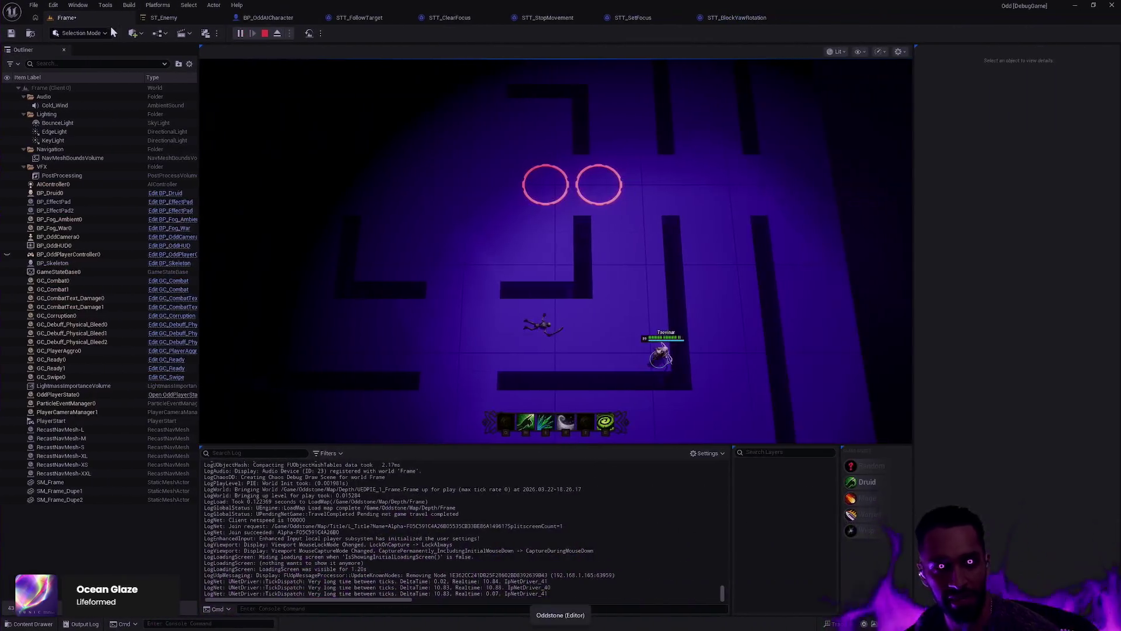
# Step: Stop play, disable the Dead state's Block Yaw Rotation task in ST_Enemy, then compile and save
pyautogui.press('Escape')
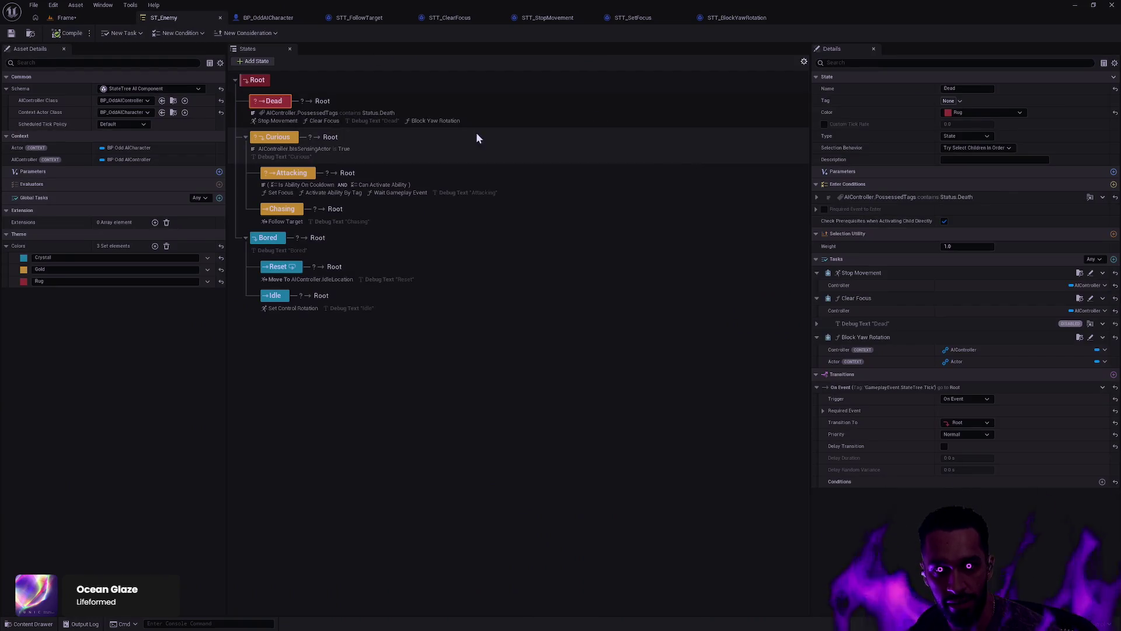
pyautogui.click(1102, 337)
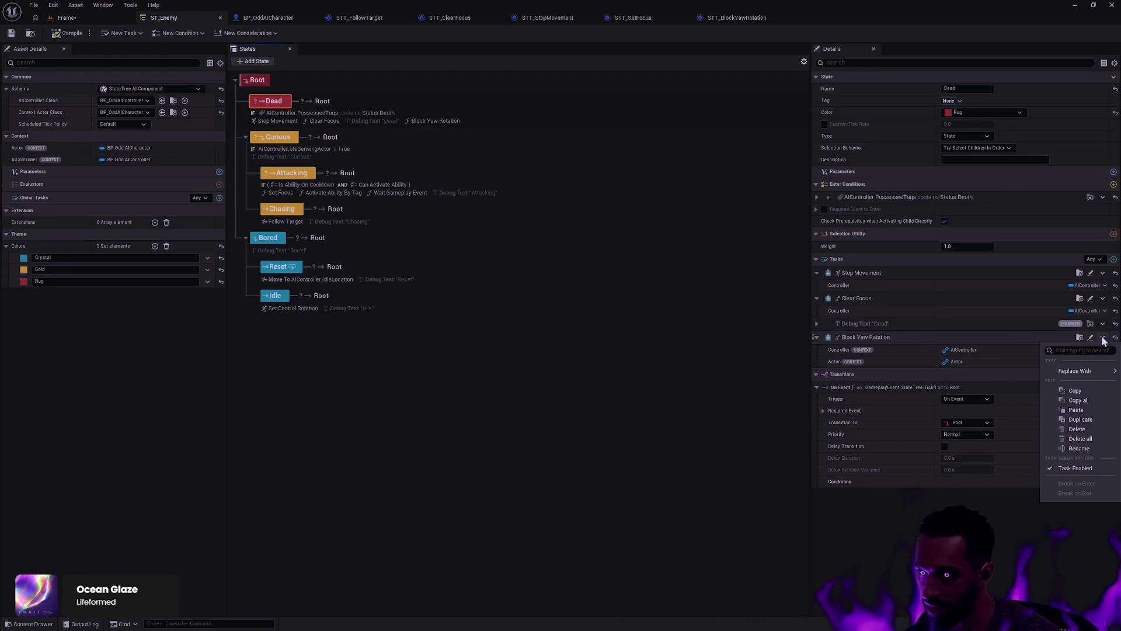
pyautogui.click(1080, 462)
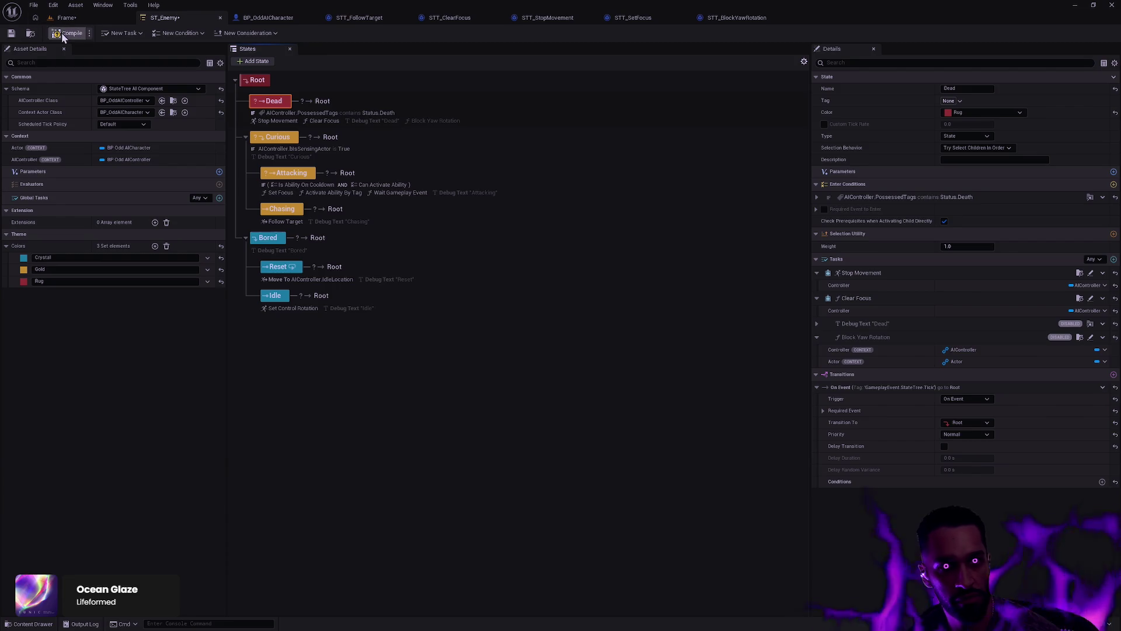
pyautogui.click(11, 33)
pyautogui.click(84, 18)
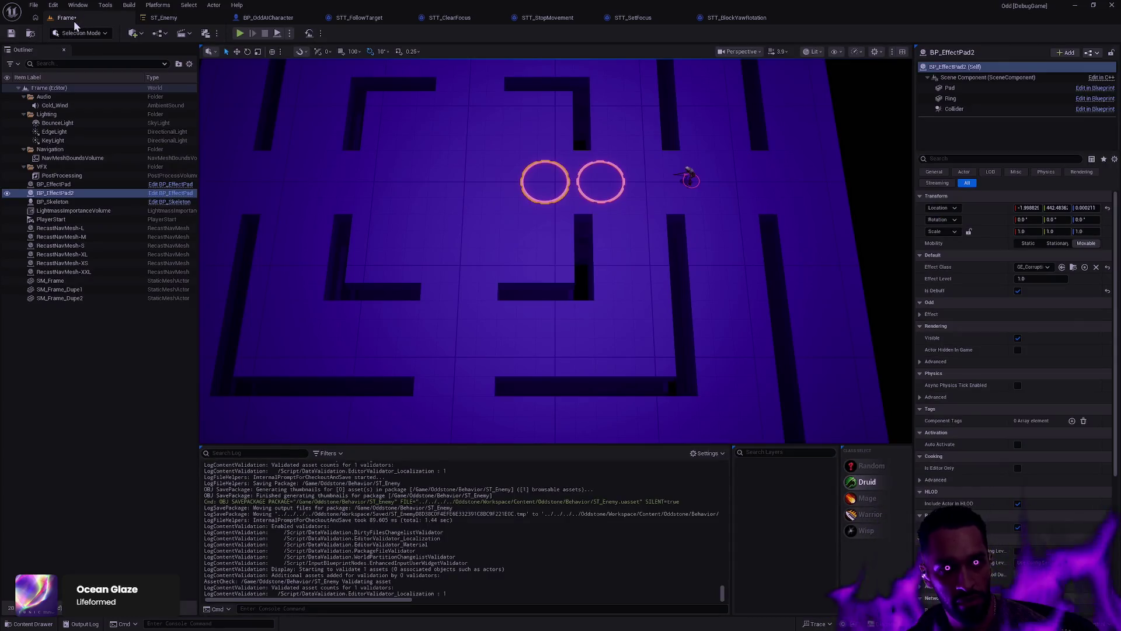
# Step: Start a play test, heal with W twice, and walk the hero around the maze while the skeleton chases
pyautogui.click(240, 33)
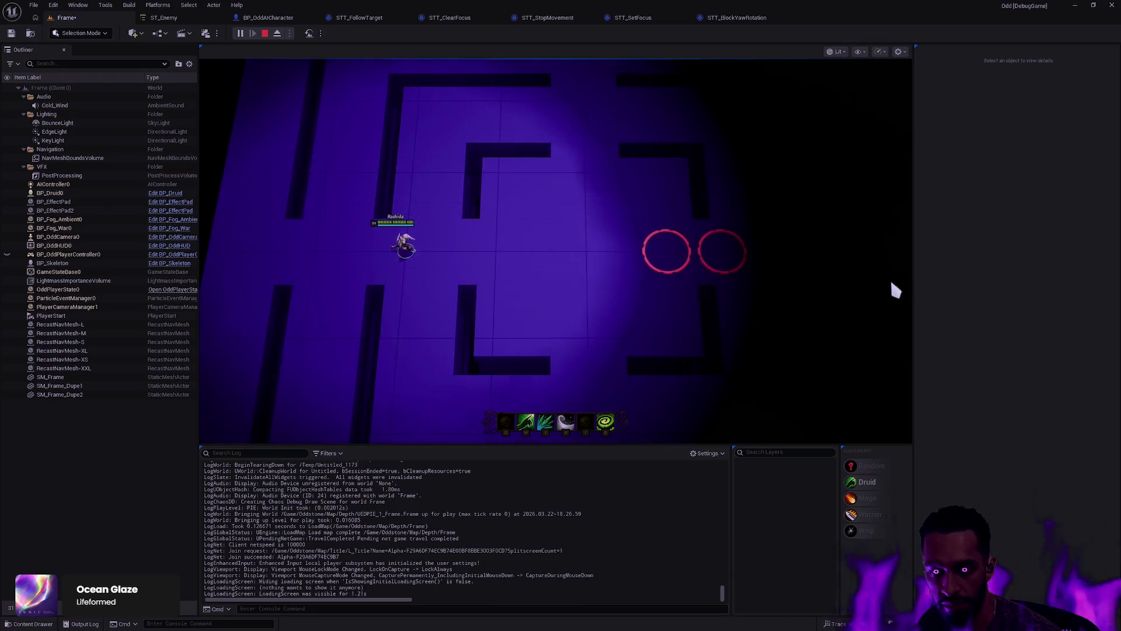
pyautogui.click(443, 257)
pyautogui.press('w')
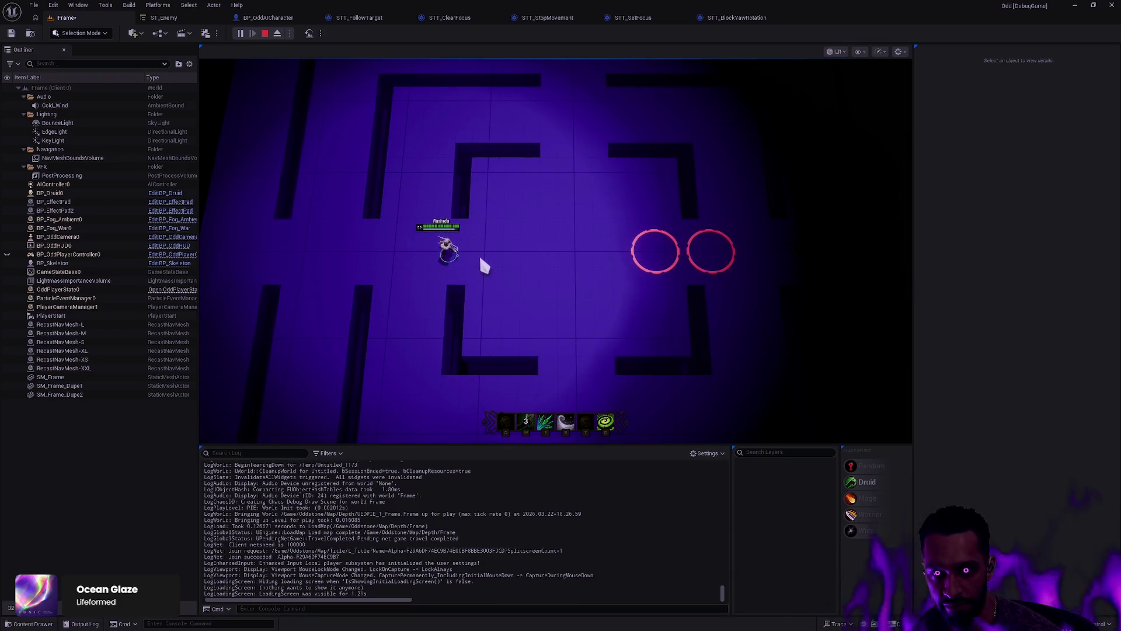
pyautogui.click(485, 253)
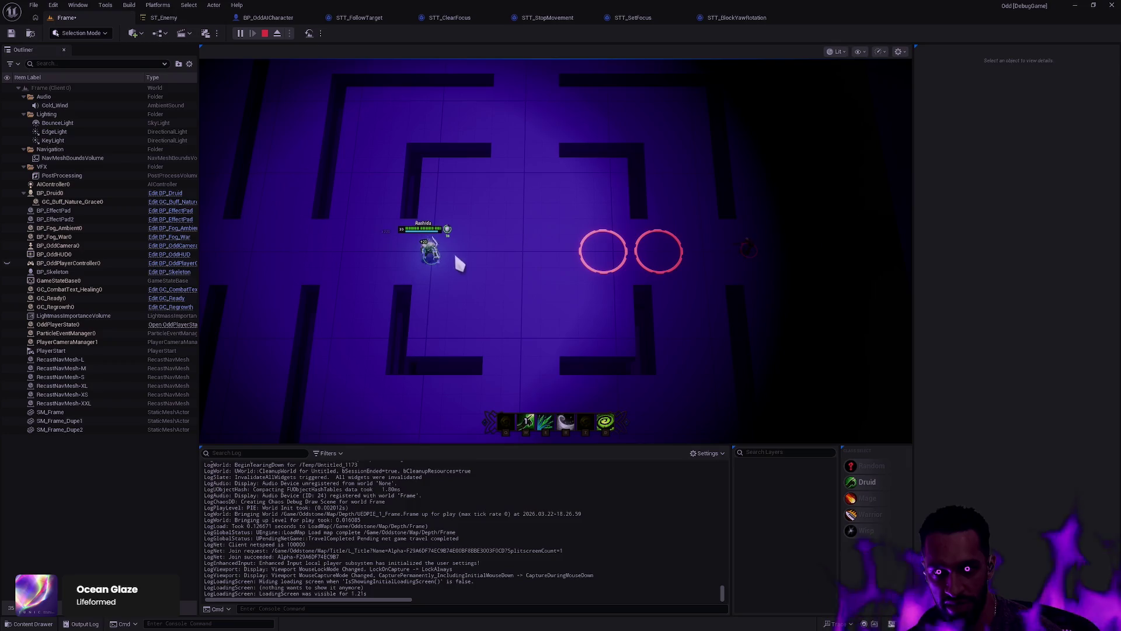
pyautogui.click(494, 255)
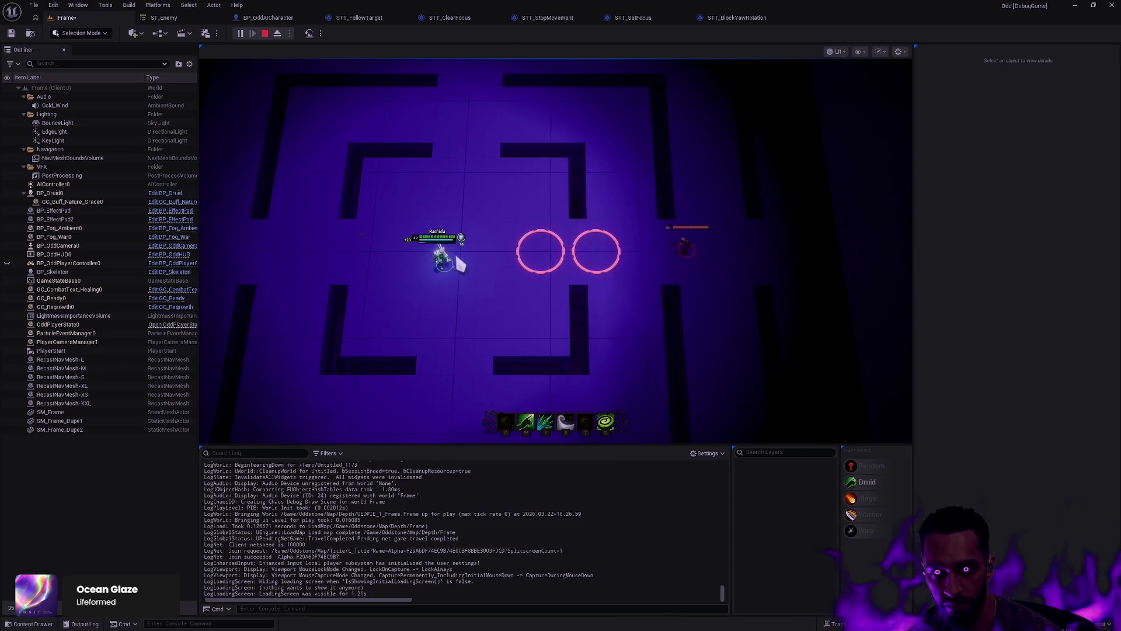
pyautogui.press('w')
pyautogui.click(532, 206)
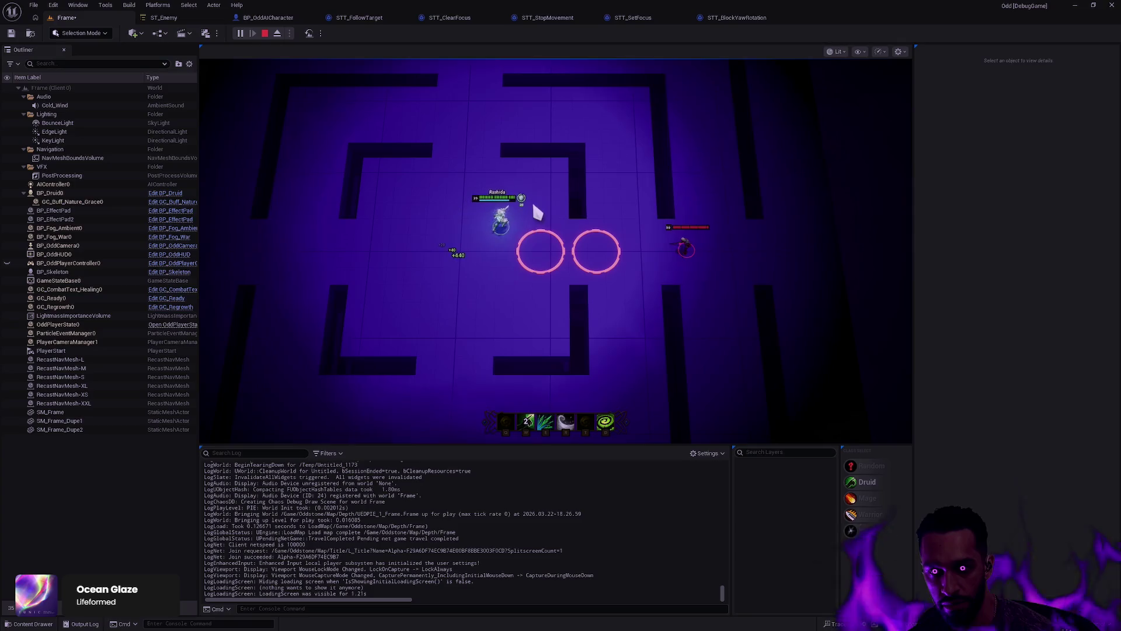
pyautogui.click(478, 261)
pyautogui.click(340, 261)
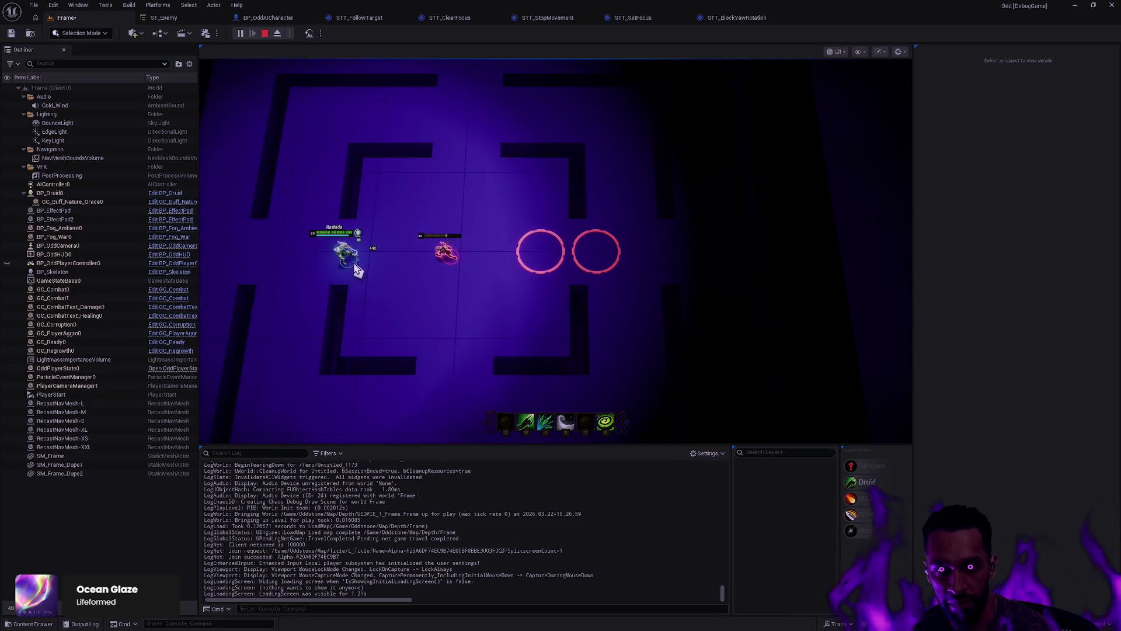
pyautogui.press('ctrl+super+Left')
pyautogui.press('ctrl+super+Right')
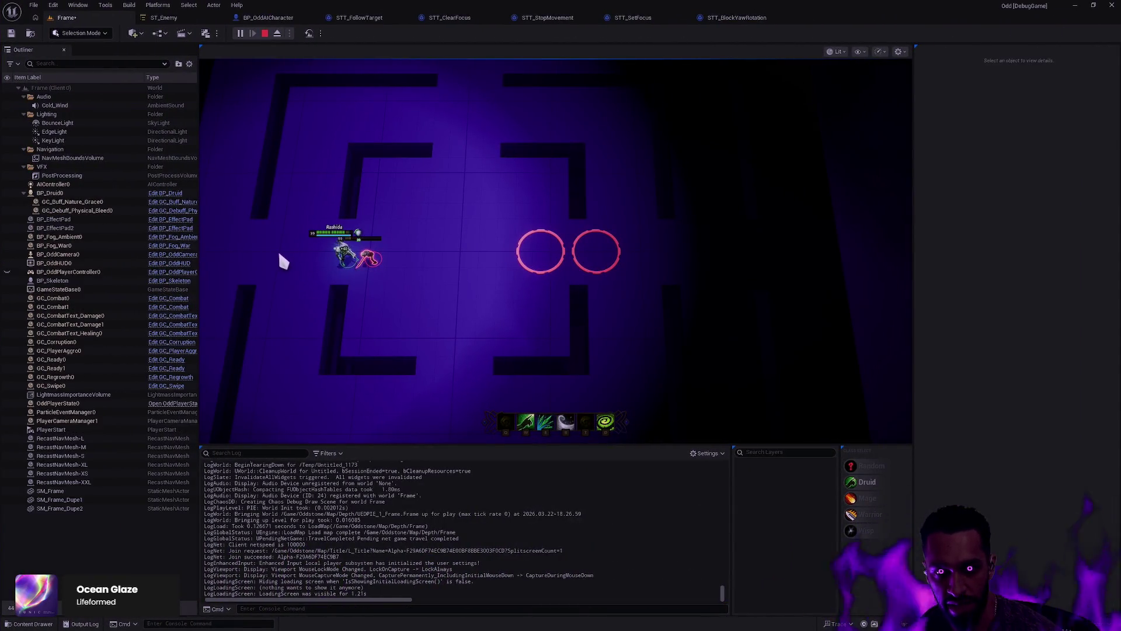
# Step: Add a breakpoint at line 437 of AIController.cpp and return to the running game
pyautogui.press('ctrl+super+Left')
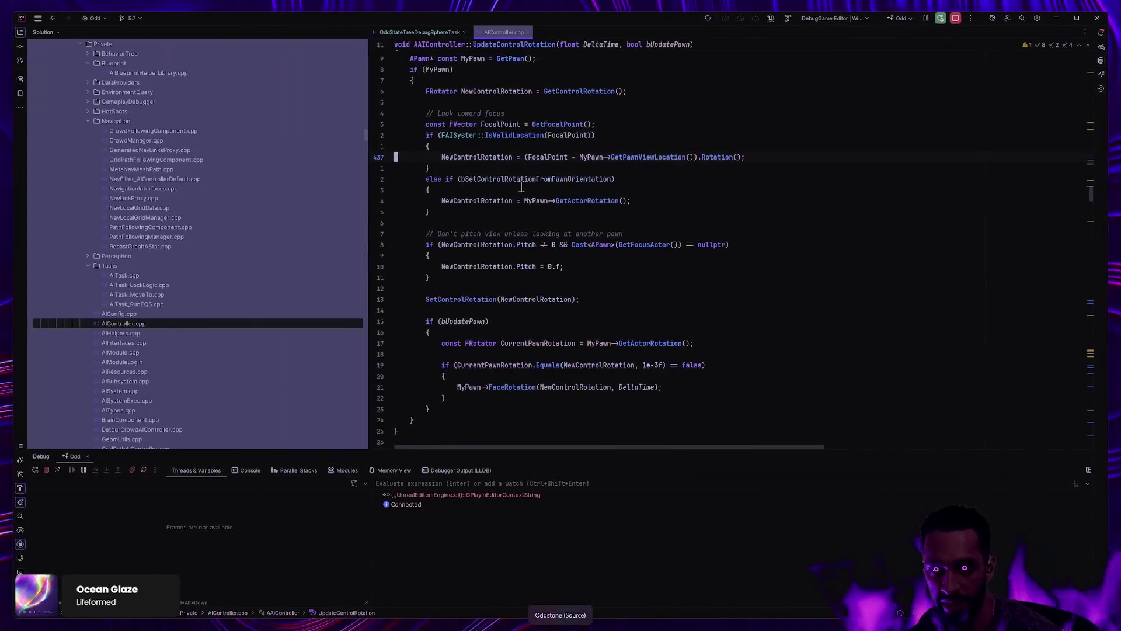
pyautogui.click(376, 157)
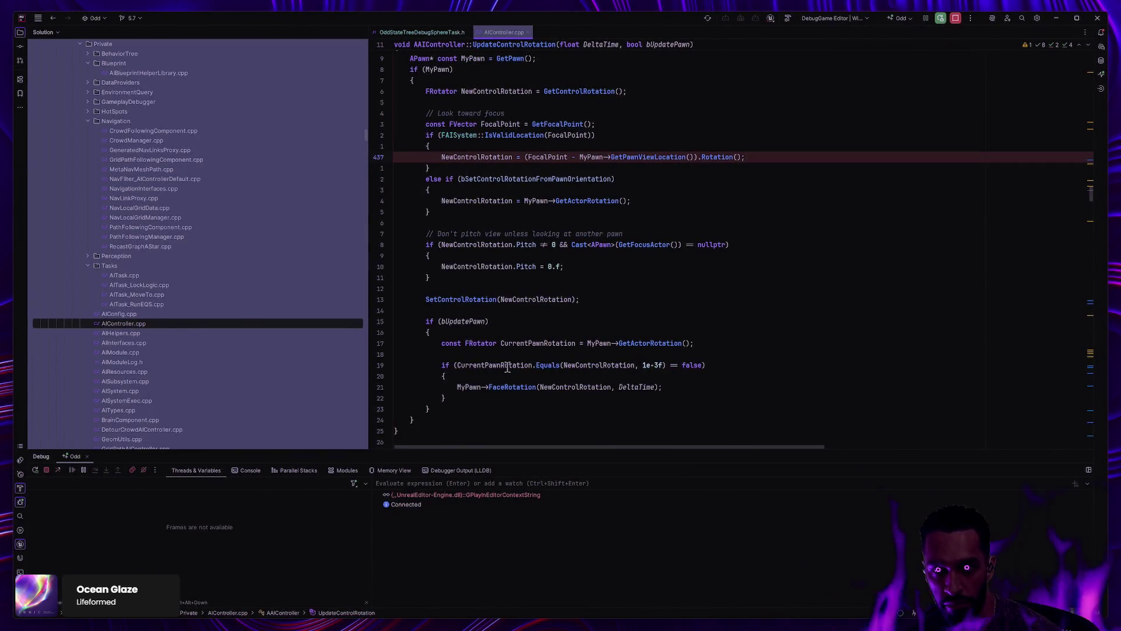
pyautogui.press('ctrl+super+Right')
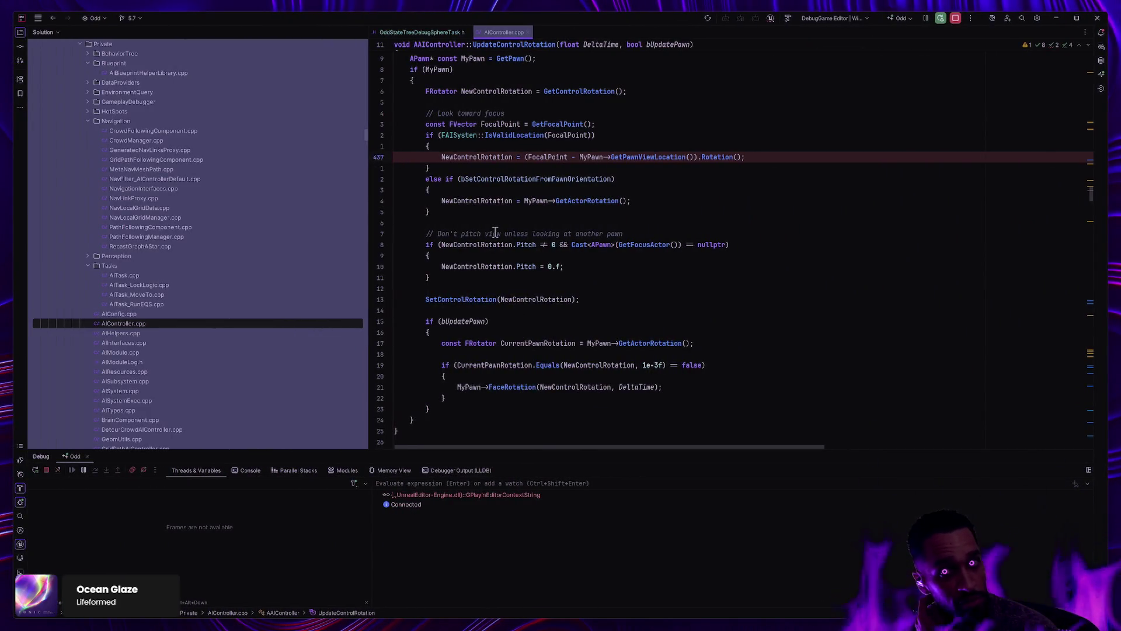
pyautogui.press('ctrl+super+Right')
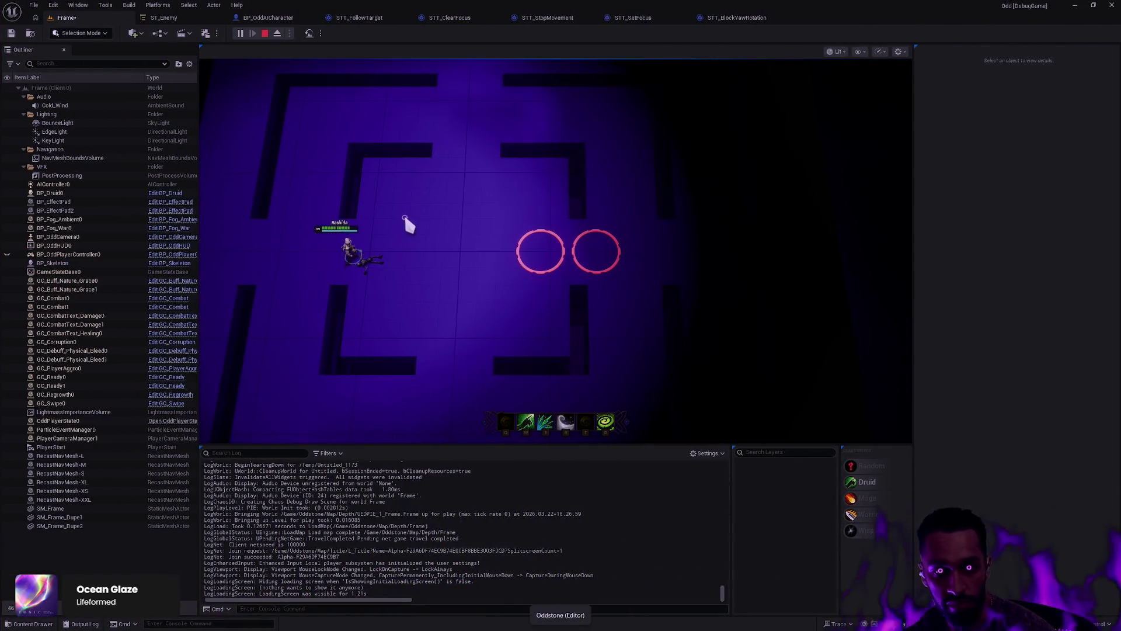
# Step: Switch the play session to fullscreen with F11 and walk the hero beside the defeated skeleton
pyautogui.click(424, 300)
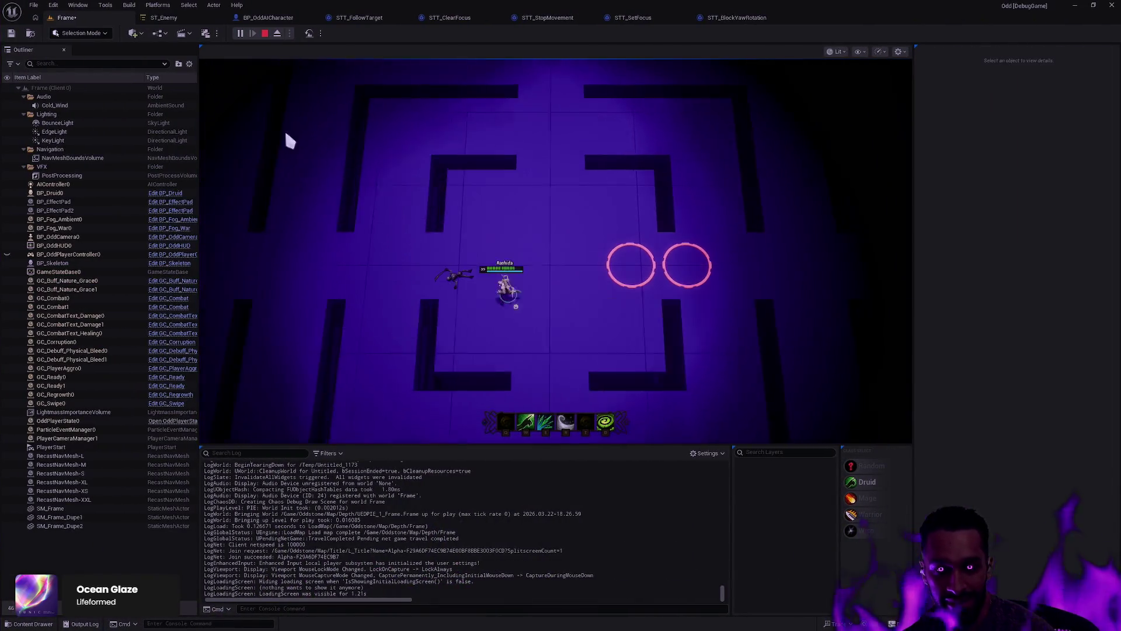
pyautogui.press('F11')
pyautogui.click(496, 339)
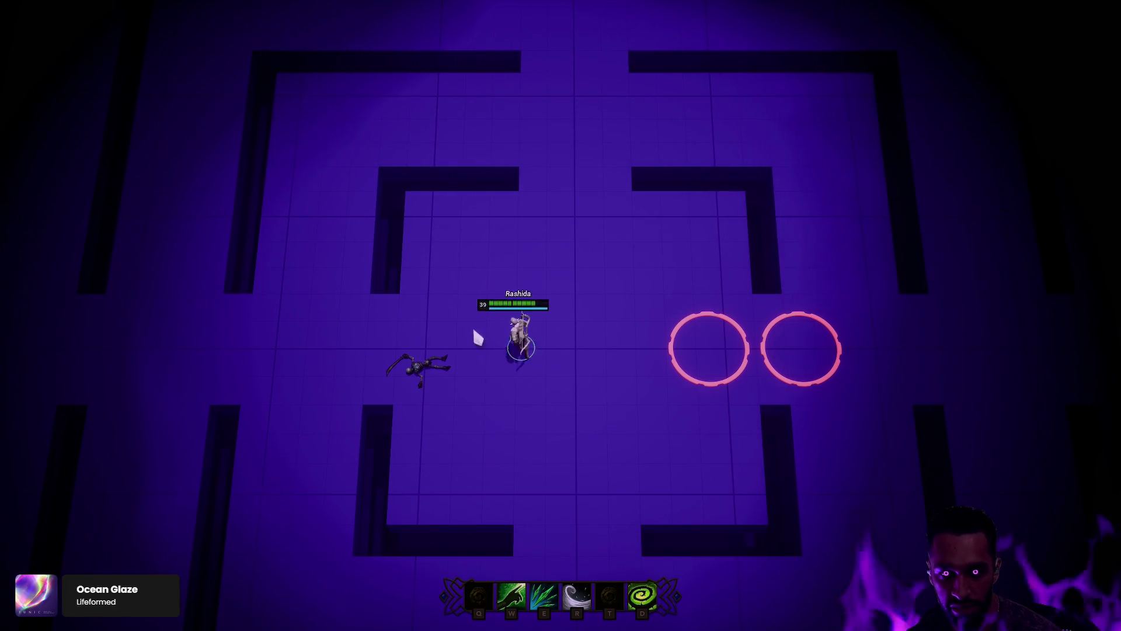
pyautogui.click(493, 325)
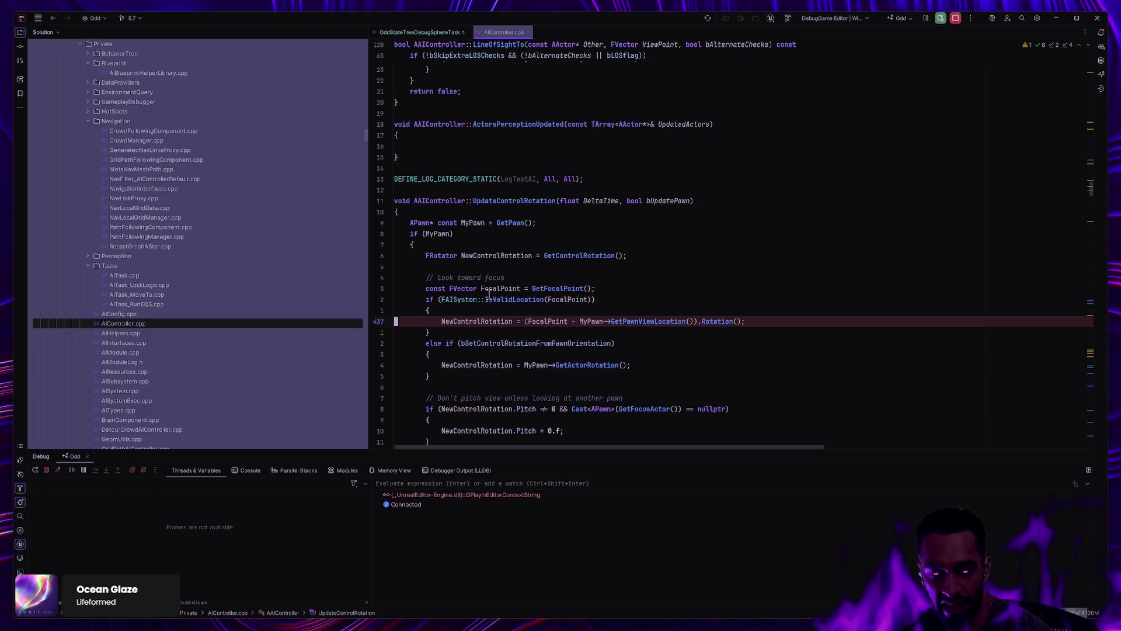
# Step: Scroll through UpdateControlRotation's focus-rotation code, then return to Unreal Editor
pyautogui.scroll(-3, 489, 295)
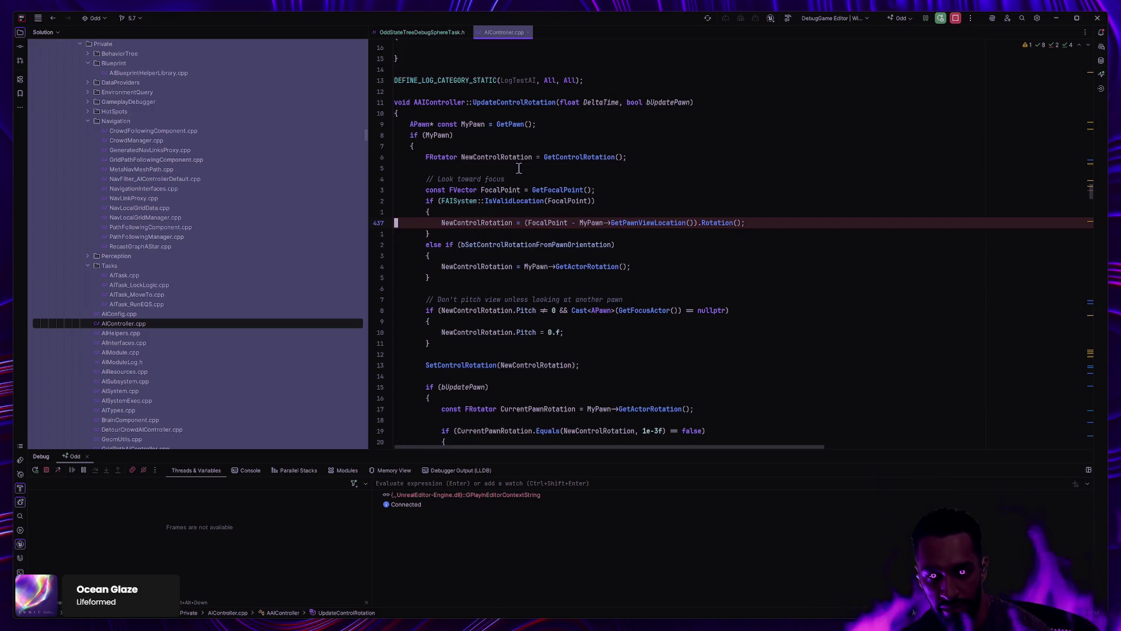
pyautogui.hotkey('alt', 'Tab')
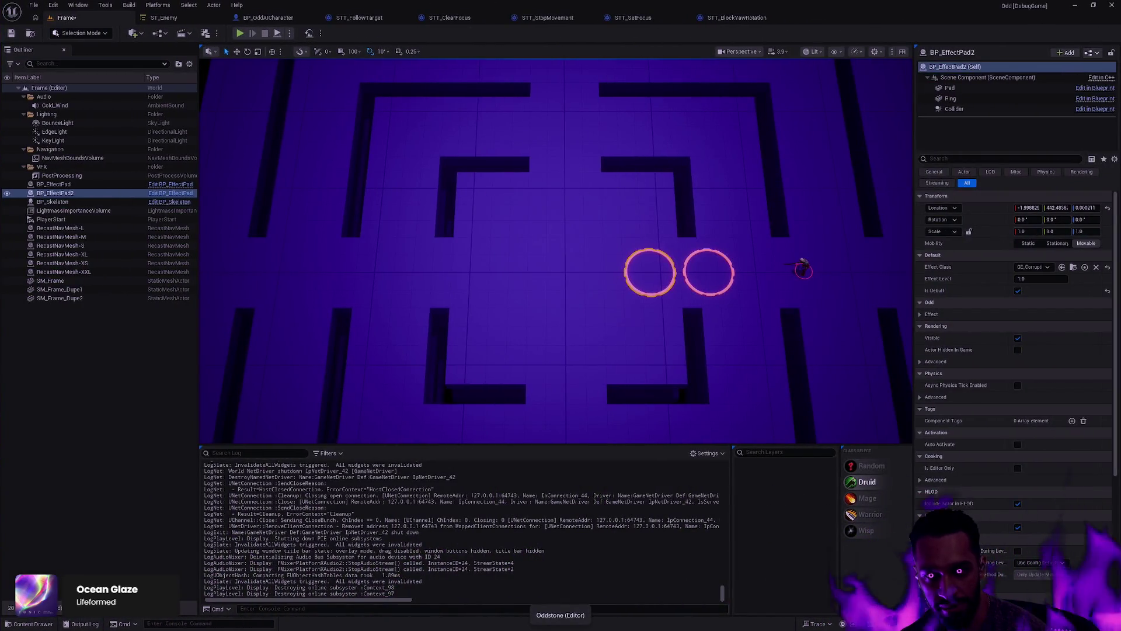
# Step: Deselect everything, fly the viewport around the two rings and enemy, then bring up ST_Enemy
pyautogui.press('Escape')
pyautogui.press('d')
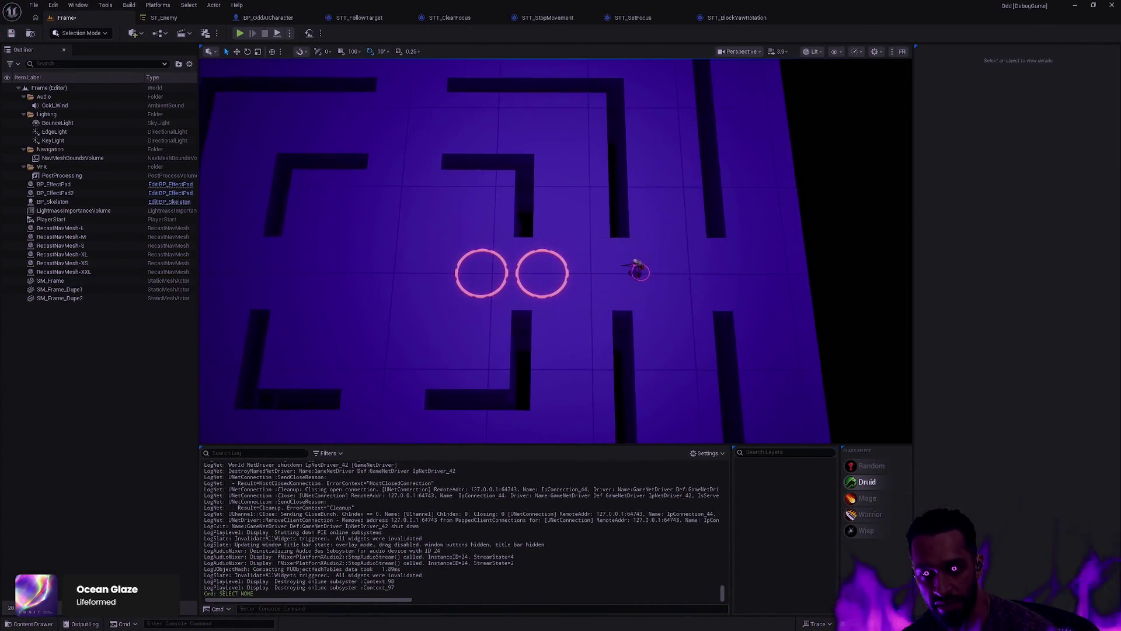
pyautogui.press('w')
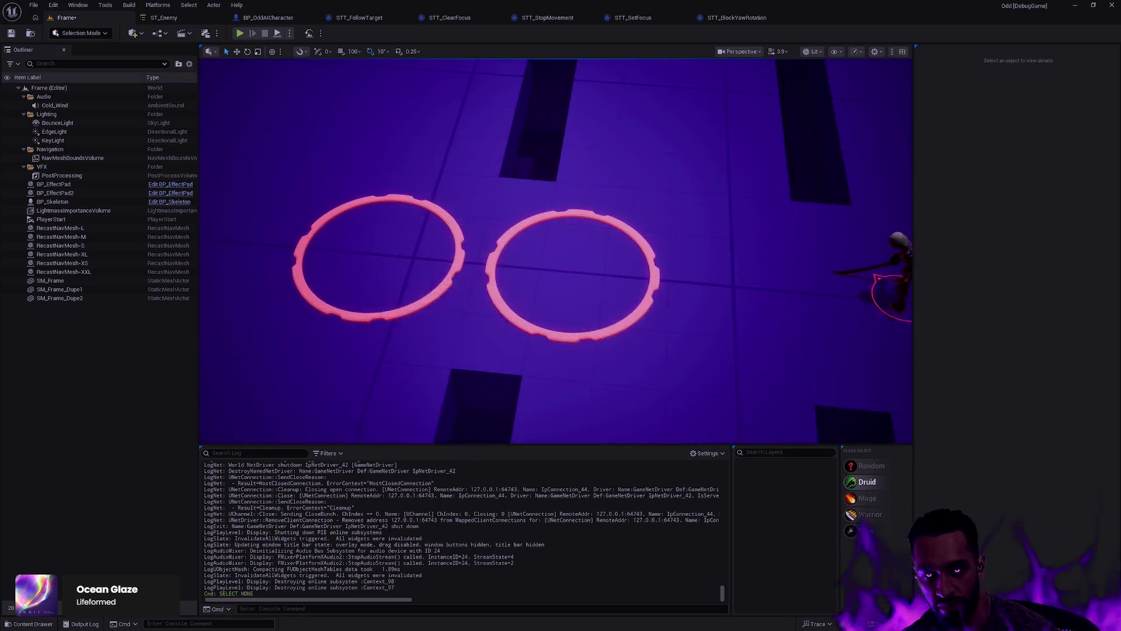
pyautogui.press('s')
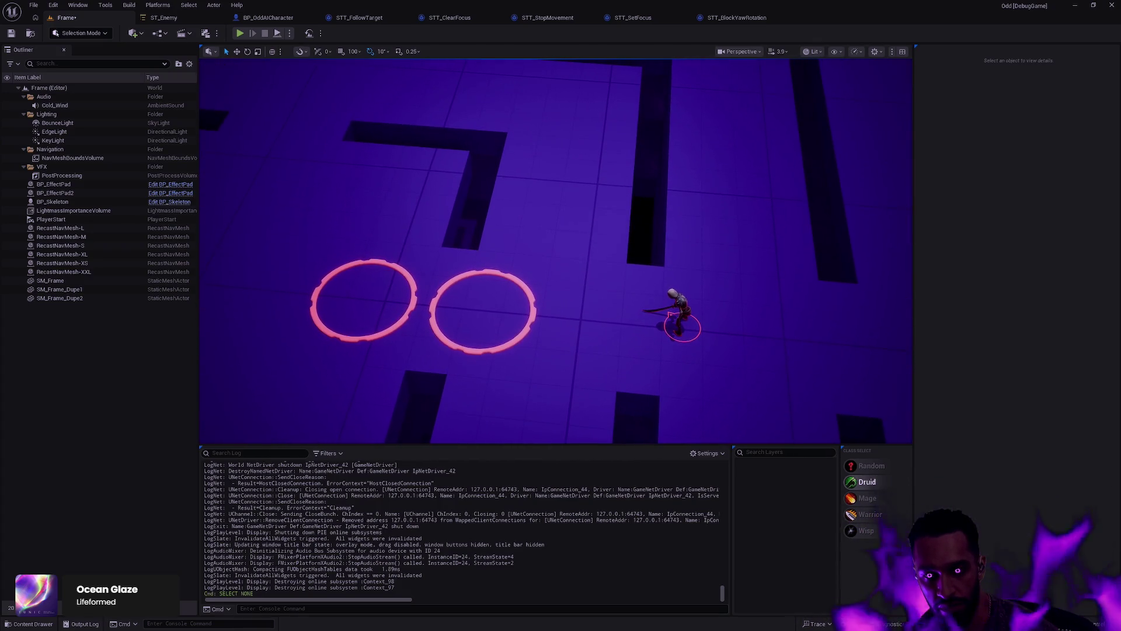
pyautogui.press('s')
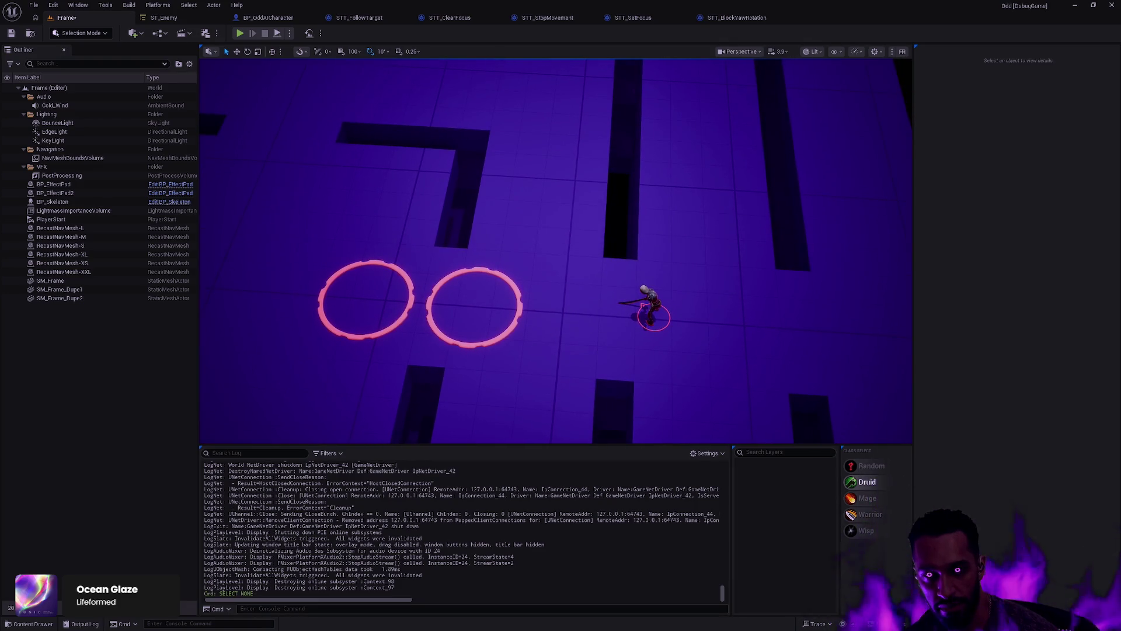
pyautogui.click(180, 21)
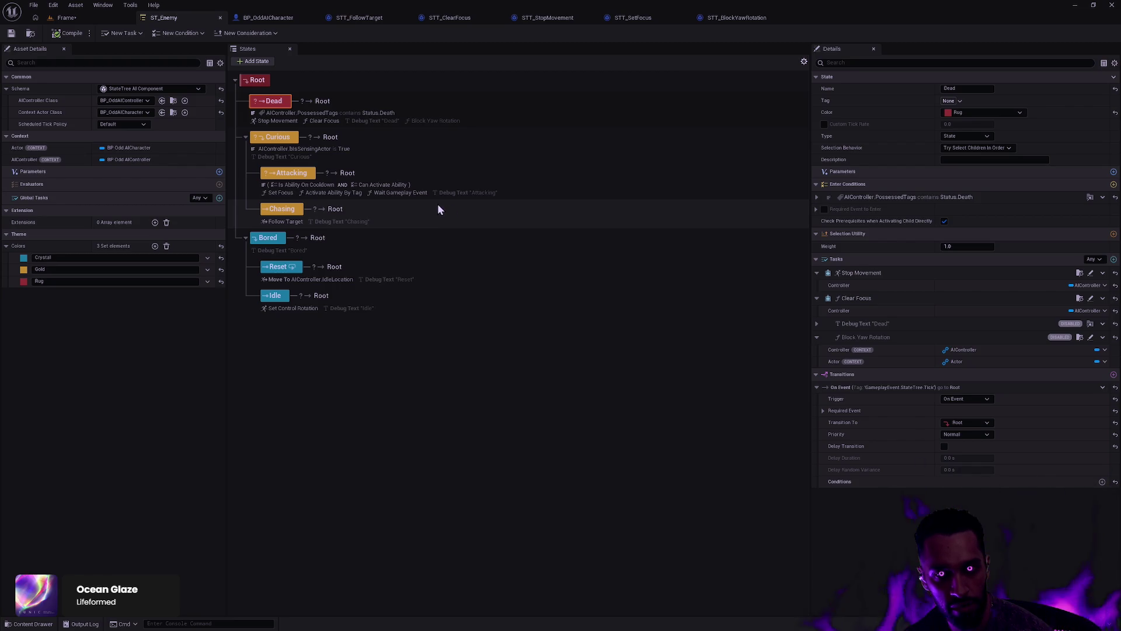
# Step: Open STT_FollowTarget from the Chasing state and add an Exit State event override
pyautogui.click(286, 212)
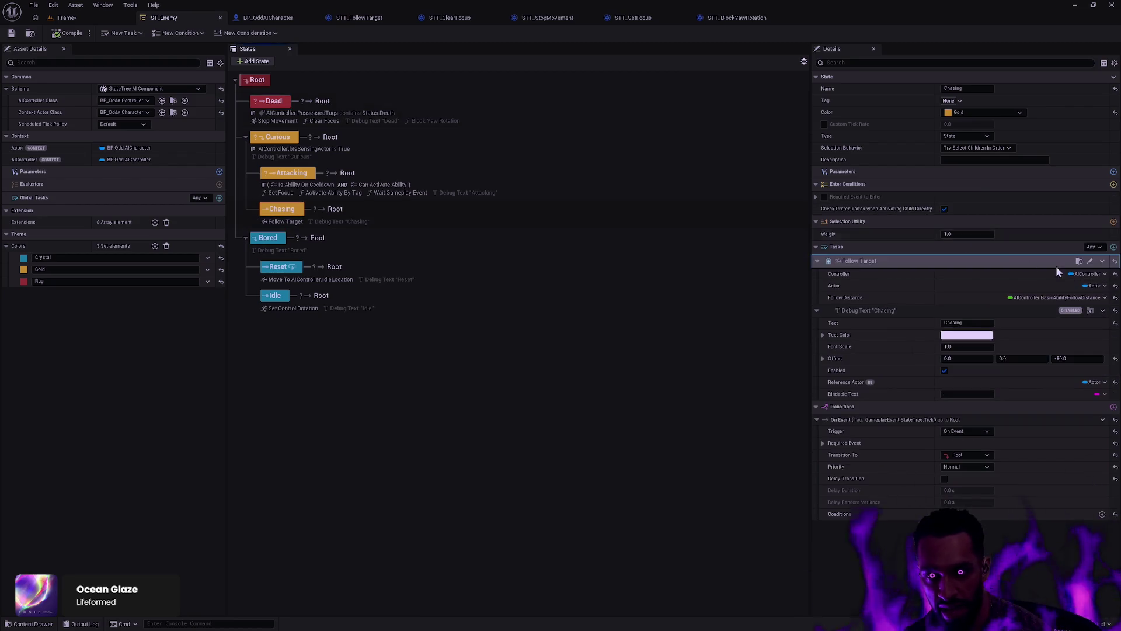
pyautogui.click(1082, 261)
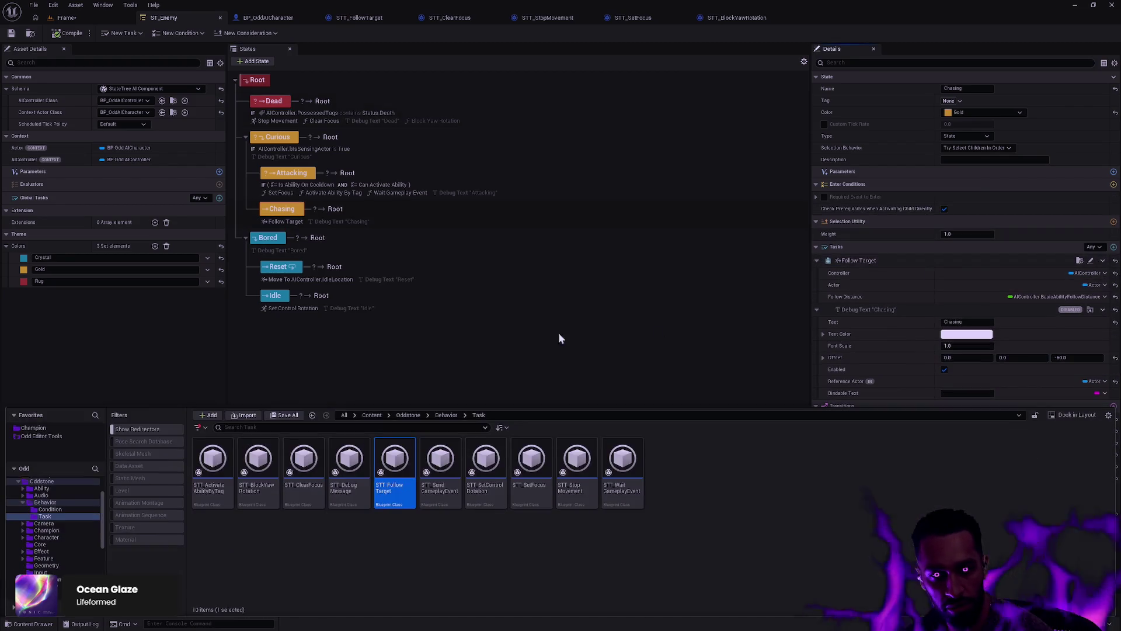
pyautogui.doubleClick(392, 487)
pyautogui.rightClick(320, 341)
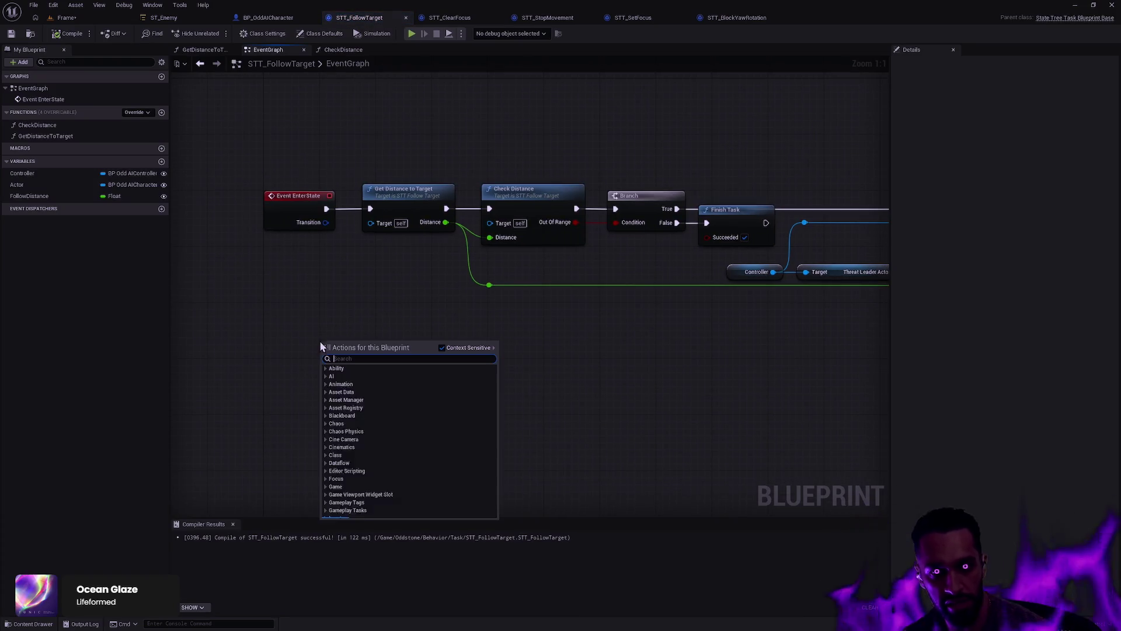
pyautogui.click(136, 112)
pyautogui.click(143, 136)
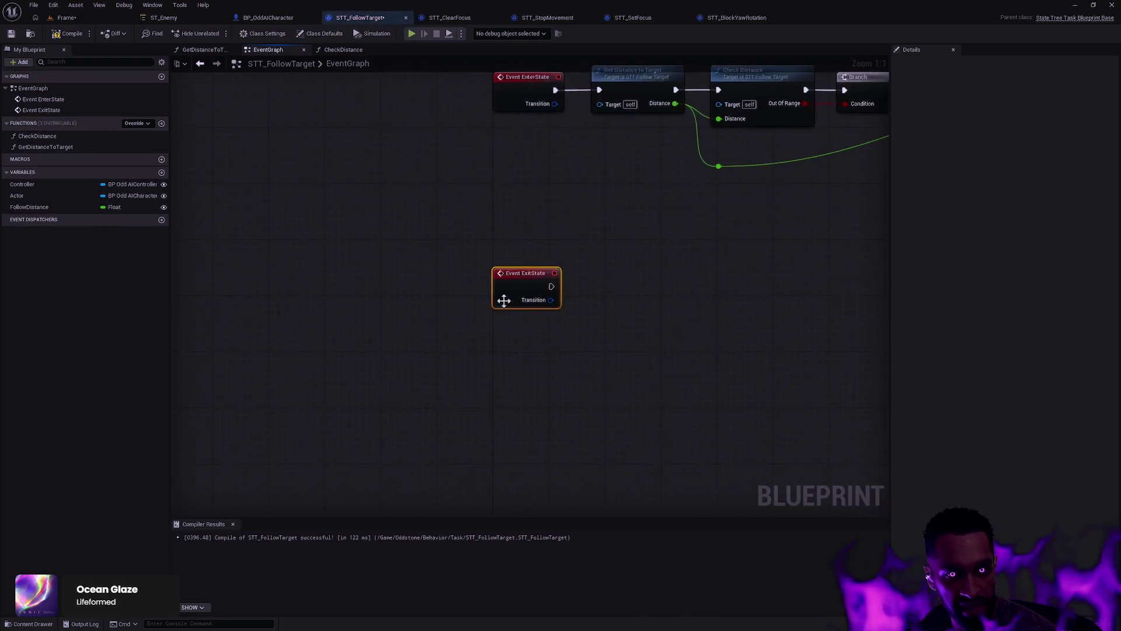
# Step: Wire Event ExitState to a Stop Movement call on Controller and tidy the nodes
pyautogui.moveTo(412, 365)
pyautogui.mouseDown()
pyautogui.moveTo(290, 373)
pyautogui.moveTo(290, 410)
pyautogui.mouseUp()
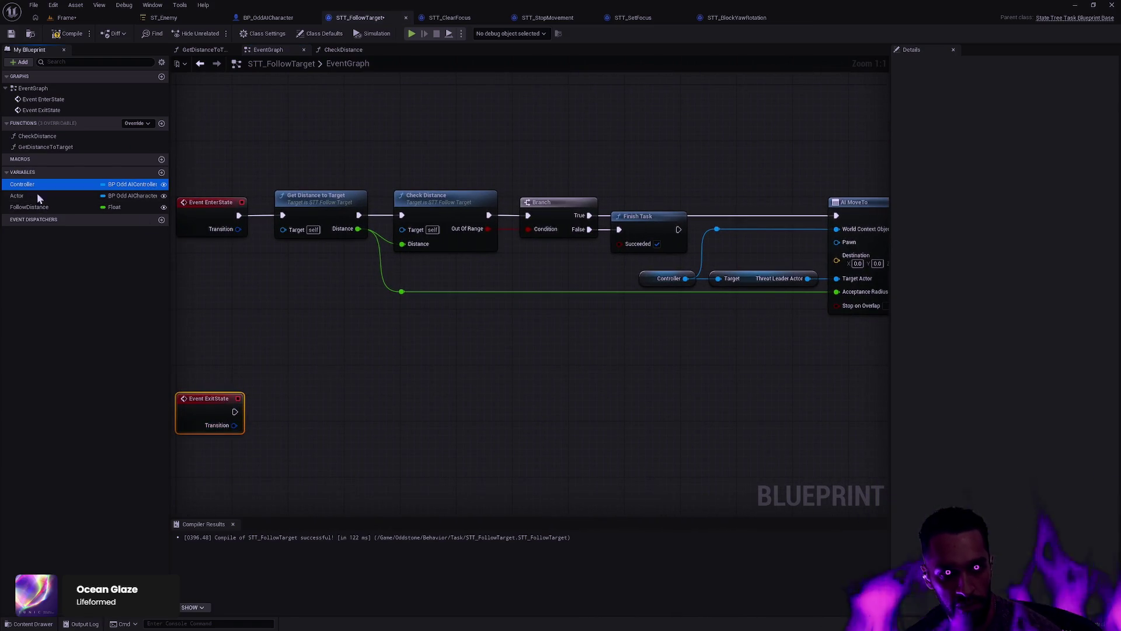
pyautogui.moveTo(35, 186)
pyautogui.mouseDown()
pyautogui.moveTo(338, 435)
pyautogui.moveTo(380, 403)
pyautogui.mouseUp()
pyautogui.write('stop movement')
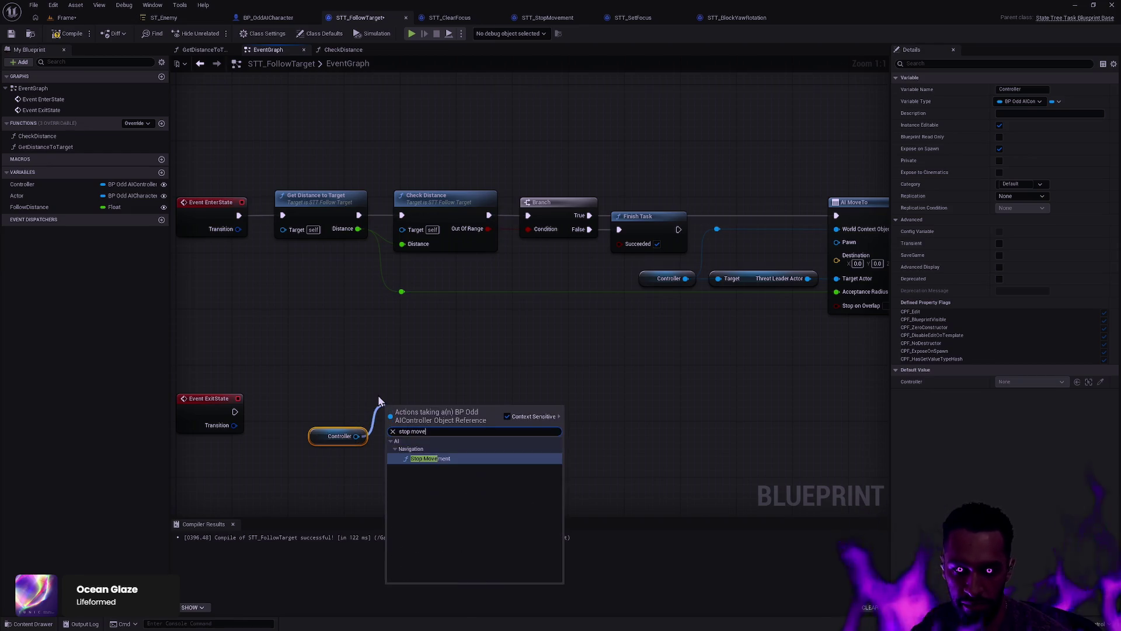
pyautogui.press('Return')
pyautogui.moveTo(235, 412)
pyautogui.mouseDown()
pyautogui.moveTo(388, 425)
pyautogui.moveTo(349, 406)
pyautogui.mouseUp()
pyautogui.keyDown('shift'); pyautogui.click(338, 436); pyautogui.keyUp('shift')
pyautogui.moveTo(268, 423); pyautogui.dragTo(268, 425)
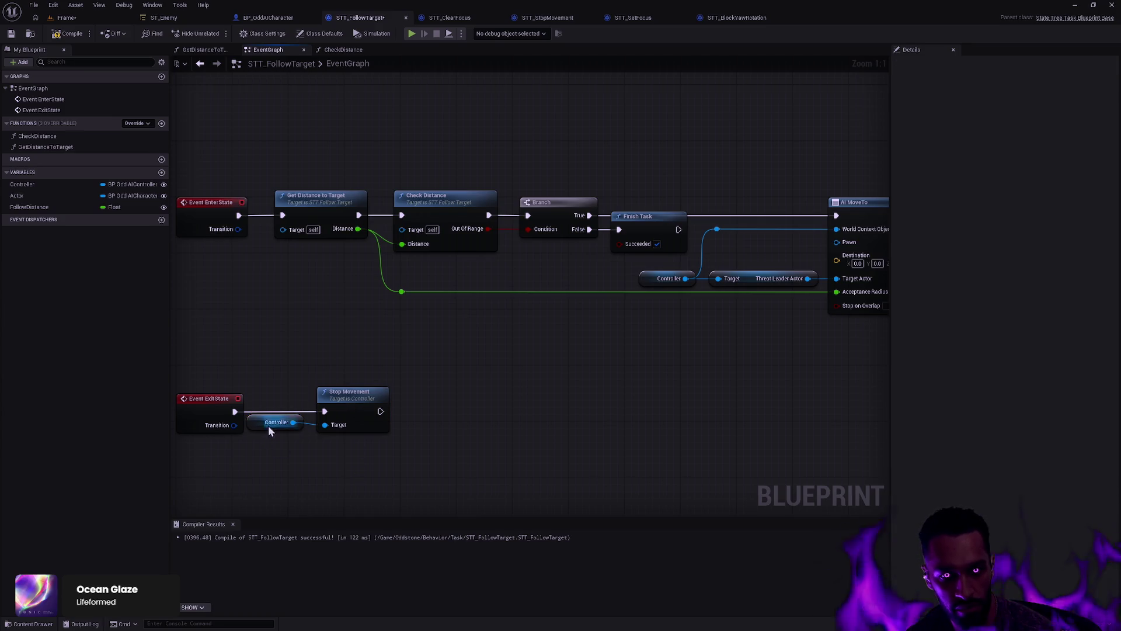
pyautogui.keyDown('shift'); pyautogui.click(357, 397); pyautogui.keyUp('shift')
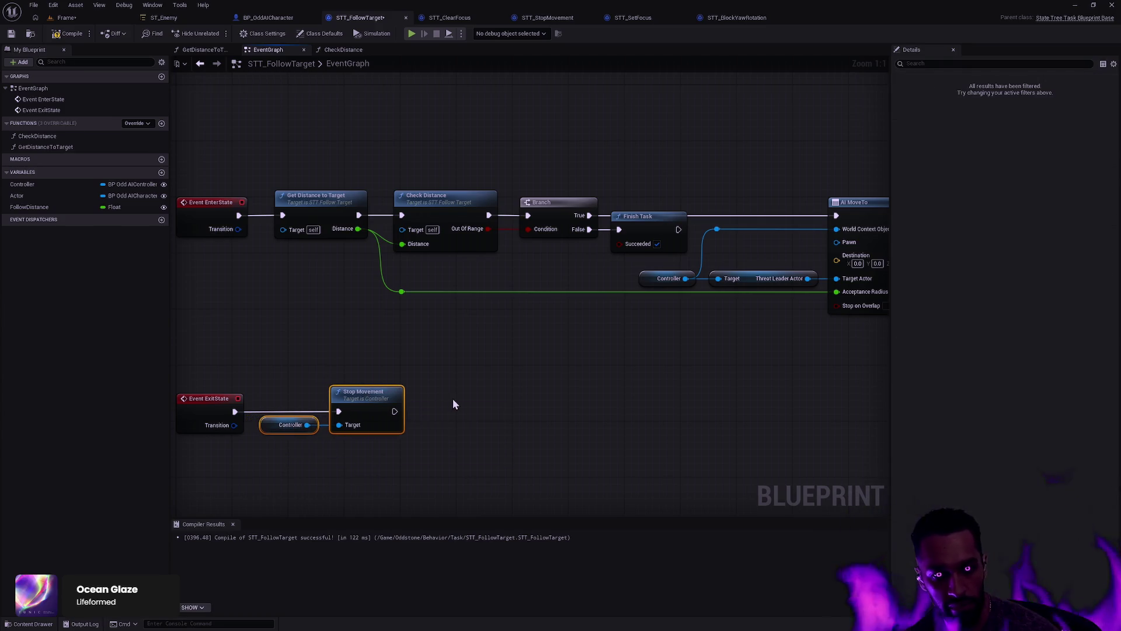
pyautogui.moveTo(466, 415); pyautogui.dragTo(201, 444)
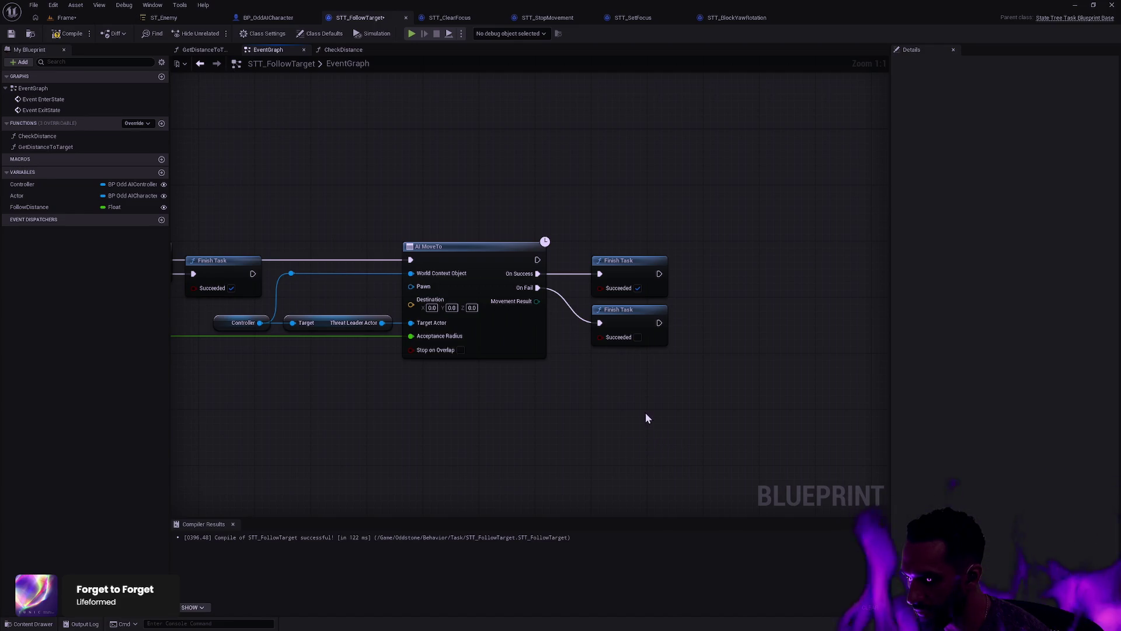
# Step: Add a Move To Location or Actor node and store its Async Task in a new variable
pyautogui.moveTo(506, 399)
pyautogui.mouseDown()
pyautogui.moveTo(745, 400)
pyautogui.moveTo(686, 413)
pyautogui.mouseUp()
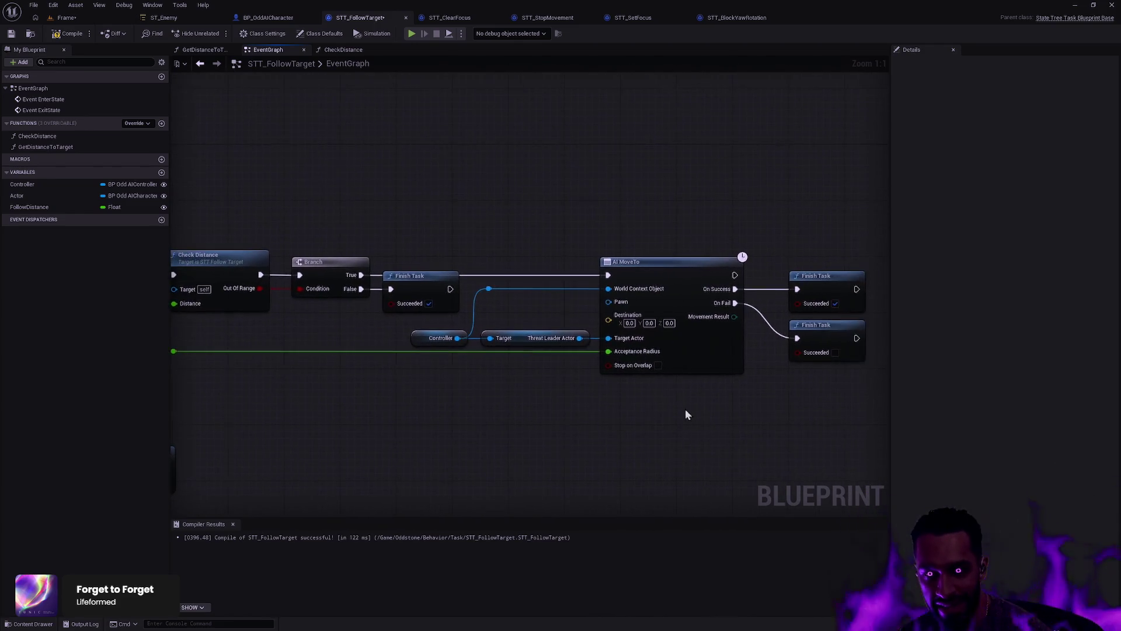
pyautogui.rightClick(566, 207)
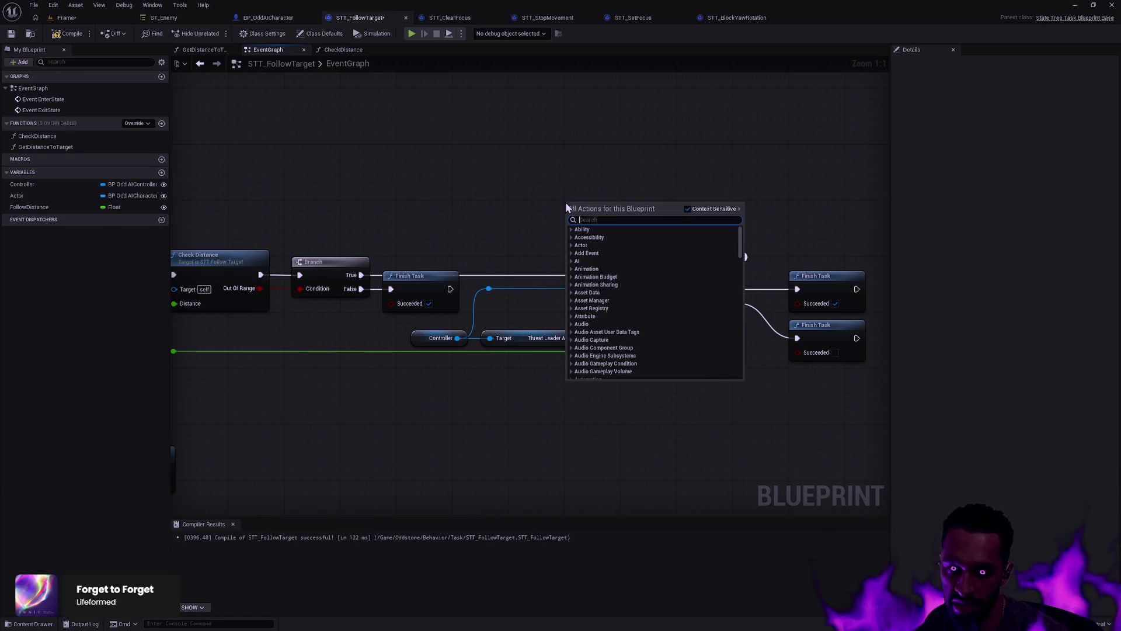
pyautogui.write('Locat')
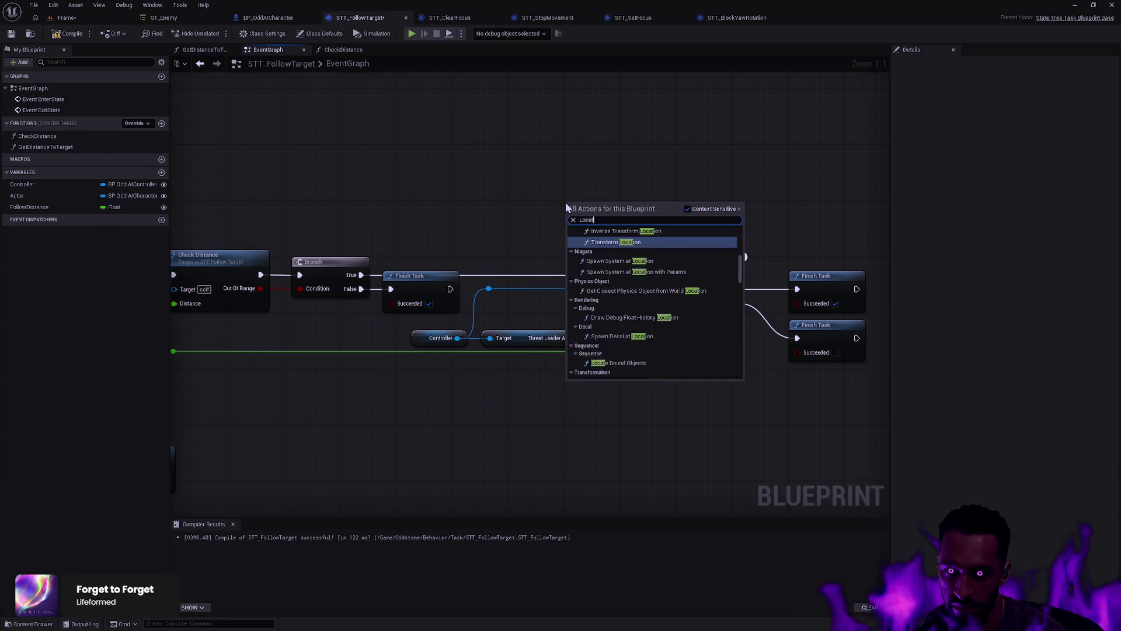
pyautogui.write('ion Or Actor')
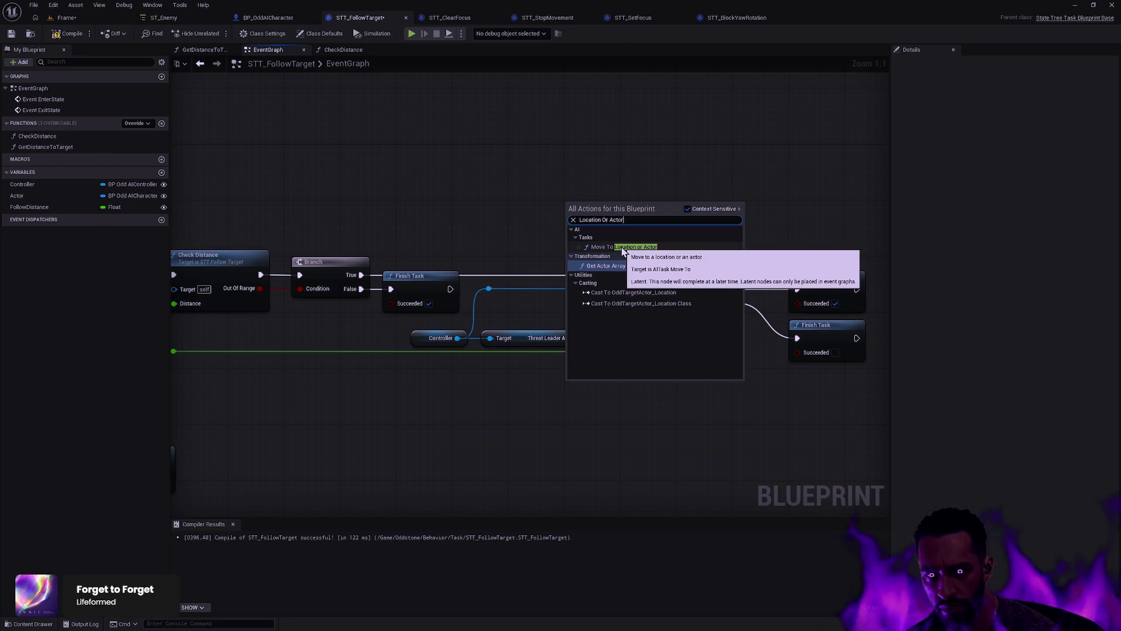
pyautogui.click(623, 248)
pyautogui.moveTo(627, 207)
pyautogui.mouseDown()
pyautogui.moveTo(672, 164)
pyautogui.moveTo(664, 144)
pyautogui.mouseUp()
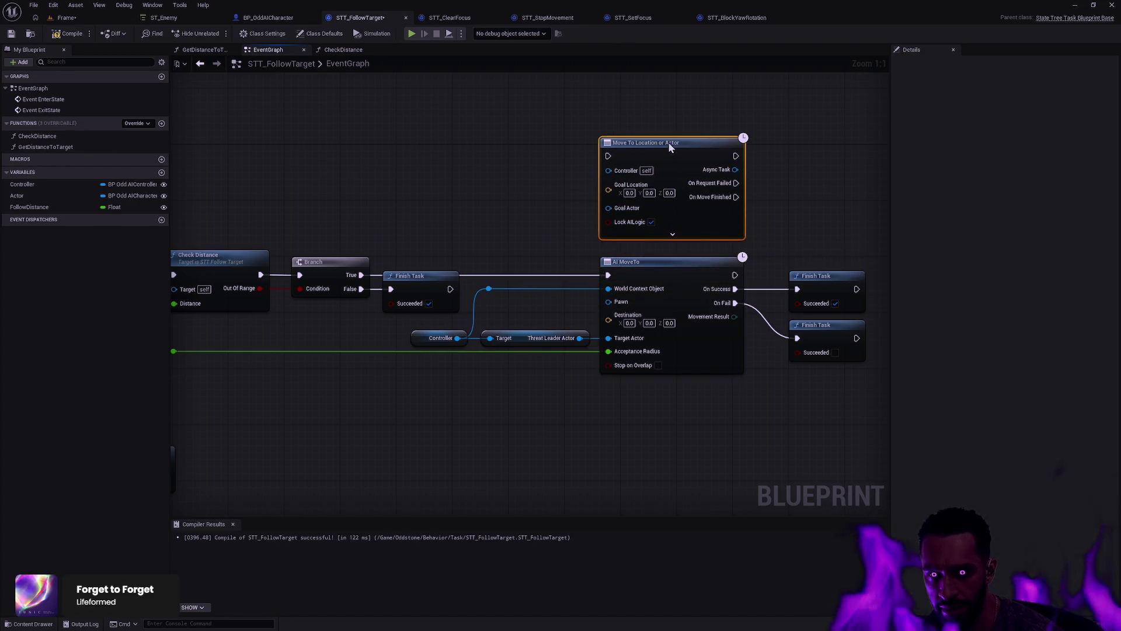
pyautogui.moveTo(739, 171)
pyautogui.mouseDown()
pyautogui.moveTo(781, 173)
pyautogui.moveTo(787, 150)
pyautogui.mouseUp()
pyautogui.click(807, 206)
pyautogui.click(795, 114)
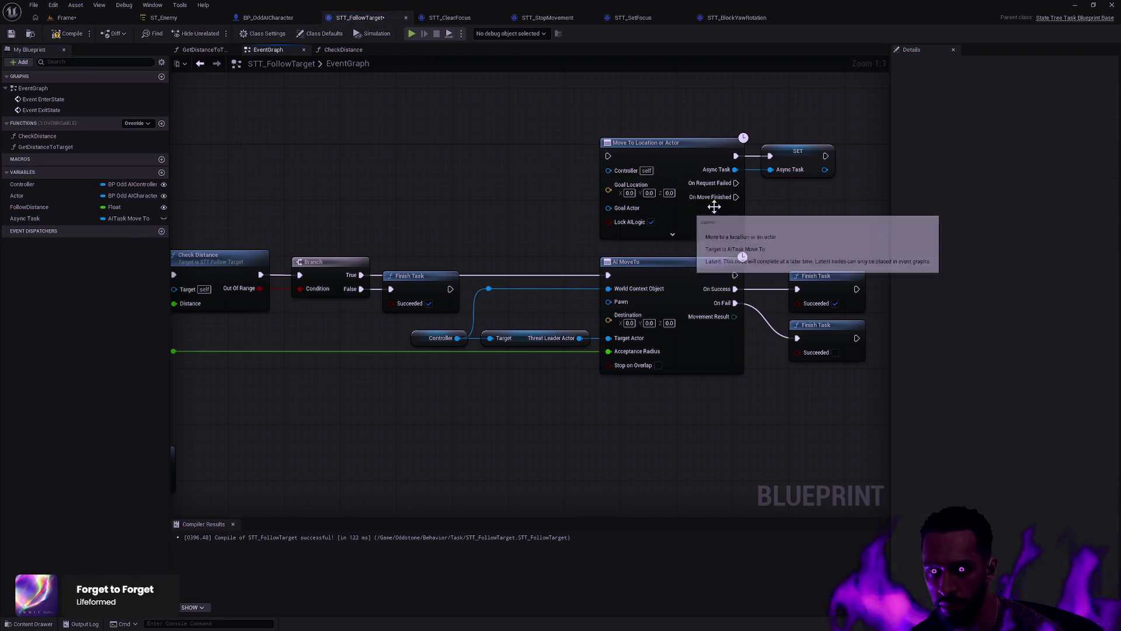
pyautogui.moveTo(737, 183)
pyautogui.mouseDown()
pyautogui.moveTo(796, 288)
pyautogui.moveTo(747, 196)
pyautogui.moveTo(801, 340)
pyautogui.mouseUp()
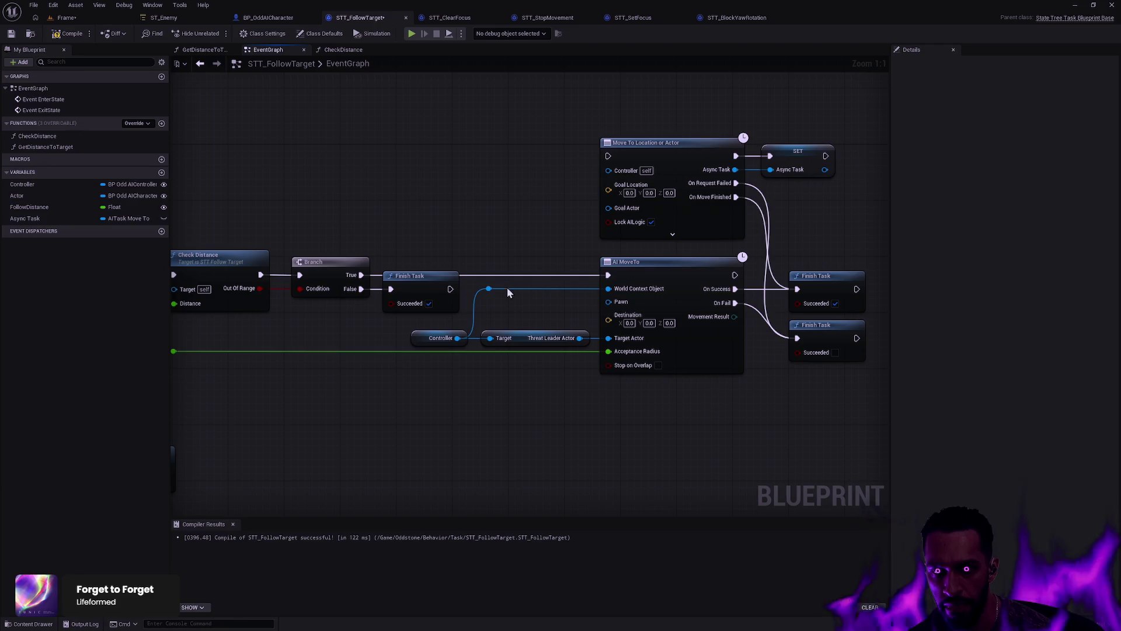
pyautogui.click(488, 290)
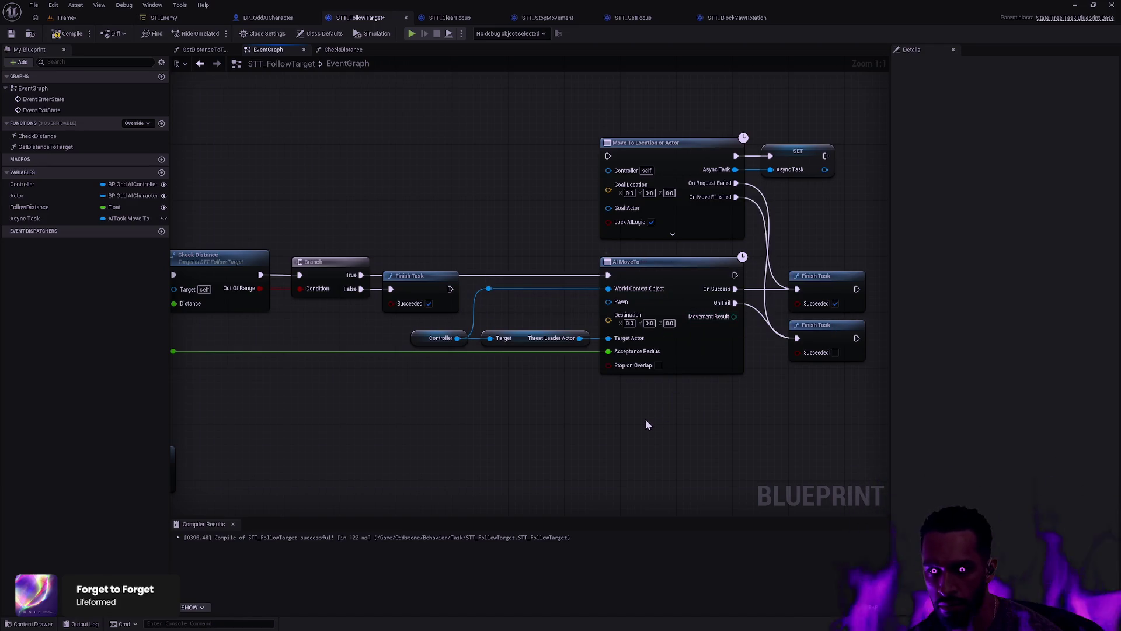
# Step: Delete AI MoveTo, run Branch True into Move To Location or Actor, and straighten the nodes
pyautogui.moveTo(646, 418)
pyautogui.mouseDown()
pyautogui.moveTo(699, 322)
pyautogui.moveTo(737, 313)
pyautogui.mouseUp()
pyautogui.press('Delete')
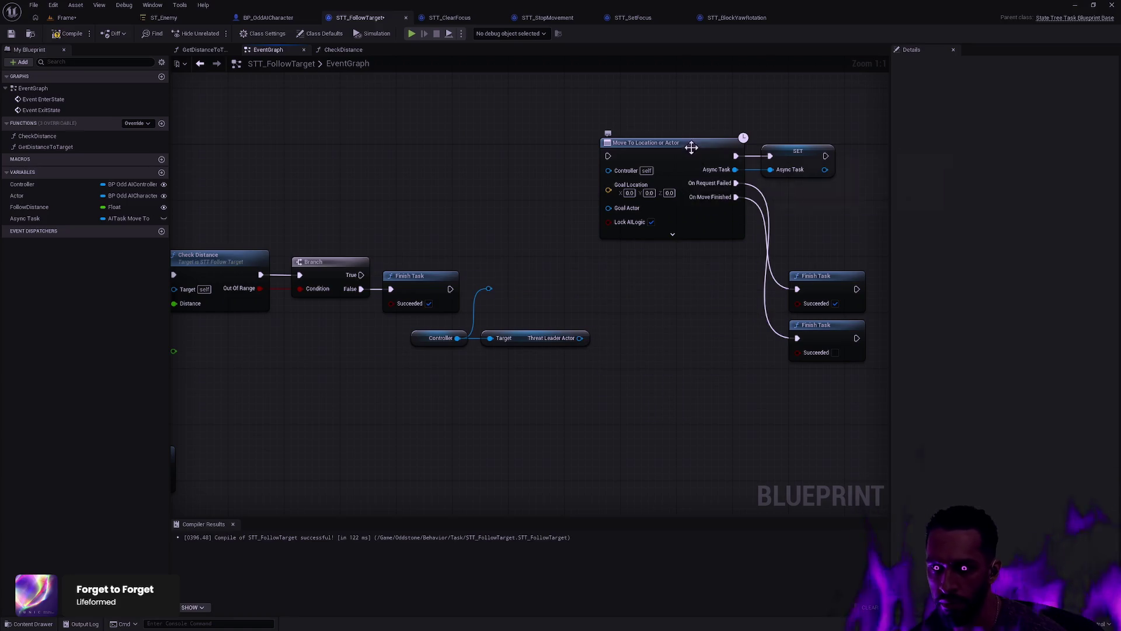
pyautogui.click(690, 146)
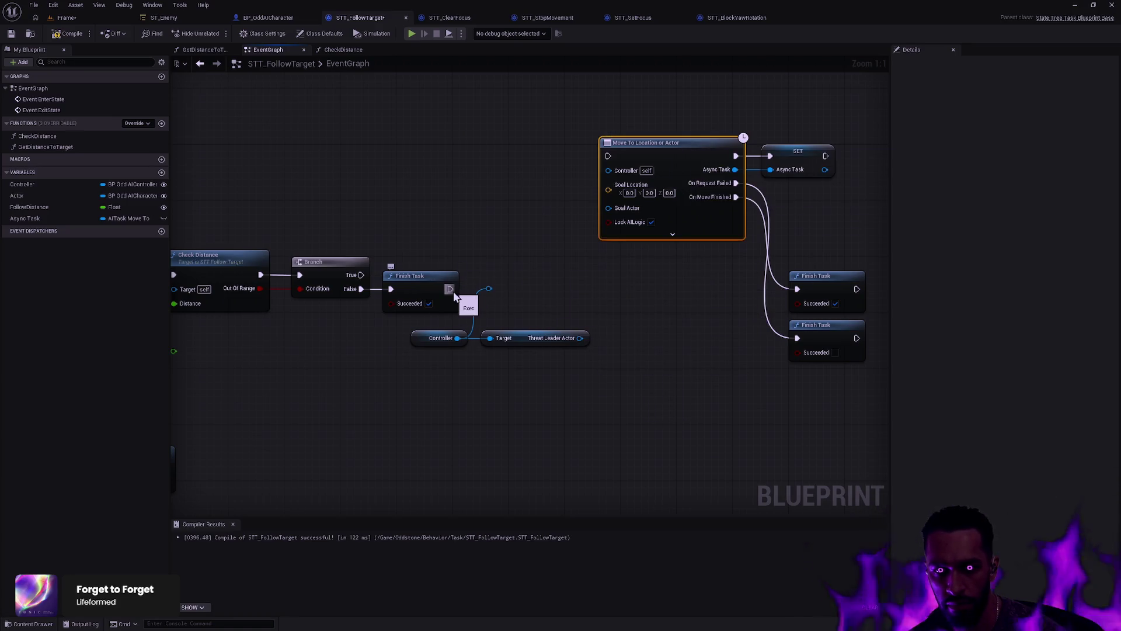
pyautogui.moveTo(361, 274)
pyautogui.mouseDown()
pyautogui.moveTo(373, 290)
pyautogui.moveTo(619, 158)
pyautogui.mouseUp()
pyautogui.keyDown('ctrl'); pyautogui.click(330, 262); pyautogui.keyUp('ctrl')
pyautogui.press('q')
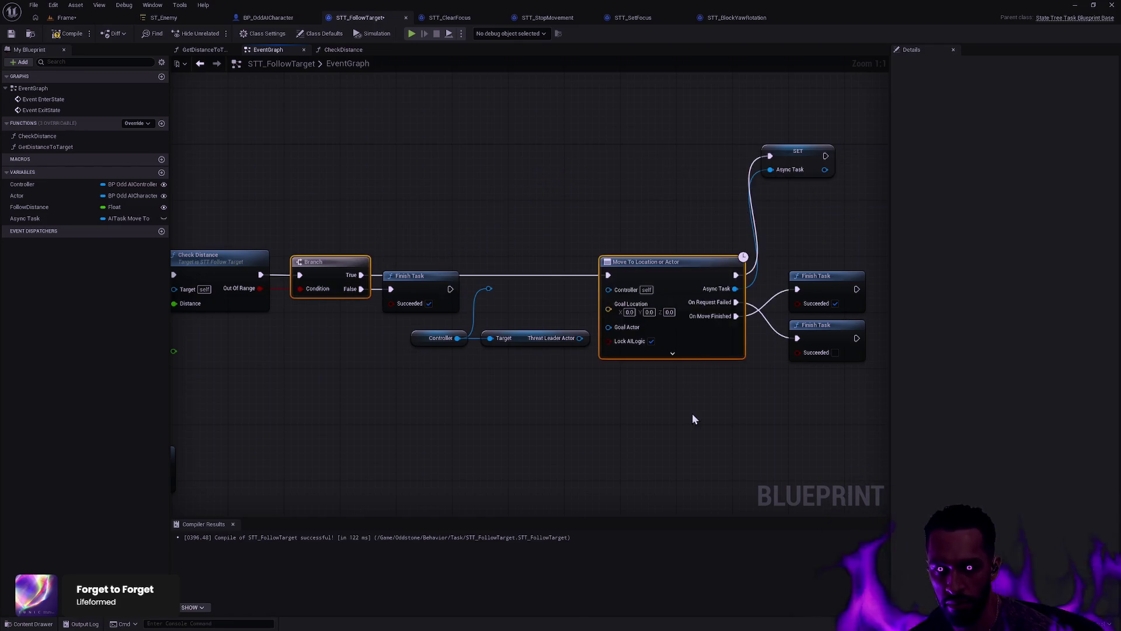
pyautogui.click(693, 418)
pyautogui.click(794, 164)
pyautogui.keyDown('ctrl'); pyautogui.click(703, 265); pyautogui.keyUp('ctrl')
pyautogui.press('q')
pyautogui.click(843, 212)
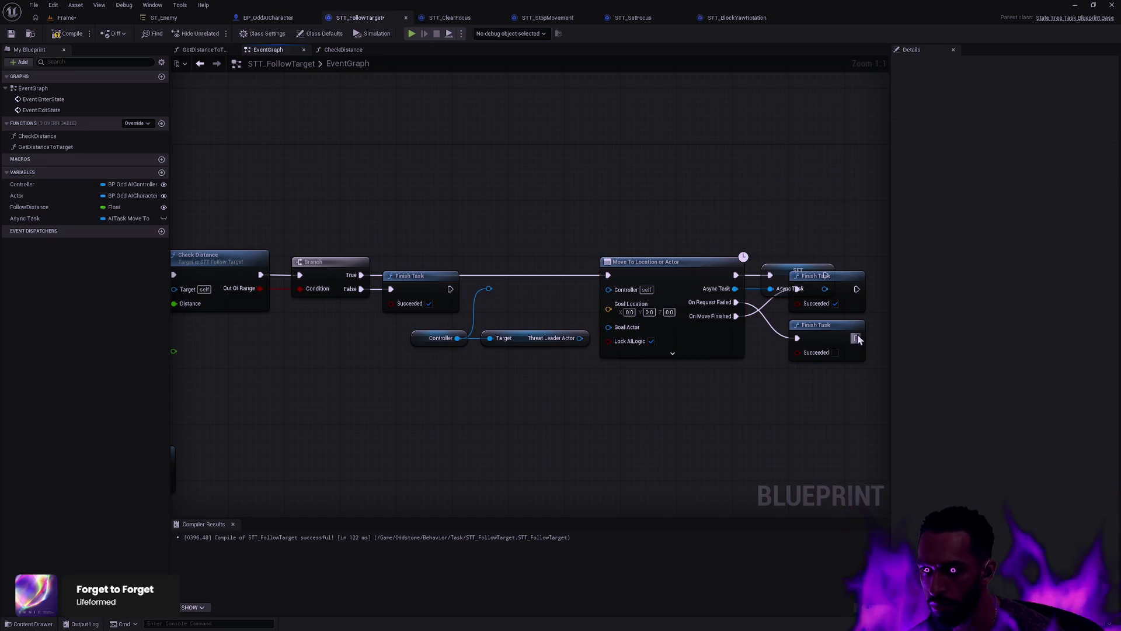
# Step: Reposition both Finish Task nodes and align them with the SET node's left edge
pyautogui.moveTo(870, 372)
pyautogui.mouseDown()
pyautogui.moveTo(853, 310)
pyautogui.moveTo(837, 312)
pyautogui.mouseUp()
pyautogui.moveTo(718, 330); pyautogui.dragTo(719, 380)
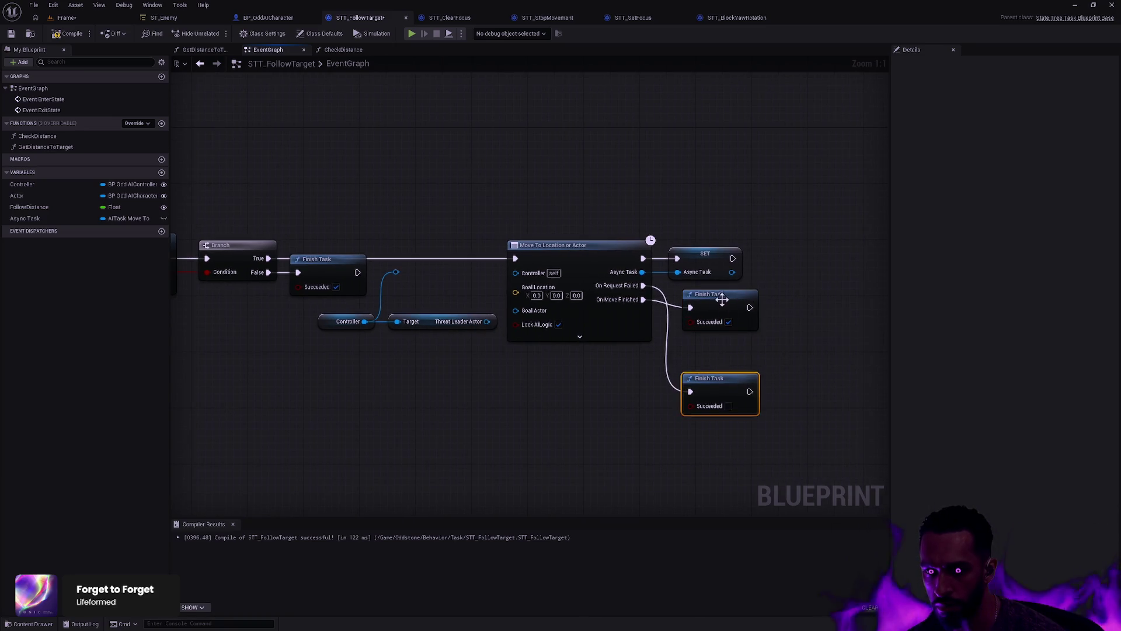
pyautogui.moveTo(723, 296)
pyautogui.mouseDown()
pyautogui.moveTo(729, 389)
pyautogui.moveTo(755, 306)
pyautogui.mouseUp()
pyautogui.moveTo(771, 380)
pyautogui.mouseDown()
pyautogui.moveTo(758, 365)
pyautogui.moveTo(749, 372)
pyautogui.mouseUp()
pyautogui.moveTo(710, 411); pyautogui.dragTo(761, 246)
pyautogui.hotkey('shift', 'a')
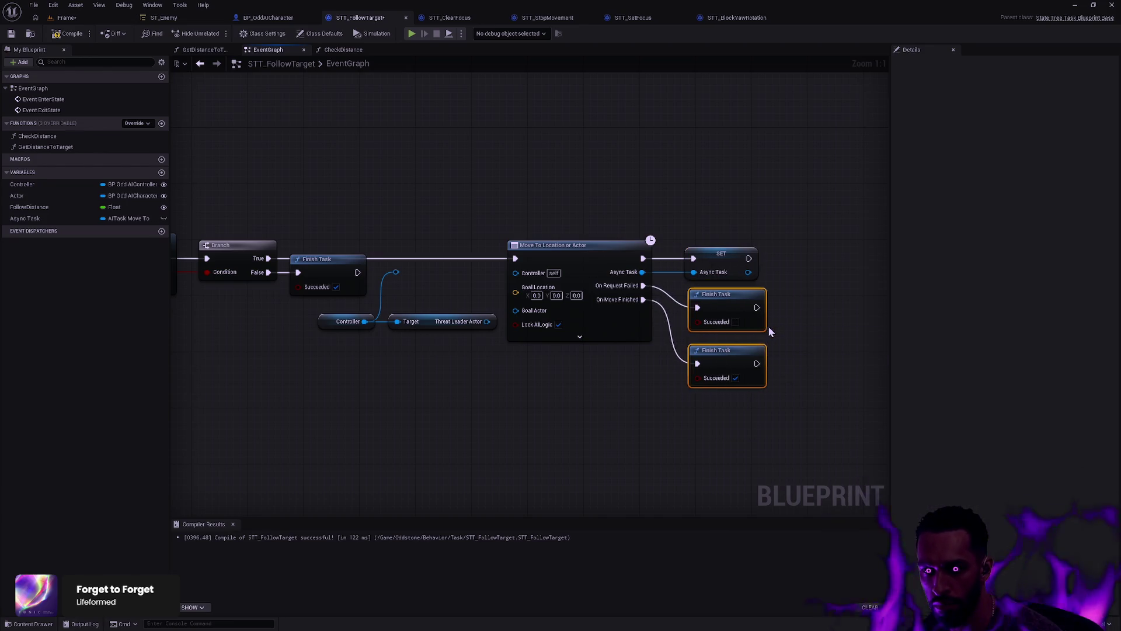
pyautogui.click(776, 412)
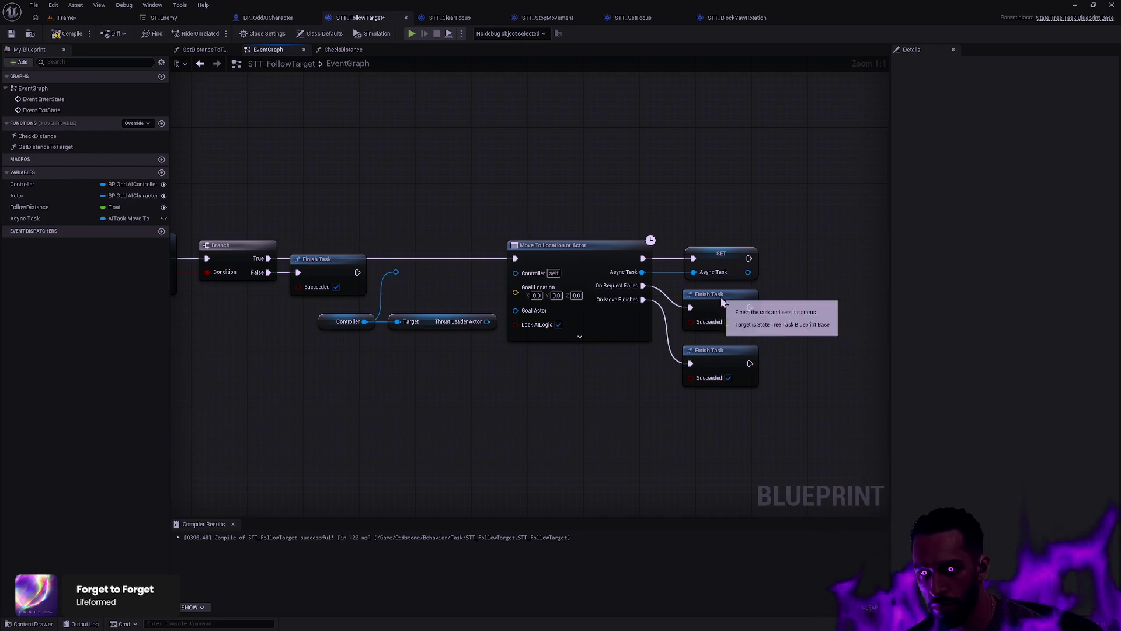
pyautogui.moveTo(734, 298); pyautogui.dragTo(733, 305)
pyautogui.click(685, 446)
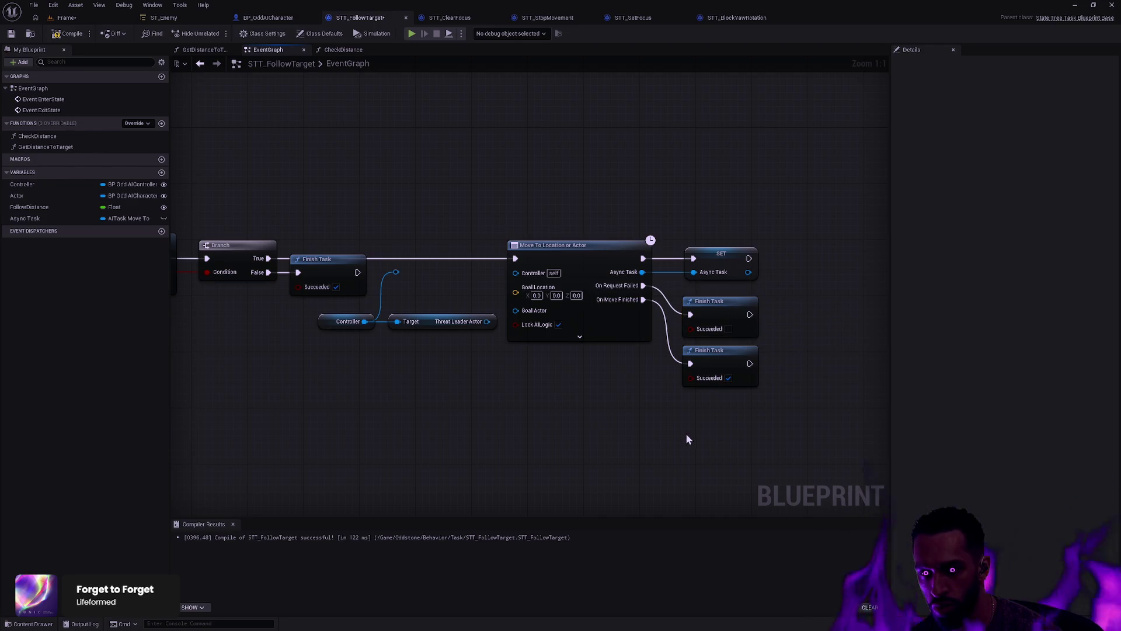
# Step: Return to the Exit State area and select the Stop Movement and Controller nodes
pyautogui.press('Home')
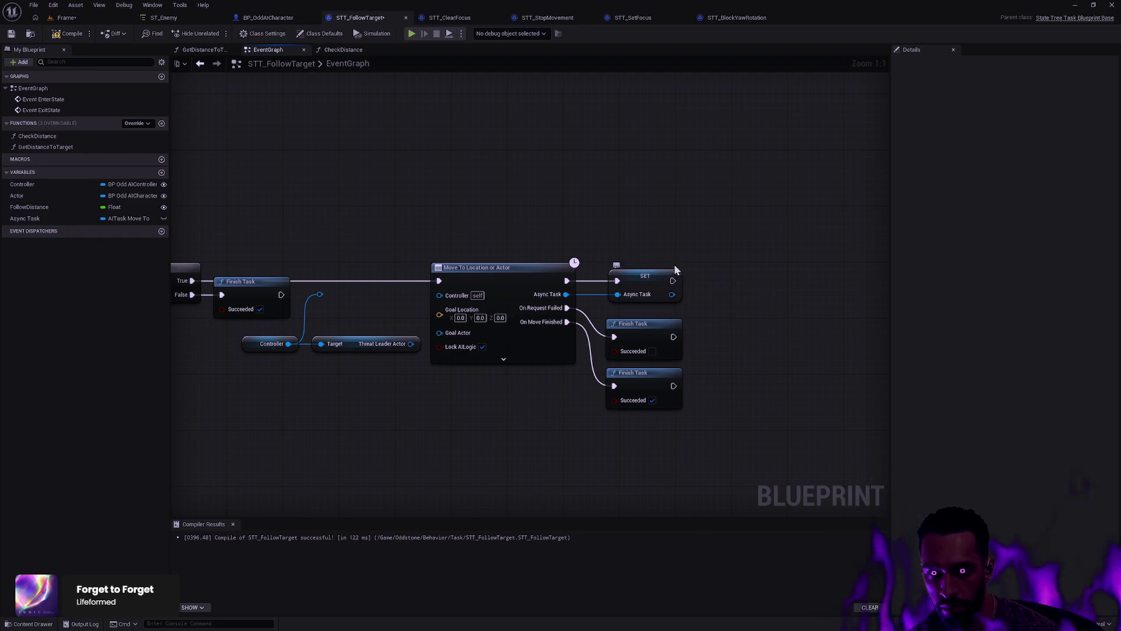
pyautogui.press('Home')
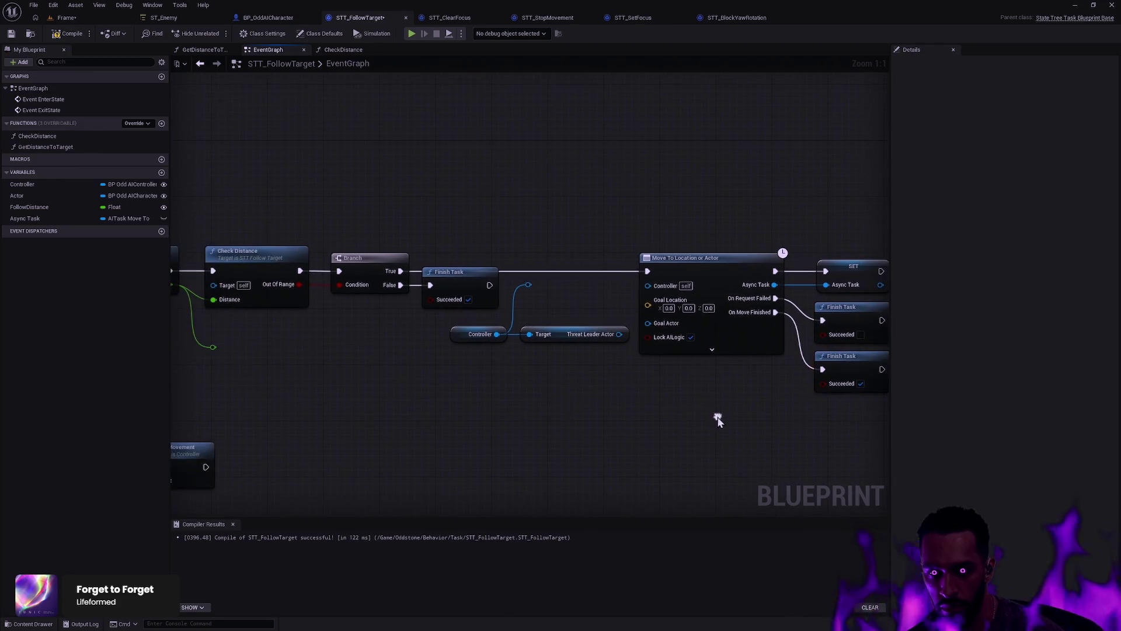
pyautogui.press('Home')
pyautogui.moveTo(482, 490); pyautogui.dragTo(291, 346)
# Step: Replace Stop Movement with an End Task call on the Async Task variable from Event ExitState
pyautogui.press('Delete')
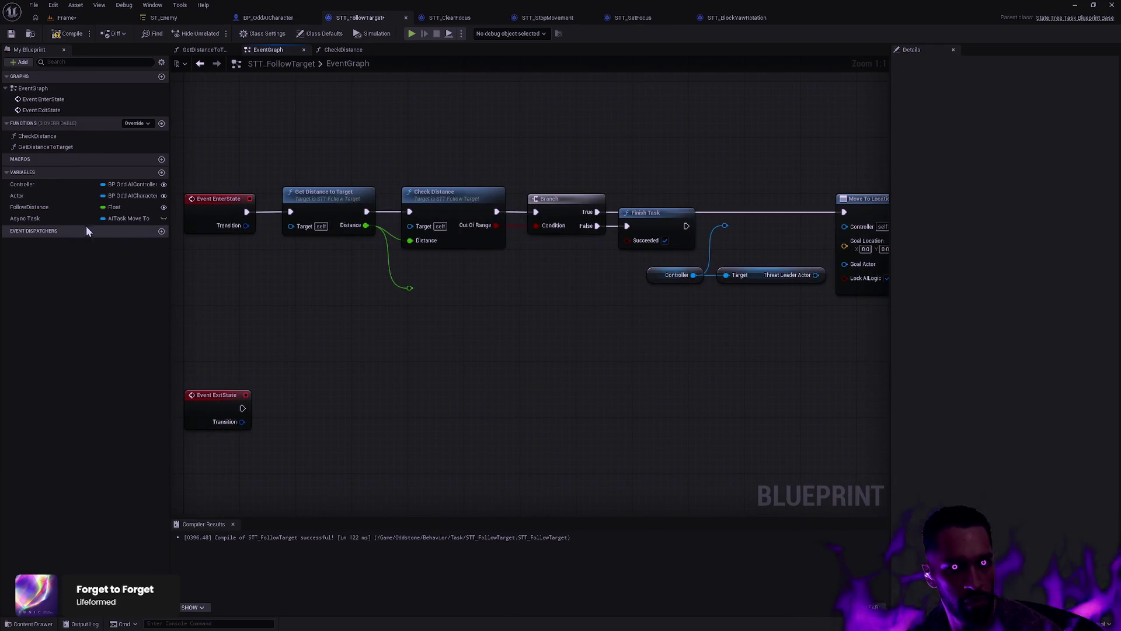
pyautogui.moveTo(76, 218)
pyautogui.mouseDown()
pyautogui.moveTo(320, 374)
pyautogui.moveTo(75, 243)
pyautogui.moveTo(284, 412)
pyautogui.moveTo(383, 390)
pyautogui.mouseUp()
pyautogui.write('F')
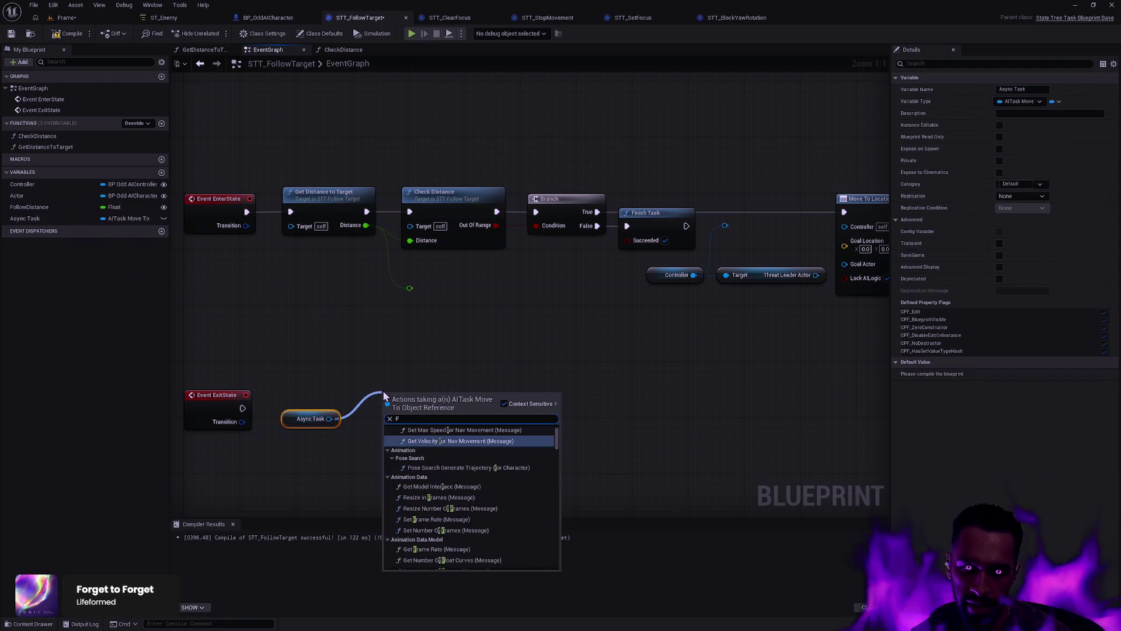
pyautogui.press('BackSpace')
pyautogui.write('End')
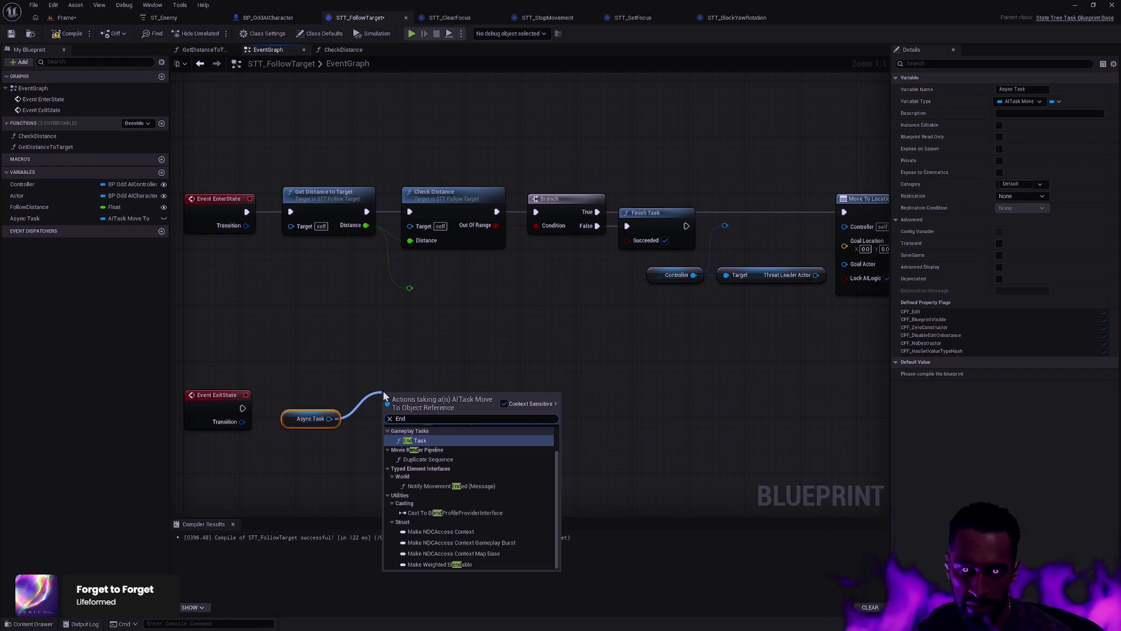
pyautogui.press('Return')
pyautogui.moveTo(390, 414)
pyautogui.mouseDown()
pyautogui.moveTo(243, 408)
pyautogui.moveTo(433, 388)
pyautogui.mouseUp()
pyautogui.press('q')
pyautogui.press('f')
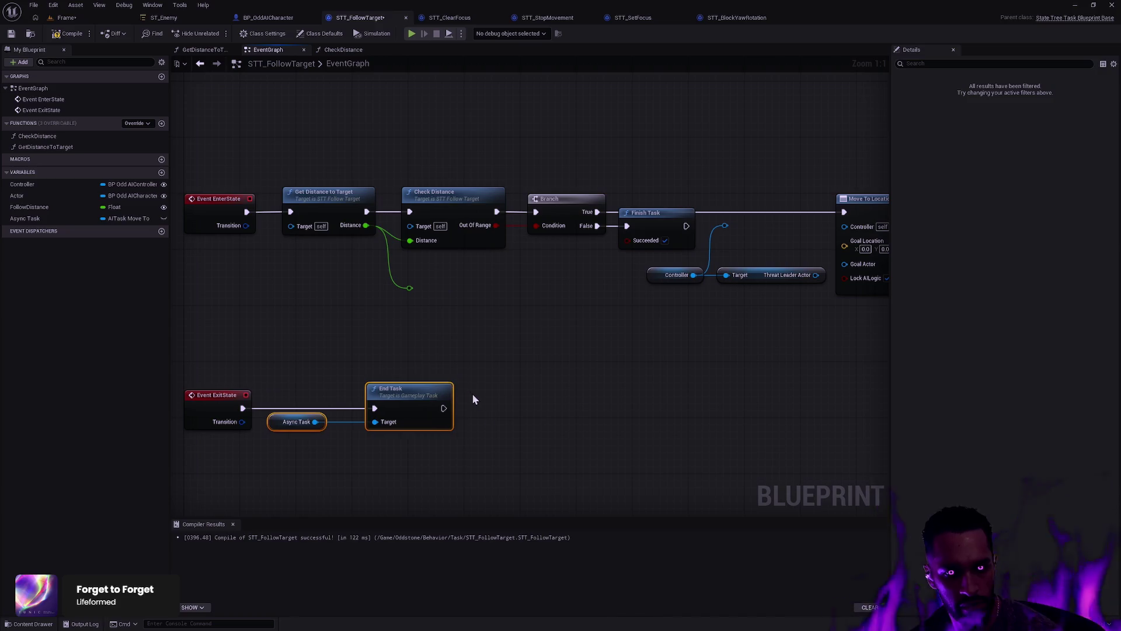
pyautogui.moveTo(432, 349)
pyautogui.mouseDown()
pyautogui.moveTo(432, 407)
pyautogui.moveTo(216, 410)
pyautogui.mouseUp()
# Step: Wire the distance reroute to Acceptance Radius, Threat Leader Actor to Goal Actor, and Controller into Move To
pyautogui.click(692, 351)
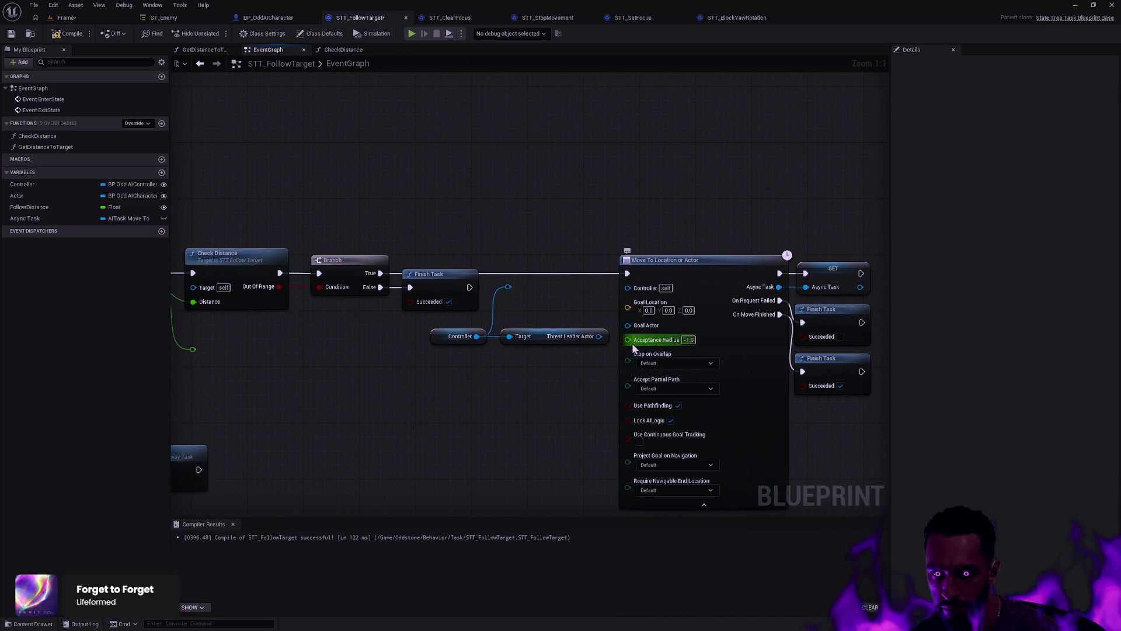
pyautogui.moveTo(627, 339)
pyautogui.mouseDown()
pyautogui.moveTo(193, 358)
pyautogui.moveTo(252, 360)
pyautogui.moveTo(237, 349)
pyautogui.mouseUp()
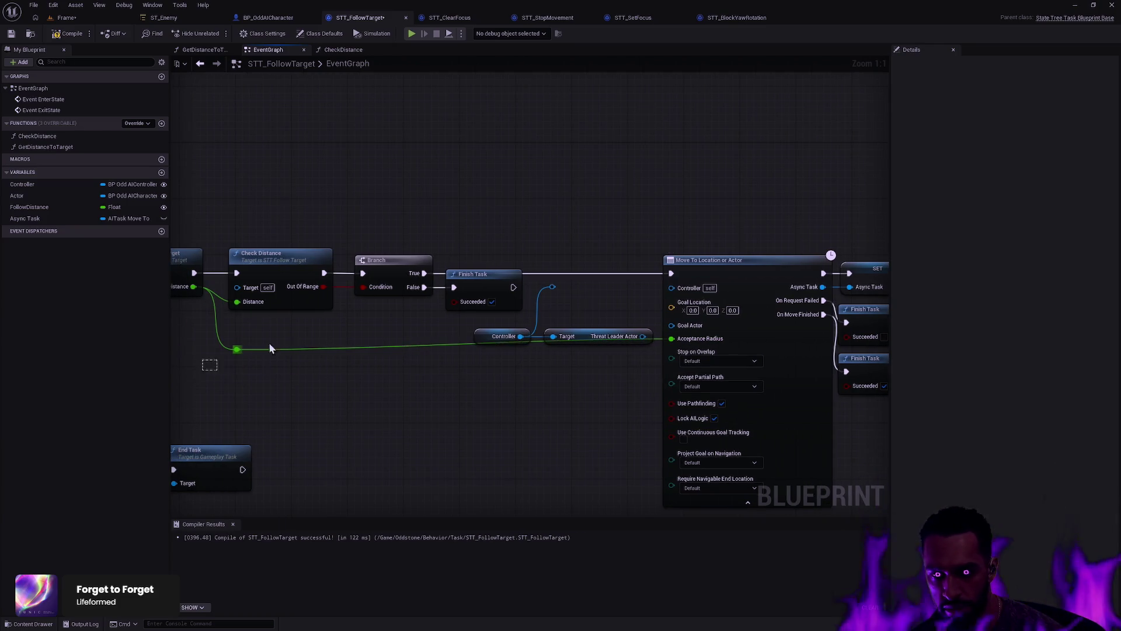
pyautogui.keyDown('shift'); pyautogui.click(760, 263); pyautogui.keyUp('shift')
pyautogui.press('q')
pyautogui.click(548, 390)
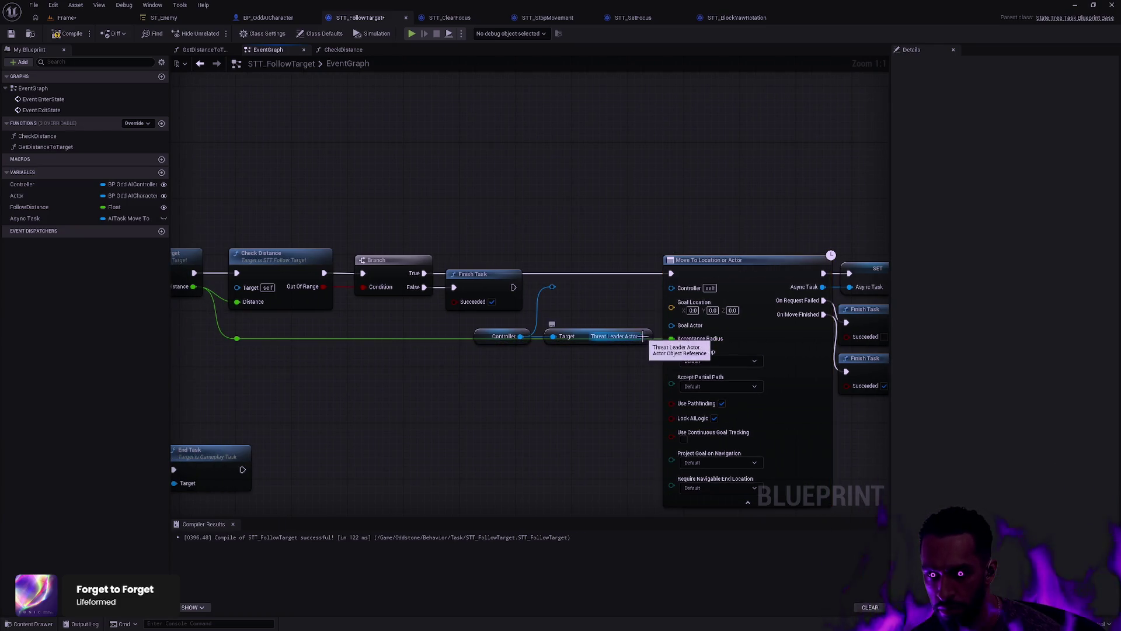
pyautogui.moveTo(642, 336); pyautogui.dragTo(675, 326)
pyautogui.moveTo(553, 287)
pyautogui.mouseDown()
pyautogui.moveTo(676, 290)
pyautogui.moveTo(508, 381)
pyautogui.mouseUp()
# Step: Shift the Move To and Finish Task group right and line up the Target and Controller nodes
pyautogui.moveTo(777, 424)
pyautogui.mouseDown()
pyautogui.moveTo(426, 235)
pyautogui.moveTo(330, 208)
pyautogui.moveTo(447, 234)
pyautogui.mouseUp()
pyautogui.moveTo(383, 367)
pyautogui.mouseDown()
pyautogui.moveTo(519, 301)
pyautogui.moveTo(461, 295)
pyautogui.mouseUp()
pyautogui.click(575, 251)
pyautogui.click(508, 280)
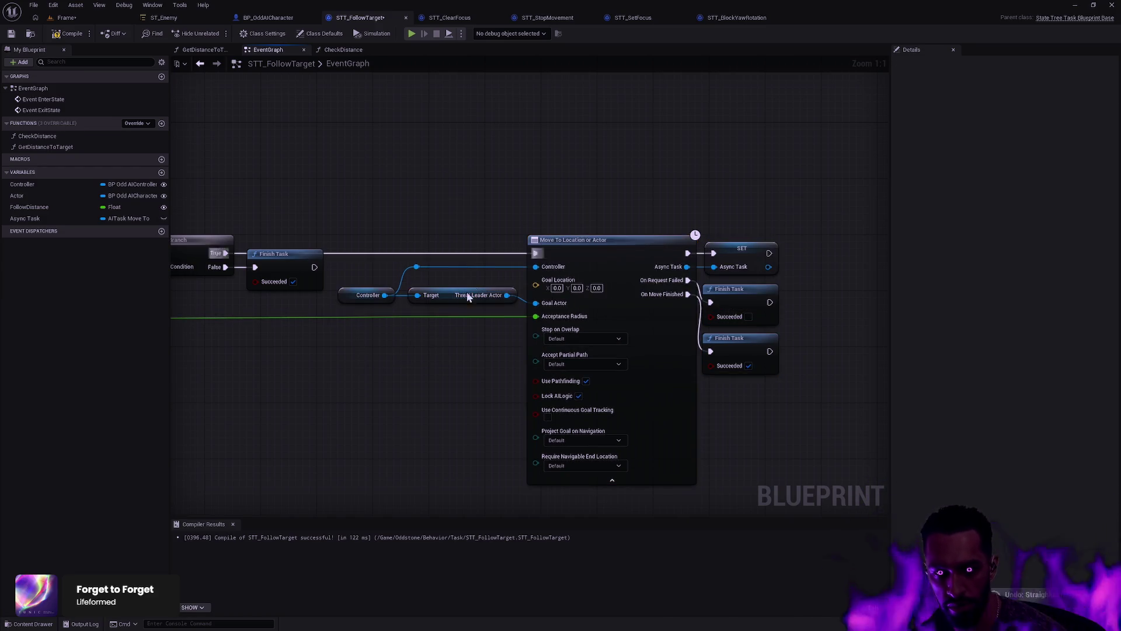
pyautogui.moveTo(480, 301); pyautogui.dragTo(455, 308)
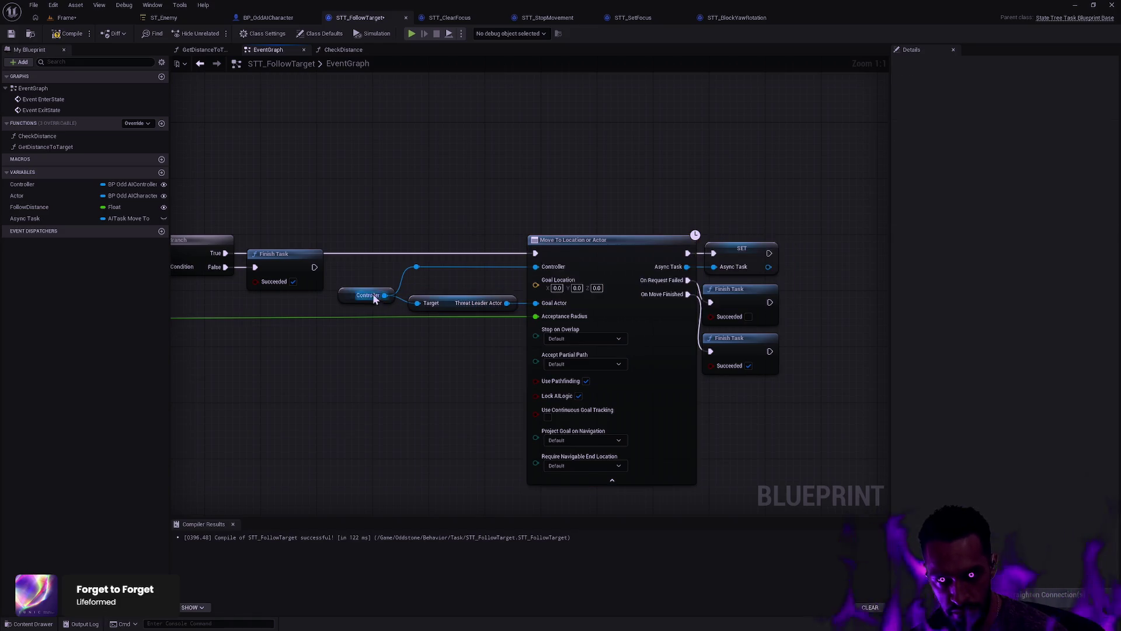
pyautogui.click(368, 299)
pyautogui.moveTo(368, 298)
pyautogui.mouseDown()
pyautogui.moveTo(430, 302)
pyautogui.moveTo(450, 328)
pyautogui.moveTo(543, 353)
pyautogui.moveTo(477, 373)
pyautogui.moveTo(628, 292)
pyautogui.mouseUp()
pyautogui.click(438, 358)
# Step: Review the surrounding nodes and leave Move To's Stop on Overlap option at Default
pyautogui.click(526, 209)
pyautogui.moveTo(526, 208)
pyautogui.mouseDown()
pyautogui.moveTo(660, 195)
pyautogui.moveTo(508, 191)
pyautogui.moveTo(637, 194)
pyautogui.moveTo(614, 198)
pyautogui.mouseUp()
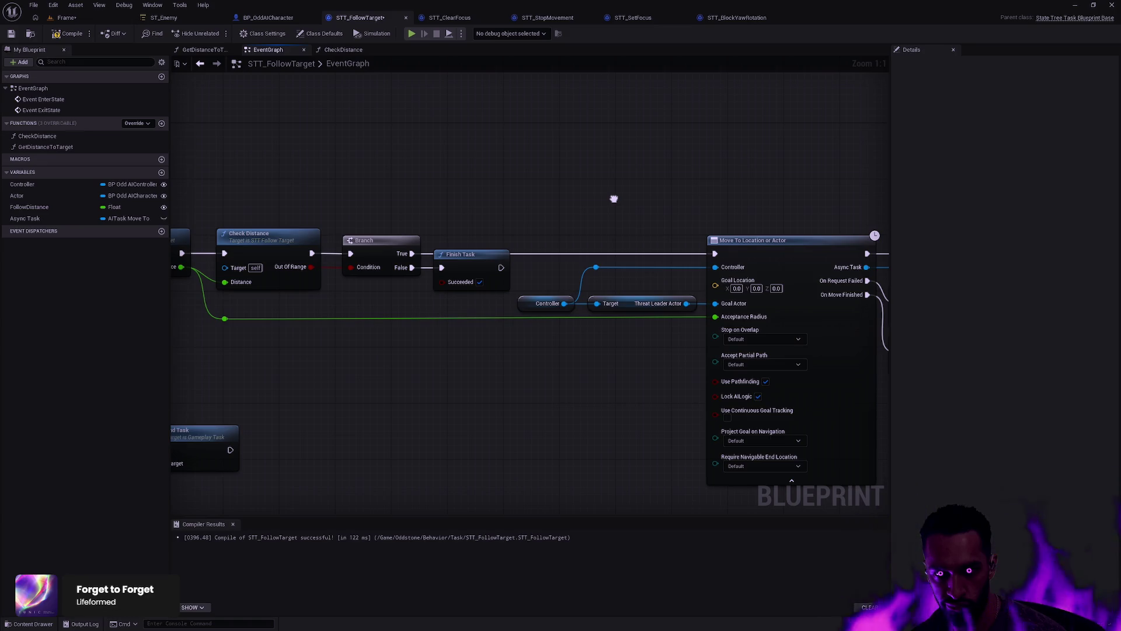
pyautogui.moveTo(614, 198); pyautogui.dragTo(435, 194)
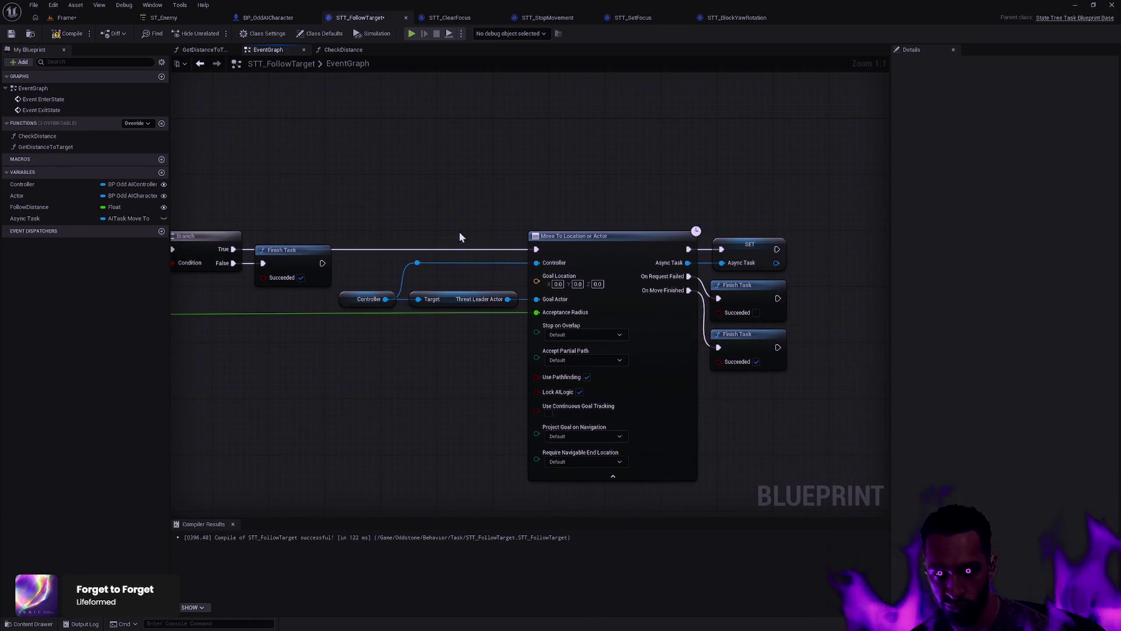
pyautogui.moveTo(392, 238)
pyautogui.mouseDown()
pyautogui.moveTo(639, 248)
pyautogui.moveTo(541, 253)
pyautogui.mouseUp()
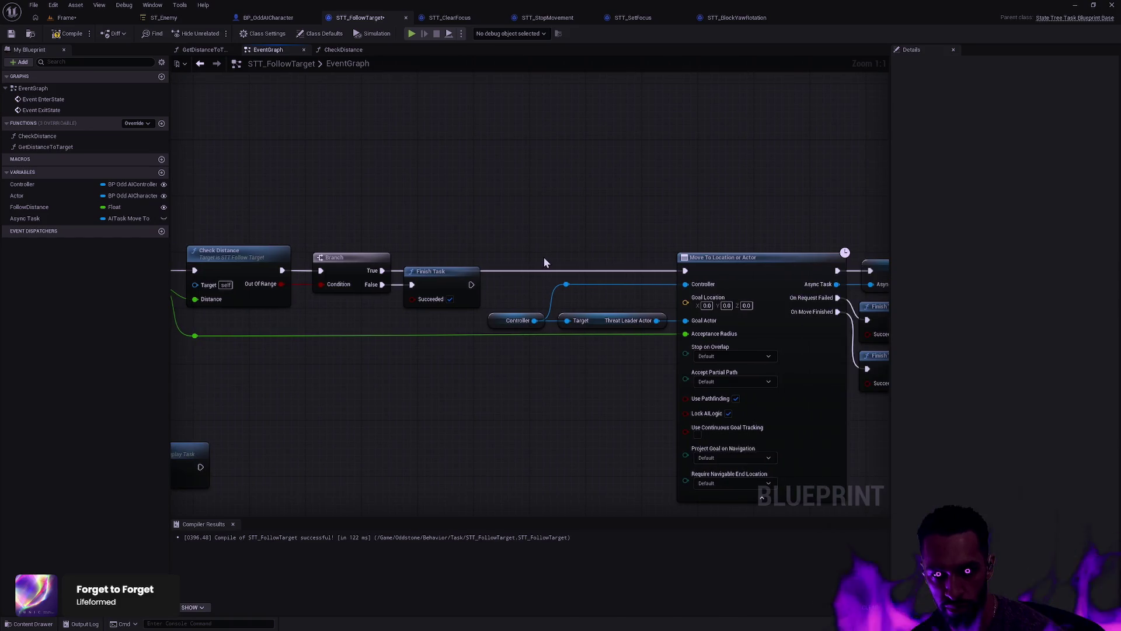
pyautogui.click(212, 334)
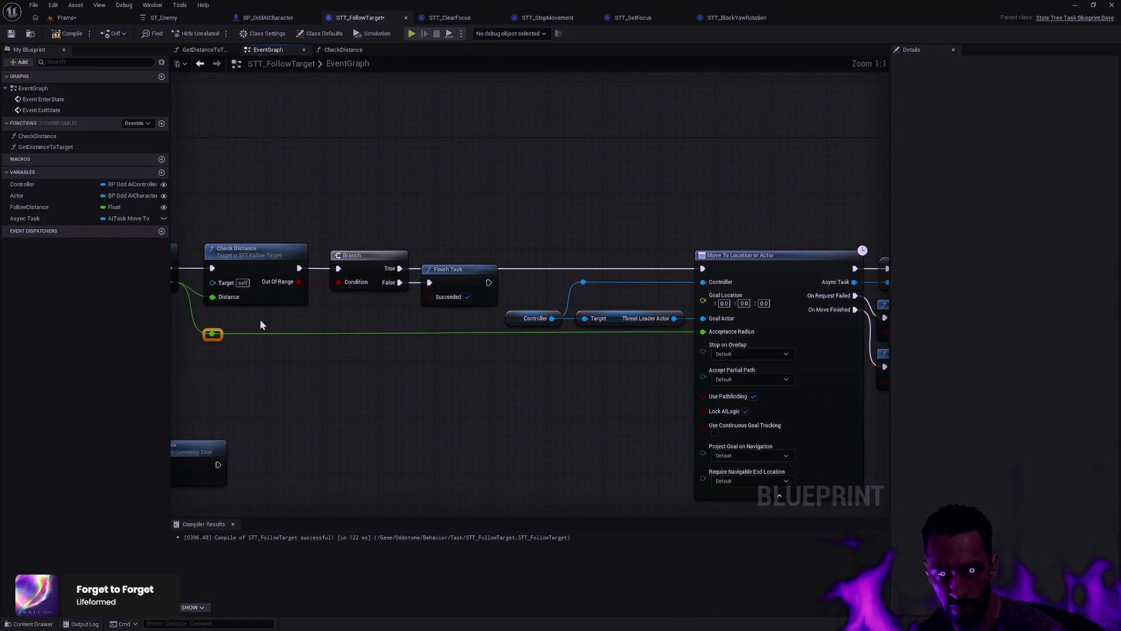
pyautogui.click(792, 267)
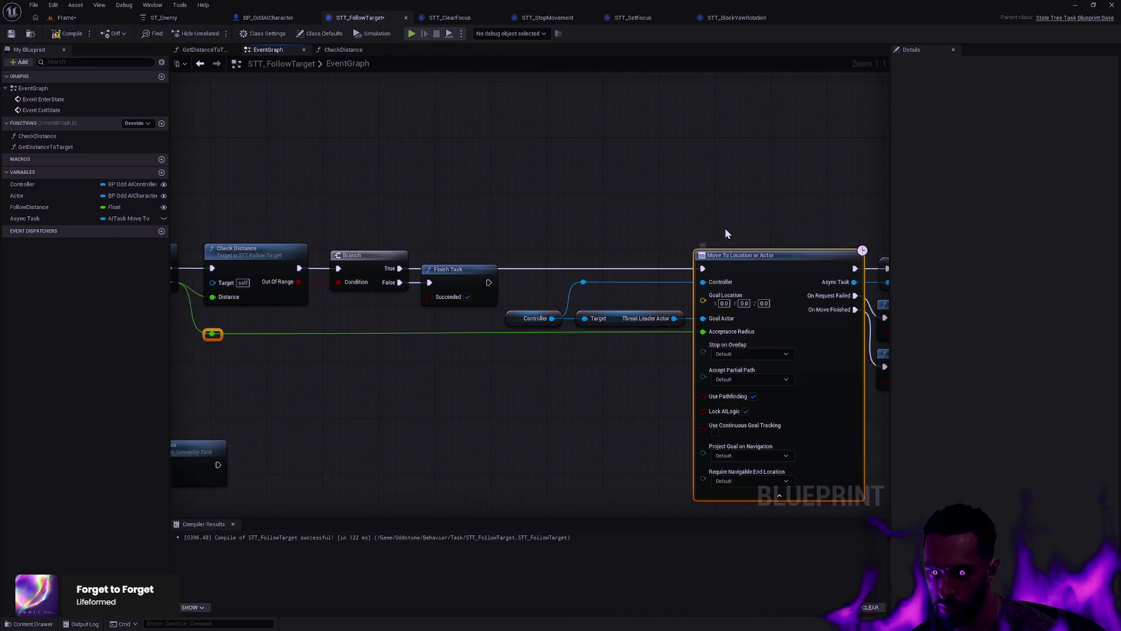
pyautogui.click(737, 354)
pyautogui.click(740, 357)
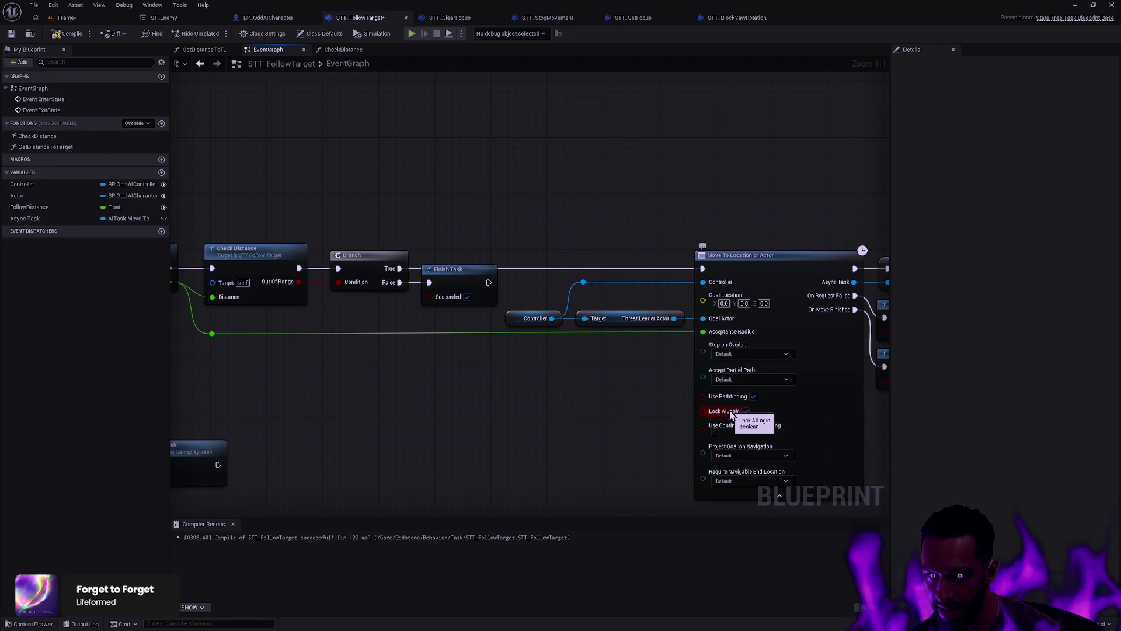
pyautogui.click(745, 257)
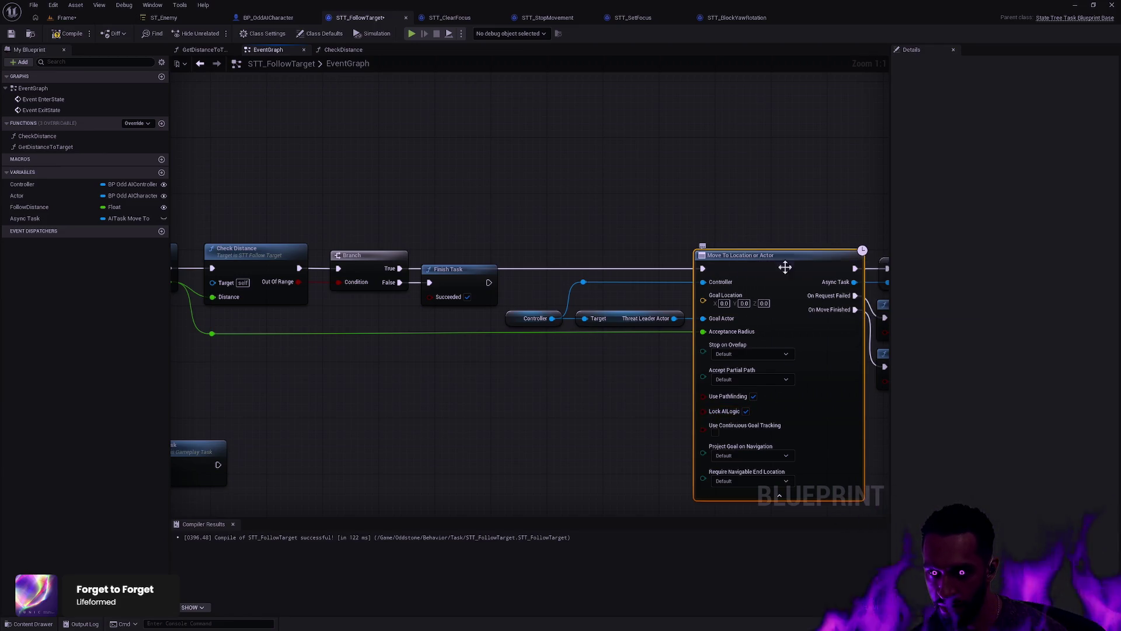
pyautogui.moveTo(728, 413); pyautogui.dragTo(622, 339)
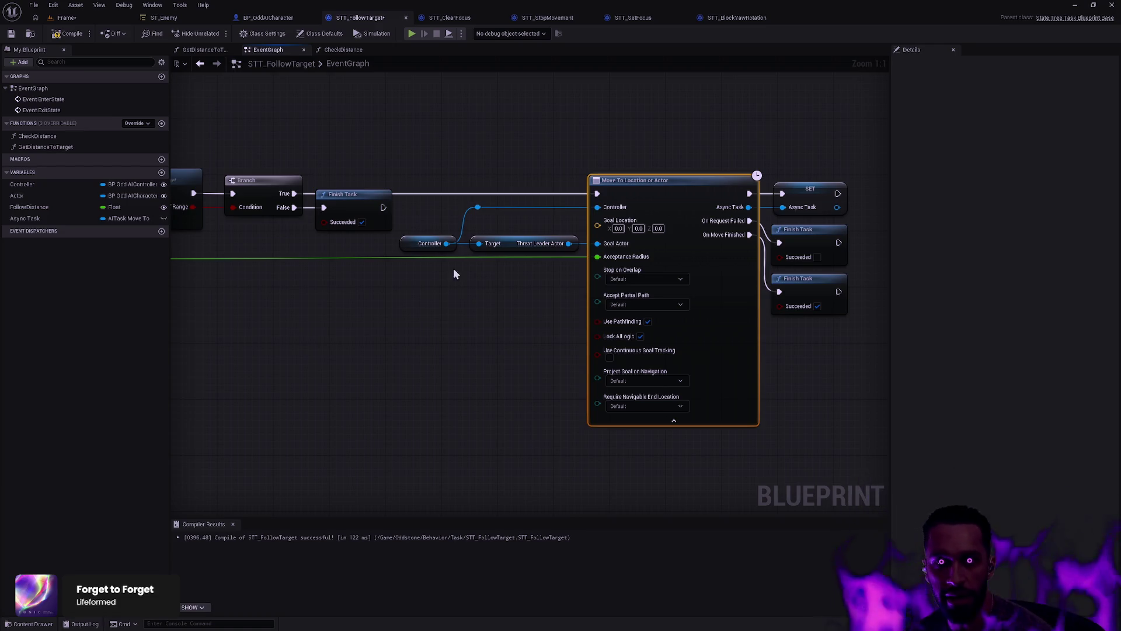
# Step: Browse BP_OddAICharacter's event graph, then open the AIController asset through the asset search
pyautogui.click(299, 18)
pyautogui.scroll(2, 496, 370)
pyautogui.moveTo(497, 370)
pyautogui.mouseDown()
pyautogui.moveTo(525, 353)
pyautogui.moveTo(769, 453)
pyautogui.moveTo(738, 425)
pyautogui.moveTo(720, 261)
pyautogui.moveTo(755, 233)
pyautogui.moveTo(874, 243)
pyautogui.moveTo(506, 280)
pyautogui.moveTo(356, 231)
pyautogui.mouseUp()
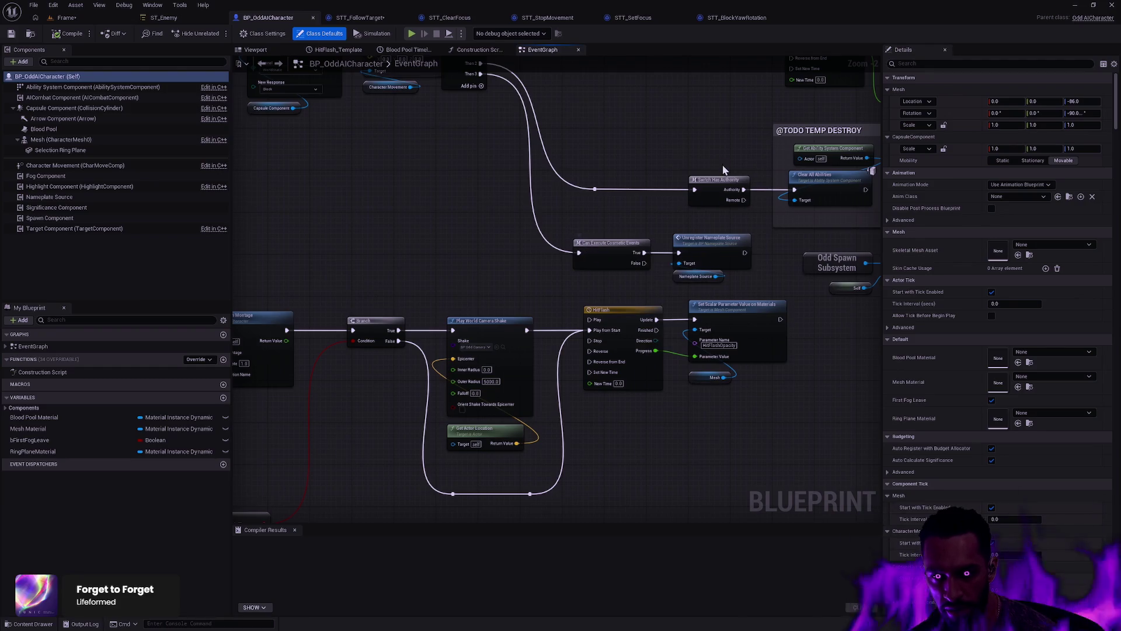
pyautogui.moveTo(726, 180)
pyautogui.mouseDown()
pyautogui.moveTo(590, 251)
pyautogui.moveTo(493, 263)
pyautogui.moveTo(328, 353)
pyautogui.mouseUp()
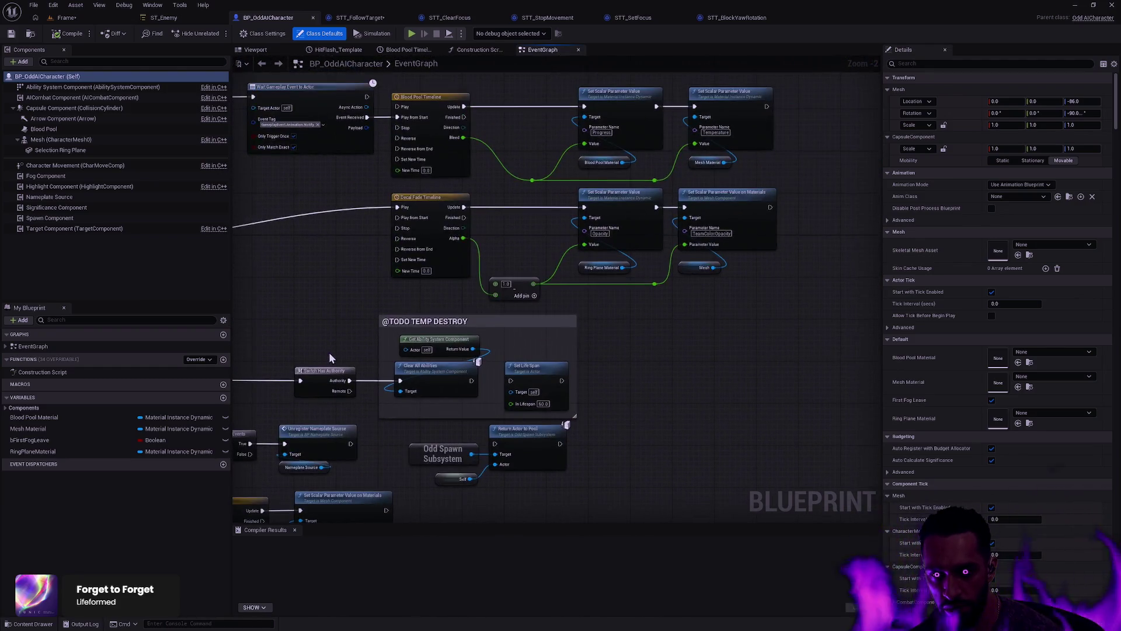
pyautogui.hotkey('ctrl', 'p')
pyautogui.write('AIController')
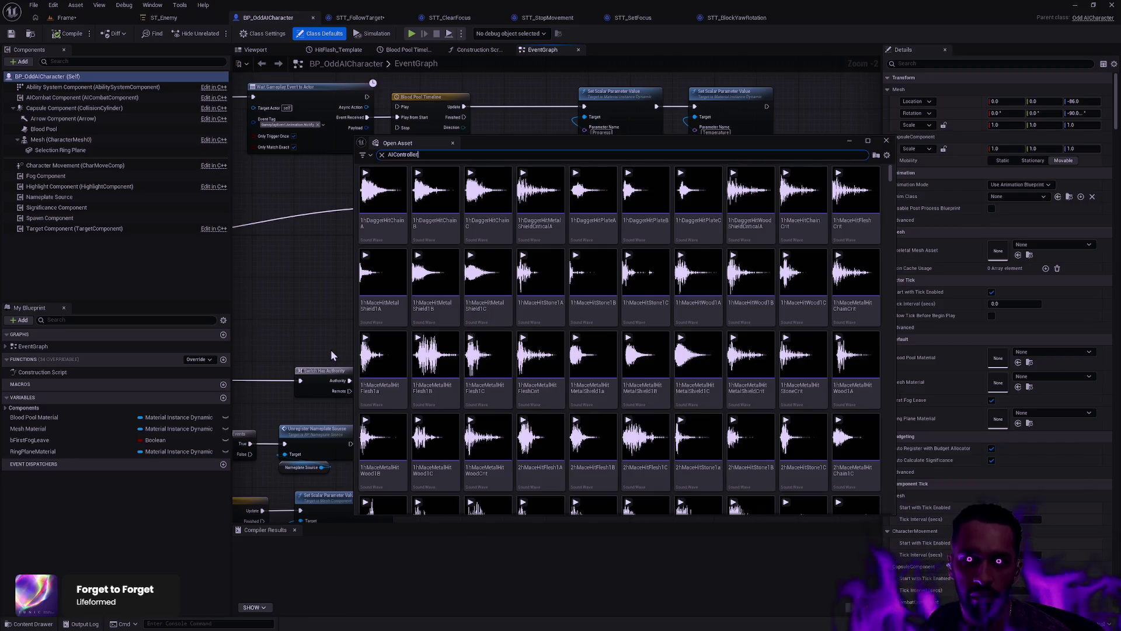
pyautogui.doubleClick(388, 211)
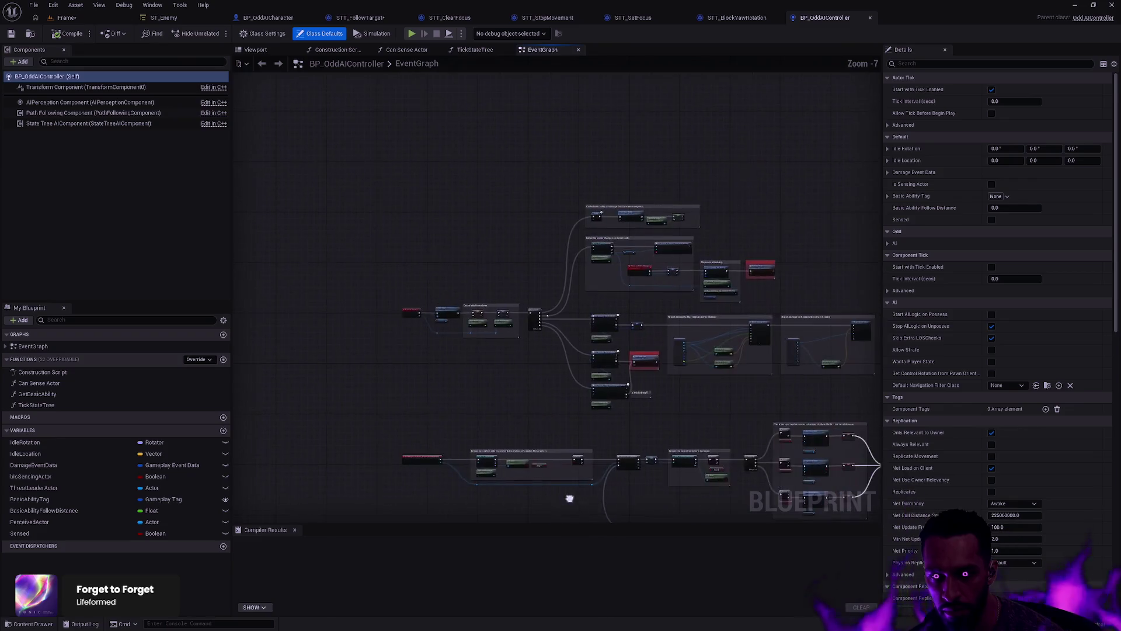
# Step: Inspect the controller's Wait Gameplay Event, On Possess and Tick State Tree nodes, then return to ST_Enemy
pyautogui.moveTo(614, 350)
pyautogui.mouseDown()
pyautogui.moveTo(379, 399)
pyautogui.moveTo(295, 262)
pyautogui.moveTo(258, 250)
pyautogui.mouseUp()
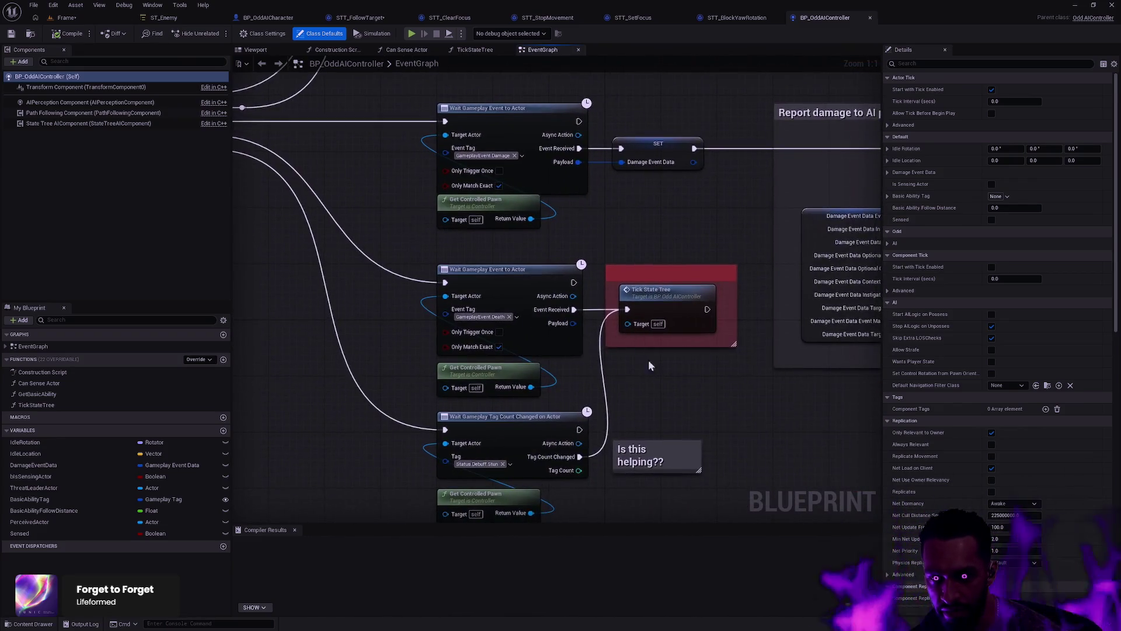
pyautogui.moveTo(665, 381)
pyautogui.mouseDown()
pyautogui.moveTo(623, 320)
pyautogui.moveTo(425, 412)
pyautogui.moveTo(522, 422)
pyautogui.mouseUp()
pyautogui.scroll(-3, 623, 321)
pyautogui.moveTo(471, 322)
pyautogui.mouseDown()
pyautogui.moveTo(599, 455)
pyautogui.moveTo(876, 292)
pyautogui.mouseUp()
pyautogui.moveTo(517, 457); pyautogui.dragTo(753, 429)
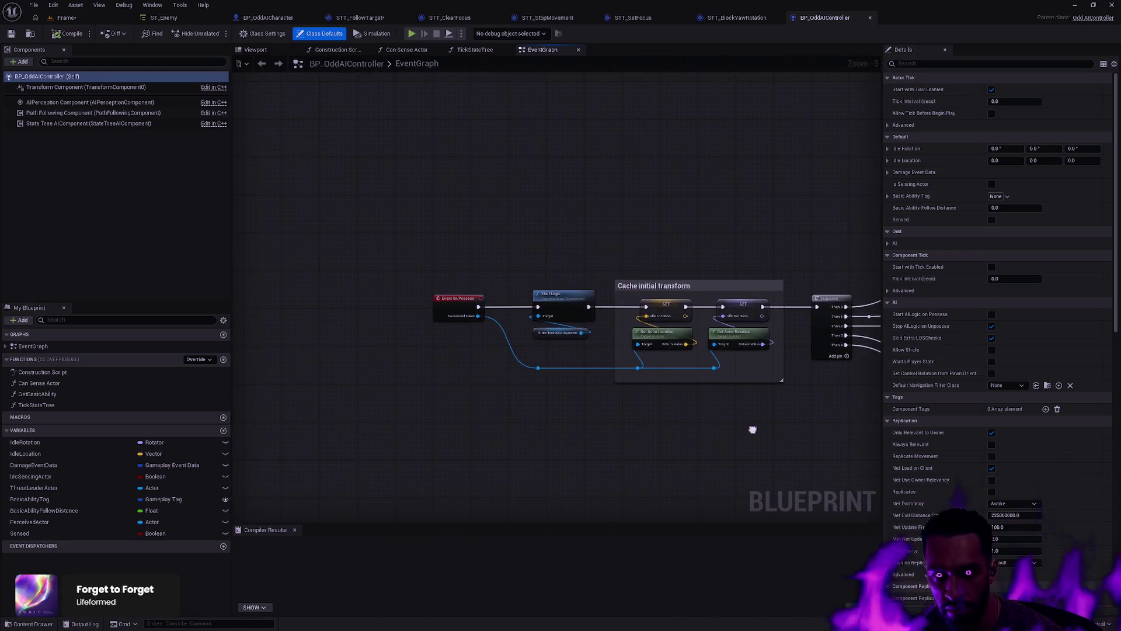
pyautogui.moveTo(585, 336); pyautogui.dragTo(588, 275)
pyautogui.moveTo(750, 438)
pyautogui.mouseDown()
pyautogui.moveTo(741, 425)
pyautogui.moveTo(508, 377)
pyautogui.moveTo(518, 372)
pyautogui.mouseUp()
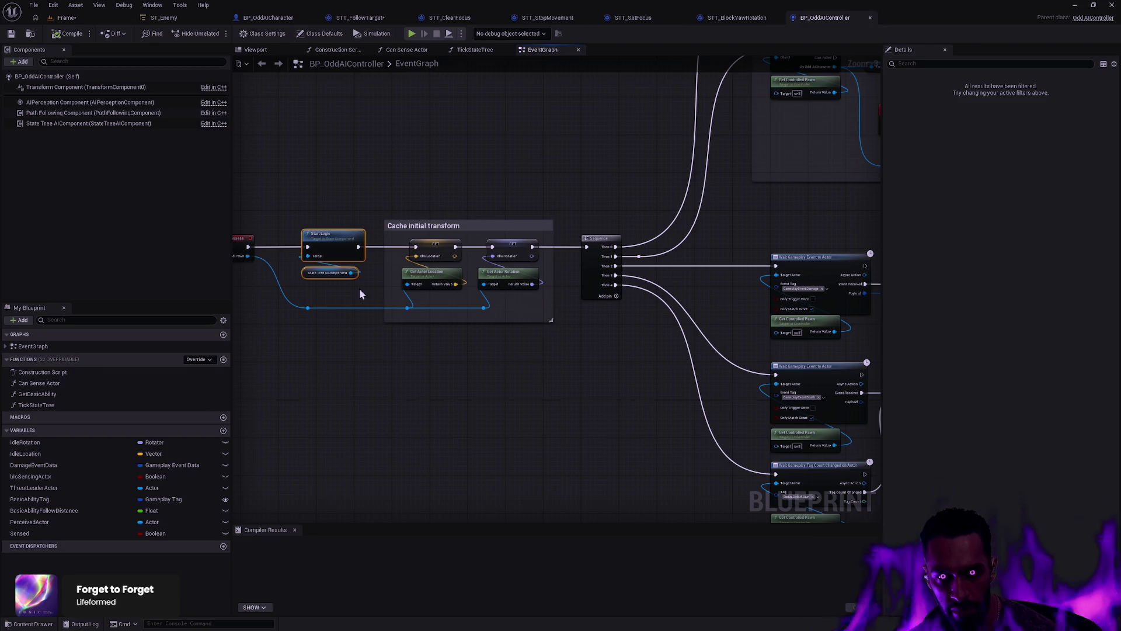
pyautogui.click(342, 275)
pyautogui.moveTo(520, 319); pyautogui.dragTo(311, 292)
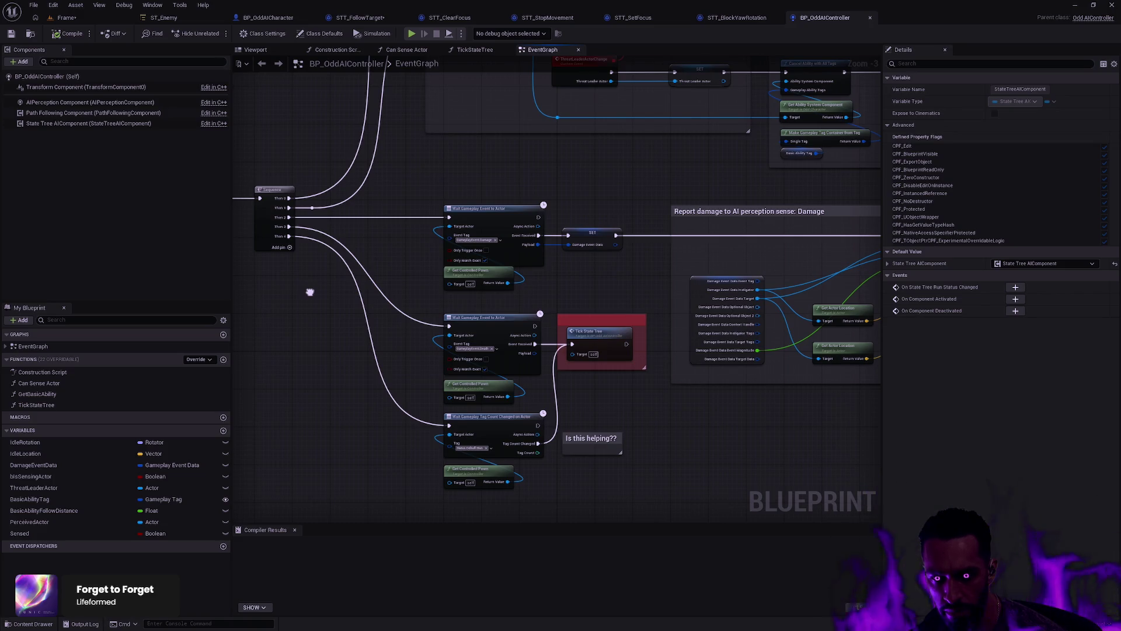
pyautogui.click(580, 316)
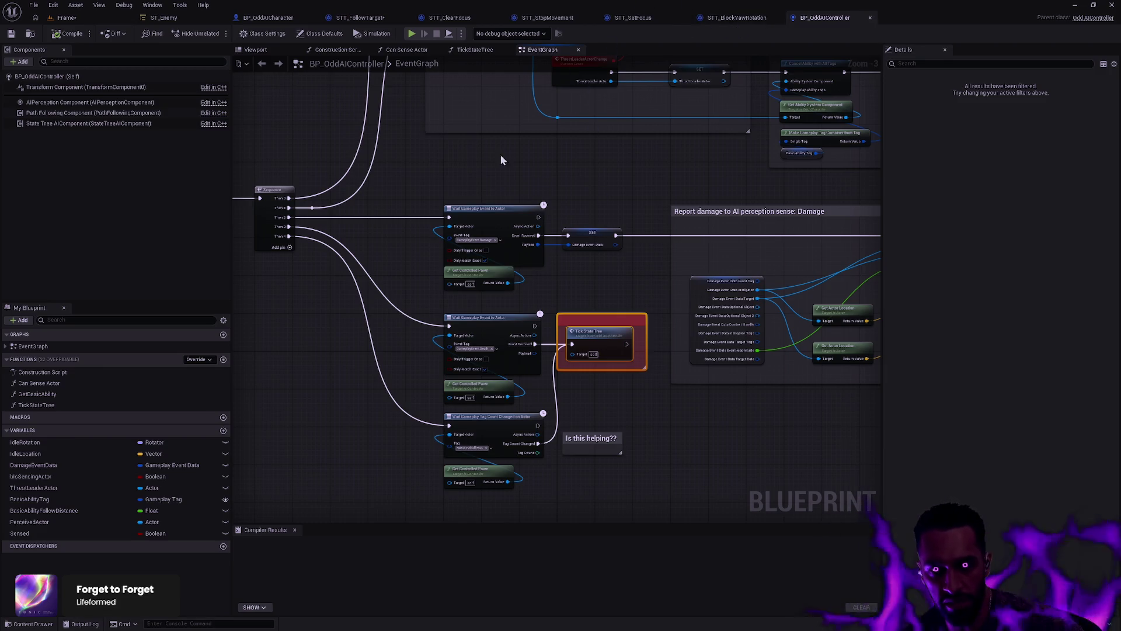
pyautogui.click(166, 17)
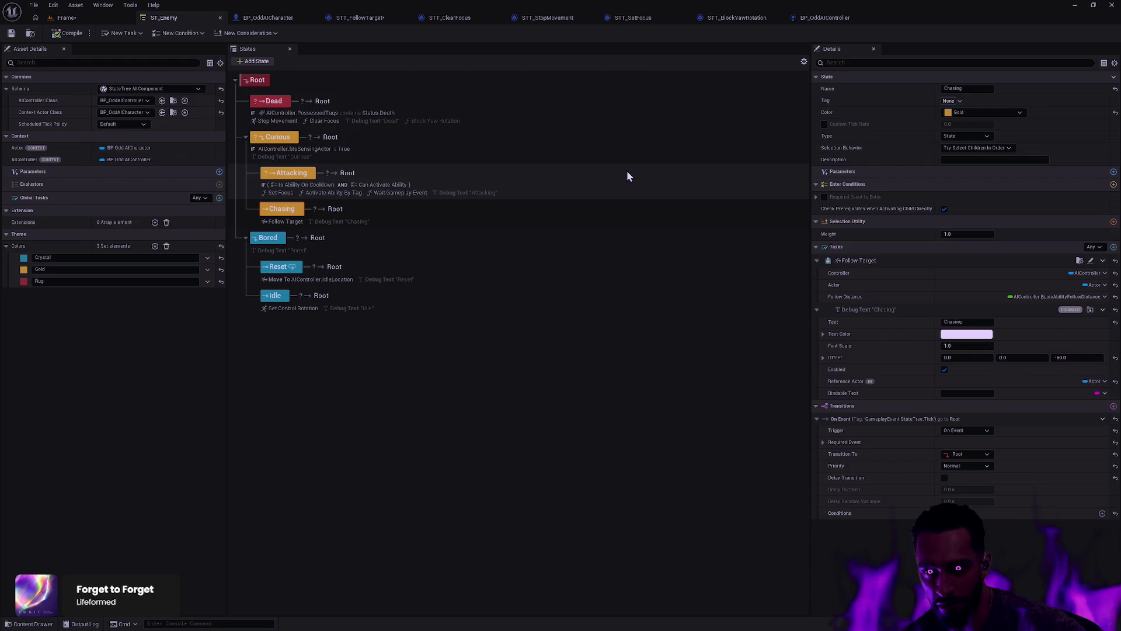
# Step: Switch back to the BP_OddAIController tab showing its EventGraph
pyautogui.click(826, 18)
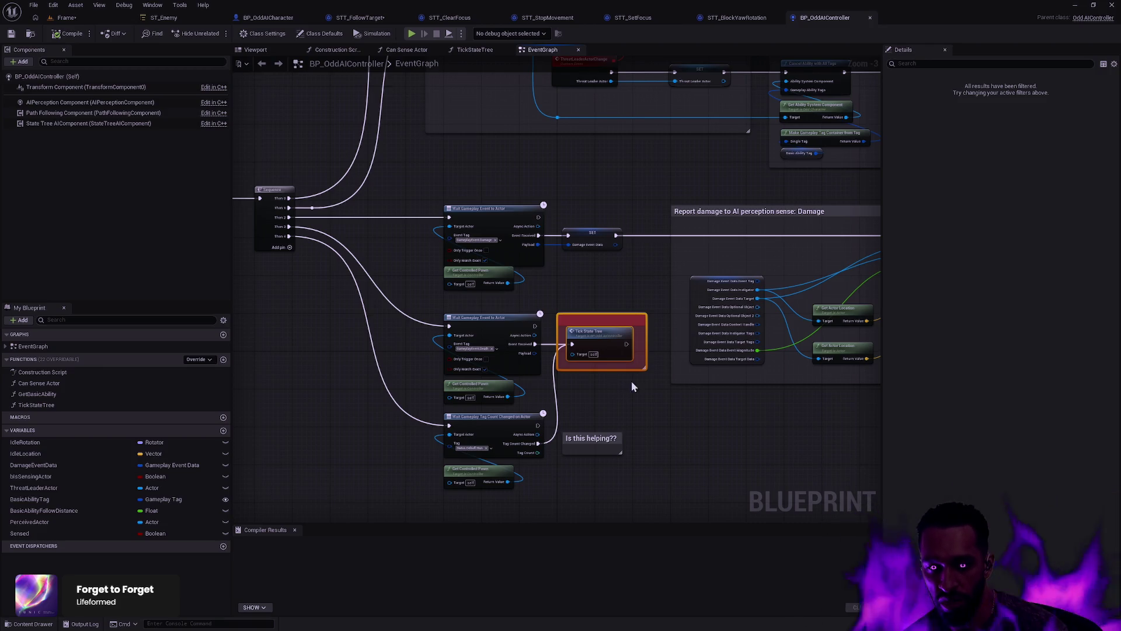
# Step: Box-select the Tick State Tree node and its comment to inspect them, then return to ST_Enemy
pyautogui.moveTo(572, 285); pyautogui.dragTo(620, 409)
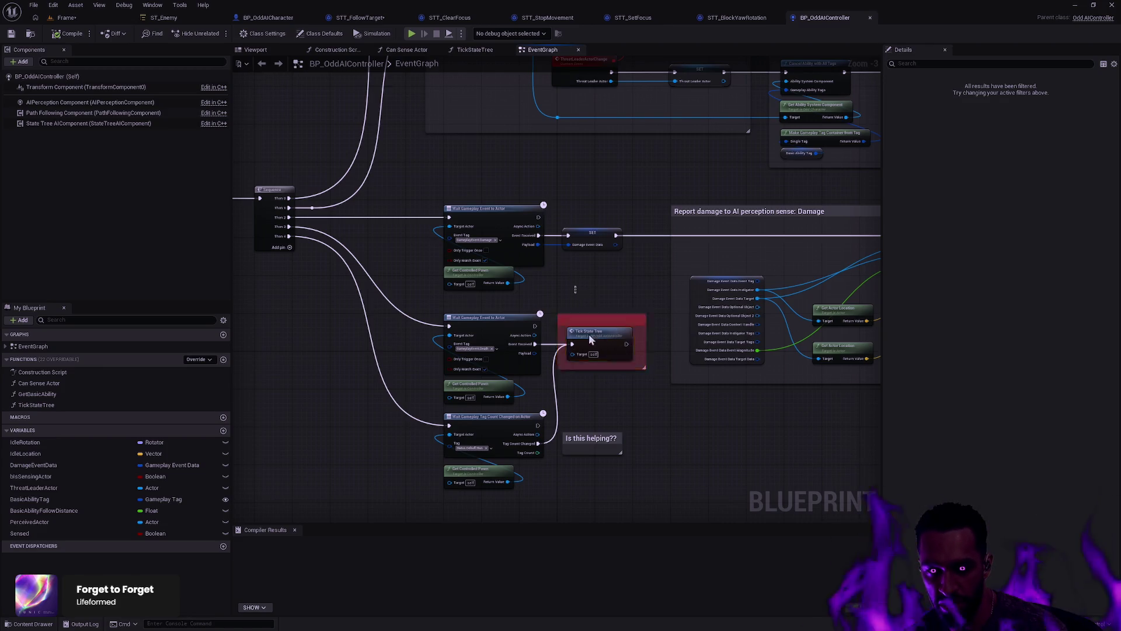
pyautogui.moveTo(573, 282)
pyautogui.mouseDown()
pyautogui.moveTo(623, 394)
pyautogui.moveTo(613, 405)
pyautogui.moveTo(613, 390)
pyautogui.mouseUp()
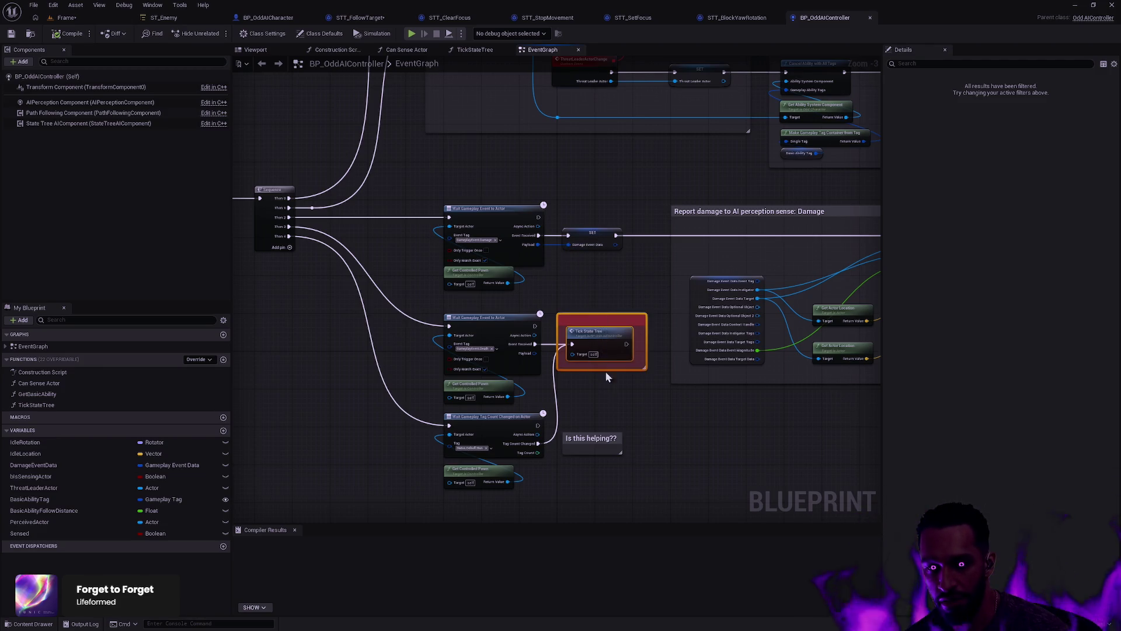
pyautogui.click(580, 297)
pyautogui.moveTo(587, 285); pyautogui.dragTo(608, 393)
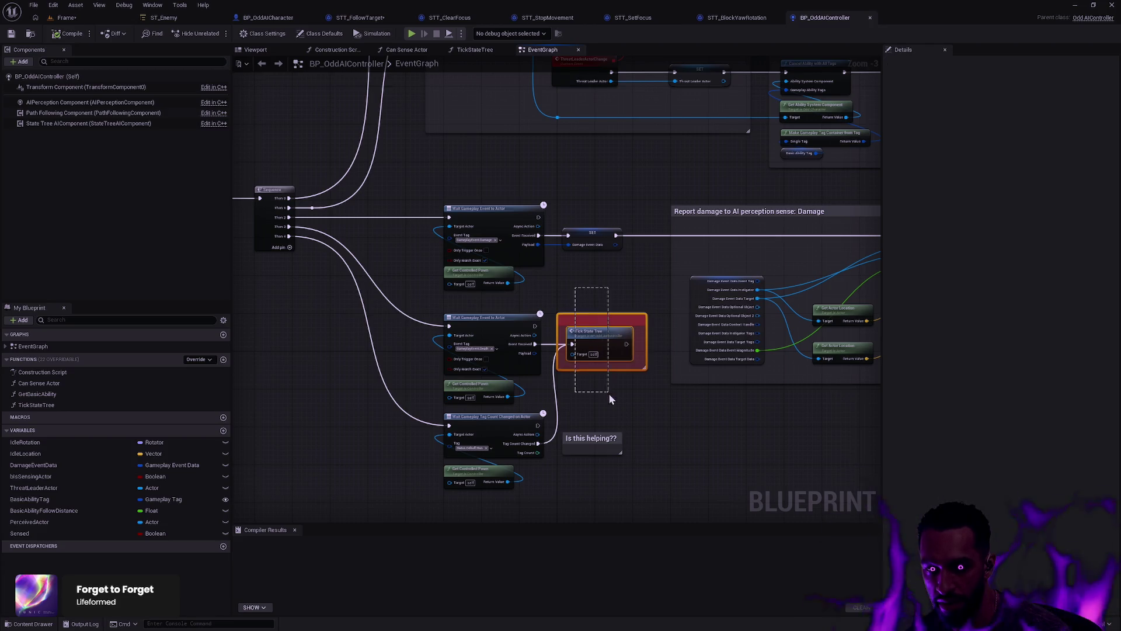
pyautogui.click(608, 384)
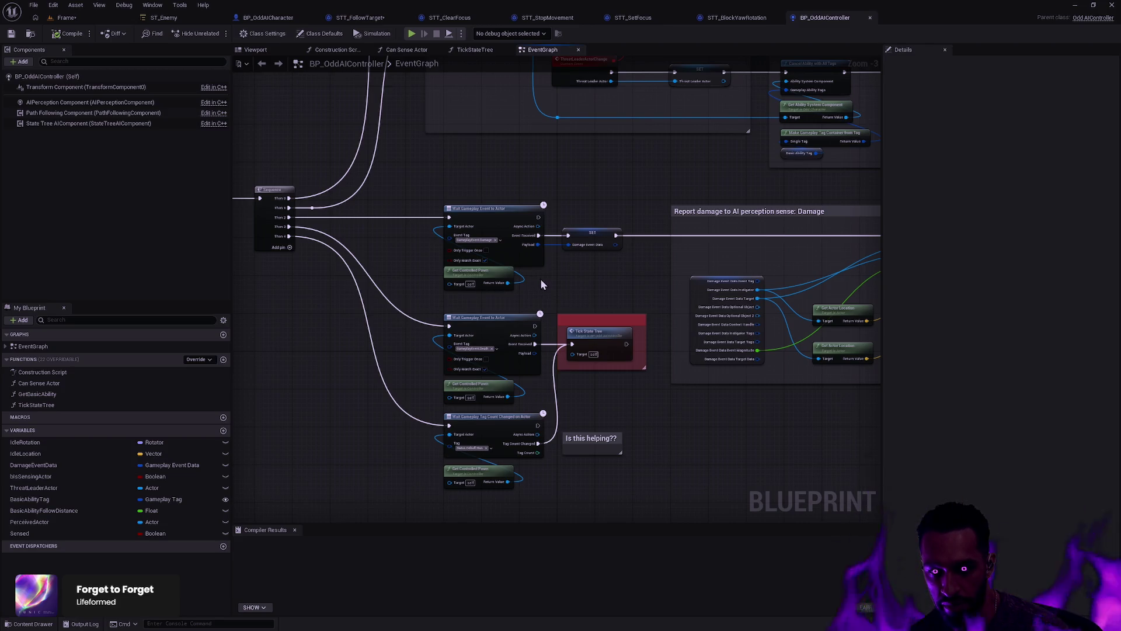
pyautogui.moveTo(611, 285)
pyautogui.mouseDown()
pyautogui.moveTo(315, 275)
pyautogui.moveTo(674, 334)
pyautogui.moveTo(636, 298)
pyautogui.mouseUp()
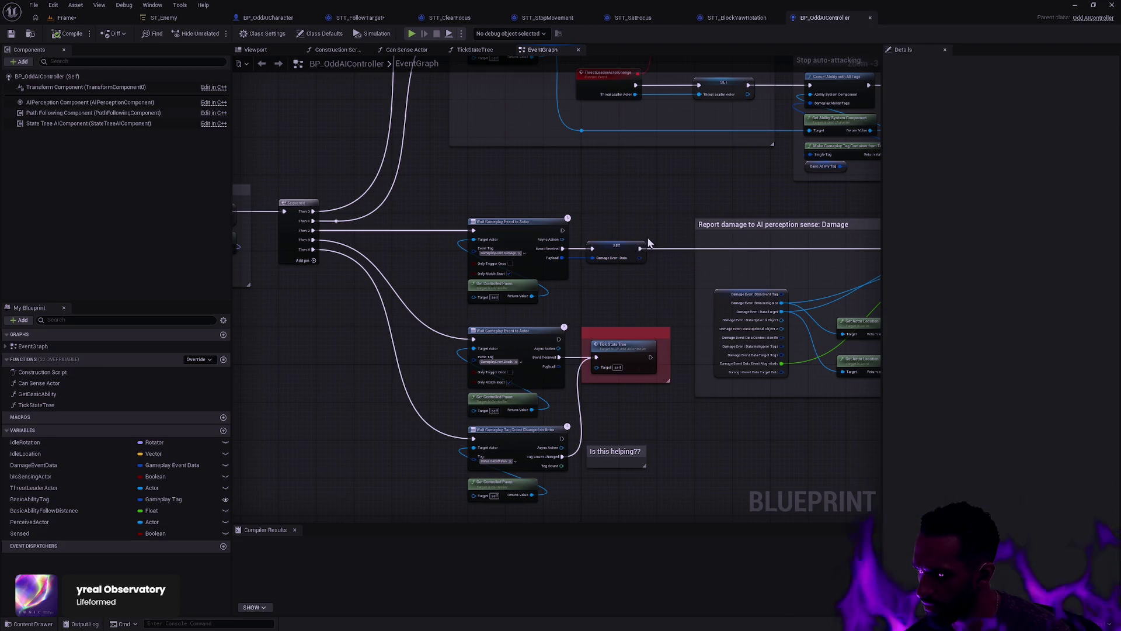
pyautogui.click(175, 18)
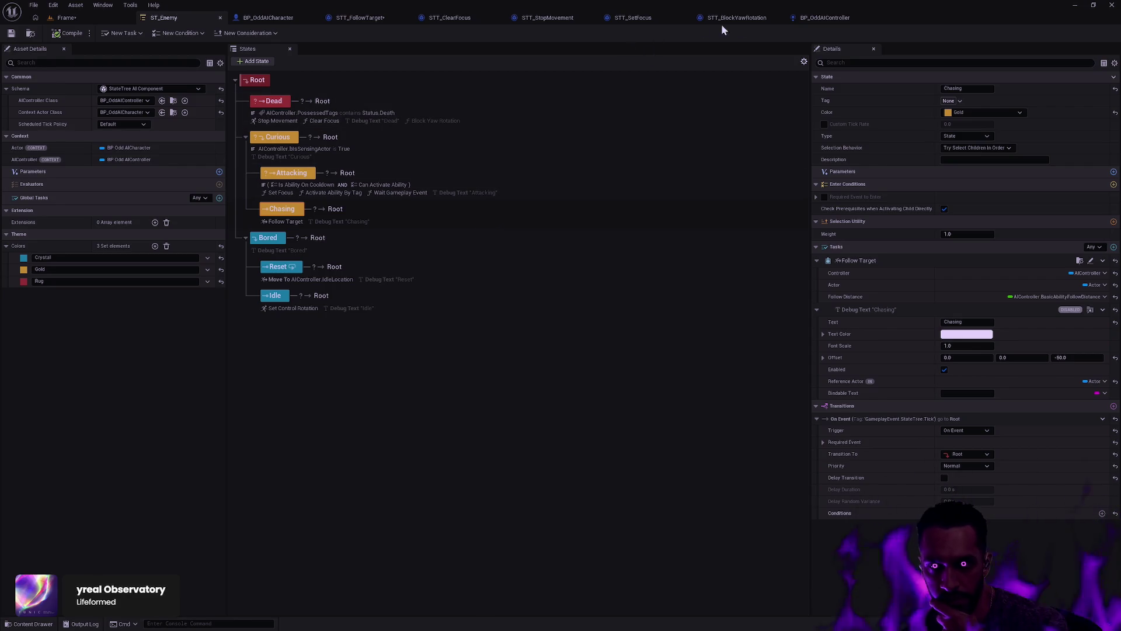
# Step: Move through the task tabs to STT_SetFocus and bring up the add-node action list on its canvas
pyautogui.click(748, 22)
pyautogui.click(824, 19)
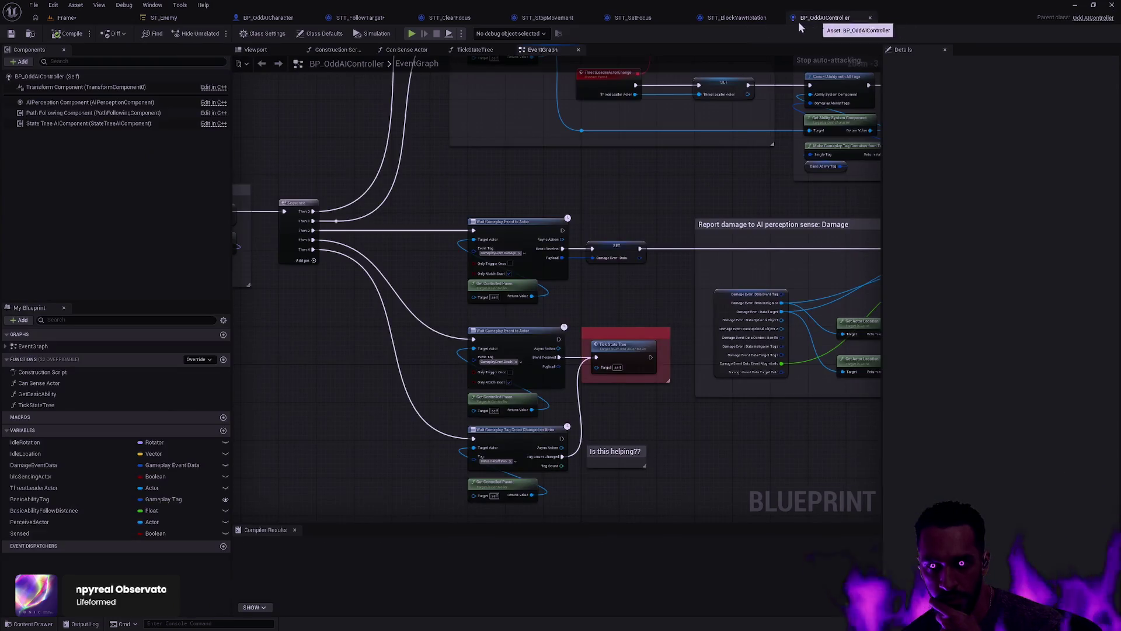
pyautogui.click(636, 20)
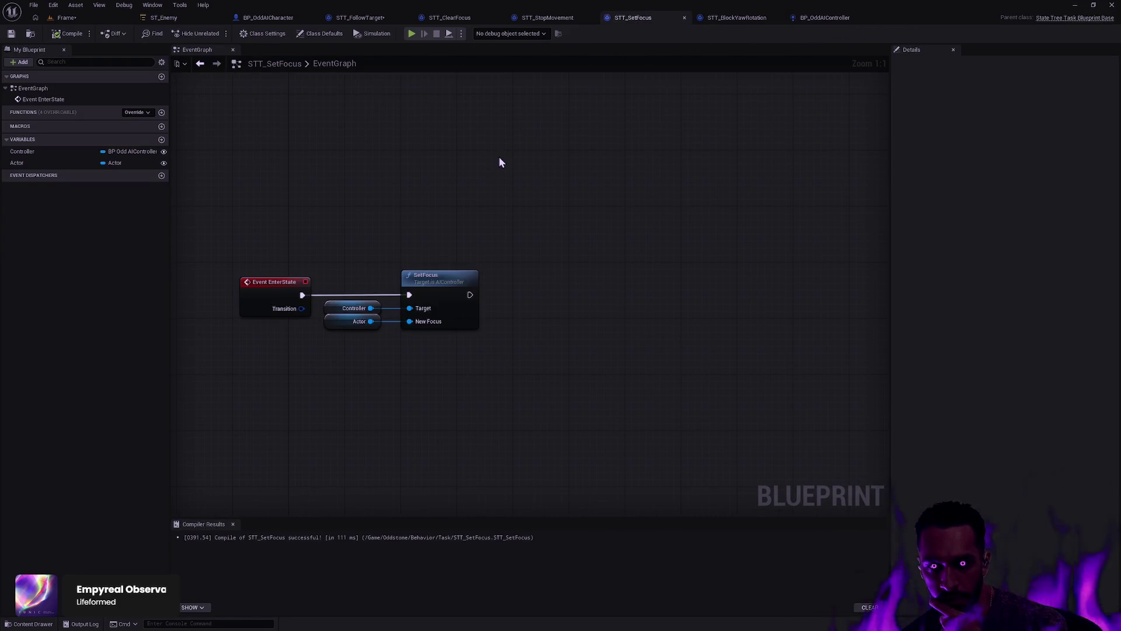
pyautogui.rightClick(312, 370)
# Step: Add an Event ExitState node below the existing SetFocus nodes
pyautogui.write('Exit')
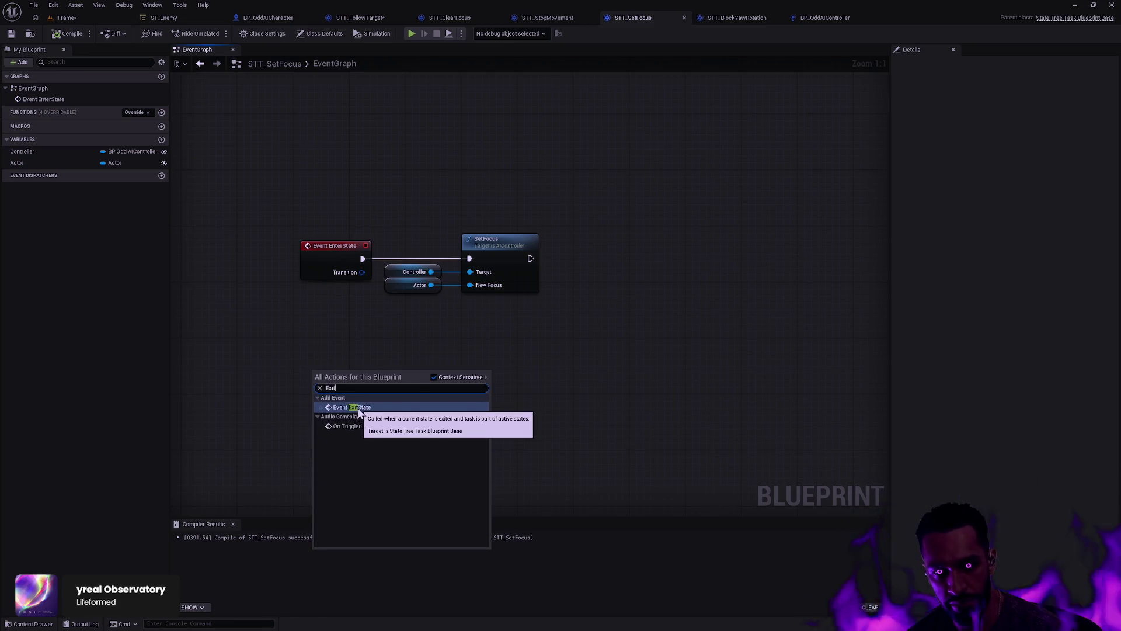
pyautogui.press('Escape')
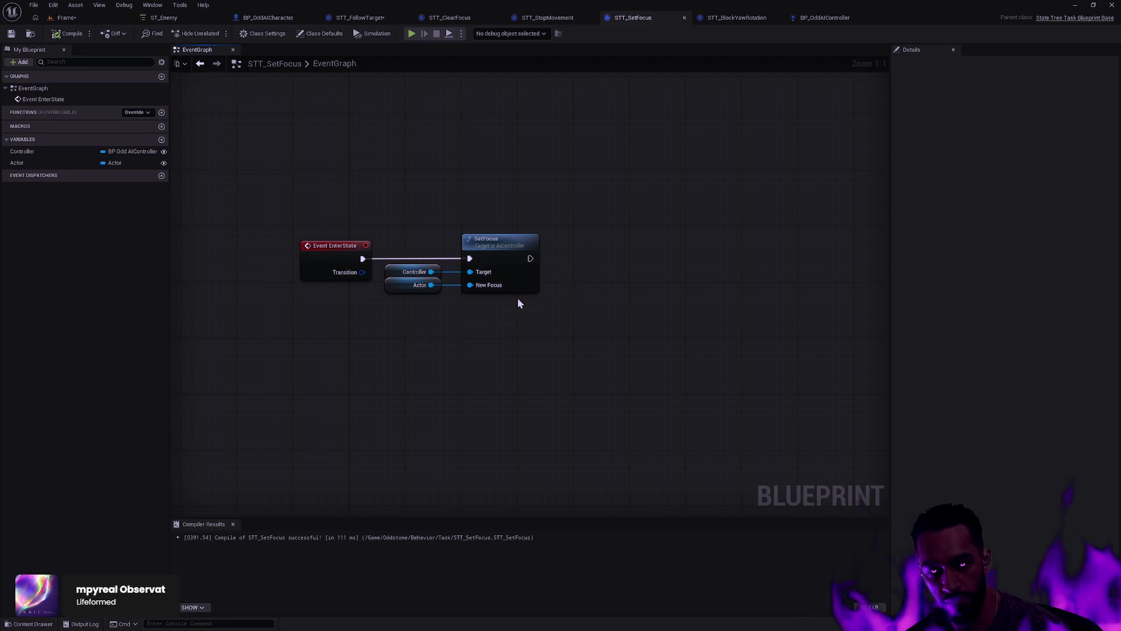
pyautogui.rightClick(315, 344)
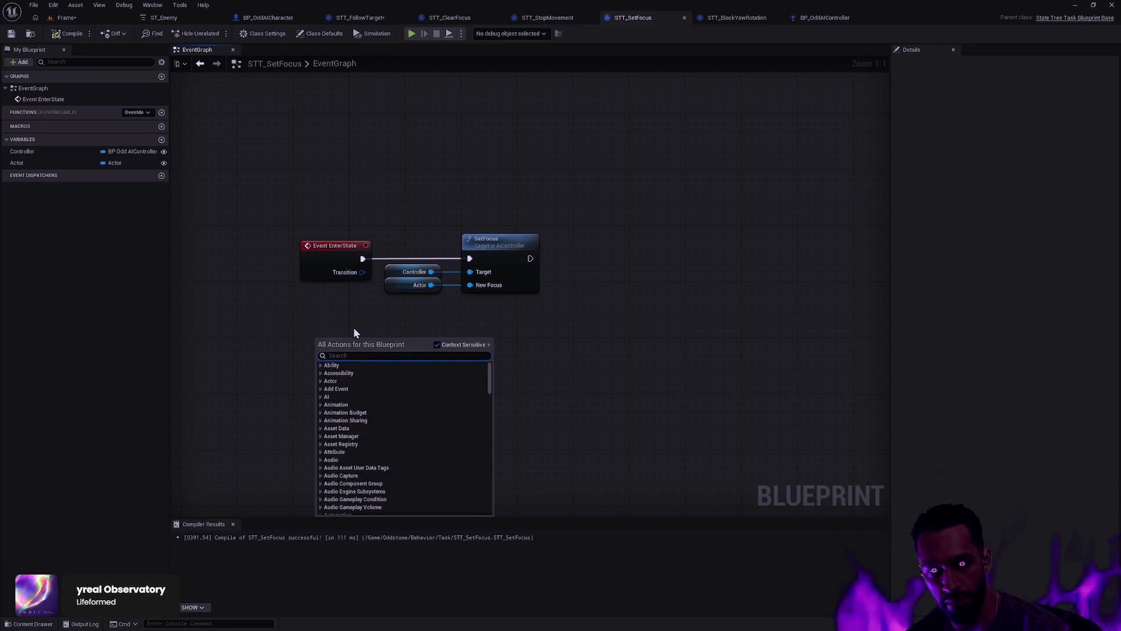
pyautogui.rightClick(350, 332)
pyautogui.write('Exit')
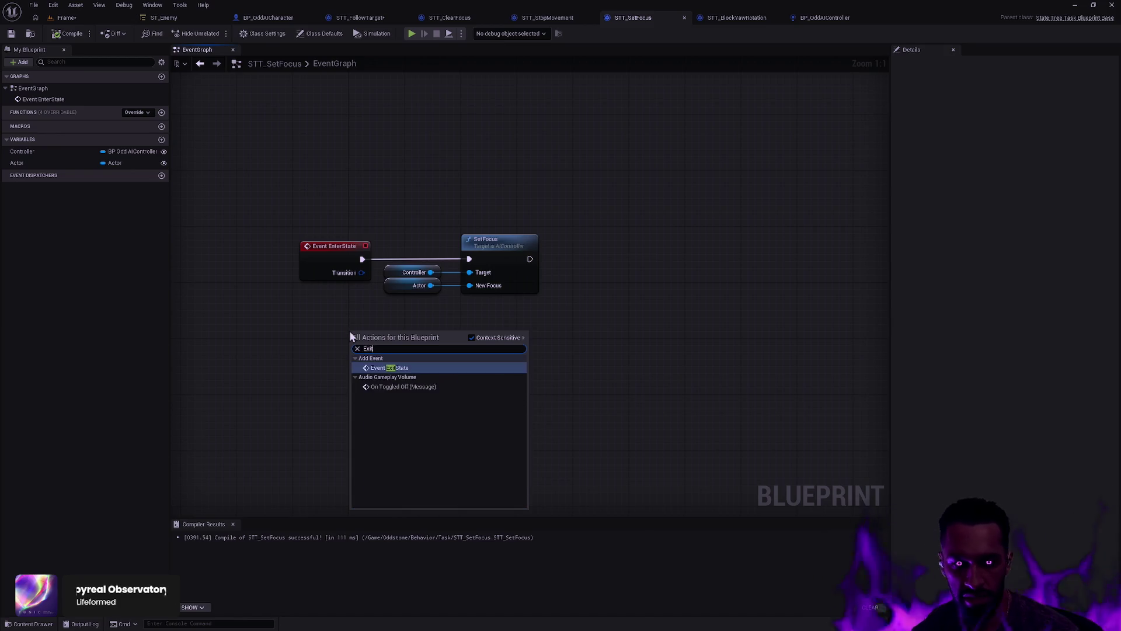
pyautogui.click(403, 369)
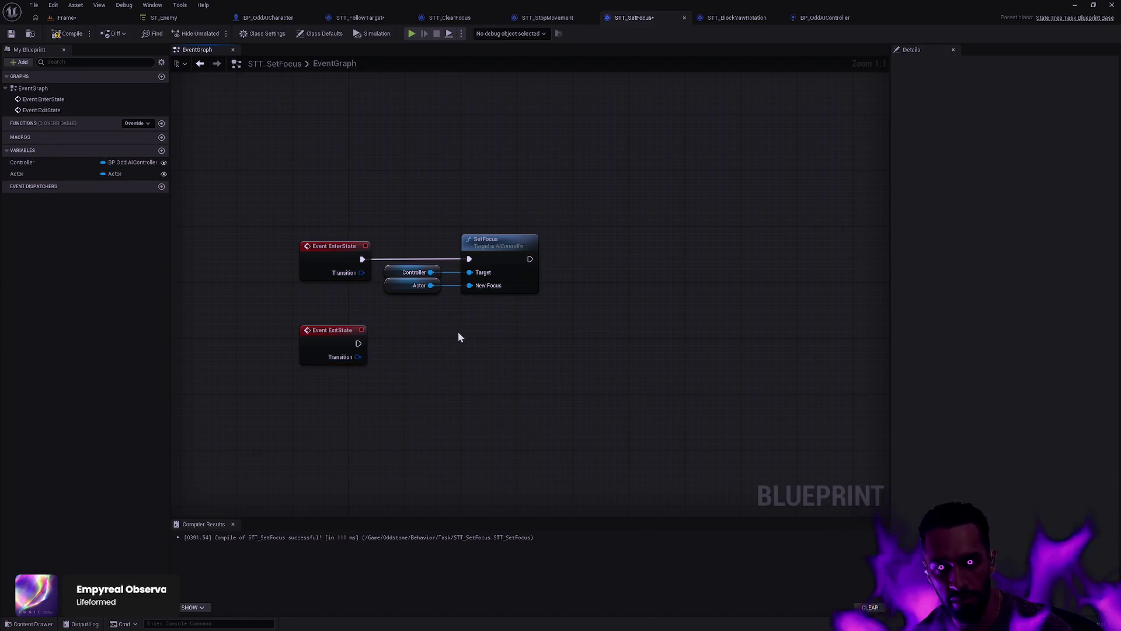
# Step: Add a ClearFocus node on a duplicated Controller getter and wire Event ExitState into it
pyautogui.click(496, 256)
pyautogui.hotkey('ctrl', 'w')
pyautogui.moveTo(552, 316)
pyautogui.mouseDown()
pyautogui.moveTo(510, 345)
pyautogui.moveTo(531, 351)
pyautogui.mouseUp()
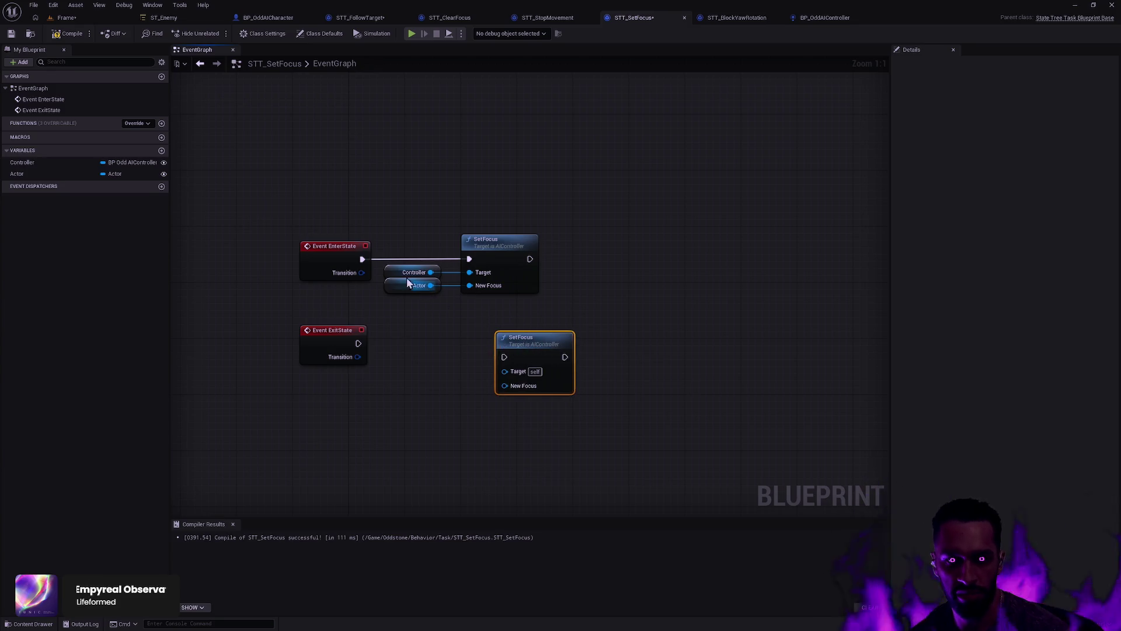
pyautogui.press('Delete')
pyautogui.click(398, 269)
pyautogui.hotkey('ctrl', 'w')
pyautogui.moveTo(443, 309)
pyautogui.mouseDown()
pyautogui.moveTo(413, 355)
pyautogui.moveTo(488, 350)
pyautogui.moveTo(486, 339)
pyautogui.moveTo(358, 343)
pyautogui.mouseUp()
pyautogui.write('Clear')
pyautogui.press('Return')
pyautogui.moveTo(608, 442); pyautogui.dragTo(274, 336)
pyautogui.press('q')
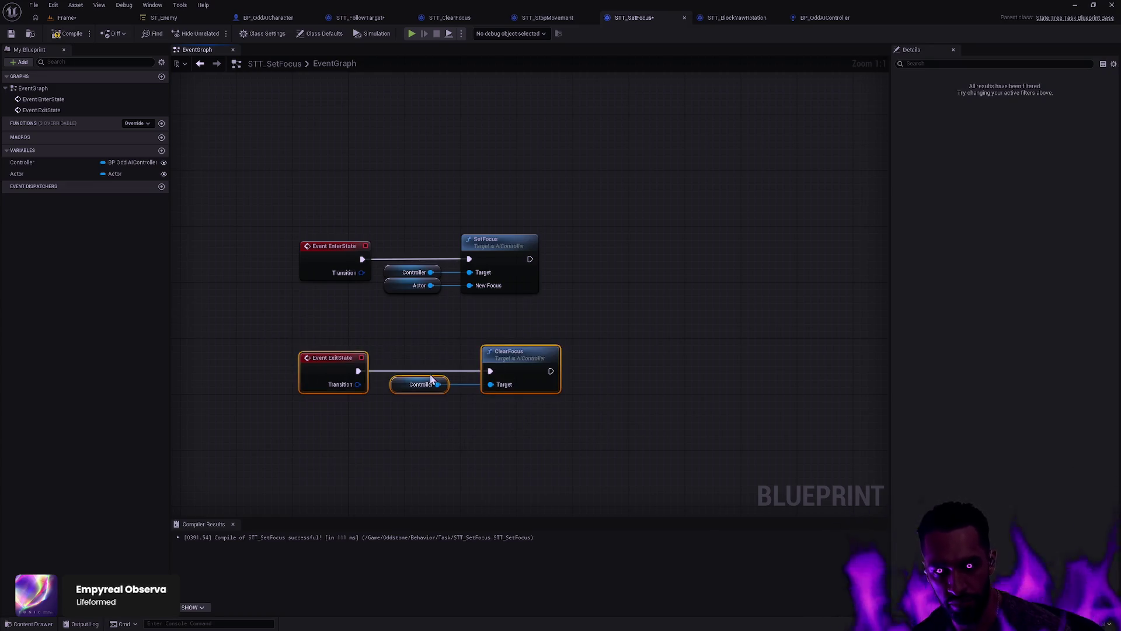
# Step: Align the getters and the SetFocus and ClearFocus nodes, then compile and save STT_SetFocus
pyautogui.moveTo(505, 350)
pyautogui.mouseDown()
pyautogui.moveTo(327, 244)
pyautogui.moveTo(412, 408)
pyautogui.mouseUp()
pyautogui.click(576, 257)
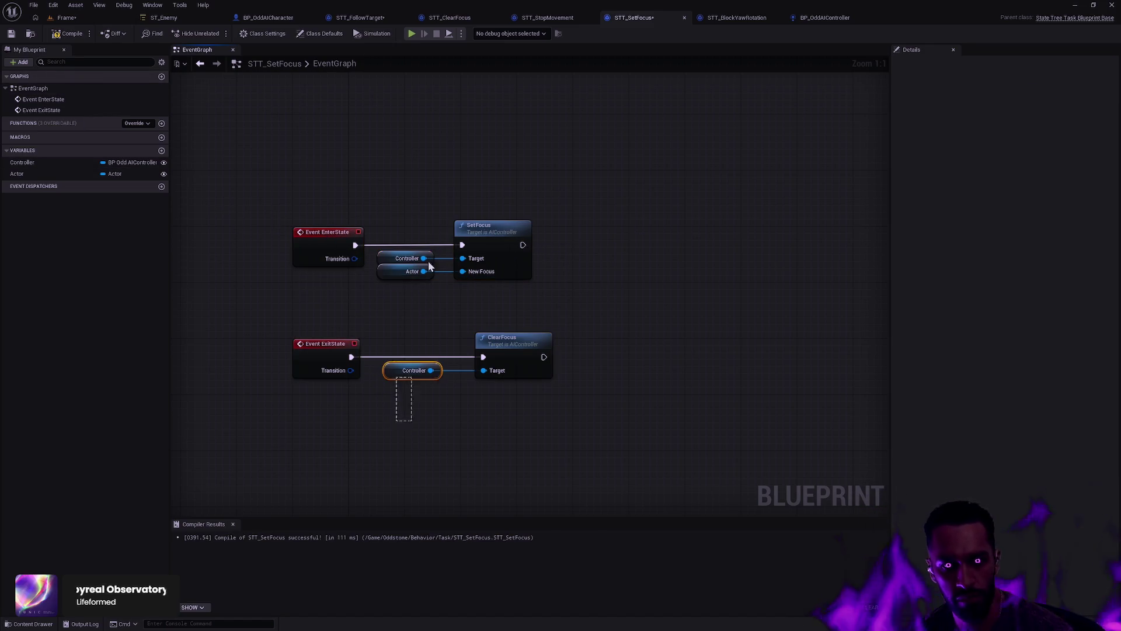
pyautogui.hotkey('shift', 'd')
pyautogui.moveTo(524, 380); pyautogui.dragTo(571, 287)
pyautogui.hotkey('shift', 'a')
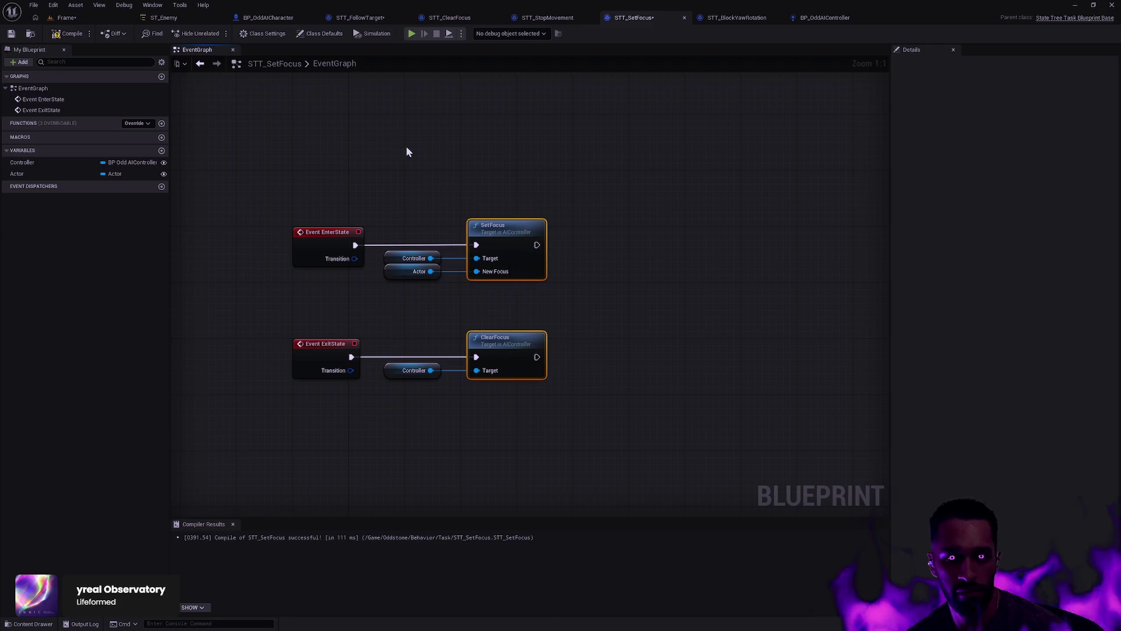
pyautogui.click(71, 37)
pyautogui.click(11, 34)
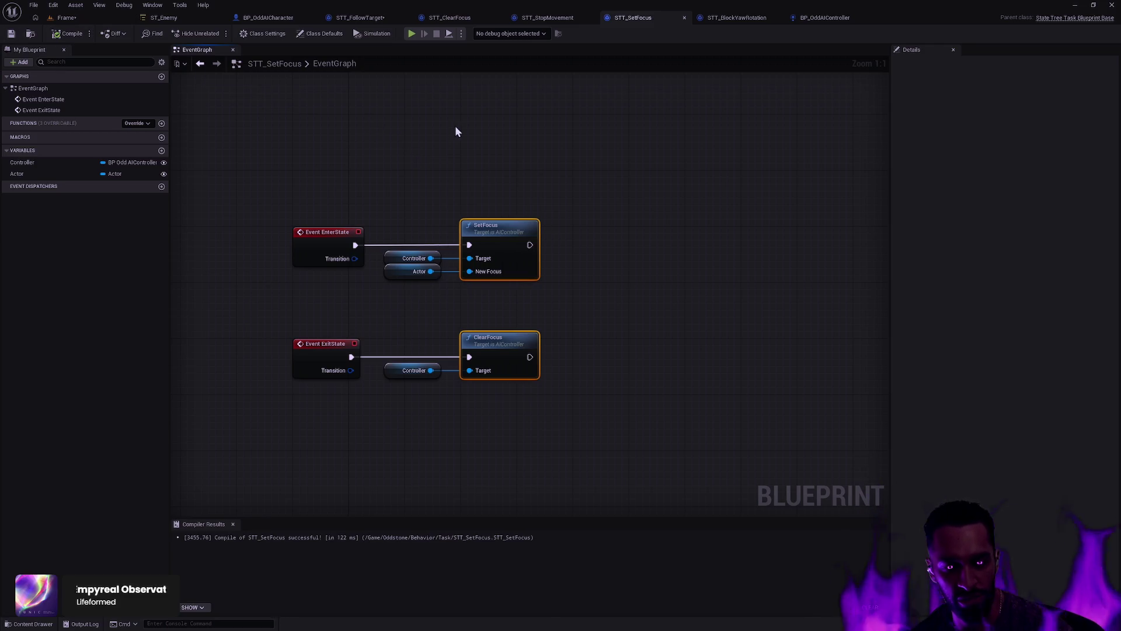
pyautogui.click(69, 36)
pyautogui.click(384, 164)
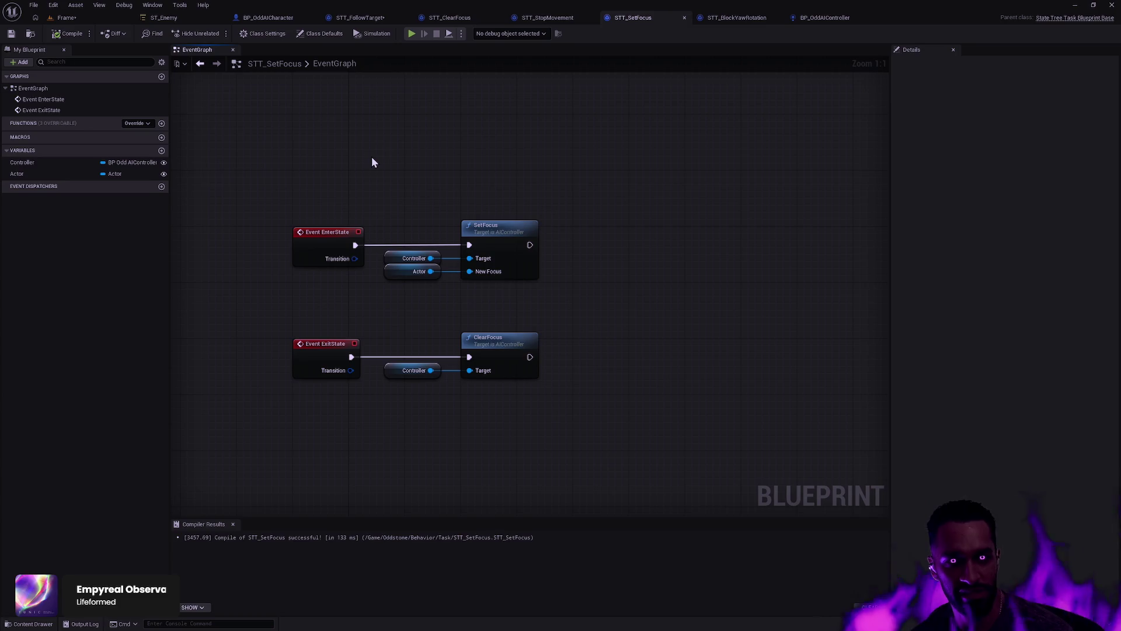
# Step: Change the Actor variable's type to the AI character object reference
pyautogui.click(116, 174)
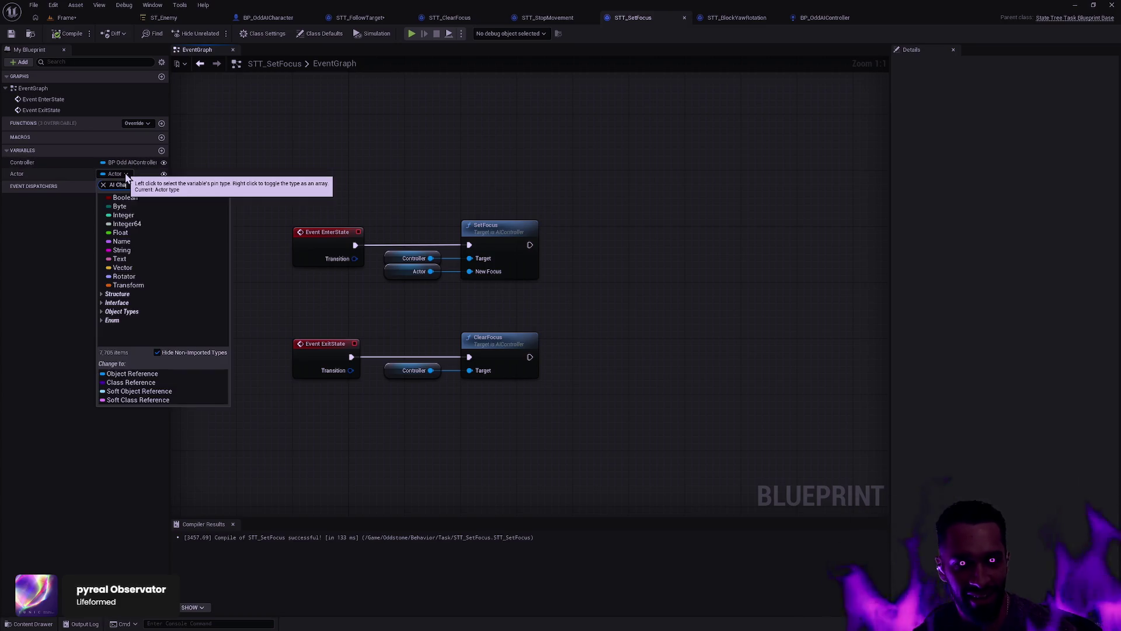
pyautogui.write('racter')
pyautogui.press('Down')
pyautogui.press('Down')
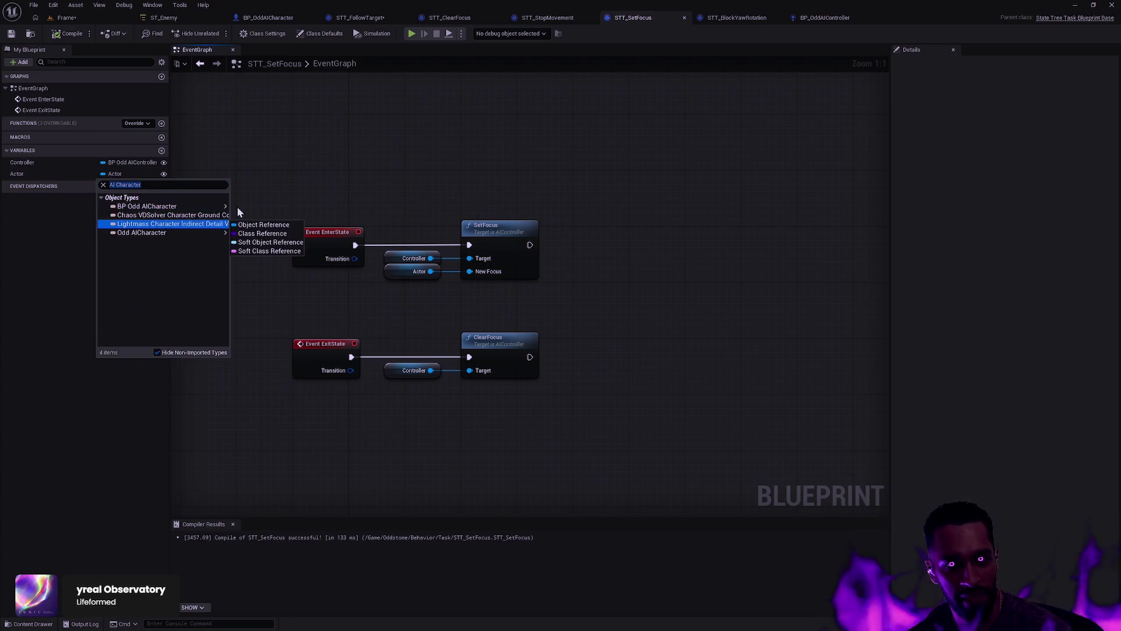
pyautogui.press('Up')
pyautogui.press('Up')
pyautogui.click(246, 209)
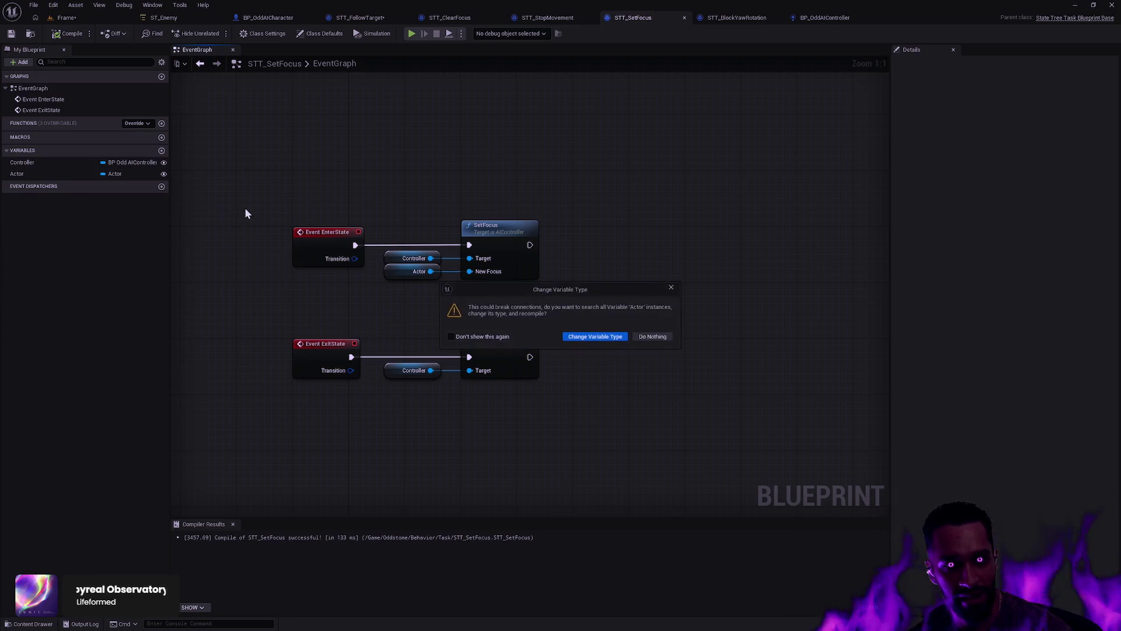
pyautogui.click(602, 341)
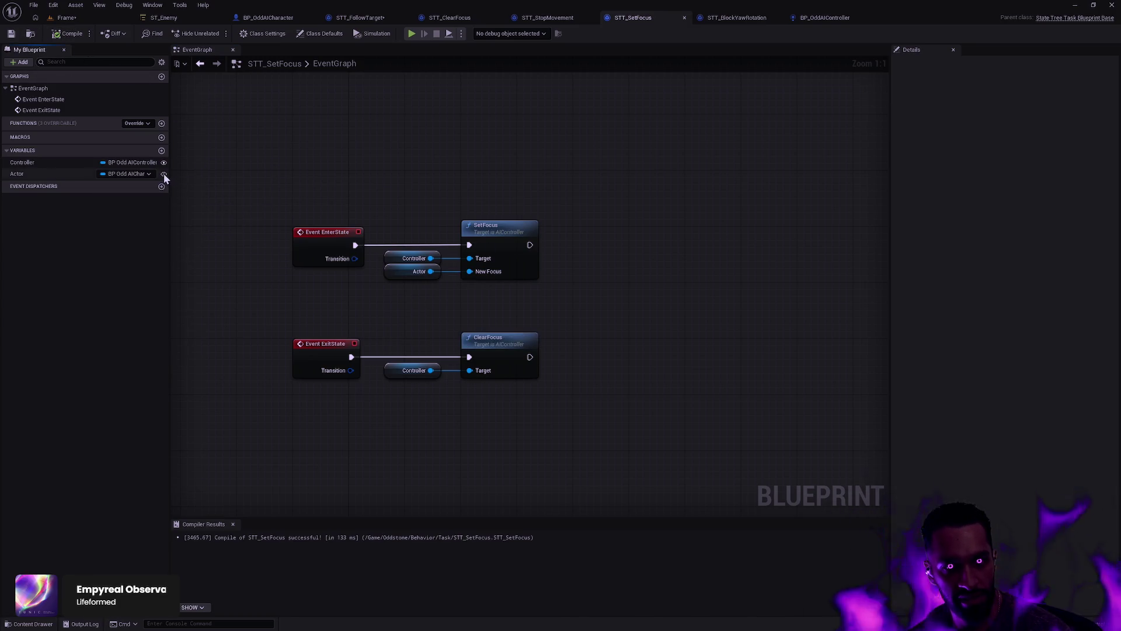
# Step: Put both the Actor and Controller variables in the Context category and compile
pyautogui.click(117, 164)
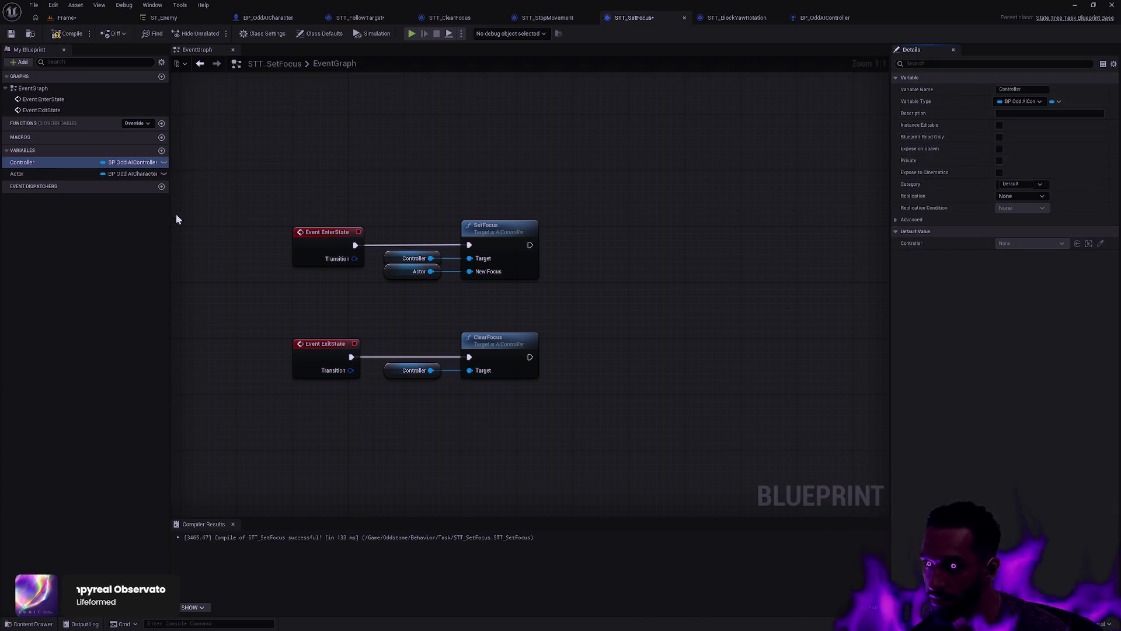
pyautogui.click(76, 174)
pyautogui.click(90, 167)
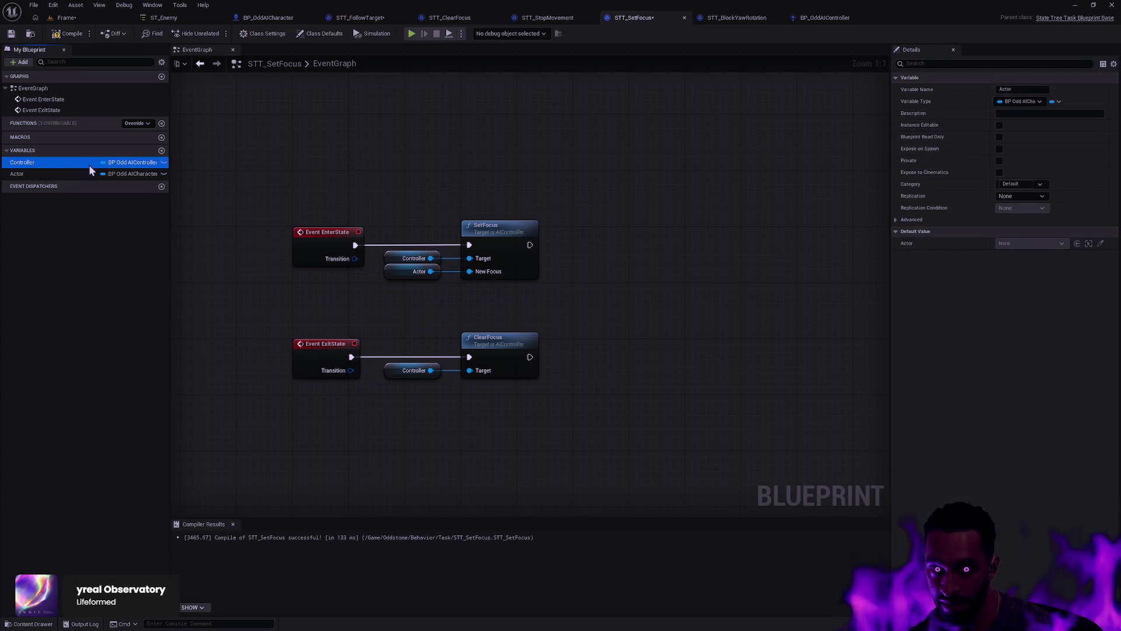
pyautogui.click(87, 174)
pyautogui.click(1015, 184)
pyautogui.write('Conte')
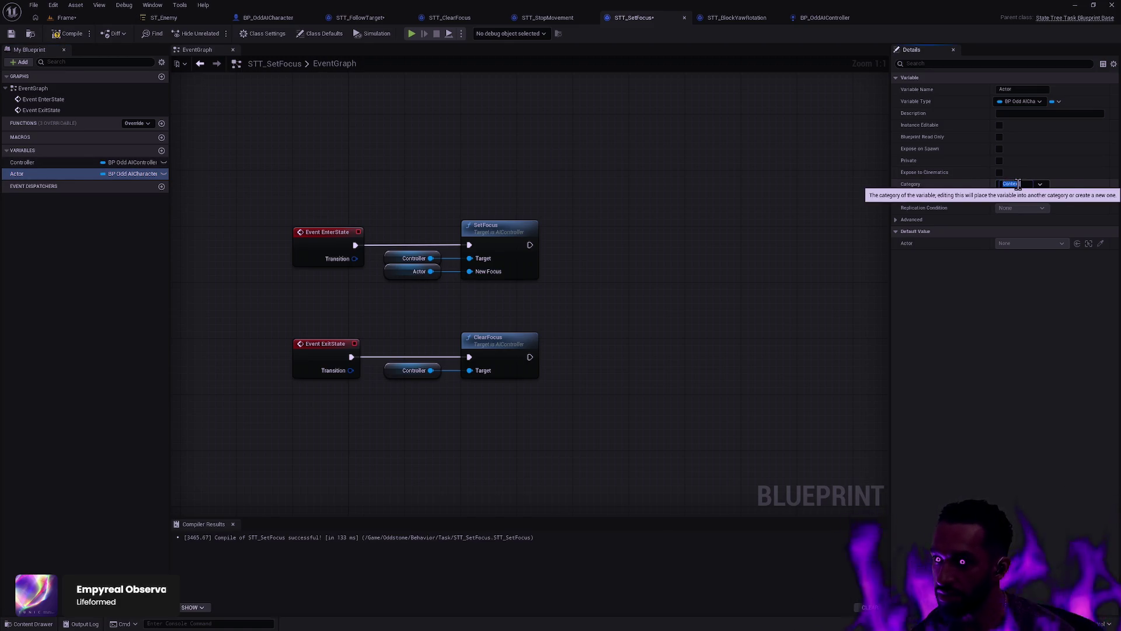
pyautogui.write('xt')
pyautogui.press('Return')
pyautogui.click(80, 181)
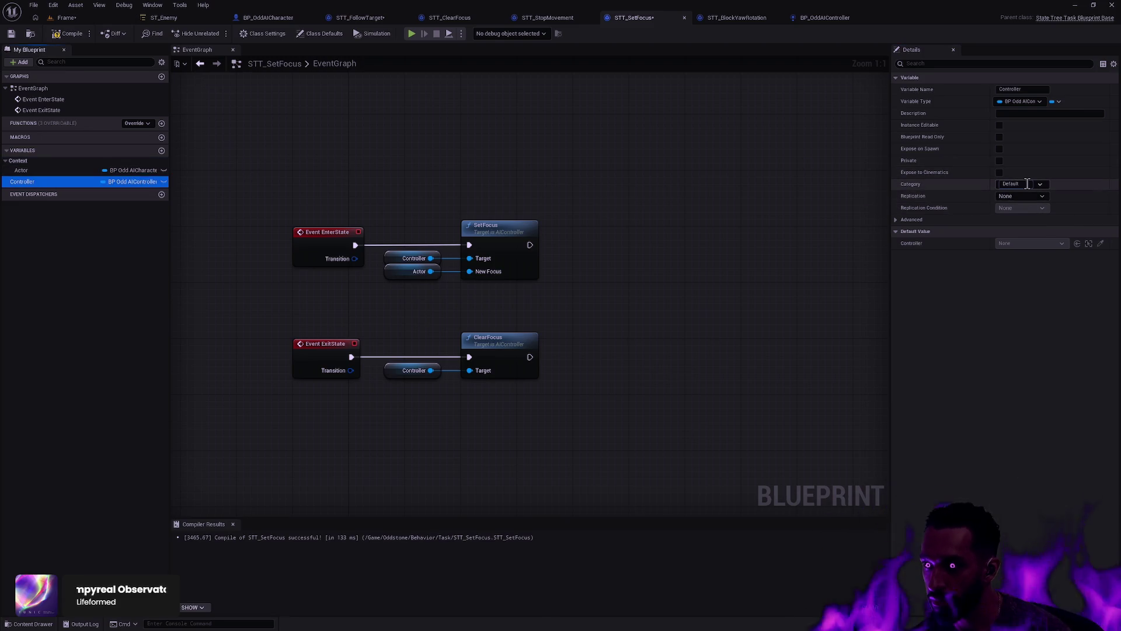
pyautogui.click(1027, 184)
pyautogui.write('Context')
pyautogui.press('Return')
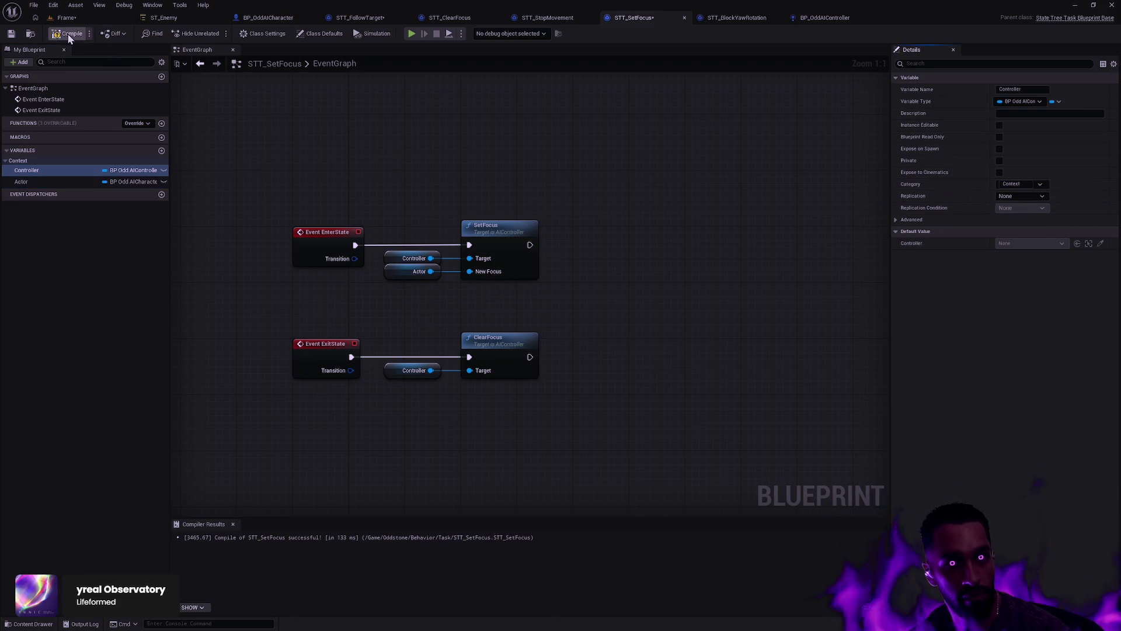
pyautogui.click(68, 35)
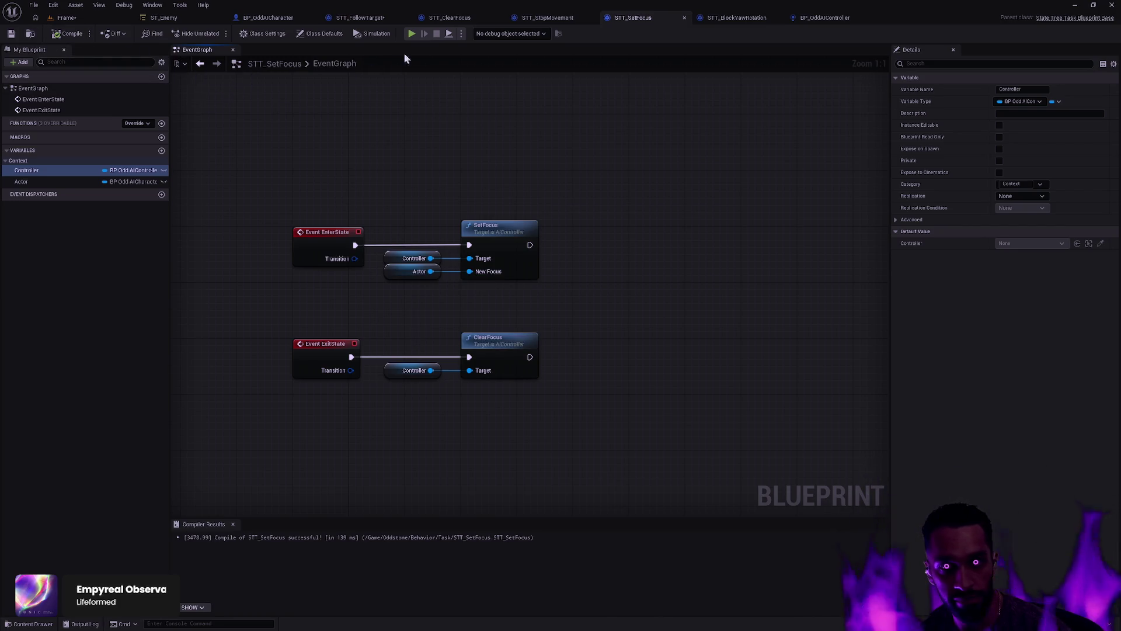
# Step: Bind Attacking's Set Focus Controller to the AIController context, save ST_Enemy, and show the Task assets
pyautogui.click(170, 18)
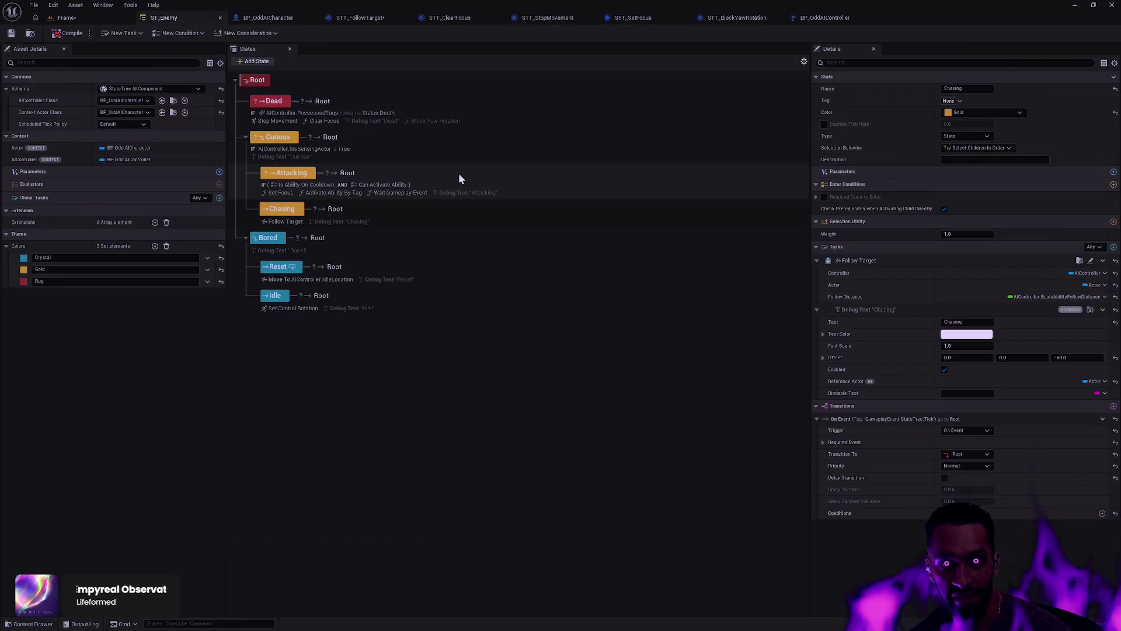
pyautogui.click(289, 190)
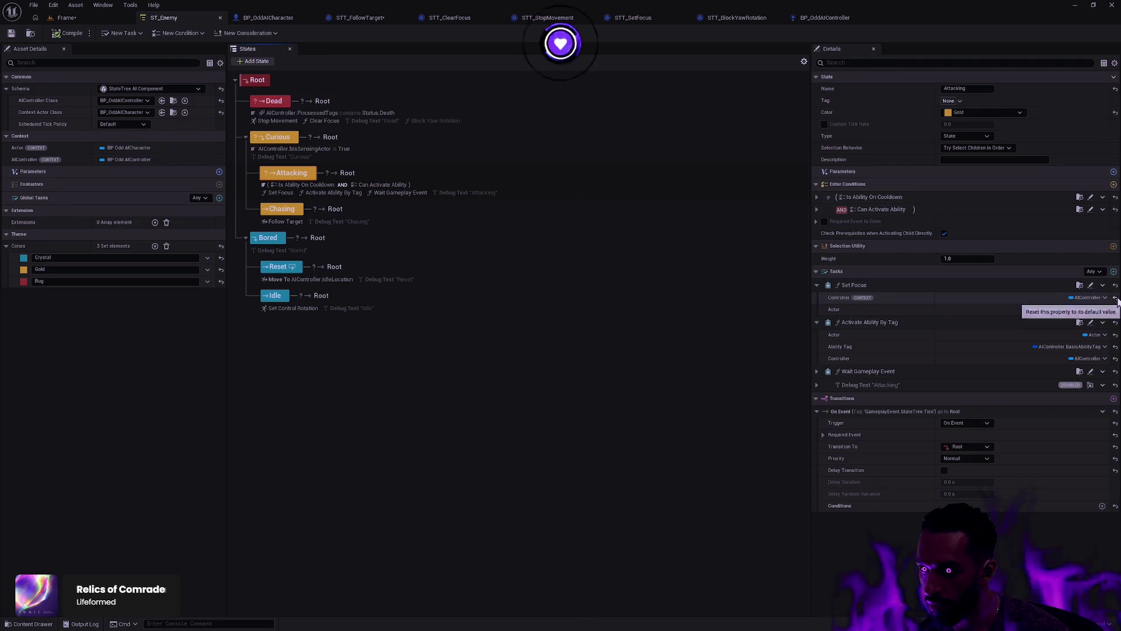
pyautogui.click(1115, 298)
pyautogui.click(11, 32)
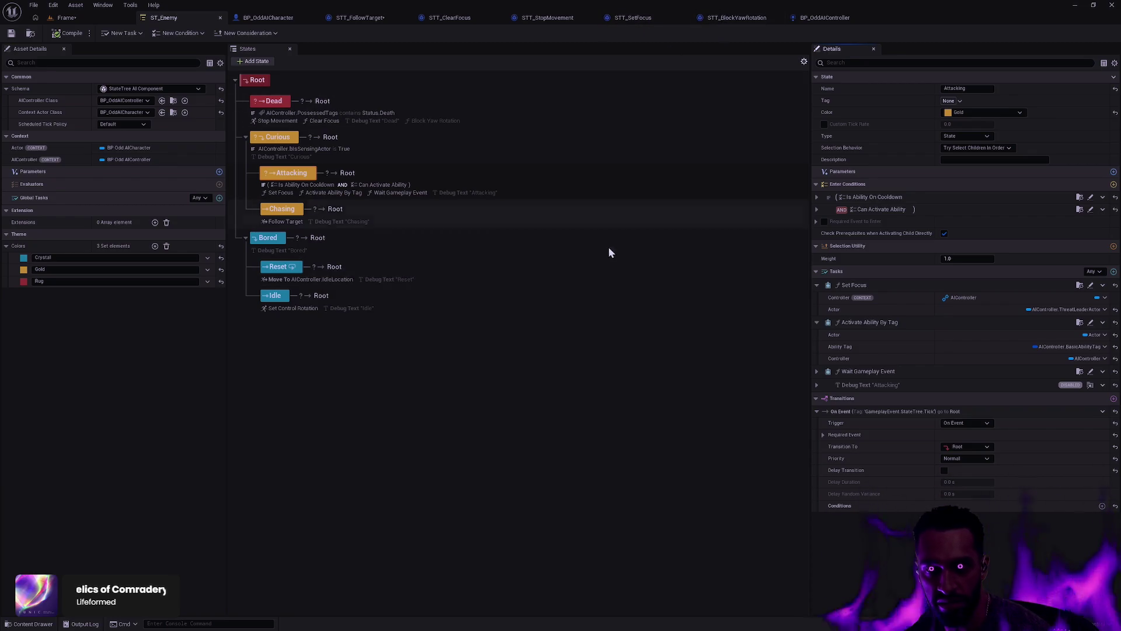
pyautogui.click(535, 439)
# Step: Open STT_WaitGameplayEvent and add an overridden Exit State event
pyautogui.hotkey('ctrl', 'space')
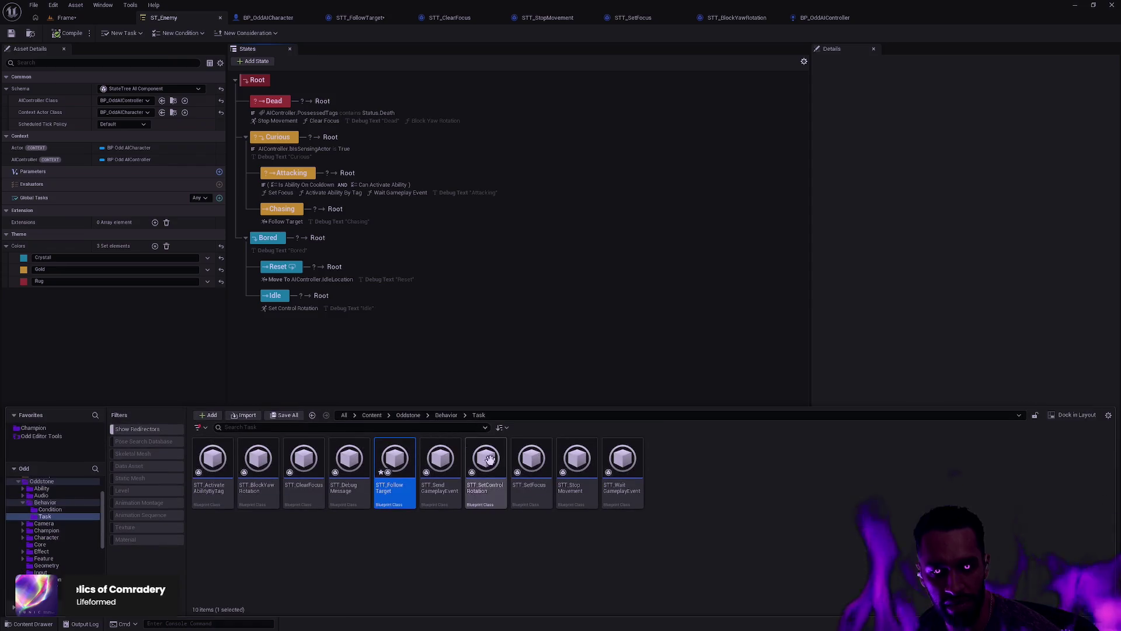
pyautogui.doubleClick(613, 500)
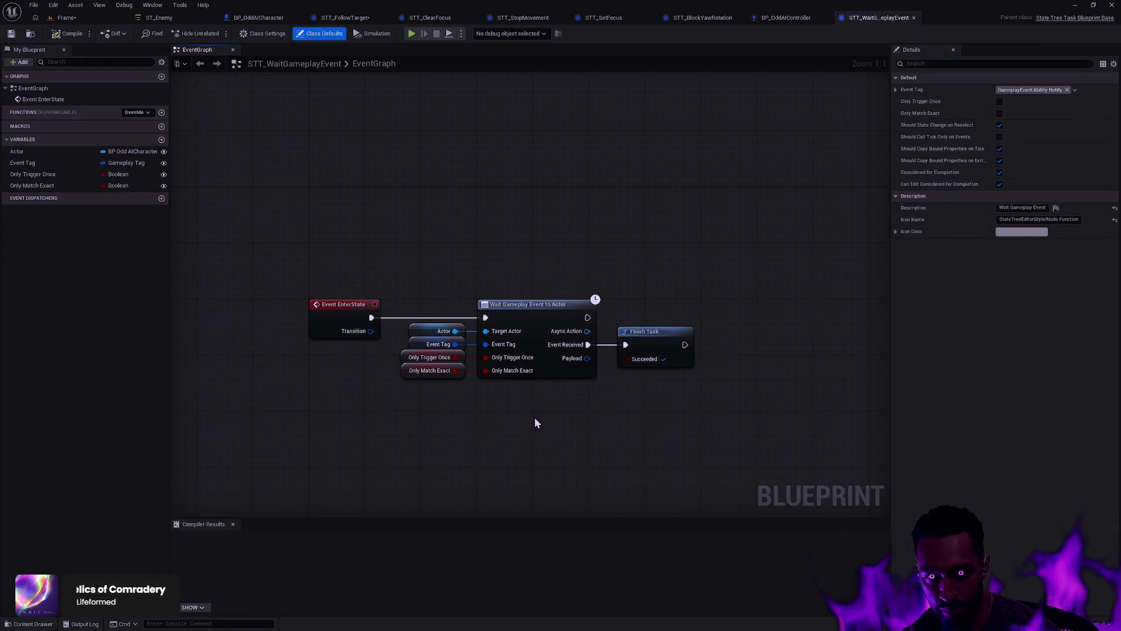
pyautogui.moveTo(536, 423); pyautogui.dragTo(592, 327)
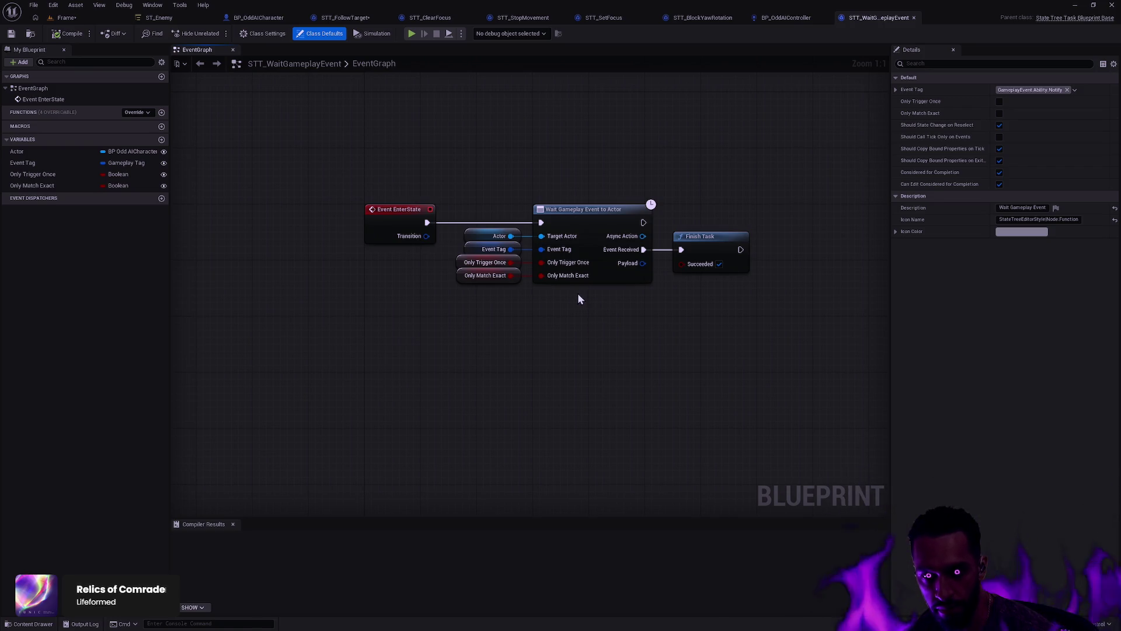
pyautogui.rightClick(401, 331)
pyautogui.click(137, 112)
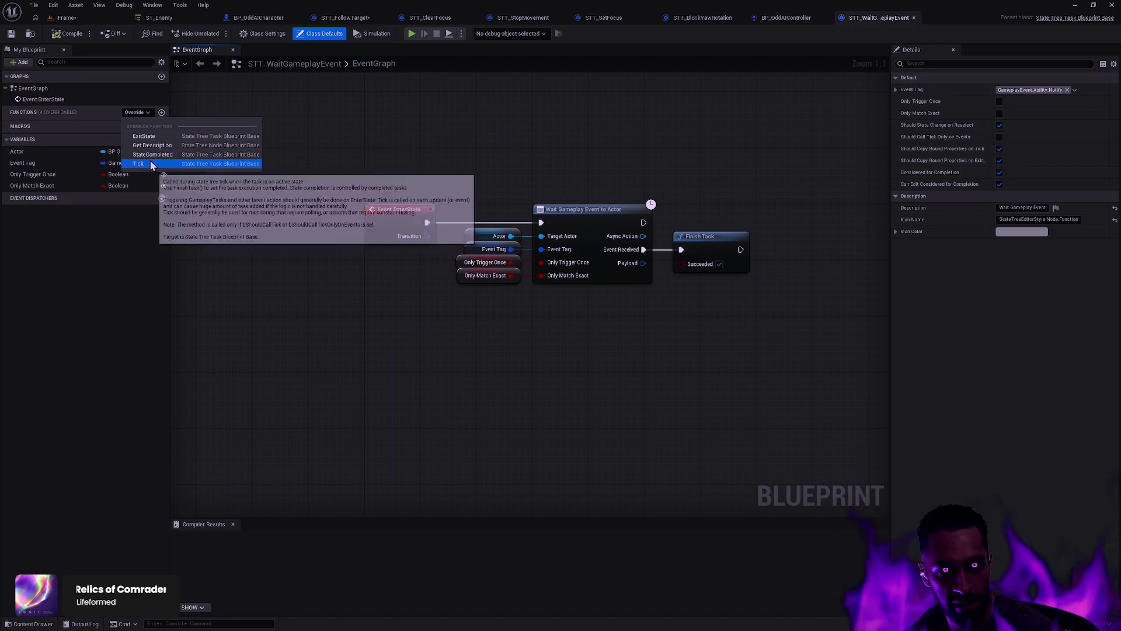
pyautogui.click(150, 137)
pyautogui.click(547, 378)
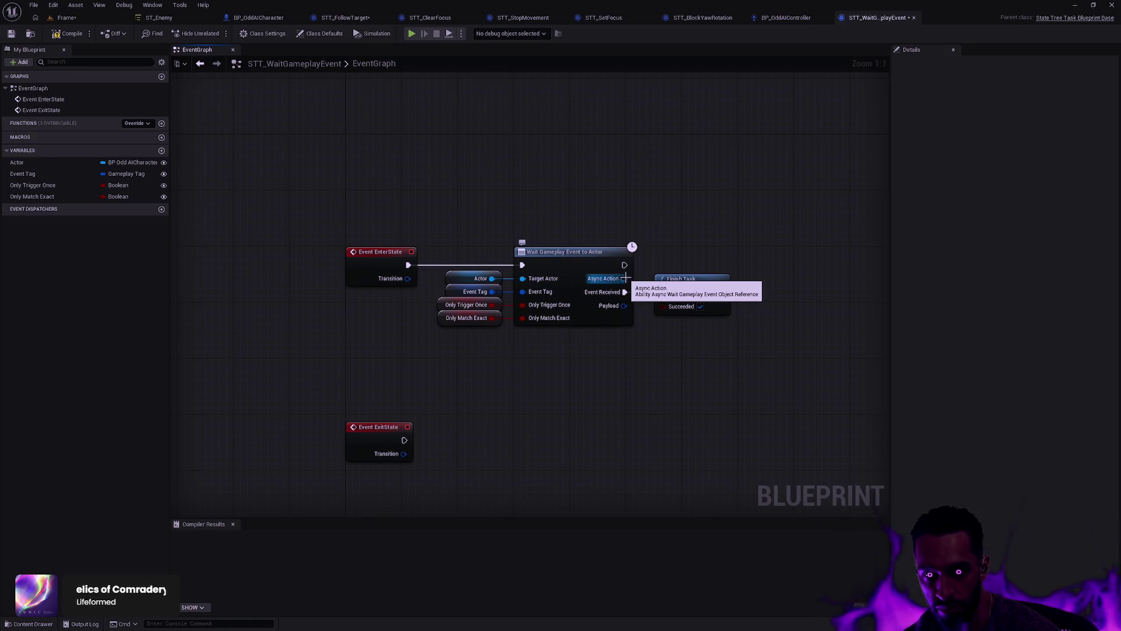
# Step: Promote Async Action to a variable and have Exit State call End Action on it
pyautogui.moveTo(625, 279)
pyautogui.mouseDown()
pyautogui.moveTo(662, 240)
pyautogui.moveTo(693, 251)
pyautogui.mouseUp()
pyautogui.click(699, 288)
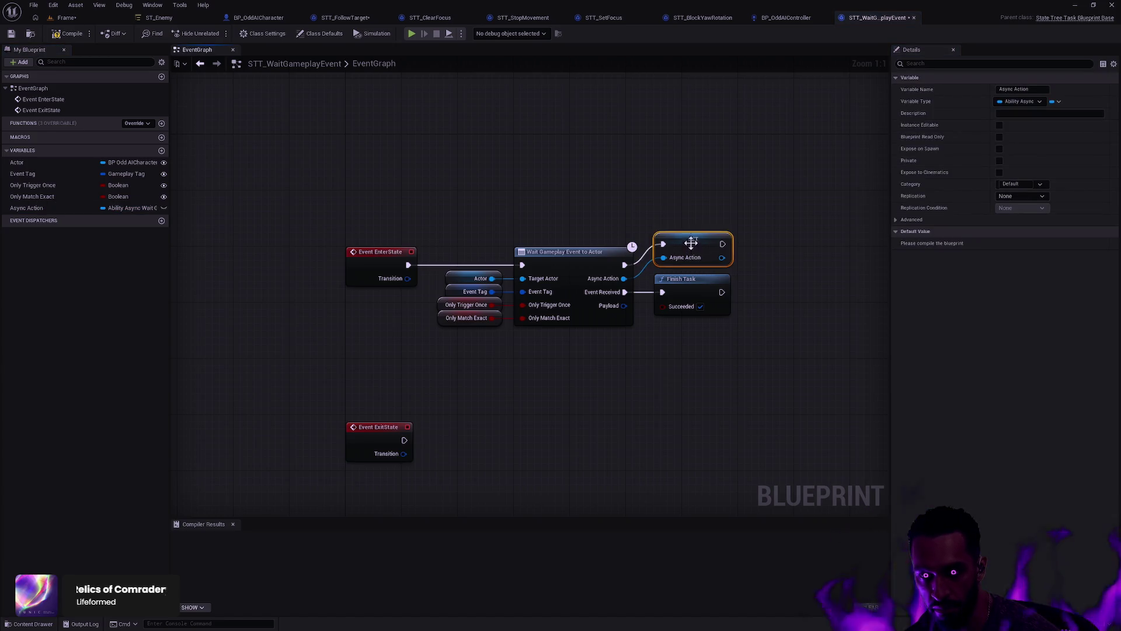
pyautogui.click(695, 225)
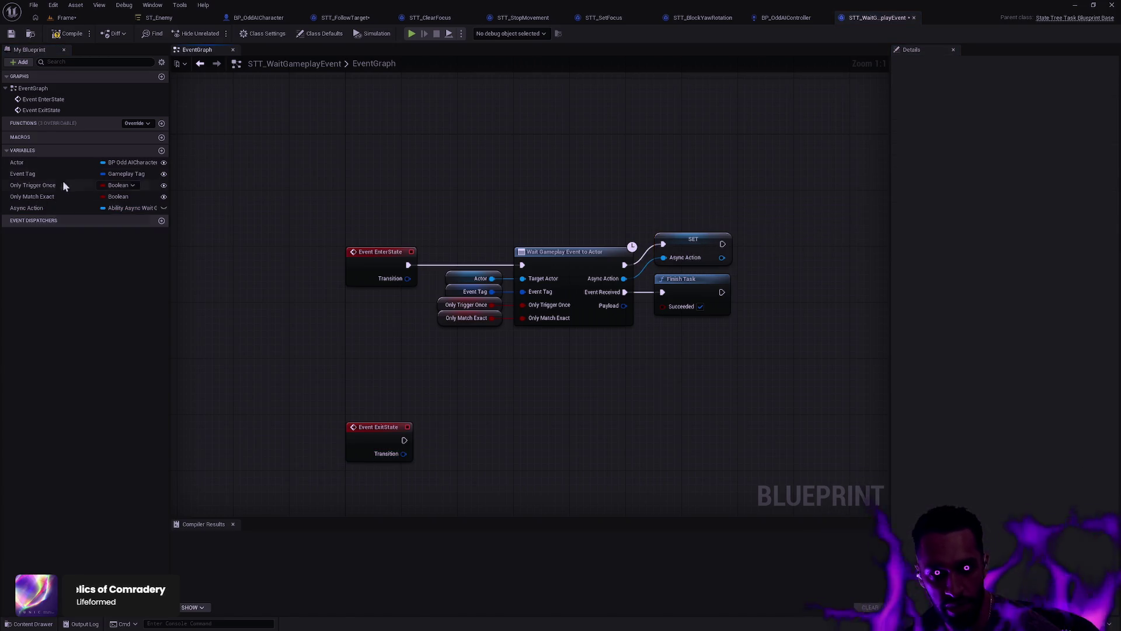
pyautogui.moveTo(36, 208)
pyautogui.mouseDown()
pyautogui.moveTo(488, 463)
pyautogui.moveTo(537, 457)
pyautogui.moveTo(556, 437)
pyautogui.mouseUp()
pyautogui.write('Fini')
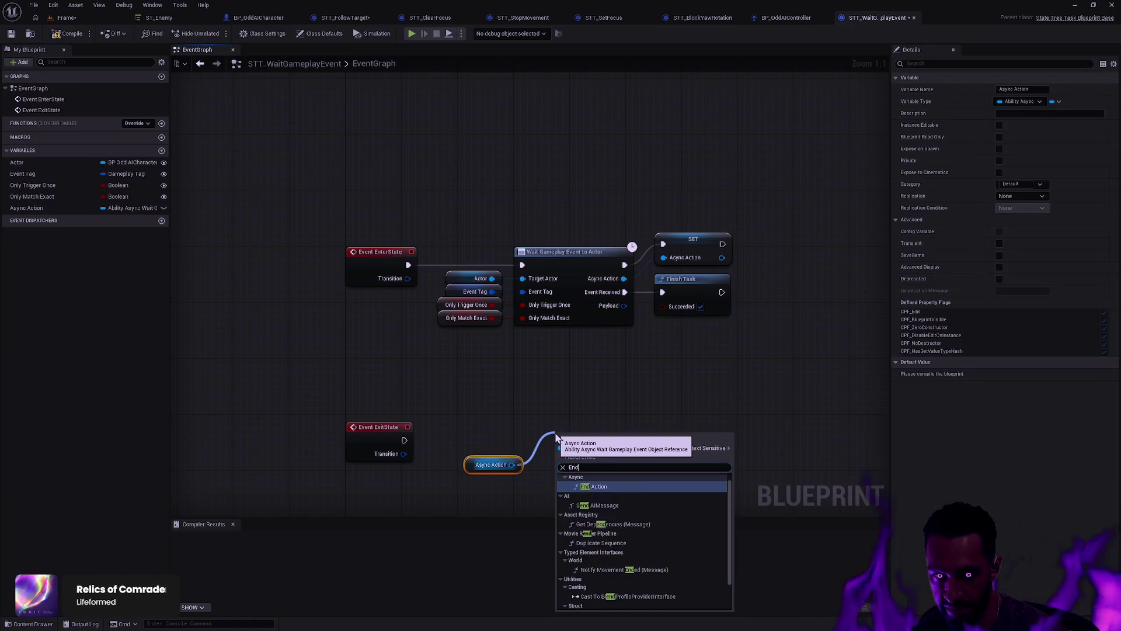
pyautogui.press('Return')
pyautogui.moveTo(557, 454)
pyautogui.mouseDown()
pyautogui.moveTo(425, 459)
pyautogui.moveTo(404, 440)
pyautogui.mouseUp()
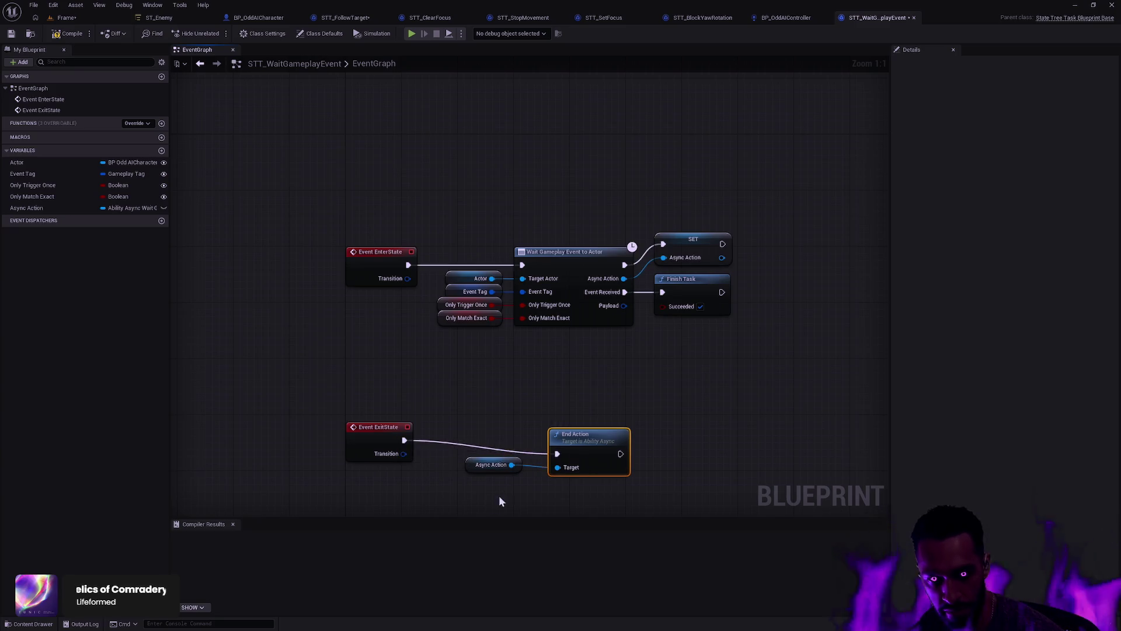
pyautogui.press('q')
# Step: Align the variable getters and End Action node, then compile with F7
pyautogui.moveTo(664, 488)
pyautogui.mouseDown()
pyautogui.moveTo(342, 420)
pyautogui.moveTo(525, 444)
pyautogui.moveTo(608, 472)
pyautogui.moveTo(576, 421)
pyautogui.mouseUp()
pyautogui.click(558, 426)
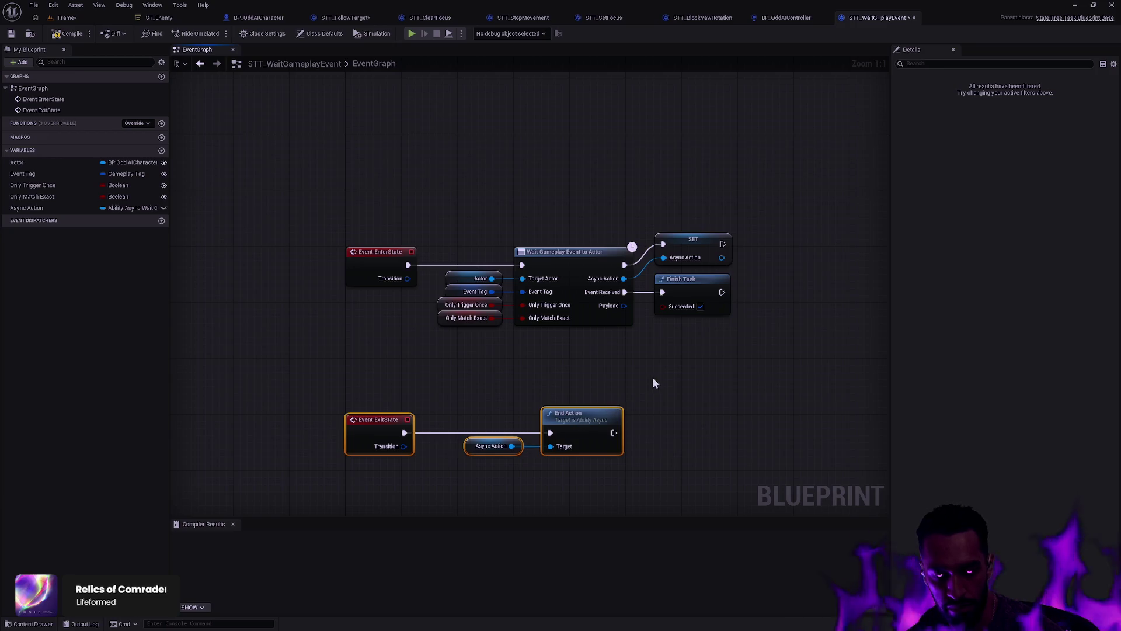
pyautogui.moveTo(526, 464)
pyautogui.mouseDown()
pyautogui.moveTo(476, 435)
pyautogui.moveTo(435, 267)
pyautogui.mouseUp()
pyautogui.hotkey('shift', 'd')
pyautogui.moveTo(566, 355); pyautogui.dragTo(619, 420)
pyautogui.hotkey('shift', 'a')
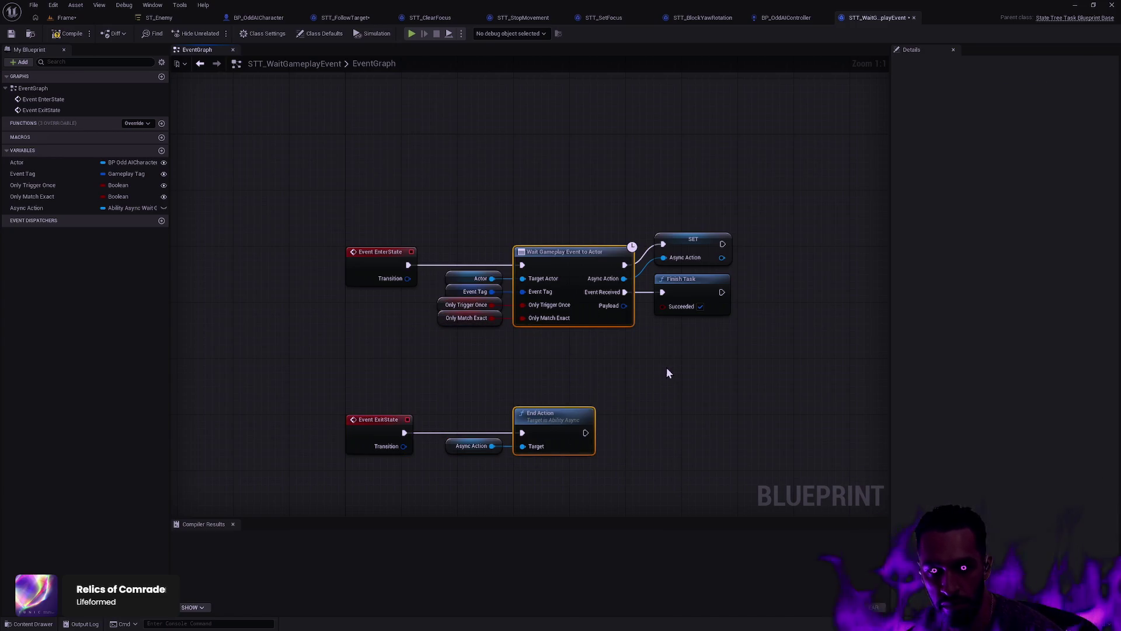
pyautogui.click(715, 351)
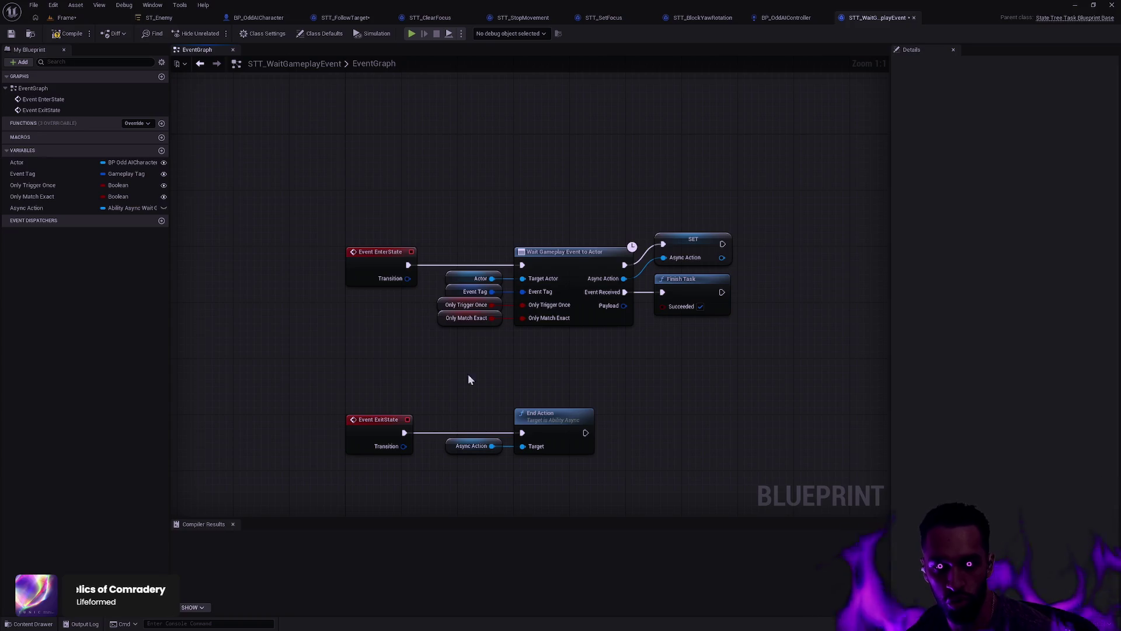
pyautogui.moveTo(466, 472); pyautogui.dragTo(485, 216)
pyautogui.hotkey('shift', 'a')
pyautogui.click(545, 357)
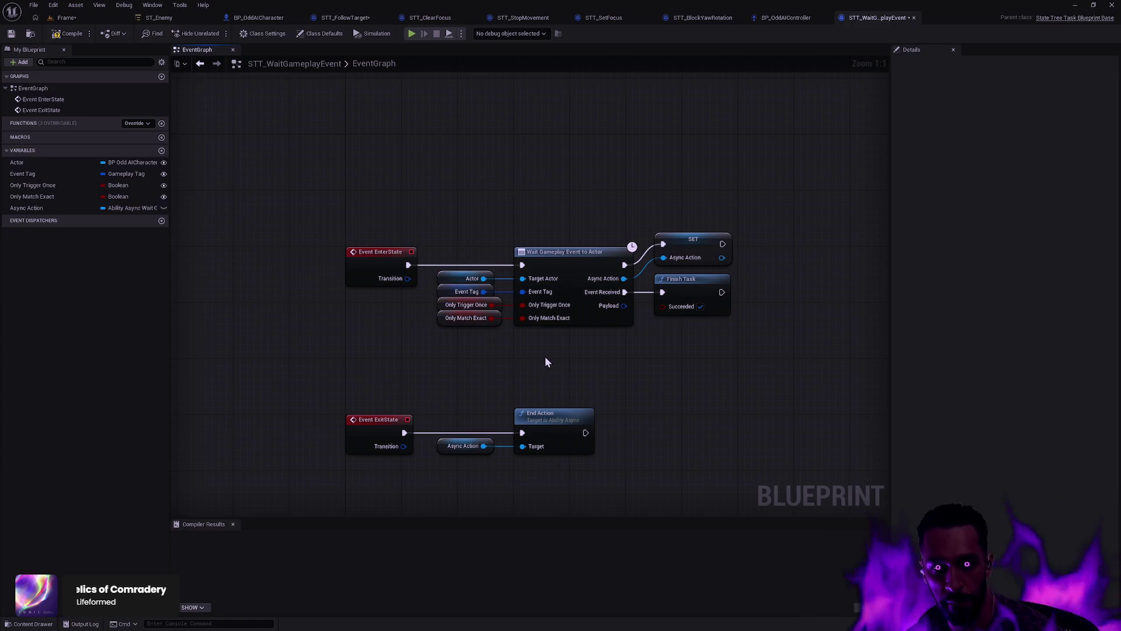
pyautogui.press('F7')
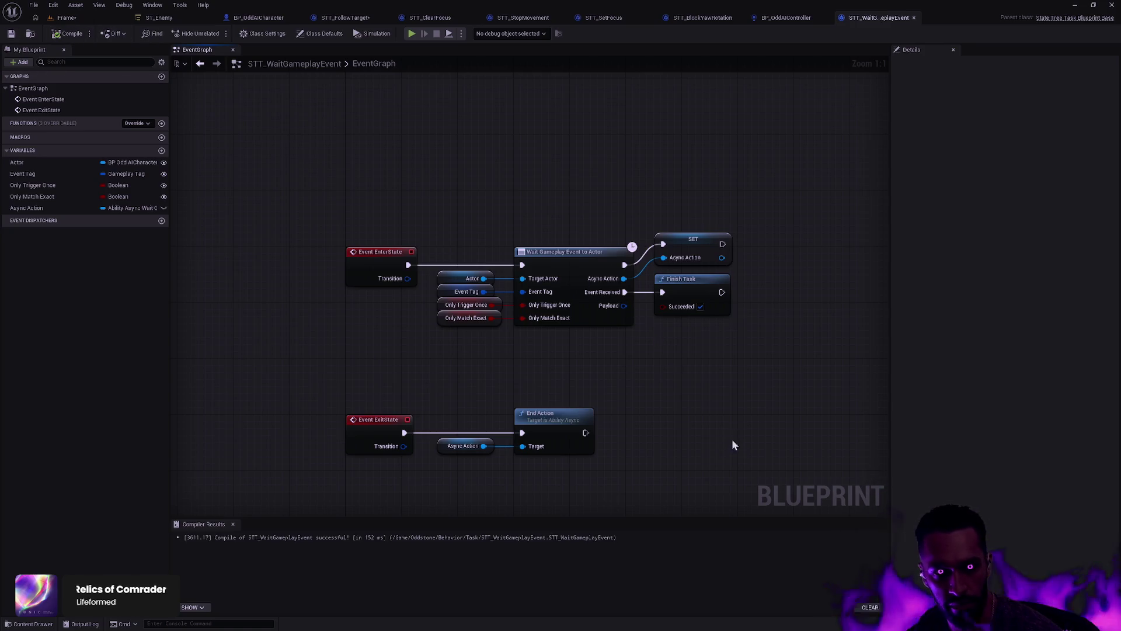
# Step: Give Actor the Context category, untick Instance Editable, compile, then select ST_Enemy's Wait Gameplay Event task
pyautogui.click(49, 163)
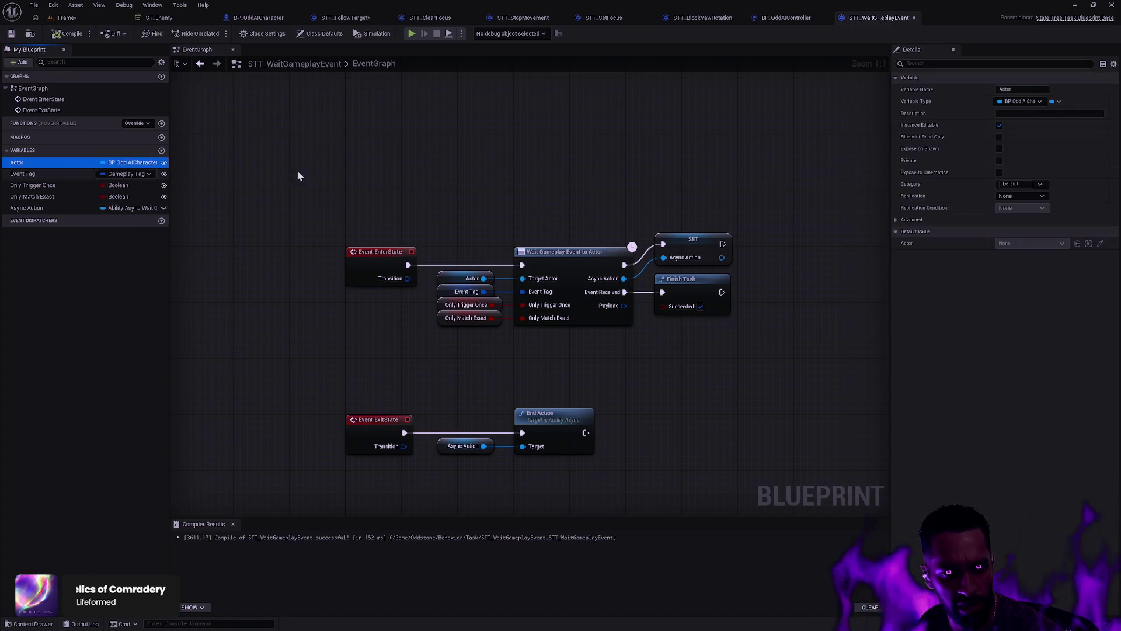
pyautogui.click(1010, 184)
pyautogui.write('Context')
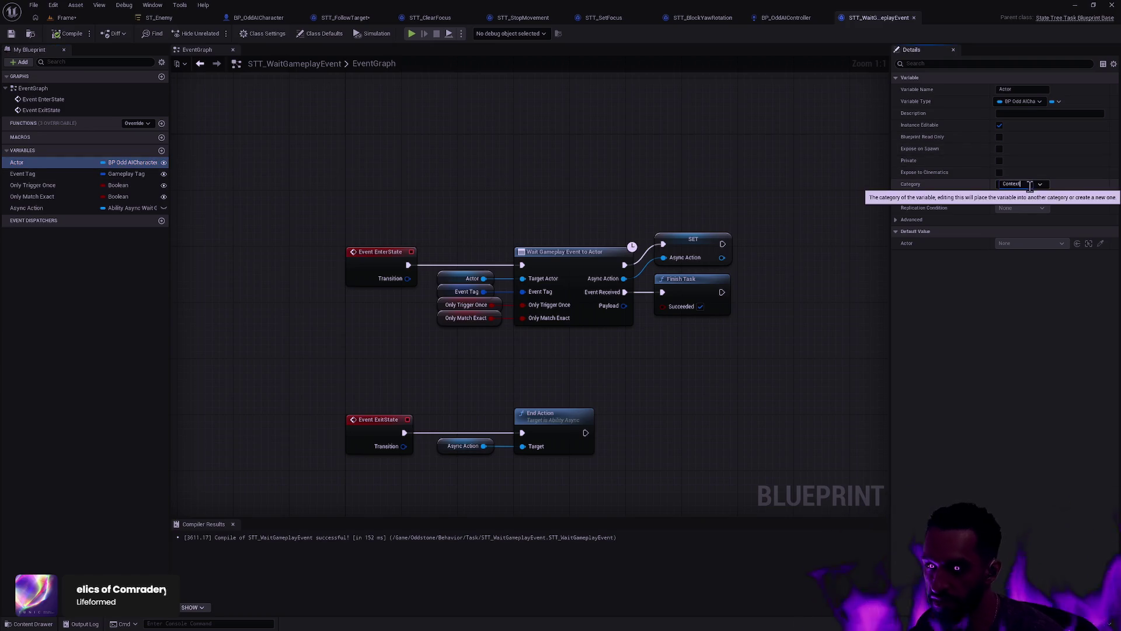
pyautogui.press('Return')
pyautogui.click(1000, 125)
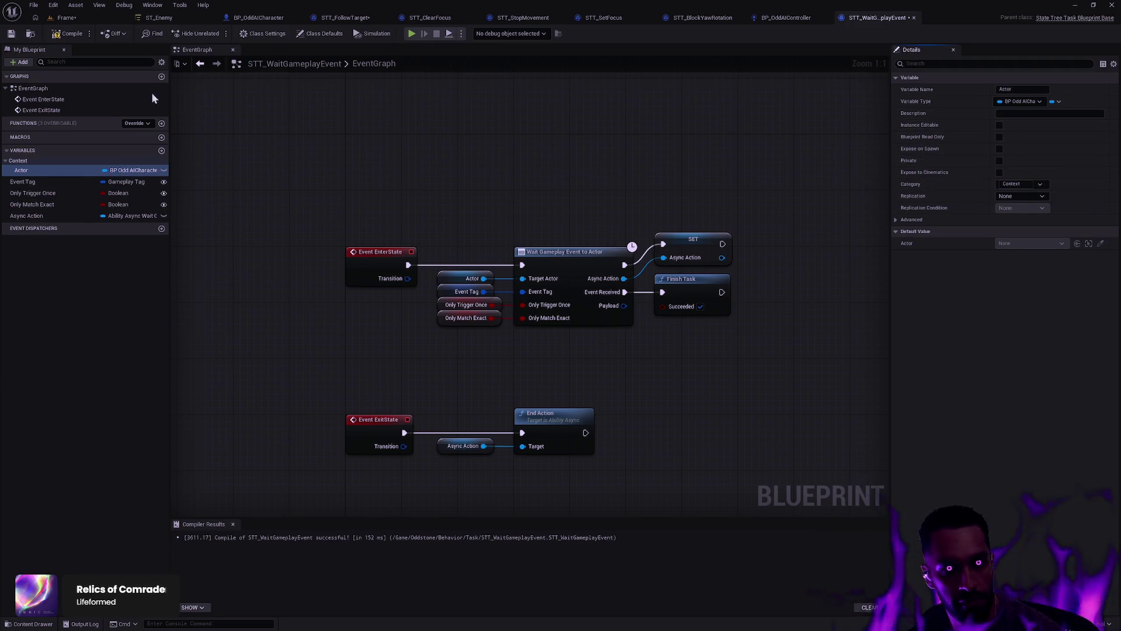
pyautogui.click(69, 37)
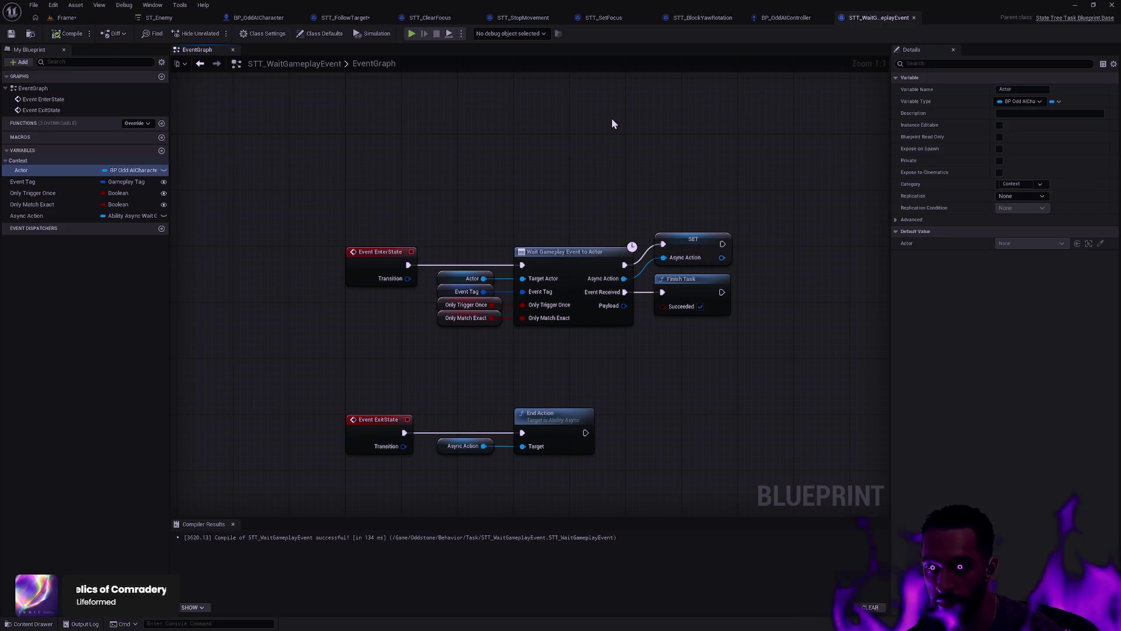
pyautogui.click(165, 17)
pyautogui.click(396, 193)
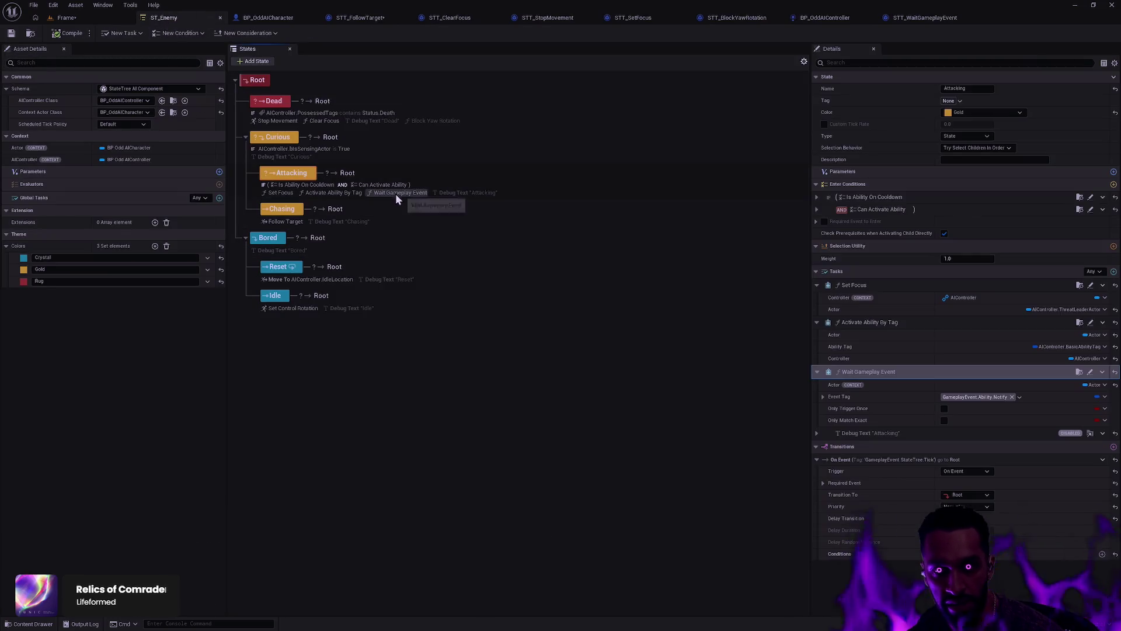
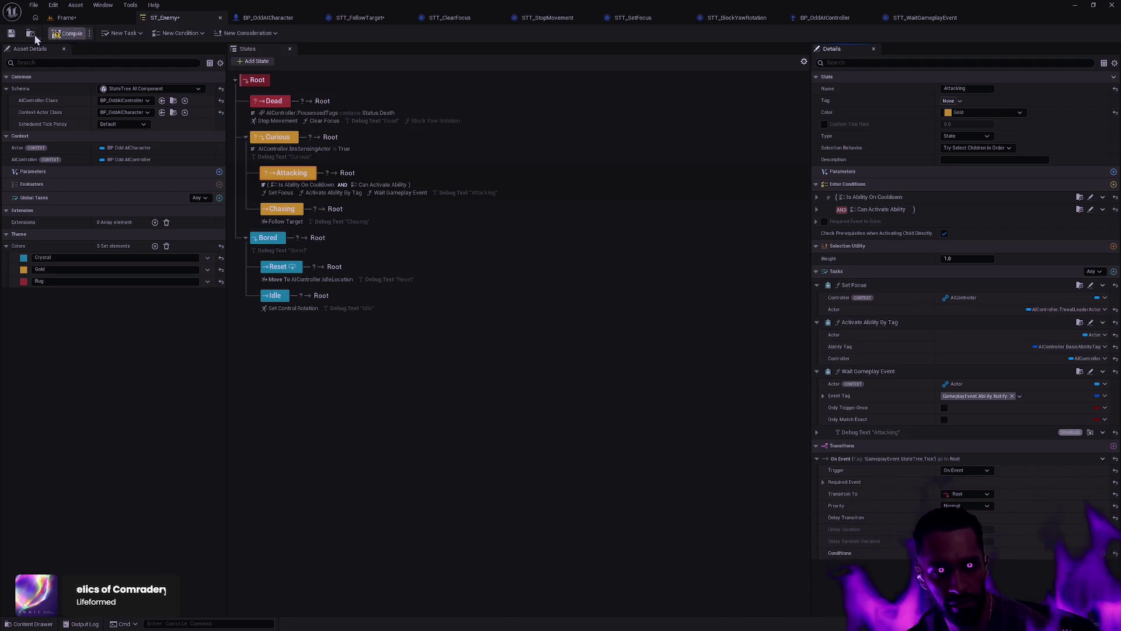
# Step: Open the STT_StopMovement task blueprint and shift its Stop Movement and Controller nodes right
pyautogui.hotkey('ctrl', 'space')
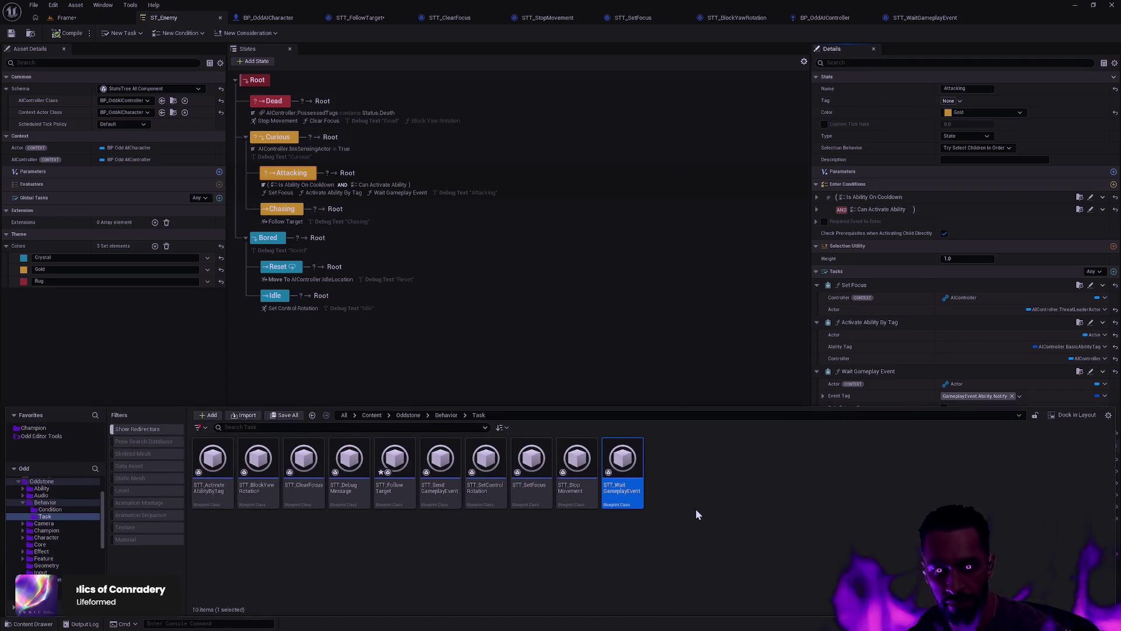
pyautogui.click(696, 511)
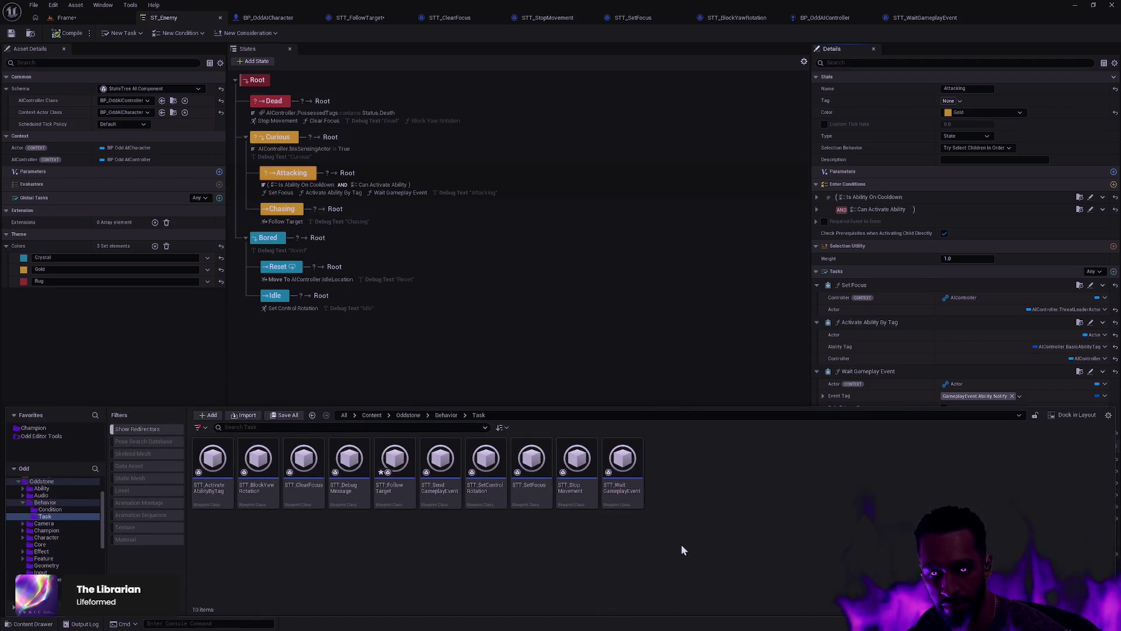
pyautogui.doubleClick(572, 464)
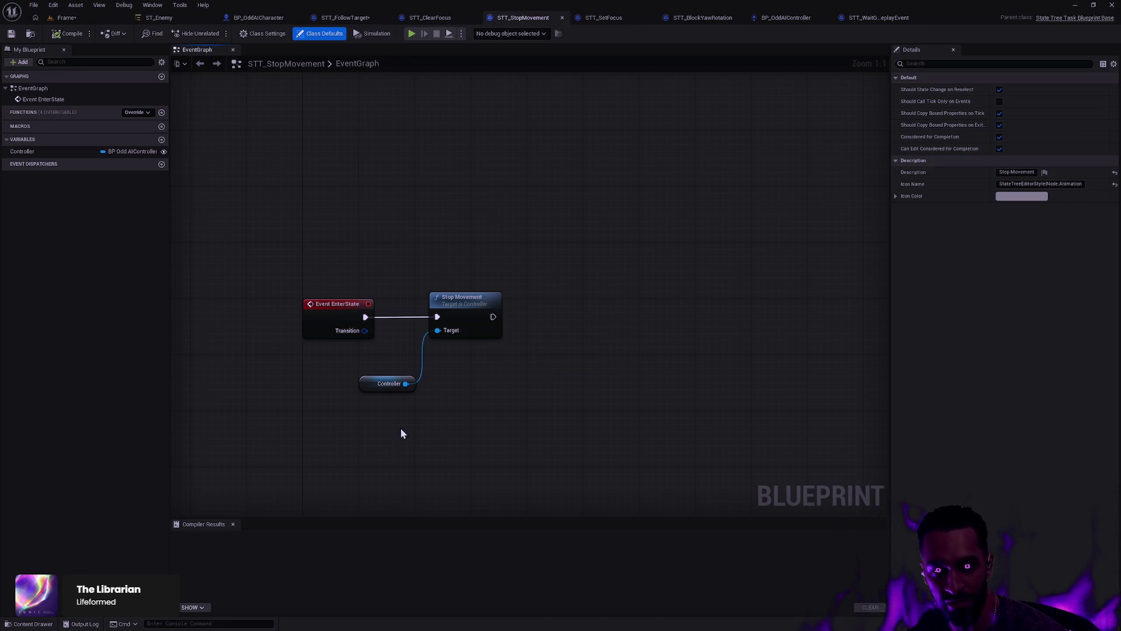
pyautogui.moveTo(401, 429)
pyautogui.mouseDown()
pyautogui.moveTo(513, 288)
pyautogui.moveTo(508, 321)
pyautogui.moveTo(528, 321)
pyautogui.mouseUp()
# Step: Put the Controller variable in the Context category, not instance editable or exposed on spawn, and compile
pyautogui.click(420, 383)
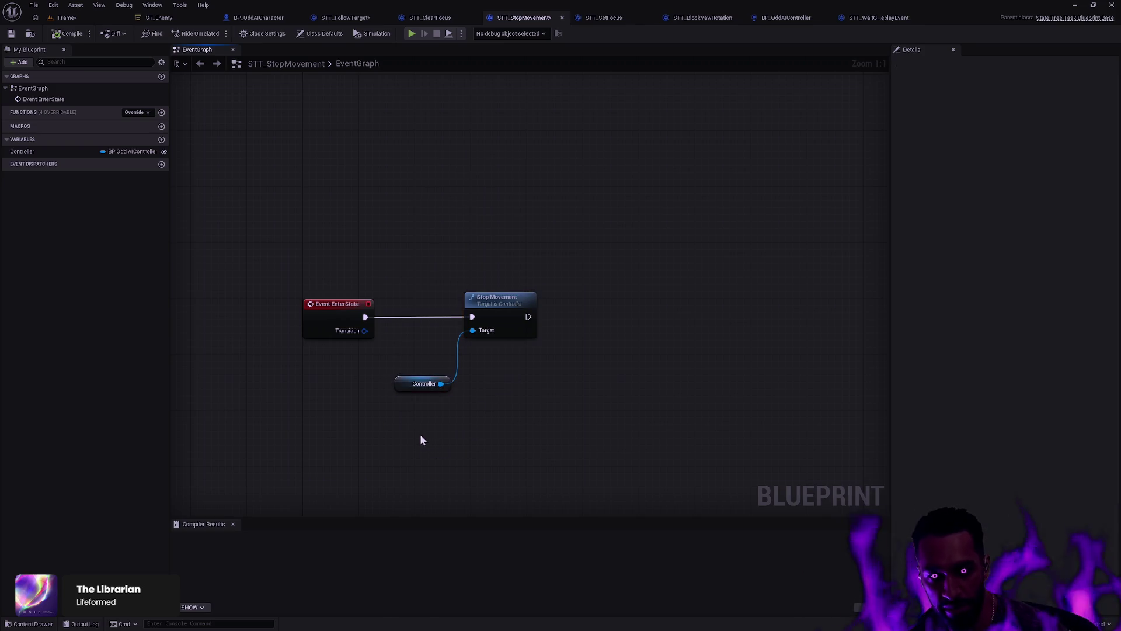
pyautogui.click(75, 151)
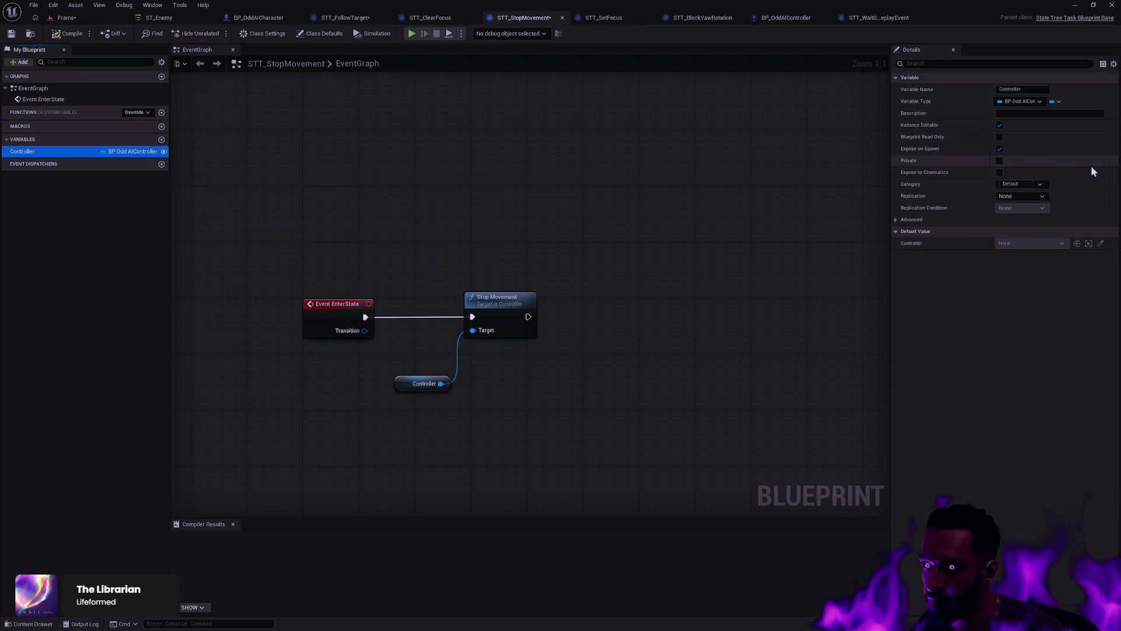
pyautogui.click(1040, 184)
pyautogui.click(1042, 192)
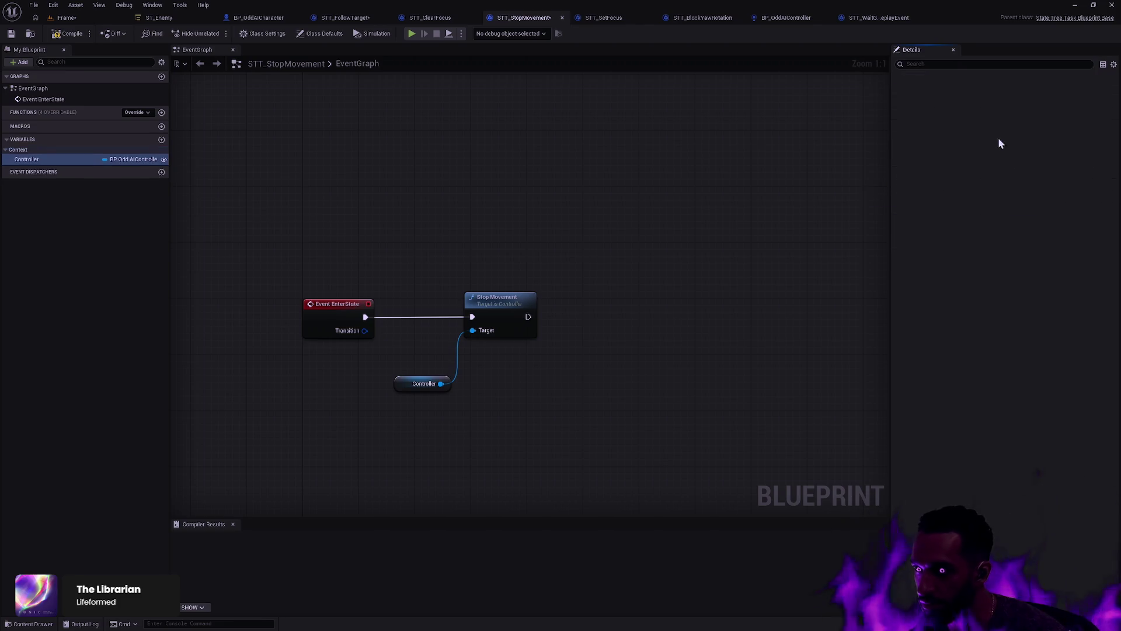
pyautogui.click(999, 125)
pyautogui.click(65, 33)
# Step: Move the Controller getter beside Stop Movement's Target input and tidy the graph
pyautogui.click(658, 225)
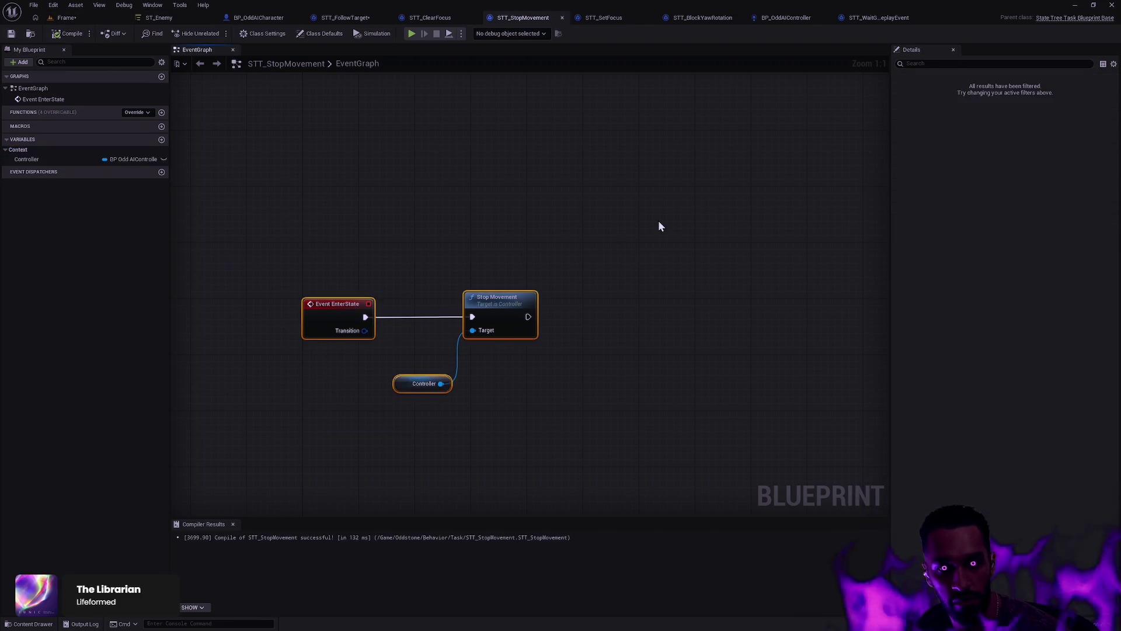
pyautogui.moveTo(421, 383); pyautogui.dragTo(420, 330)
pyautogui.click(231, 126)
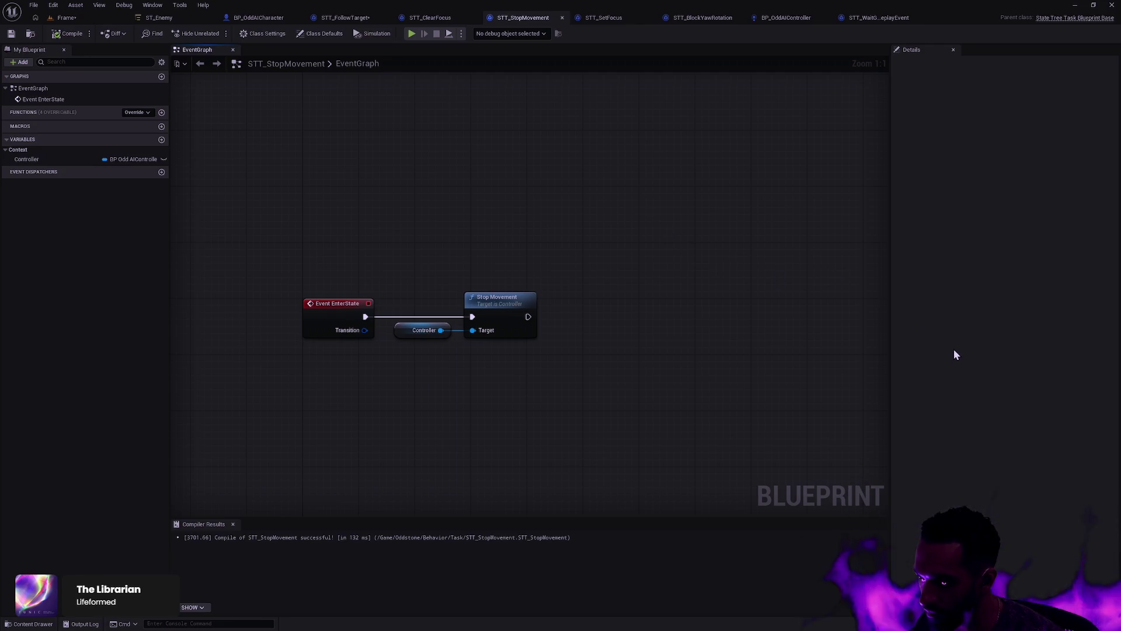
pyautogui.moveTo(587, 385); pyautogui.dragTo(541, 168)
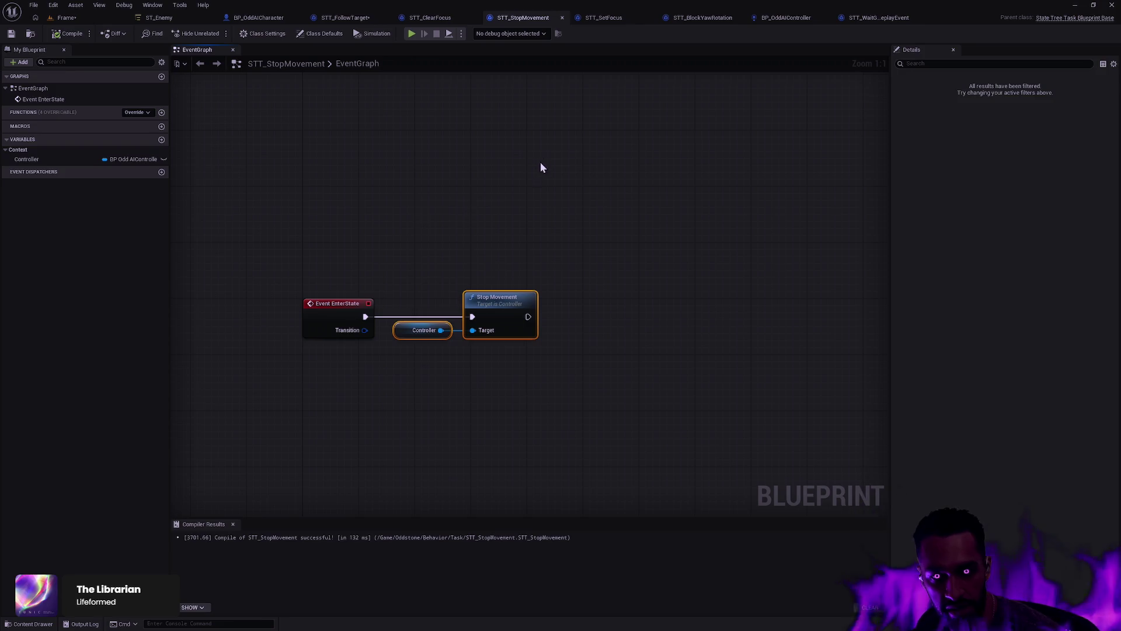
pyautogui.click(540, 167)
pyautogui.hotkey('ctrl', 'space')
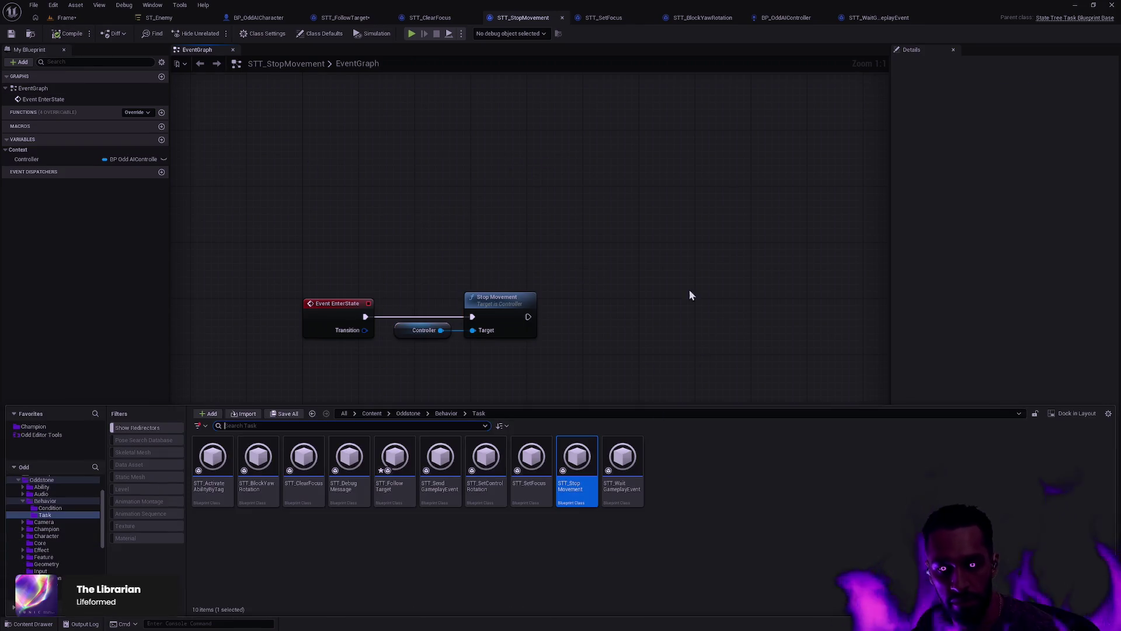
pyautogui.hotkey('ctrl', 'space')
# Step: In ST_Enemy, bind the Dead state's Stop Movement Controller to AIController and save
pyautogui.click(166, 18)
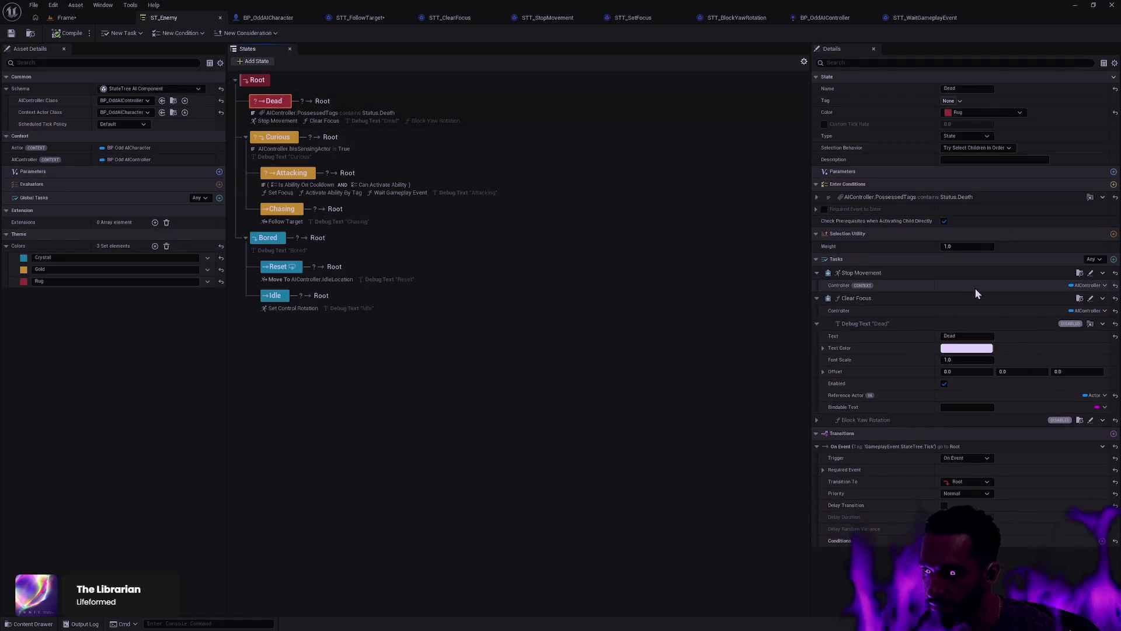
pyautogui.click(1115, 285)
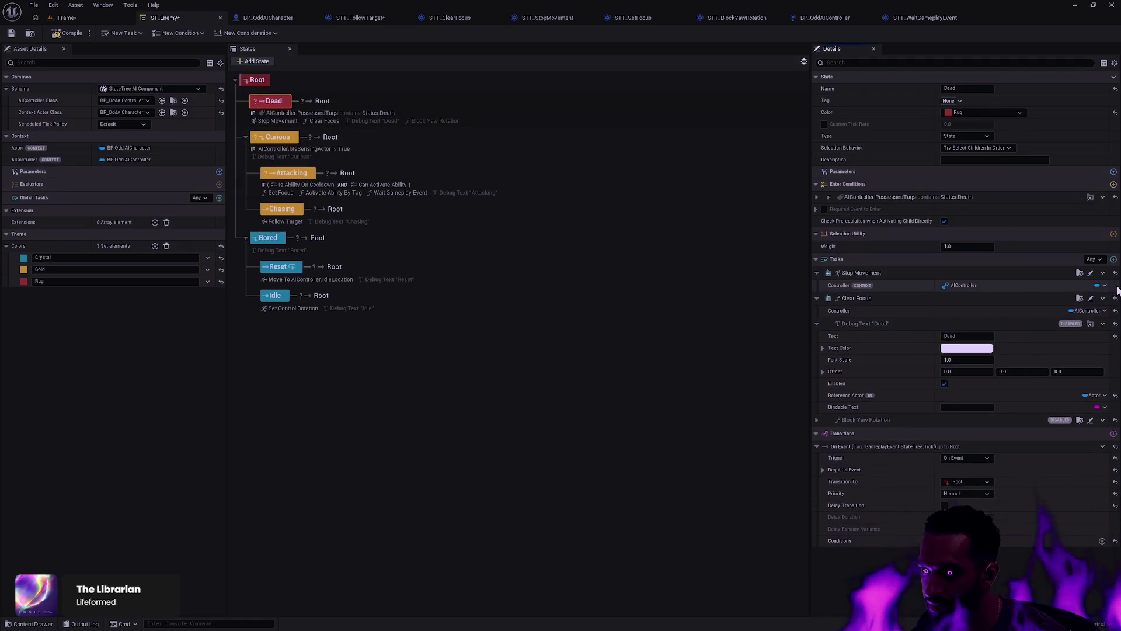
pyautogui.click(14, 33)
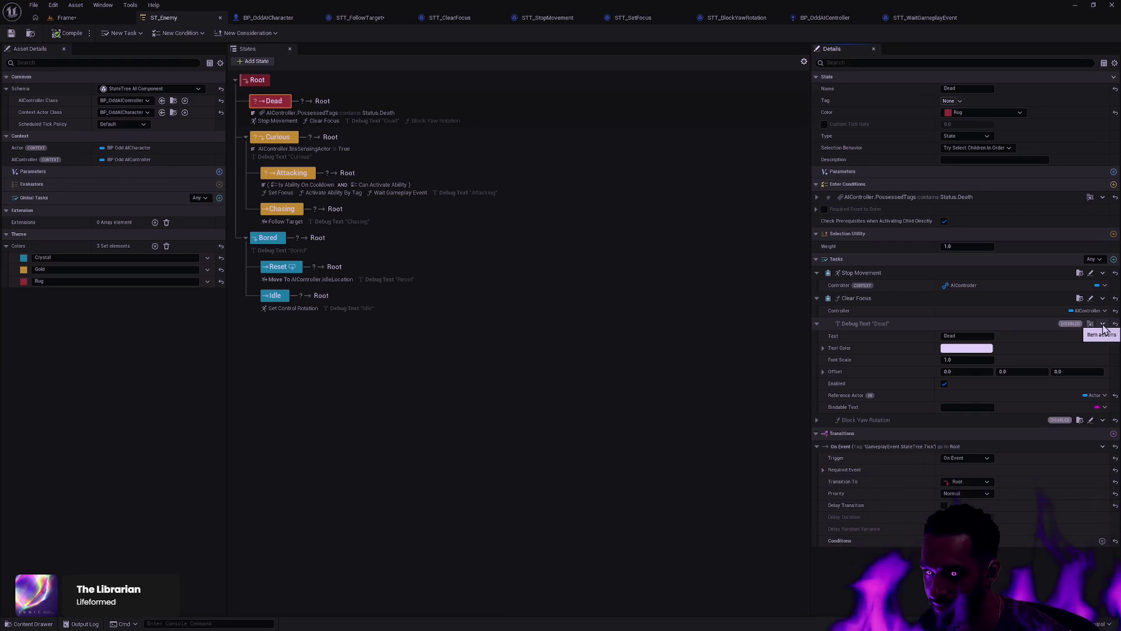
# Step: Delete the Debug Text "Dead" and Block Yaw Rotation tasks from the Dead state
pyautogui.click(1102, 325)
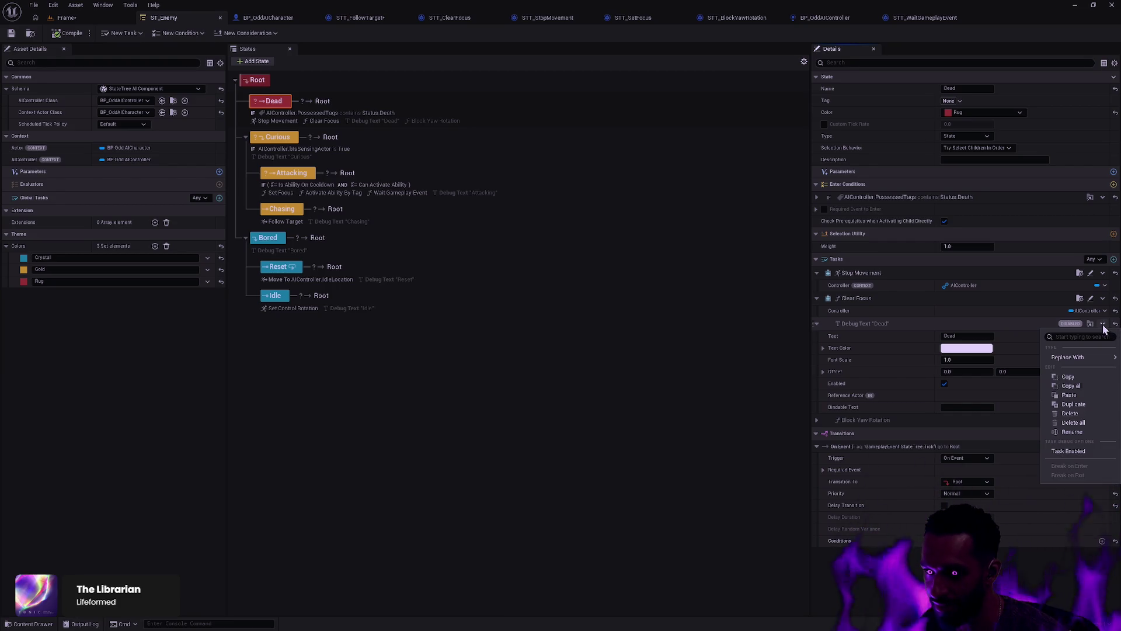
pyautogui.click(1084, 415)
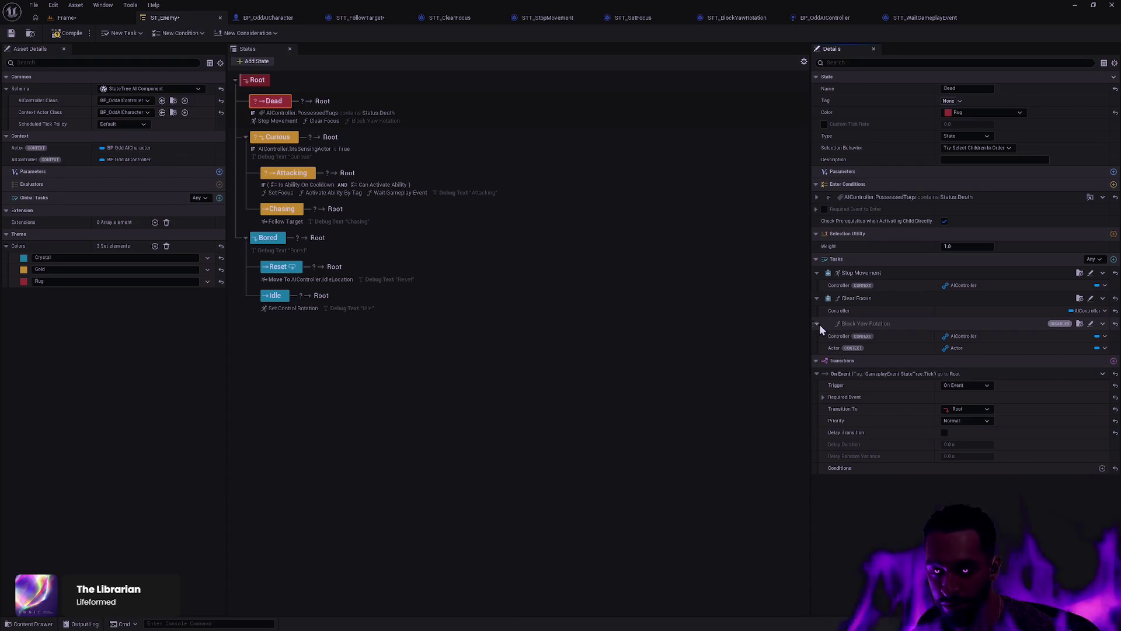
pyautogui.click(1103, 325)
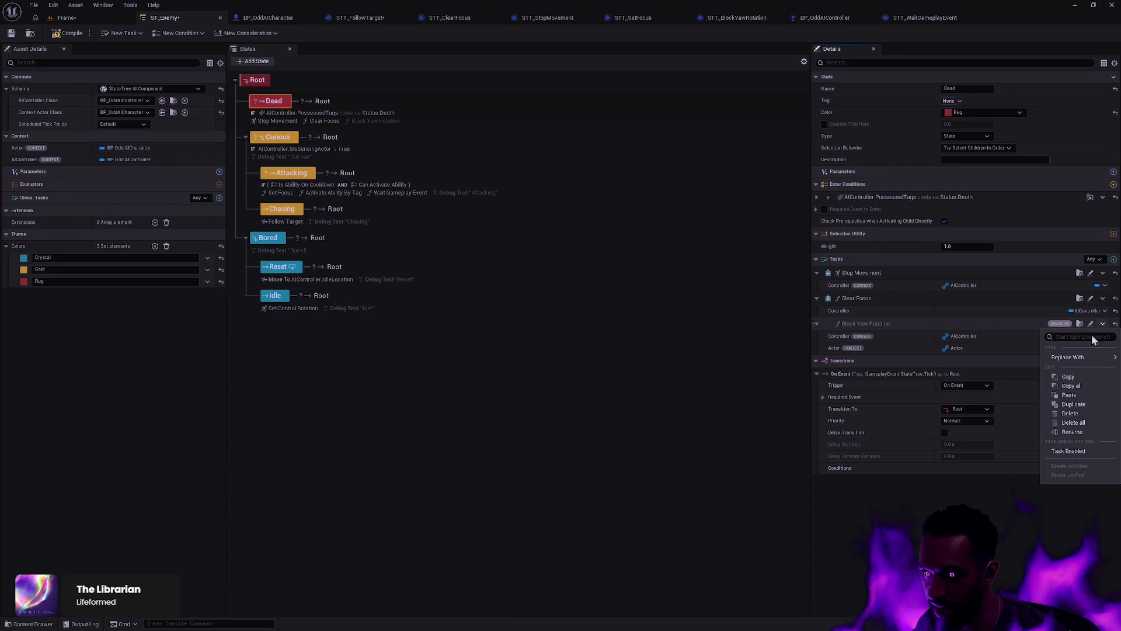
pyautogui.click(1078, 415)
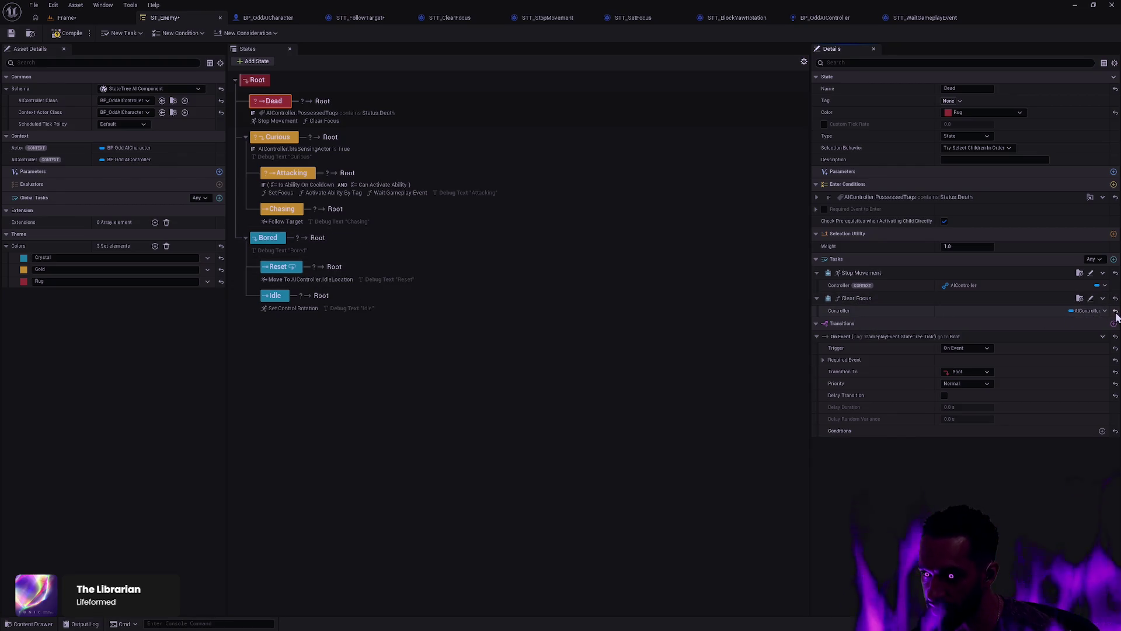
pyautogui.click(1080, 299)
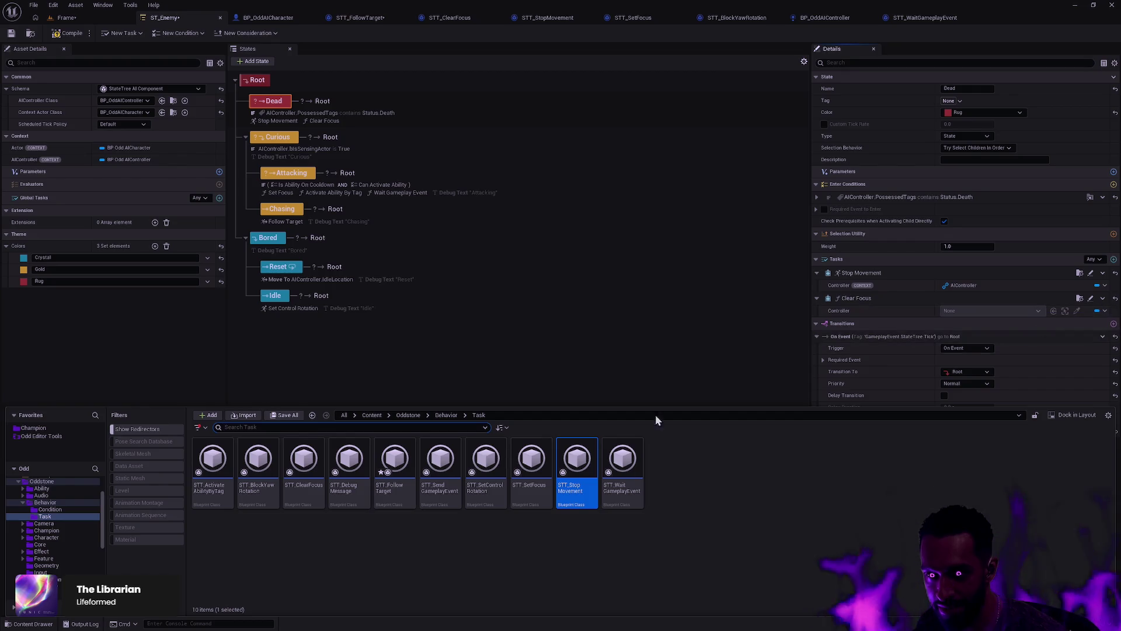
# Step: In STT_ClearFocus, move Controller to a Context category, not instance editable or exposed on spawn, and compile
pyautogui.doubleClick(313, 480)
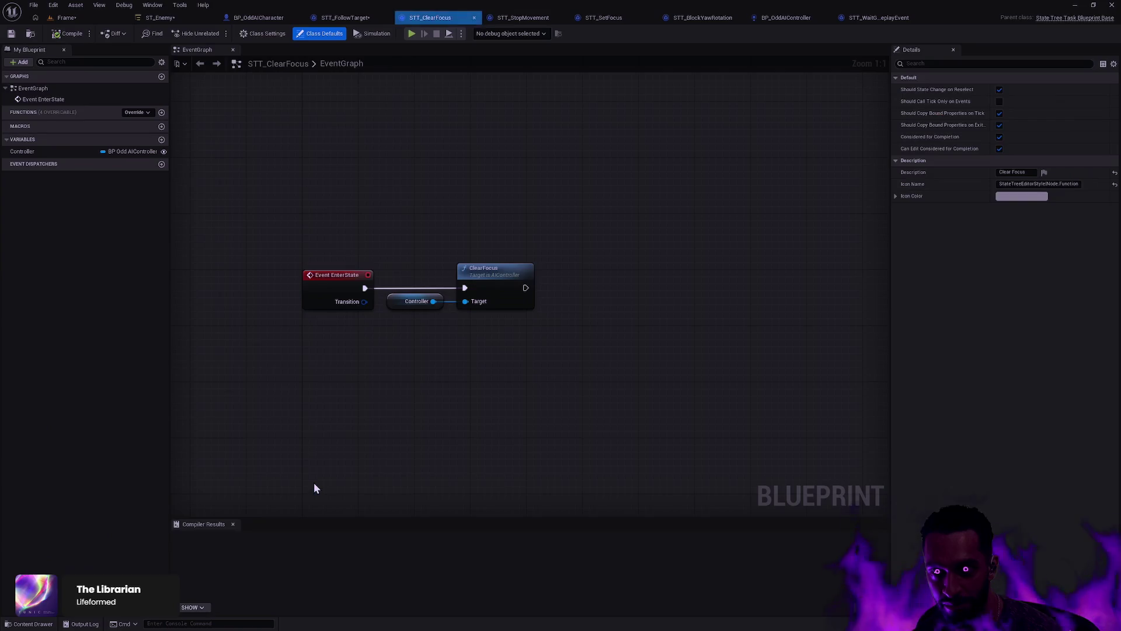
pyautogui.click(51, 152)
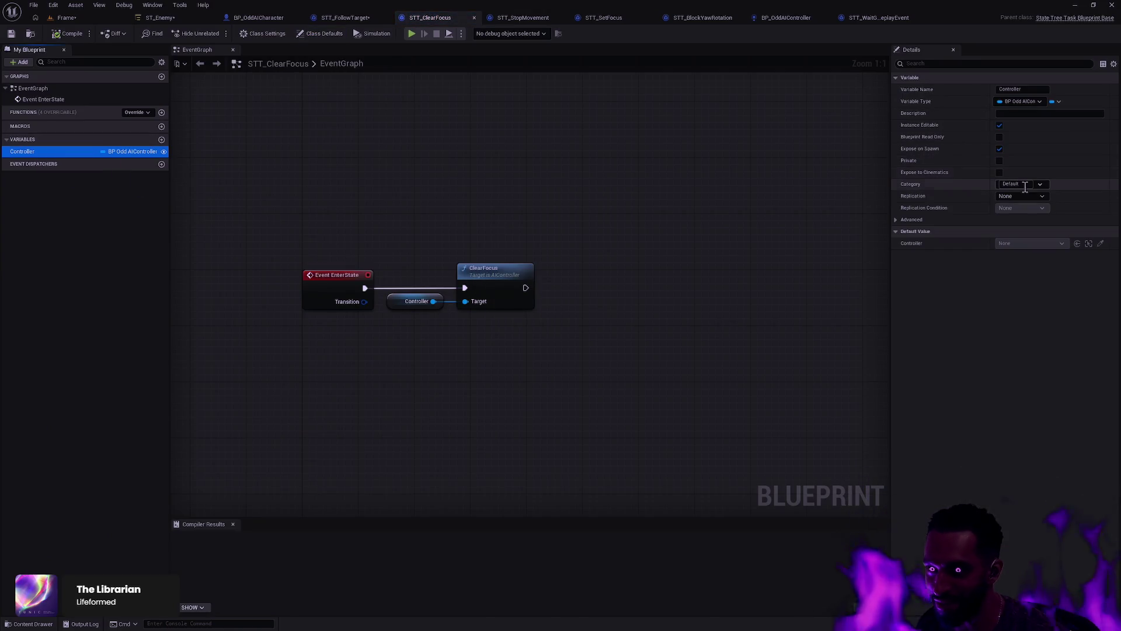
pyautogui.click(1013, 184)
pyautogui.write('Context')
pyautogui.press('Return')
pyautogui.click(999, 149)
pyautogui.click(1000, 125)
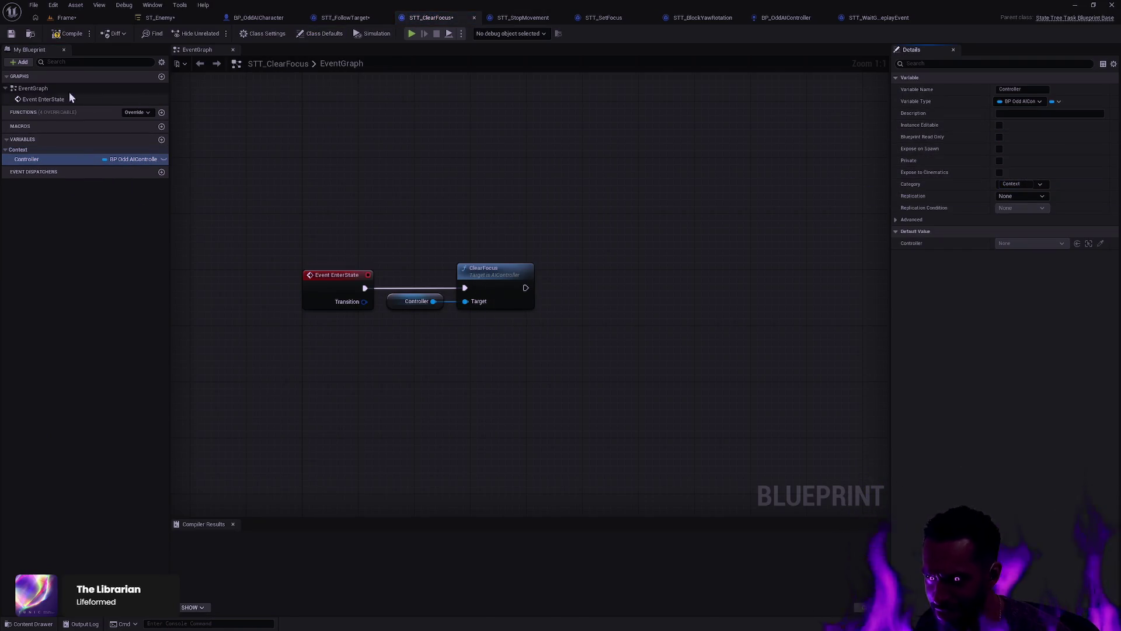
pyautogui.click(64, 34)
# Step: Compile ST_Enemy, then open the STT_SetFocus and STT_SetControlRotation task blueprints
pyautogui.click(181, 19)
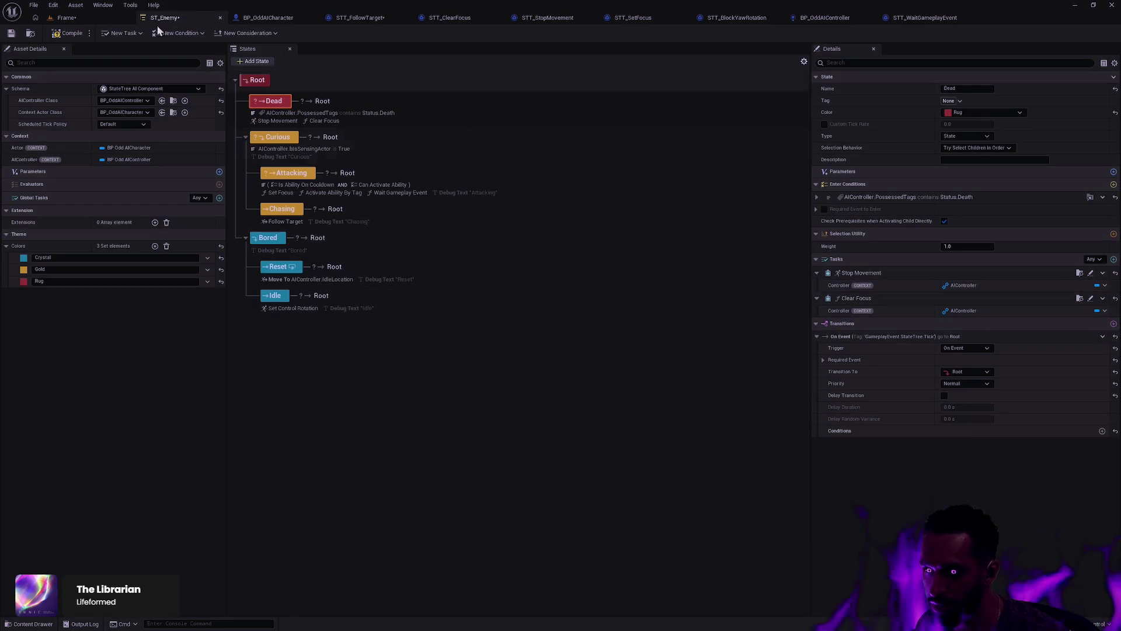
pyautogui.click(64, 35)
pyautogui.hotkey('ctrl', 'space')
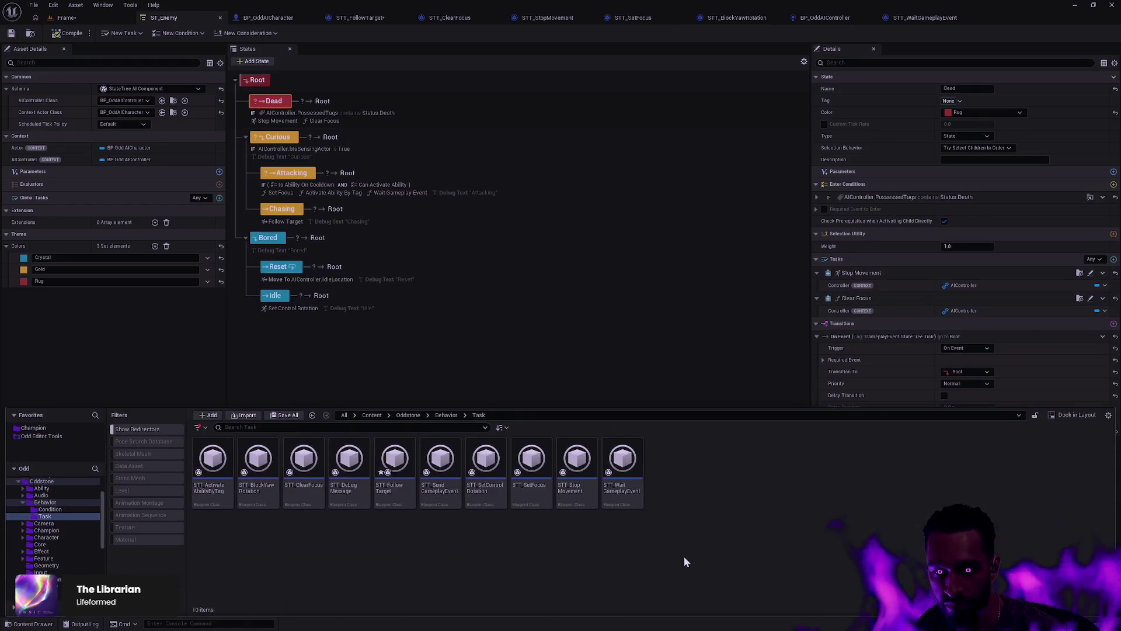
pyautogui.doubleClick(533, 473)
pyautogui.hotkey('ctrl', 'space')
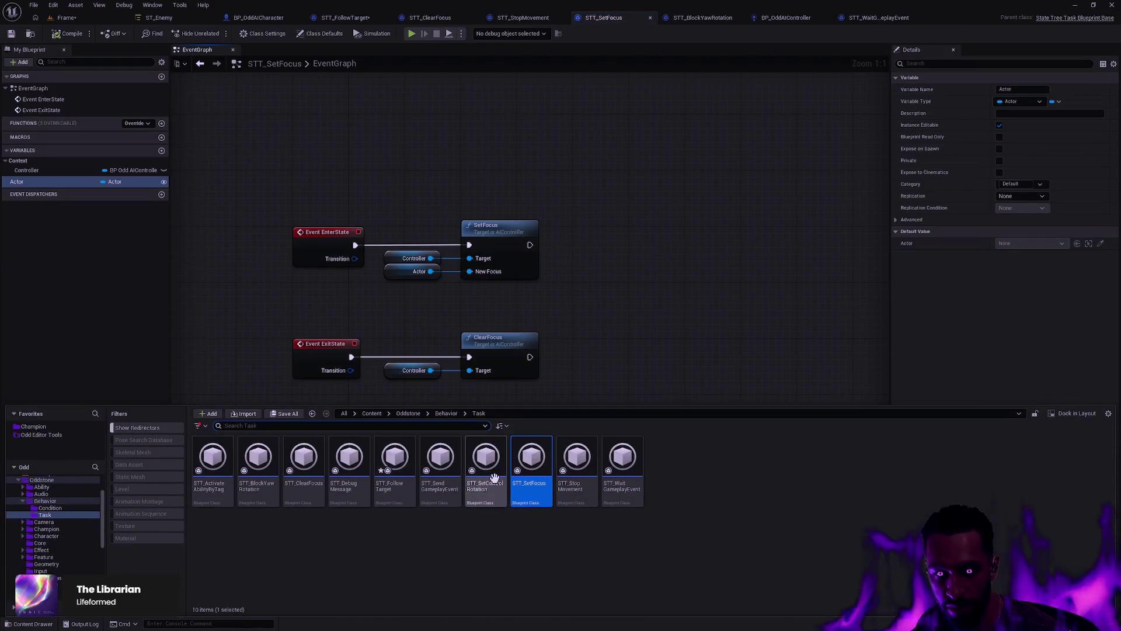
pyautogui.doubleClick(485, 470)
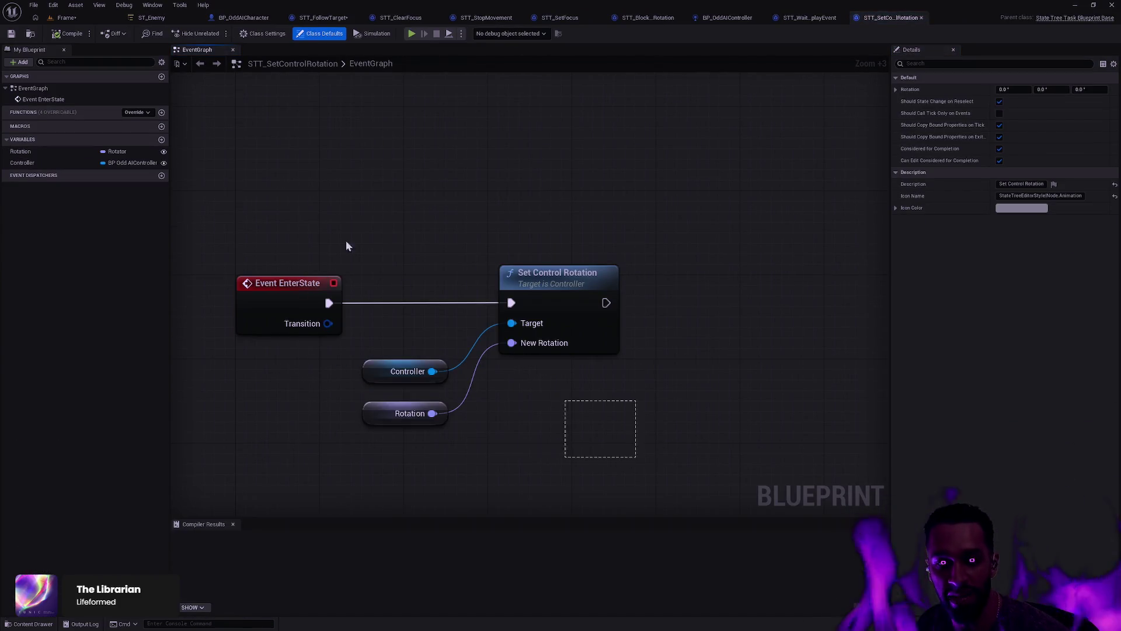
# Step: Align the getters with Set Control Rotation's inputs and compile the task
pyautogui.hotkey('ctrl', 'a')
pyautogui.press('q')
pyautogui.click(555, 310)
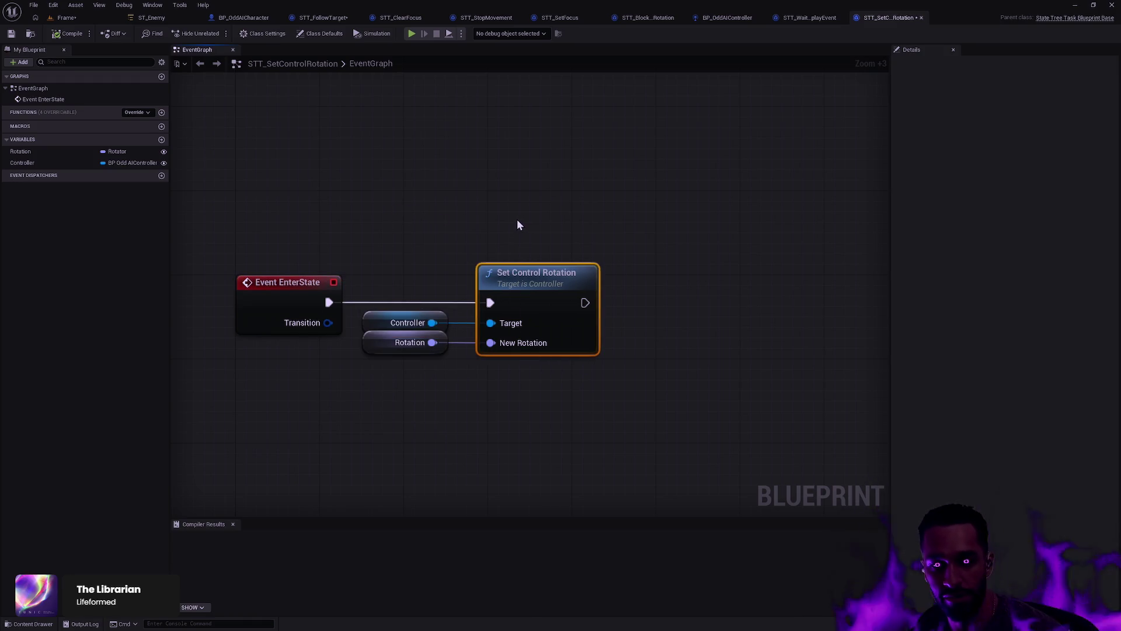
pyautogui.click(188, 93)
pyautogui.click(65, 35)
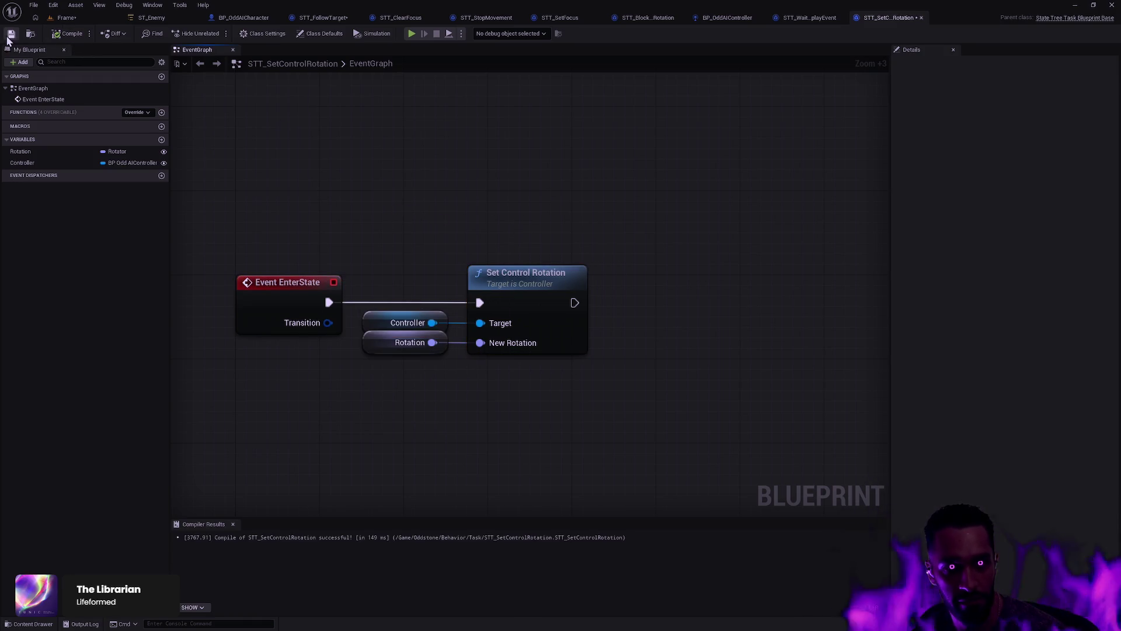
# Step: Move SetControlRotation's Controller into the Context category, not instance editable or spawn-exposed, and save
pyautogui.click(40, 152)
pyautogui.click(133, 162)
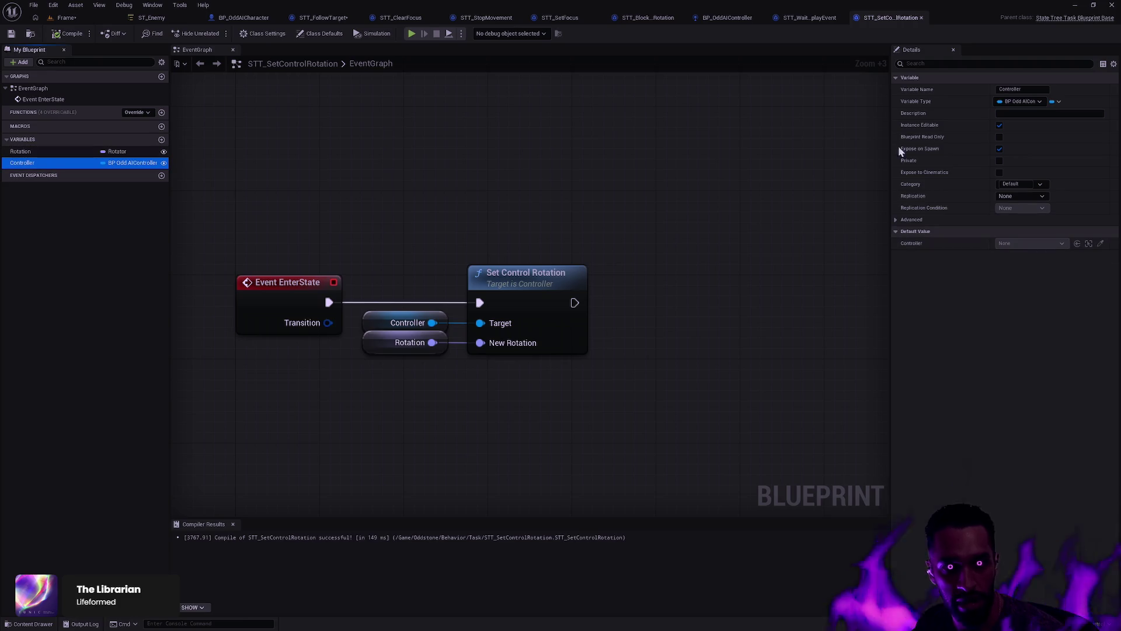
pyautogui.click(999, 148)
pyautogui.click(999, 148)
pyautogui.click(1016, 184)
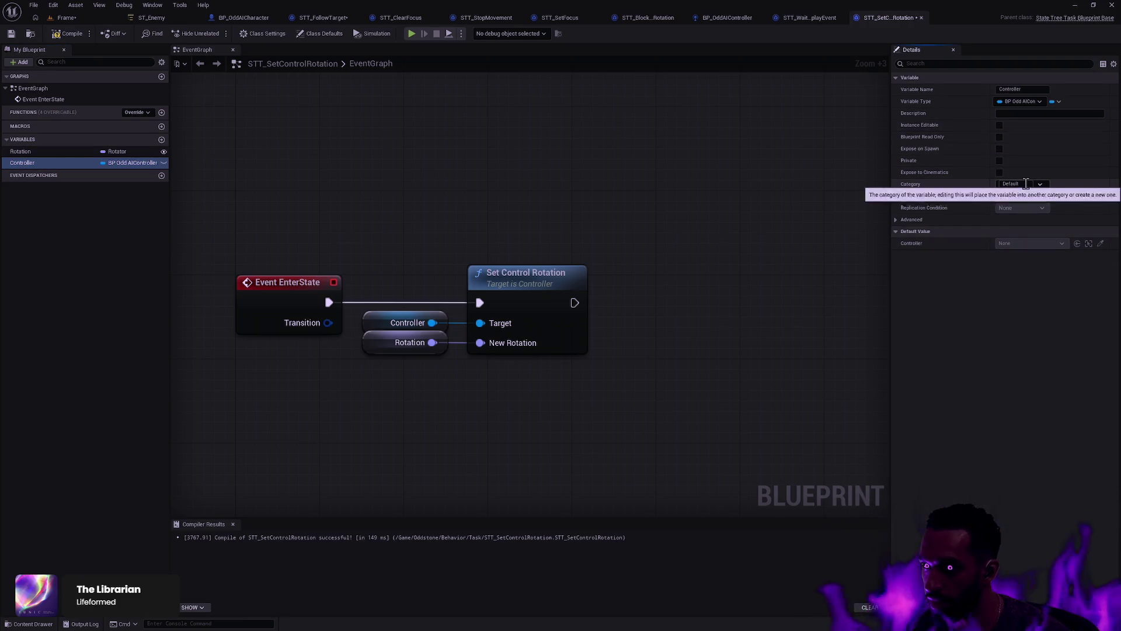
pyautogui.write('Context')
pyautogui.press('Return')
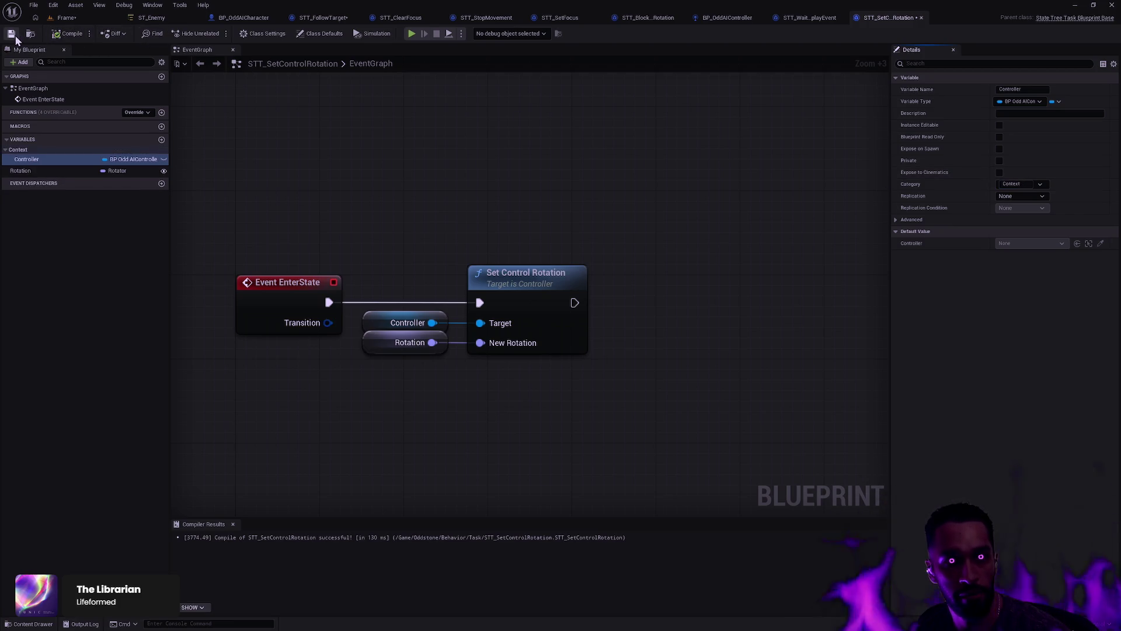
pyautogui.click(13, 34)
pyautogui.click(152, 17)
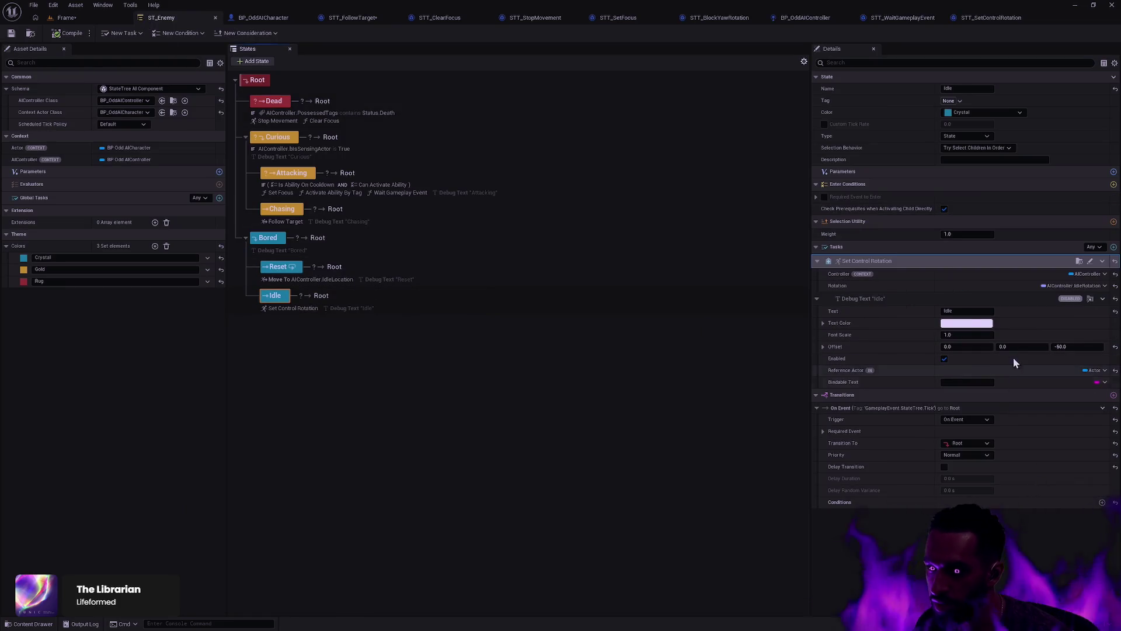
# Step: Bind Set Control Rotation's Controller to AIController, compile ST_Enemy, and open STT_SendGameplayEvent
pyautogui.click(1116, 274)
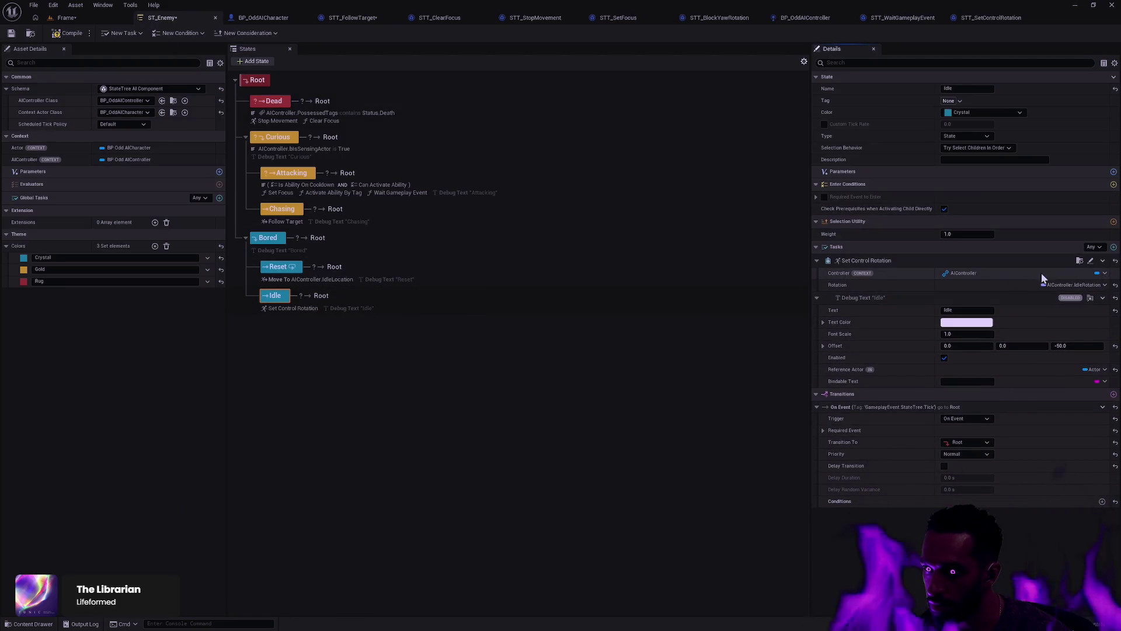
pyautogui.click(66, 34)
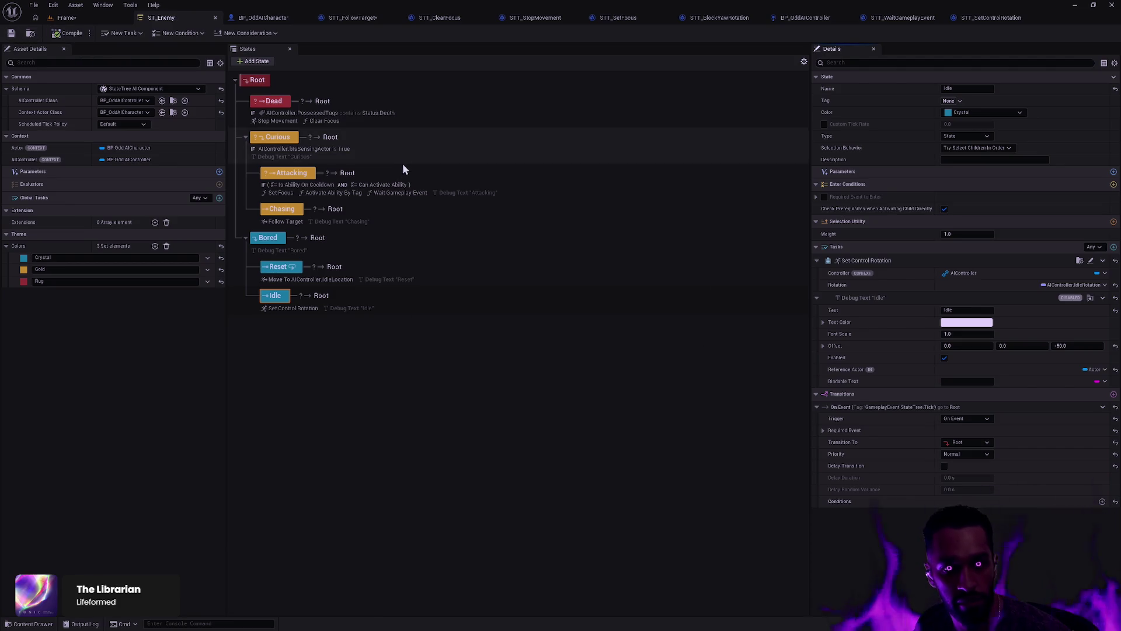
pyautogui.hotkey('ctrl', 'space')
pyautogui.click(450, 494)
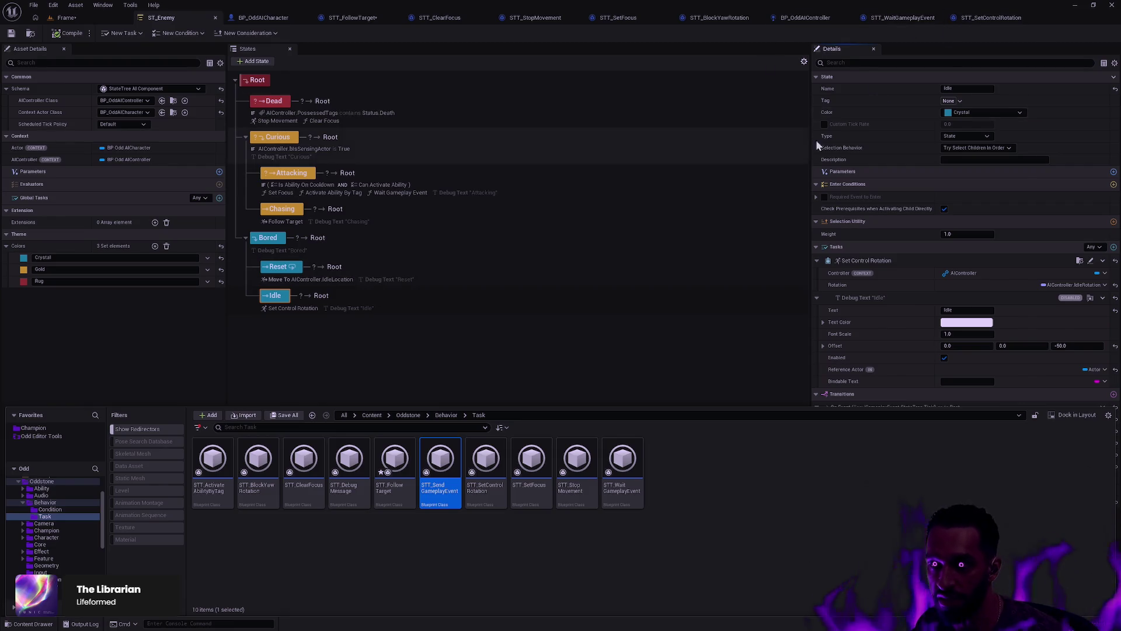
pyautogui.doubleClick(450, 464)
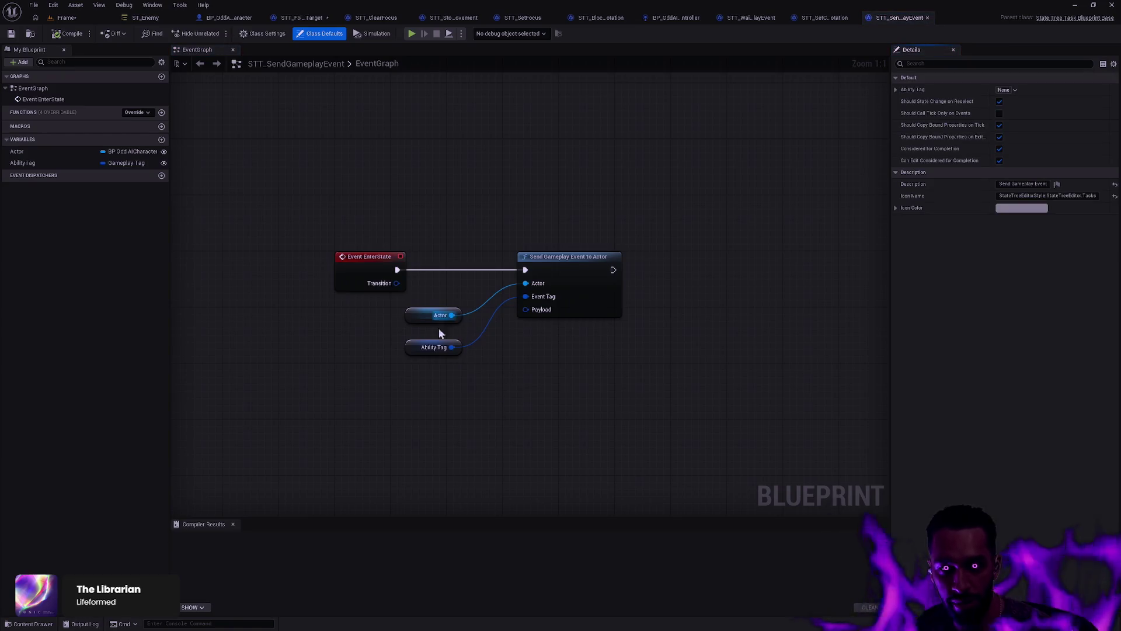
# Step: Straighten the event graph nodes and move Send Gameplay Event closer to the variables
pyautogui.moveTo(514, 418); pyautogui.dragTo(426, 310)
pyautogui.moveTo(689, 380); pyautogui.dragTo(510, 300)
pyautogui.keyDown('shift'); pyautogui.click(375, 251); pyautogui.keyUp('shift')
pyautogui.press('q')
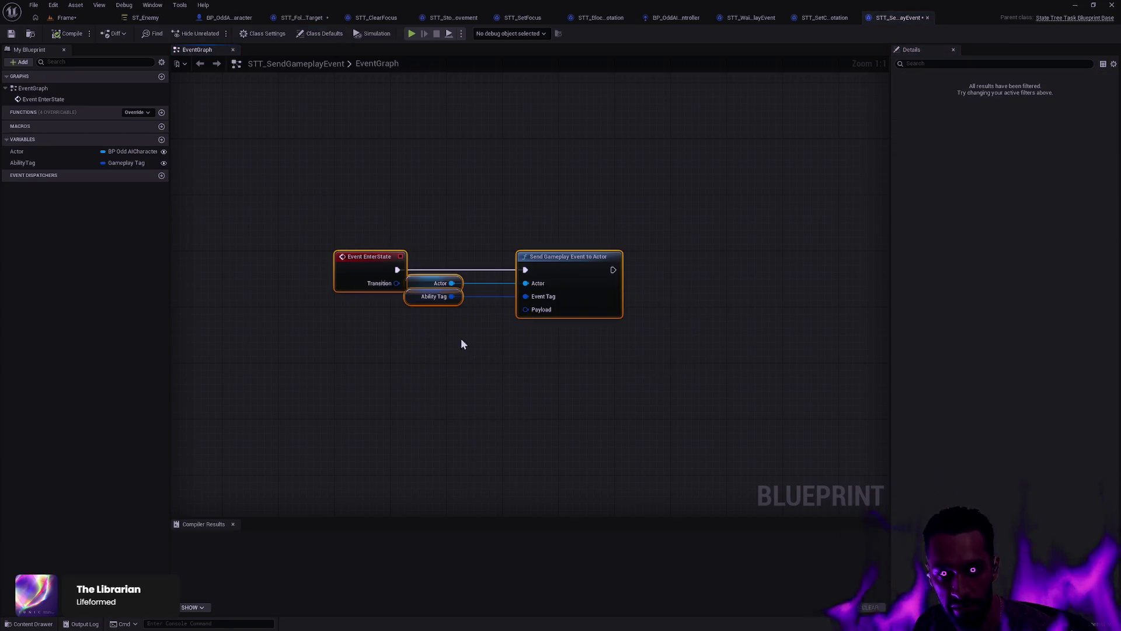
pyautogui.moveTo(588, 252); pyautogui.dragTo(560, 252)
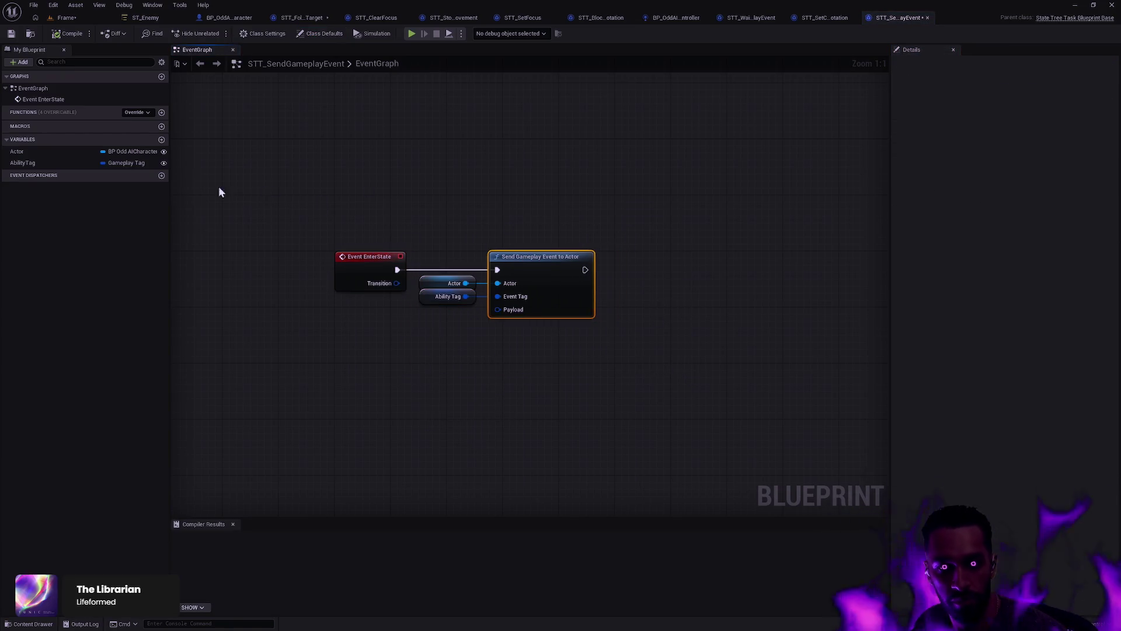
# Step: Put the Actor variable in Context, not instance editable or exposed on spawn, then compile and save
pyautogui.click(25, 151)
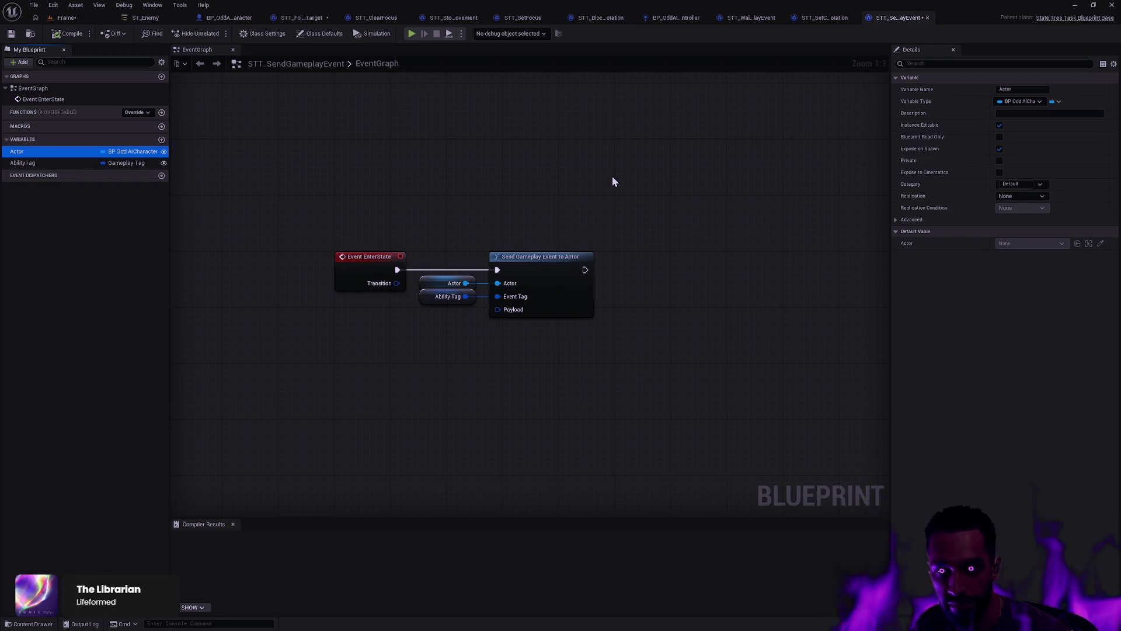
pyautogui.click(1040, 184)
pyautogui.click(1013, 174)
pyautogui.click(999, 124)
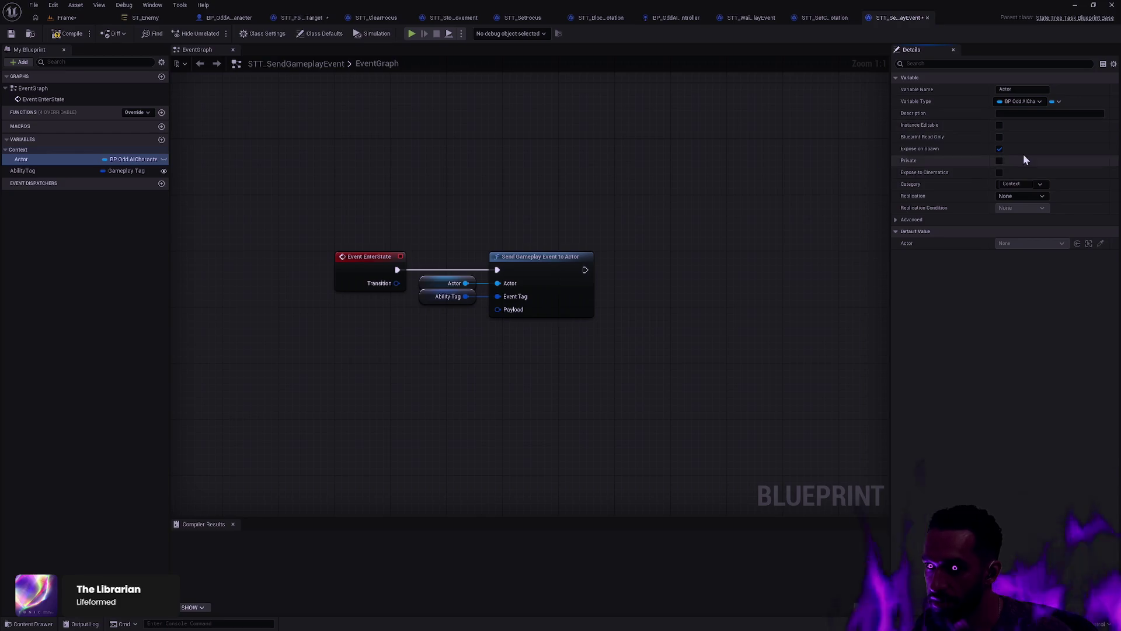
pyautogui.click(999, 148)
pyautogui.click(63, 35)
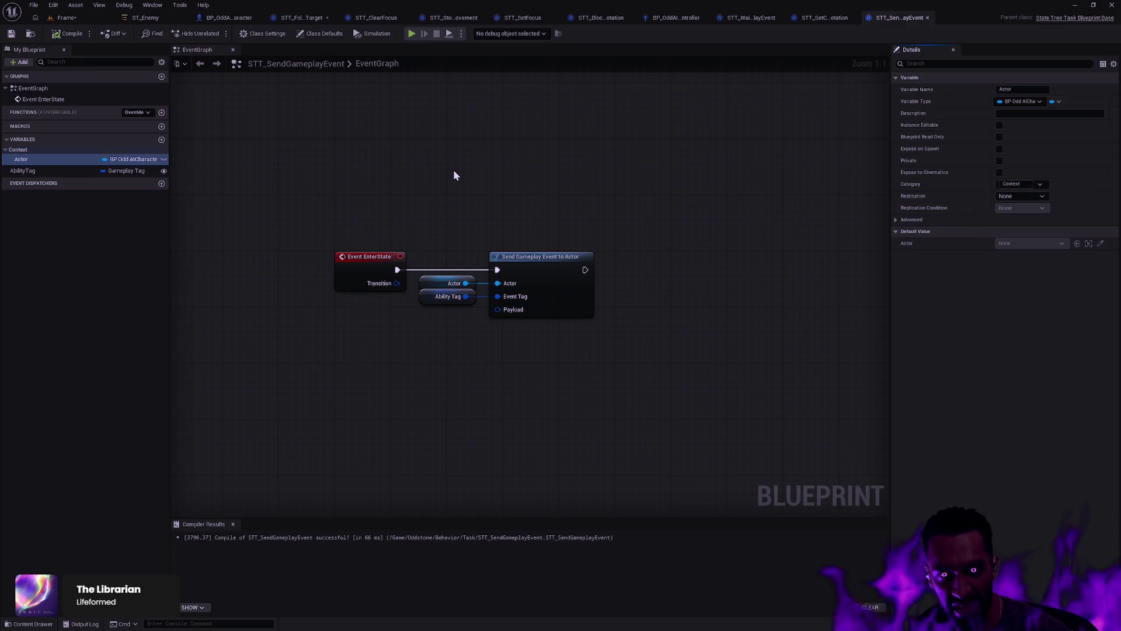
pyautogui.click(11, 33)
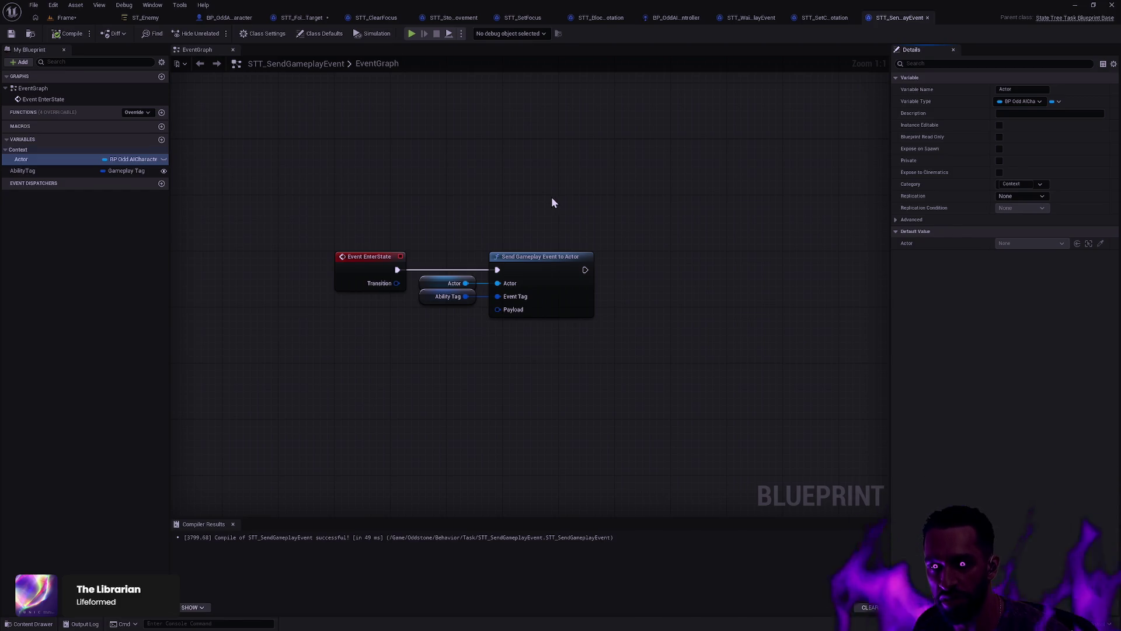
pyautogui.click(155, 18)
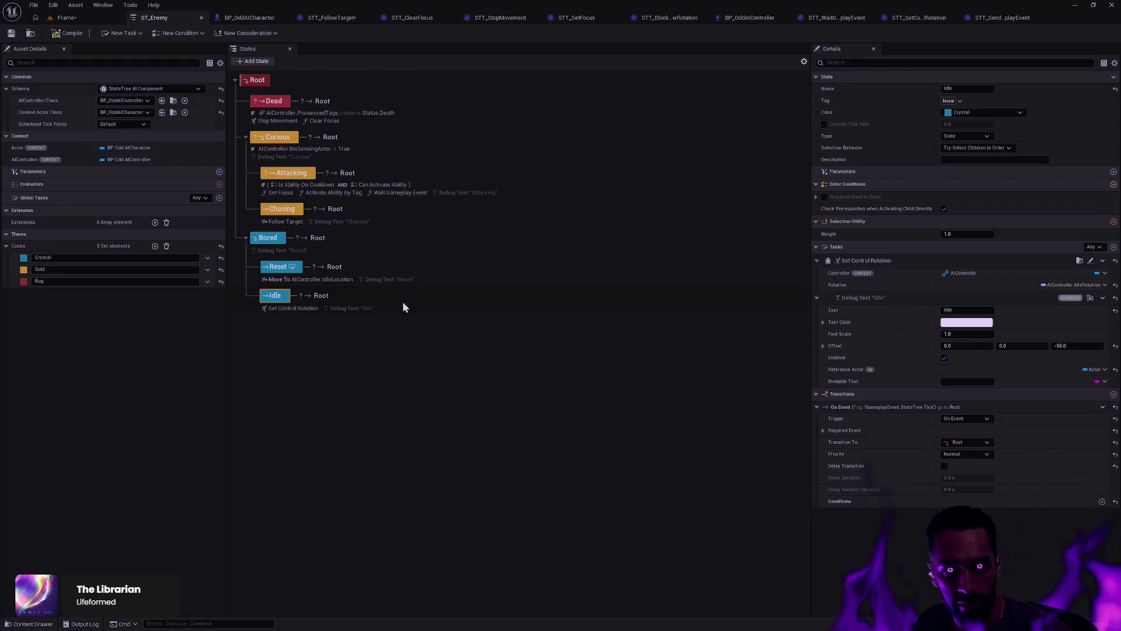
# Step: Open STT_SendGameplayEvent's Reference Viewer to confirm its BP_OddAICharacter dependency, then return to ST_Enemy
pyautogui.hotkey('ctrl', 'space')
pyautogui.rightClick(440, 495)
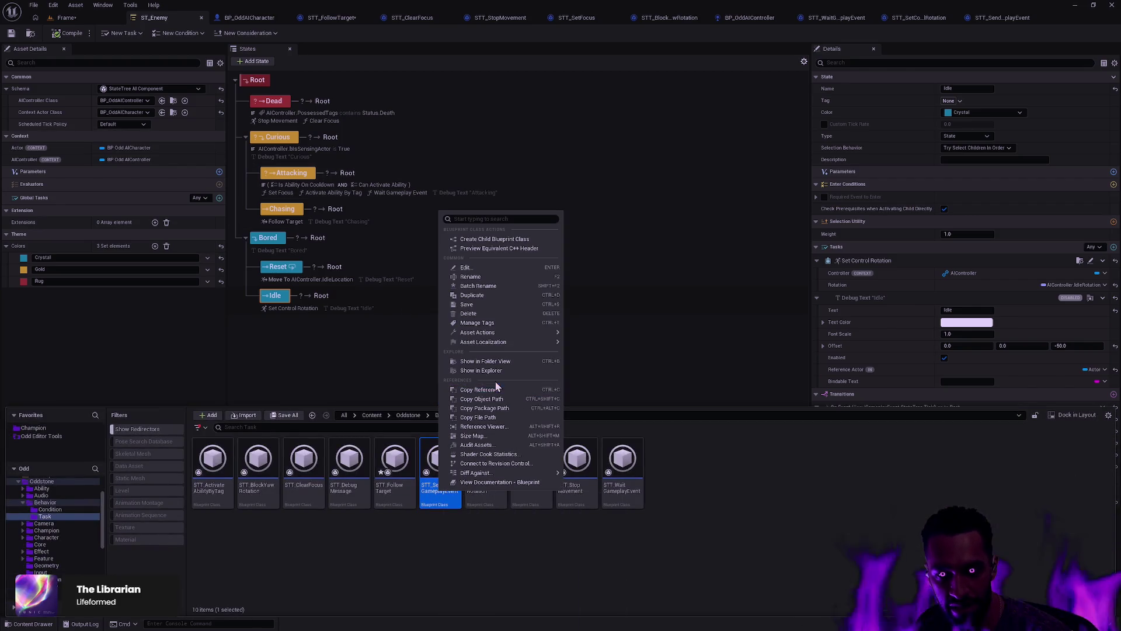
pyautogui.click(493, 424)
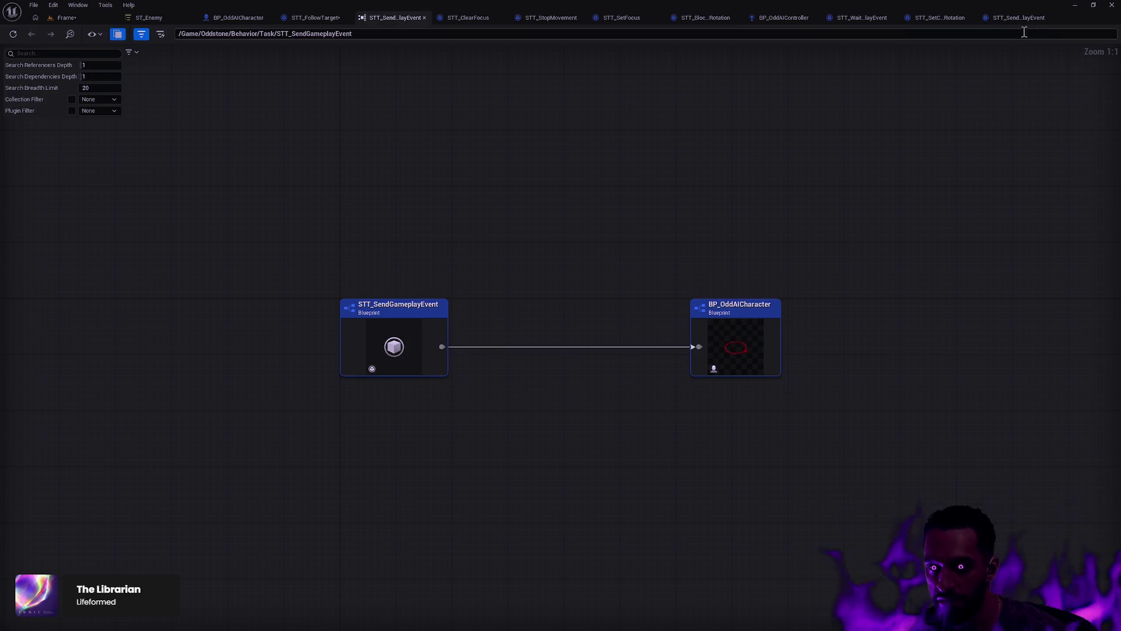
pyautogui.click(67, 17)
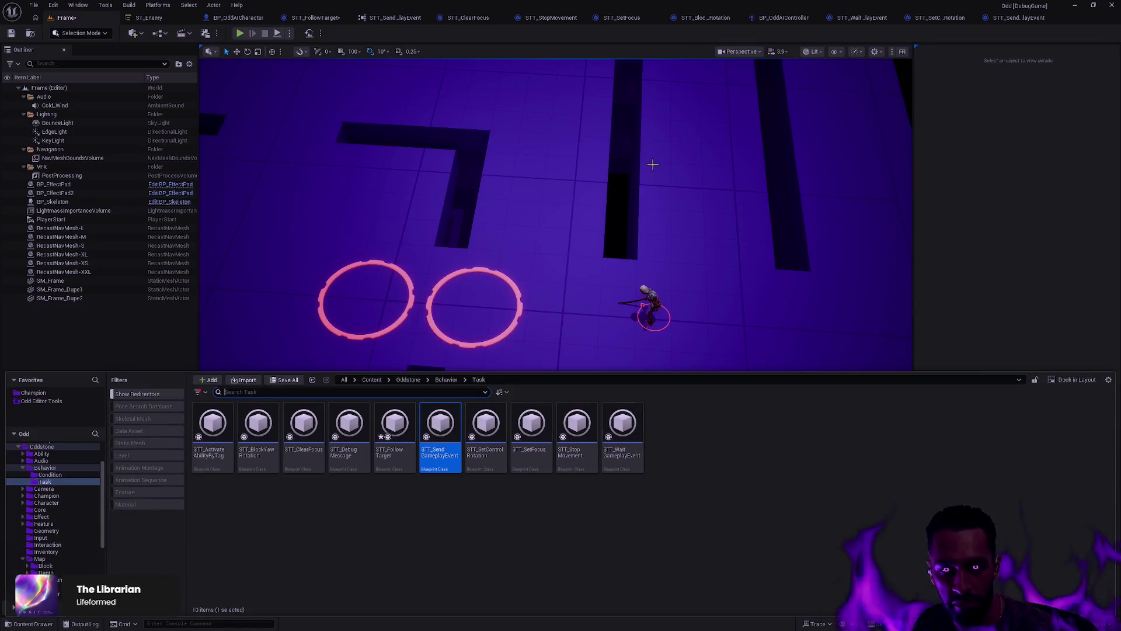
pyautogui.click(149, 18)
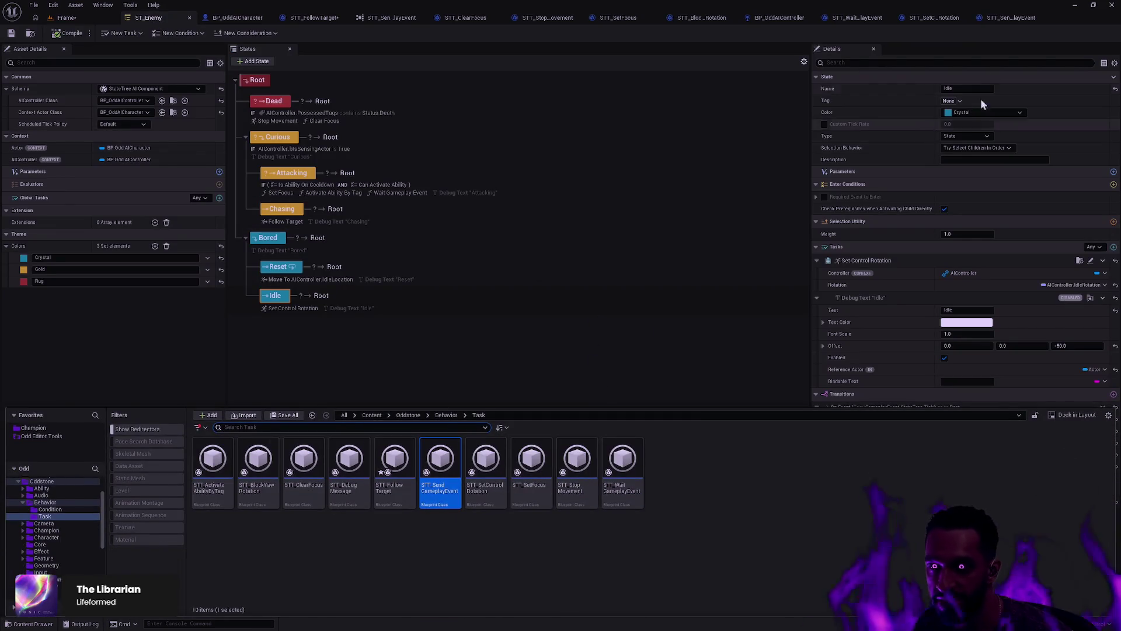
# Step: Reopen STT_SendGameplayEvent, move Actor back to the Default category and recompile
pyautogui.click(1013, 23)
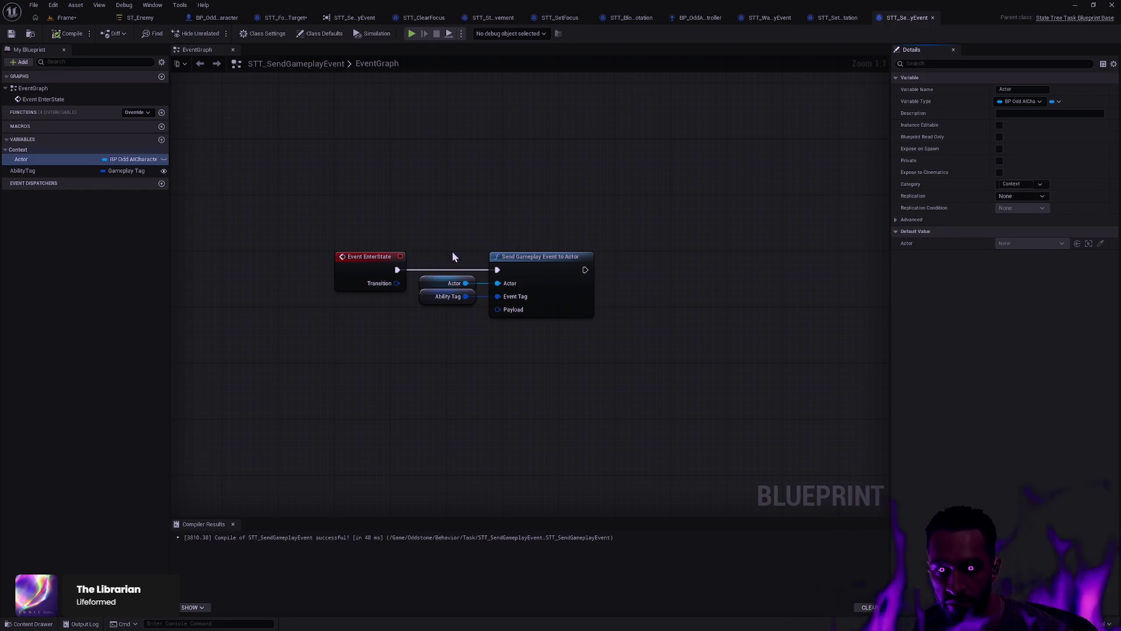
pyautogui.click(547, 267)
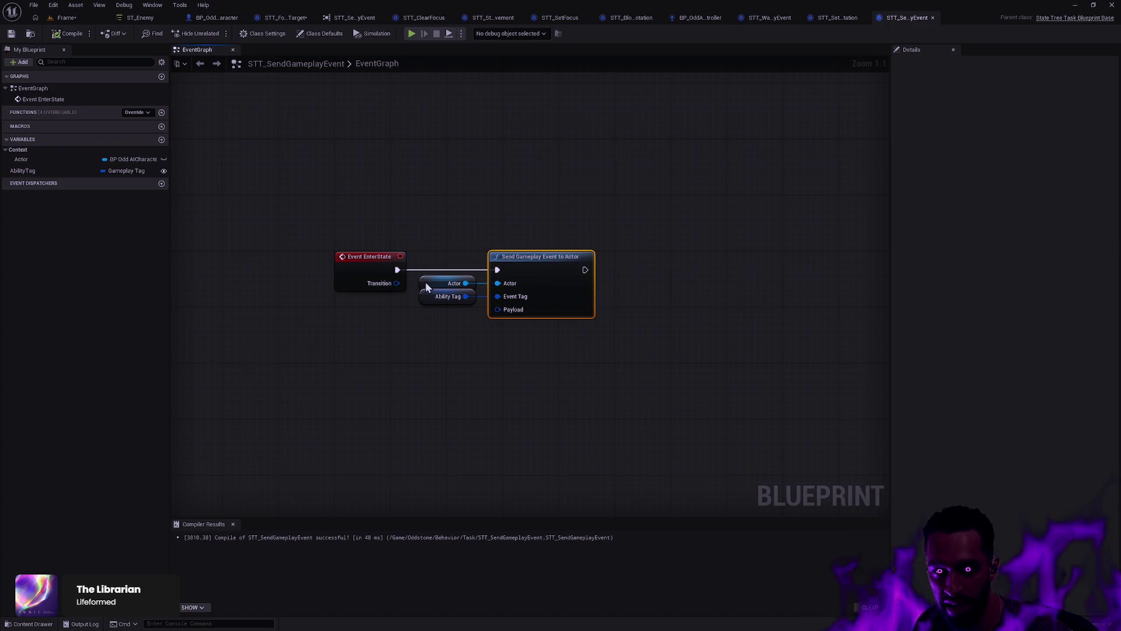
pyautogui.click(444, 283)
pyautogui.click(1042, 185)
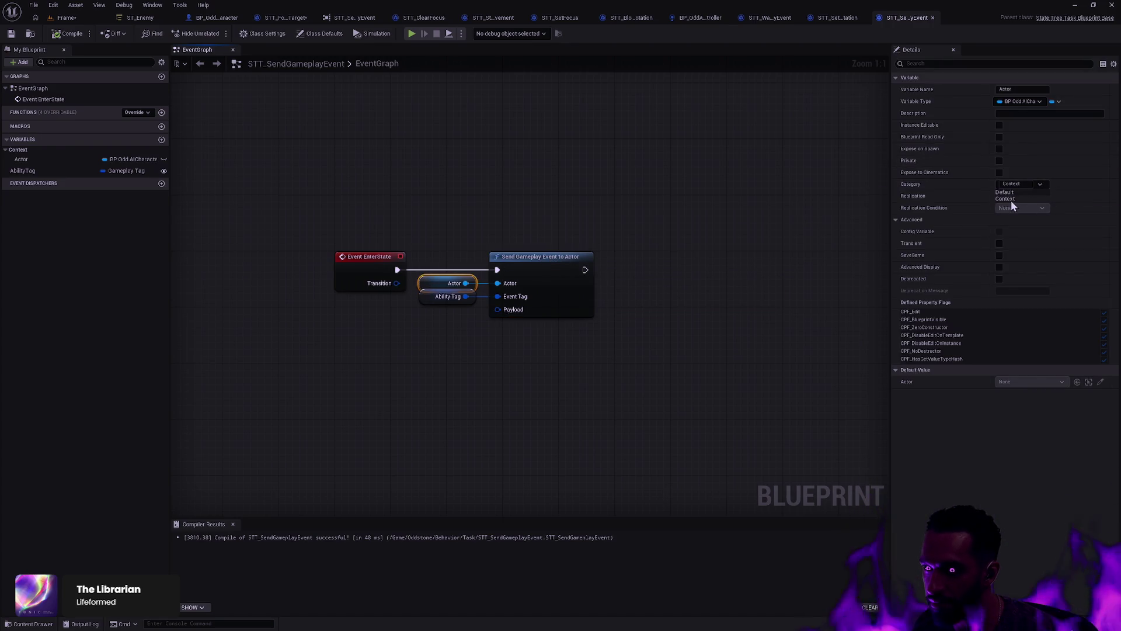
pyautogui.click(1005, 192)
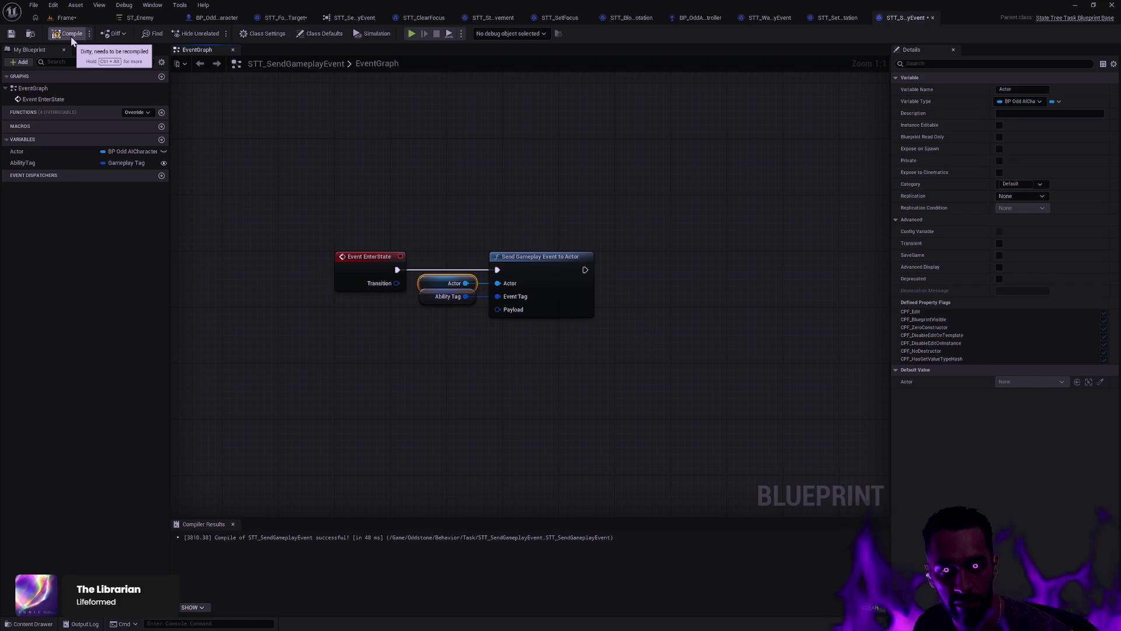
pyautogui.click(69, 33)
# Step: Rename Actor's category to Input, then compile and save the task blueprint
pyautogui.click(24, 152)
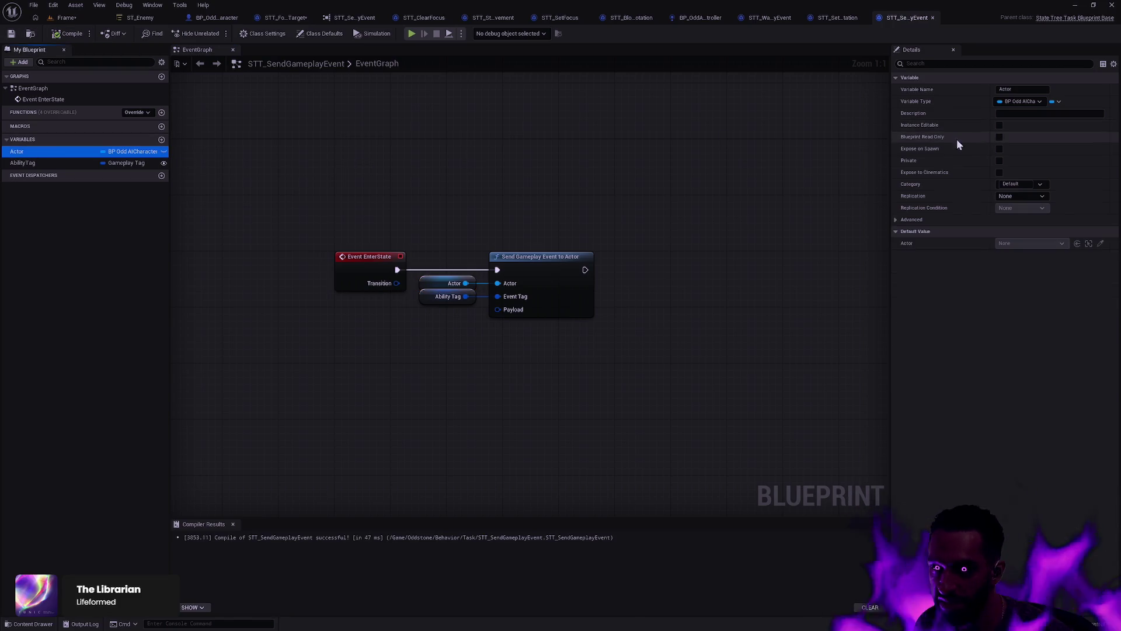
pyautogui.click(1026, 184)
pyautogui.press('BackSpace')
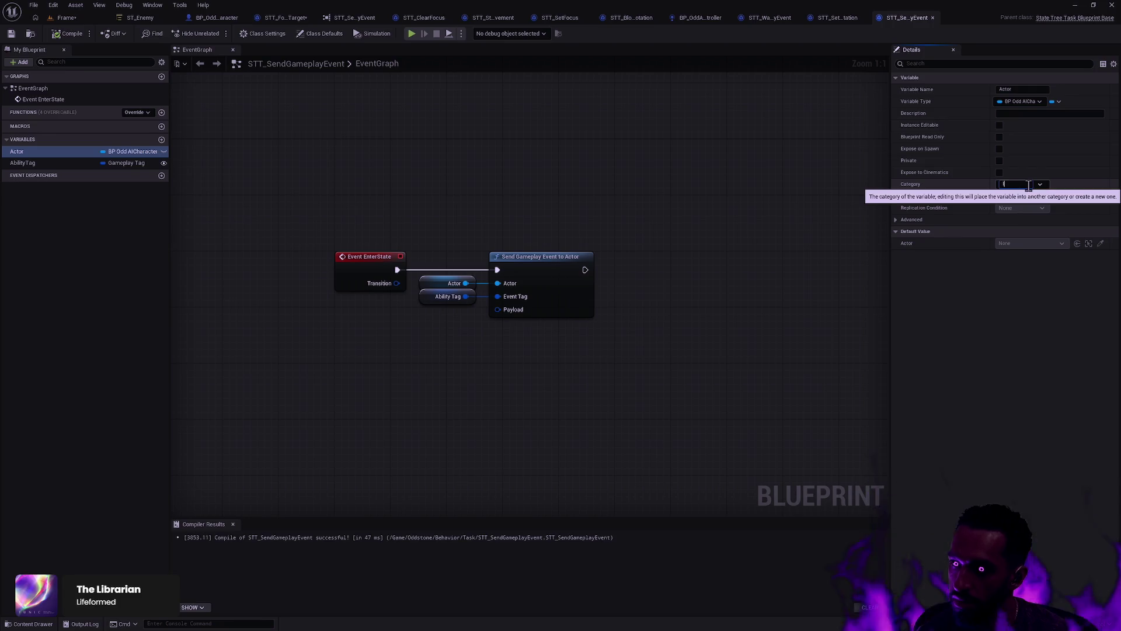
pyautogui.write('Input')
pyautogui.press('Return')
pyautogui.click(64, 33)
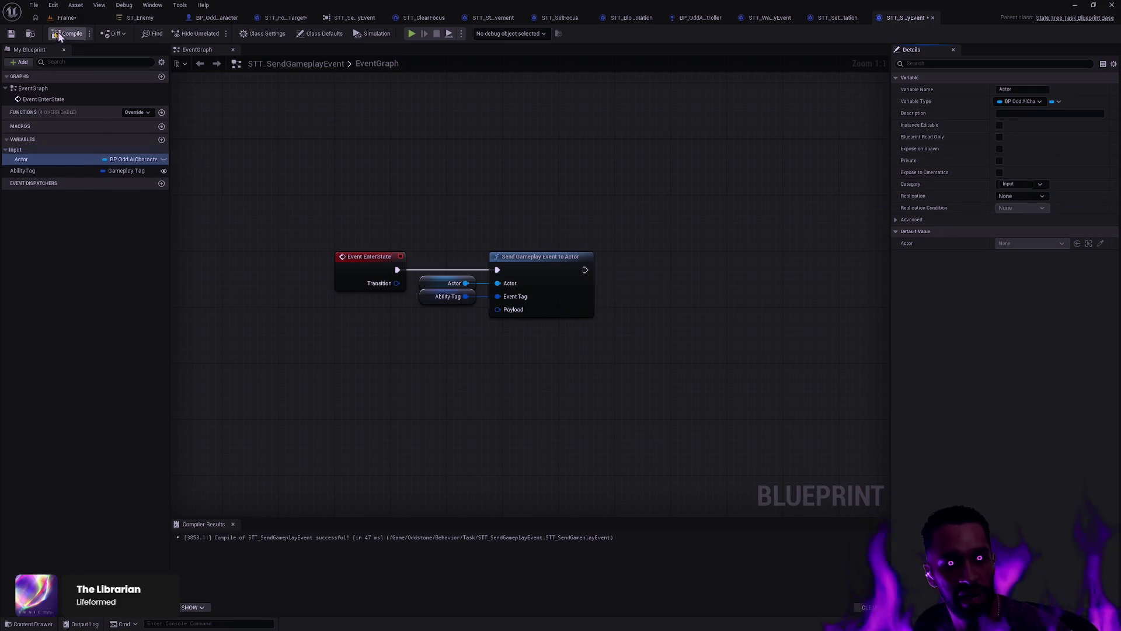
pyautogui.click(11, 33)
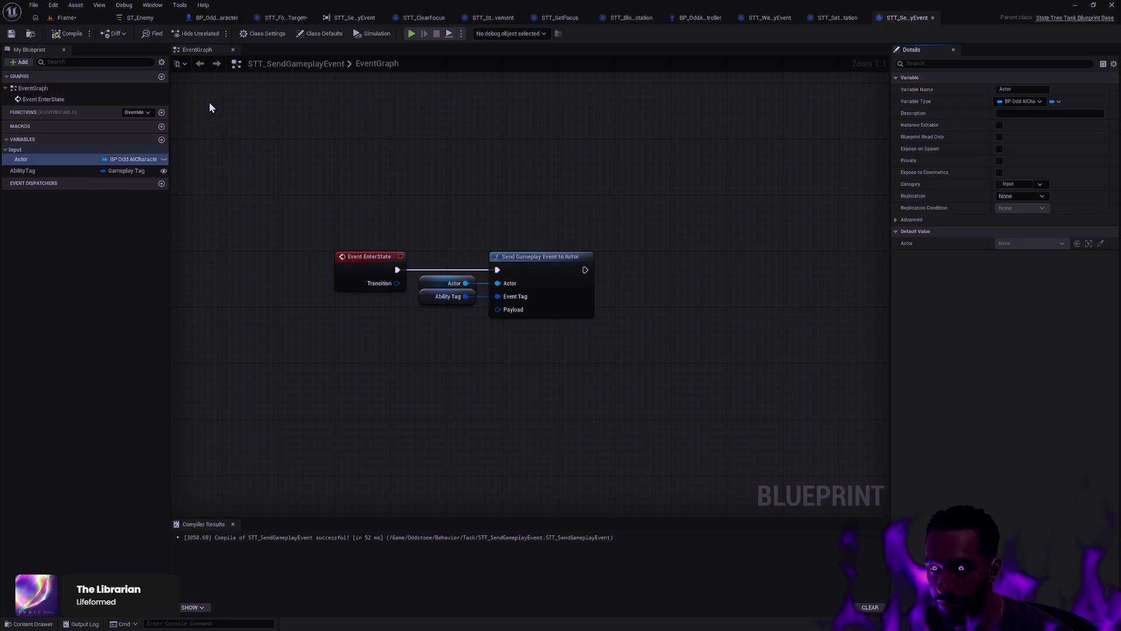
pyautogui.click(125, 21)
pyautogui.hotkey('ctrl', 'space')
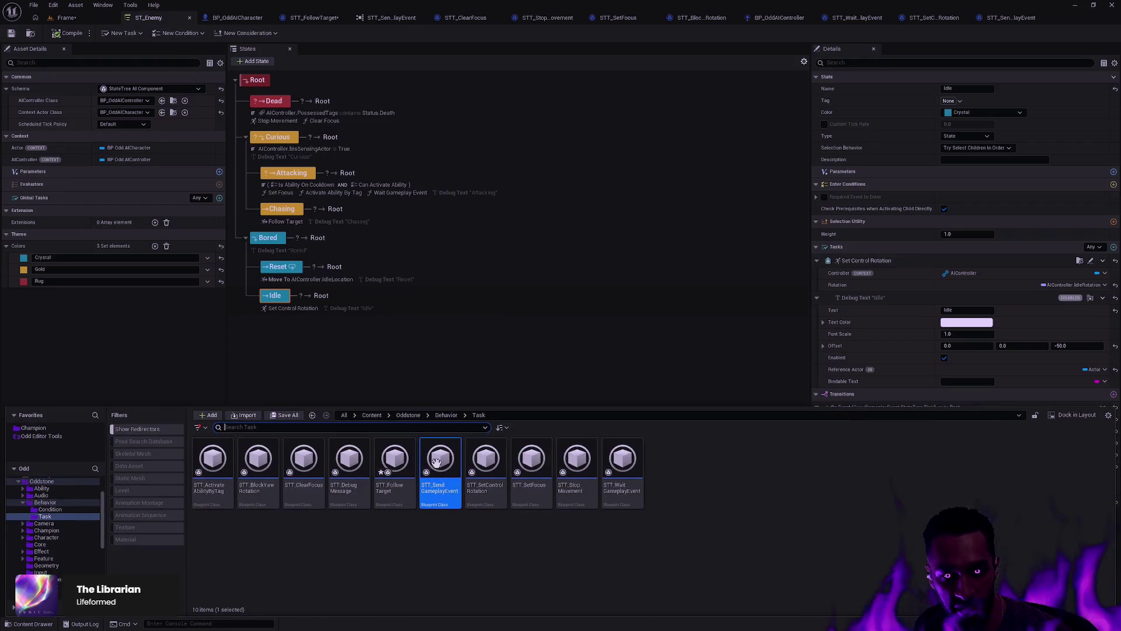
# Step: Add a Send Gameplay Event task to the Bored state after its Debug Text
pyautogui.click(334, 240)
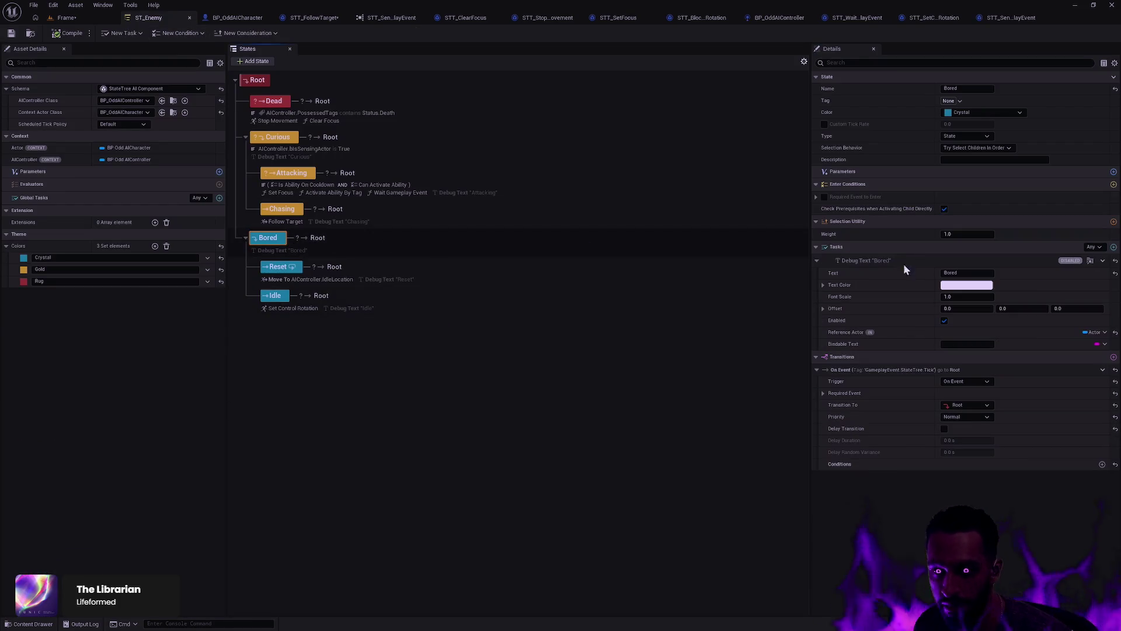
pyautogui.click(1102, 260)
pyautogui.scroll(-3, 1043, 342)
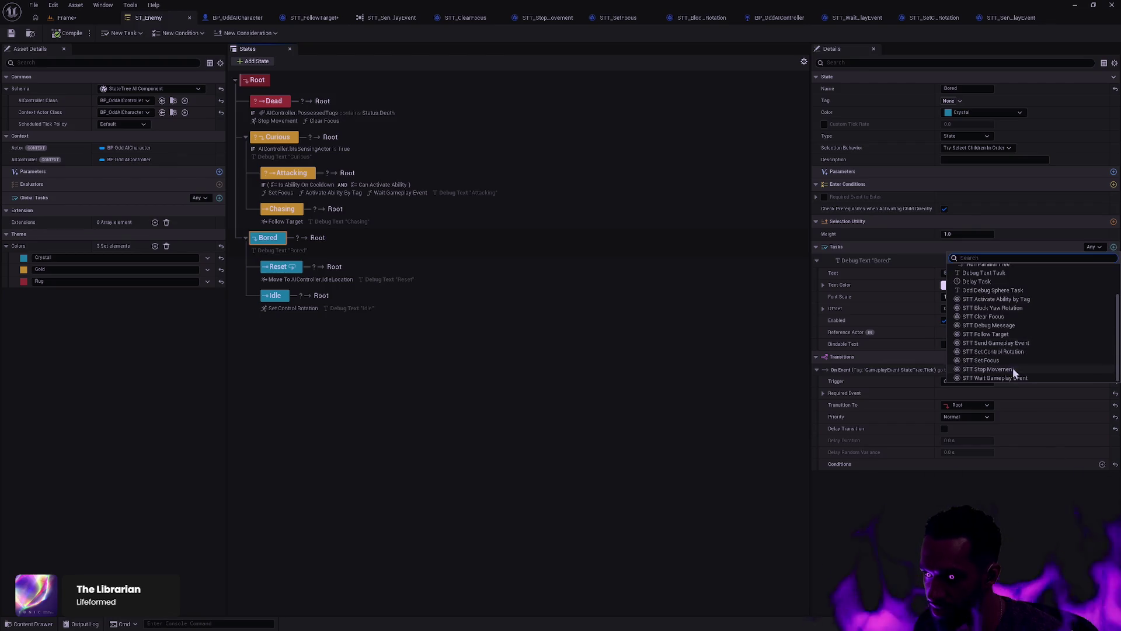
pyautogui.click(1015, 343)
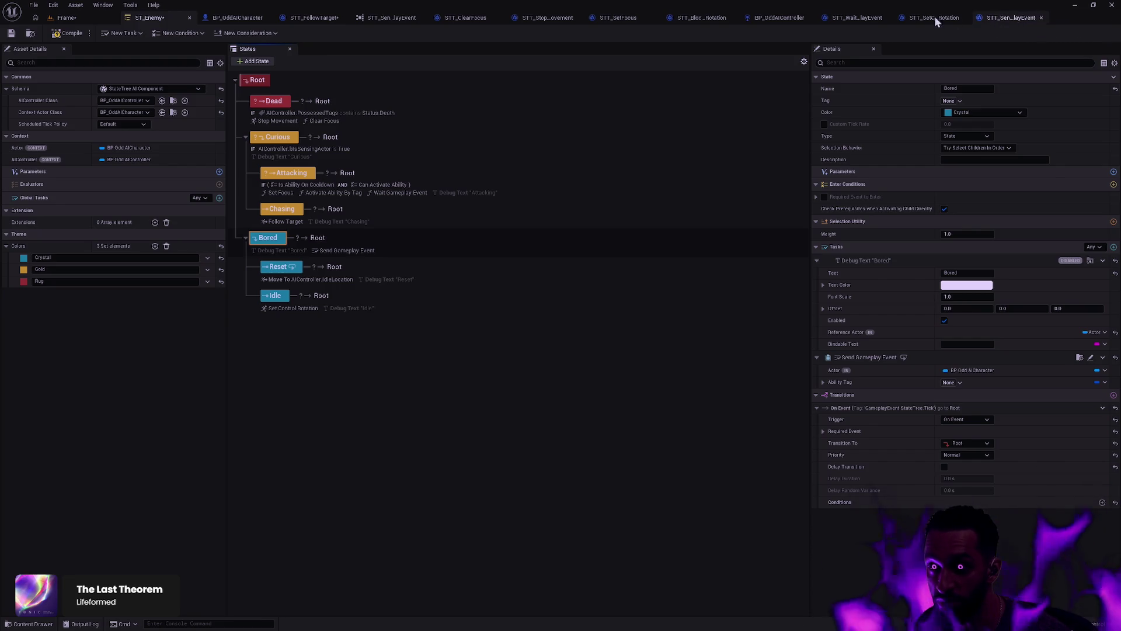
# Step: Change the Actor variable from BP Odd AICharacter to an Actor object reference, then compile and save
pyautogui.click(1019, 22)
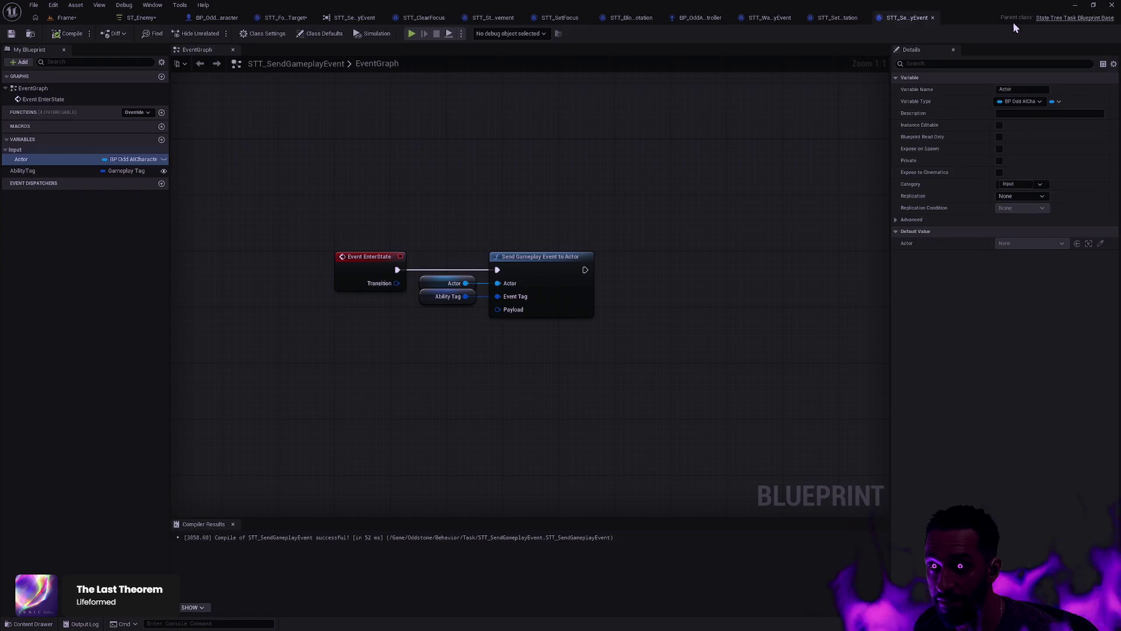
pyautogui.click(149, 160)
pyautogui.write('OddChara')
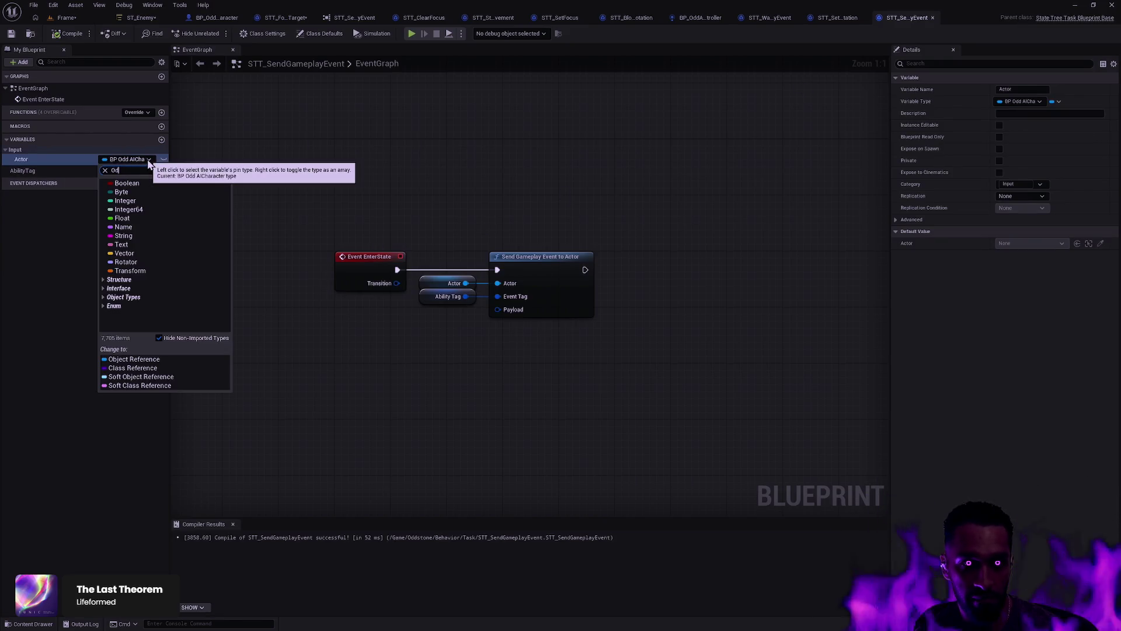
pyautogui.moveTo(153, 193)
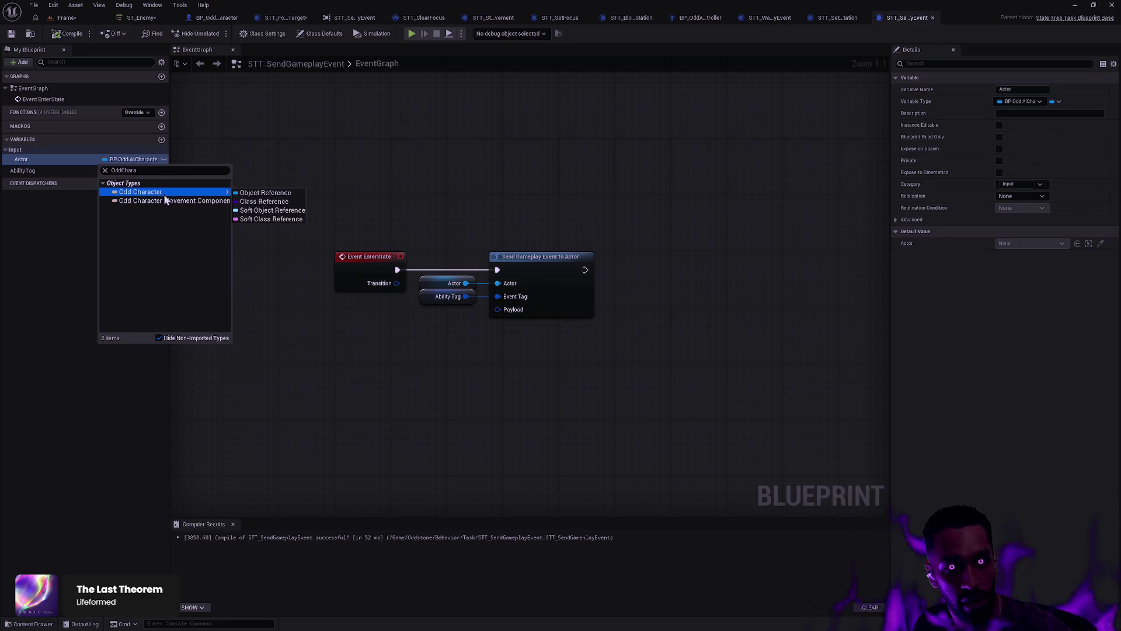
pyautogui.doubleClick(164, 169)
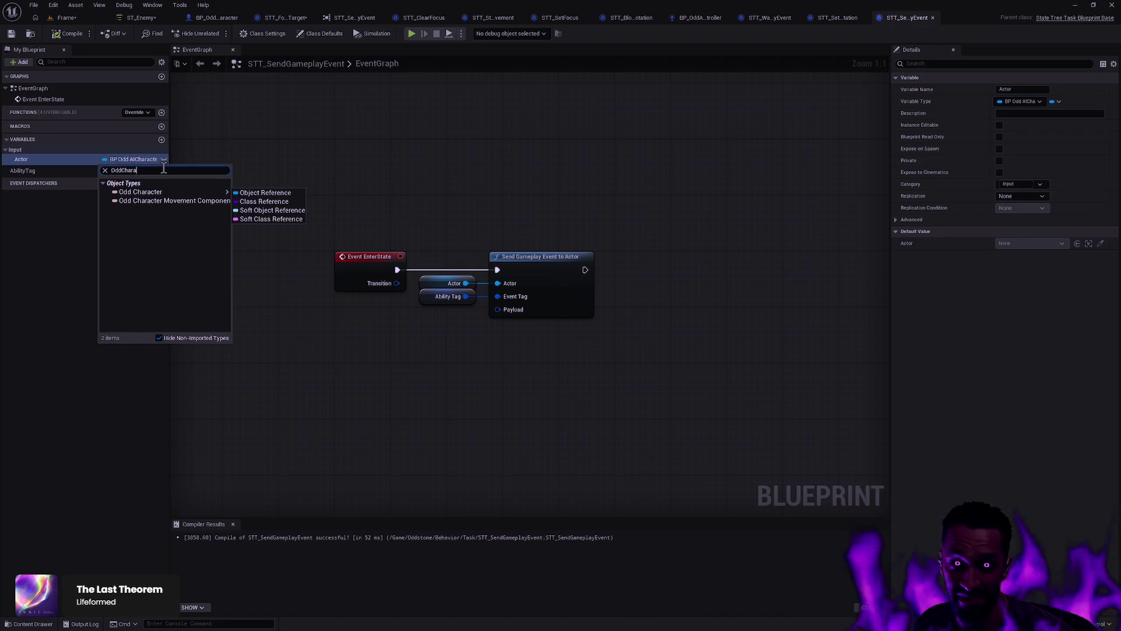
pyautogui.write('Actor')
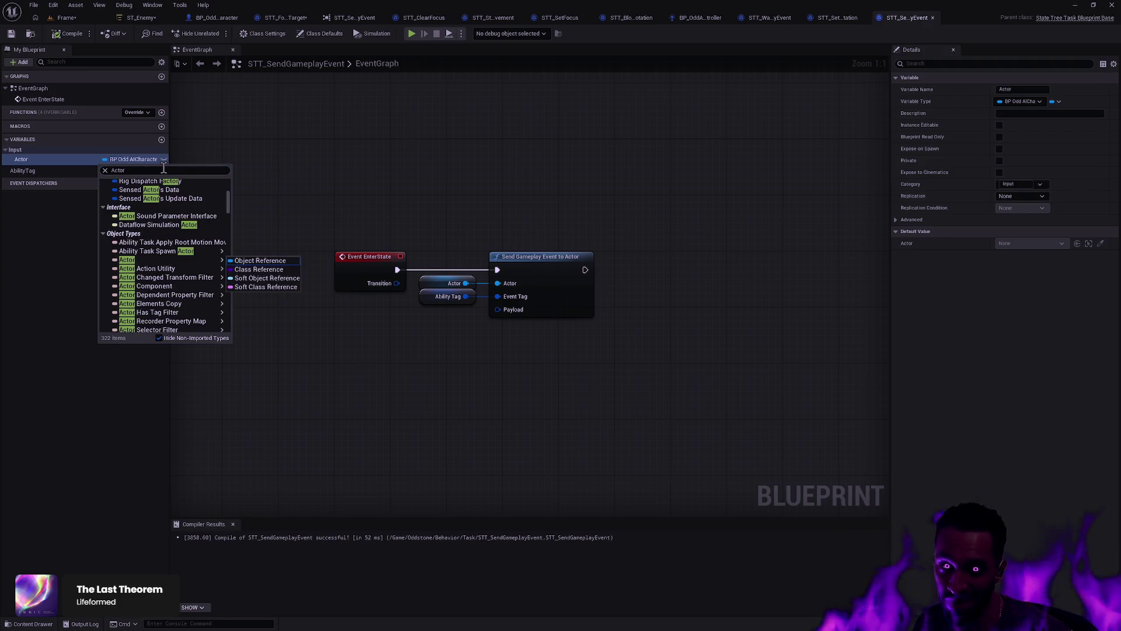
pyautogui.moveTo(222, 260)
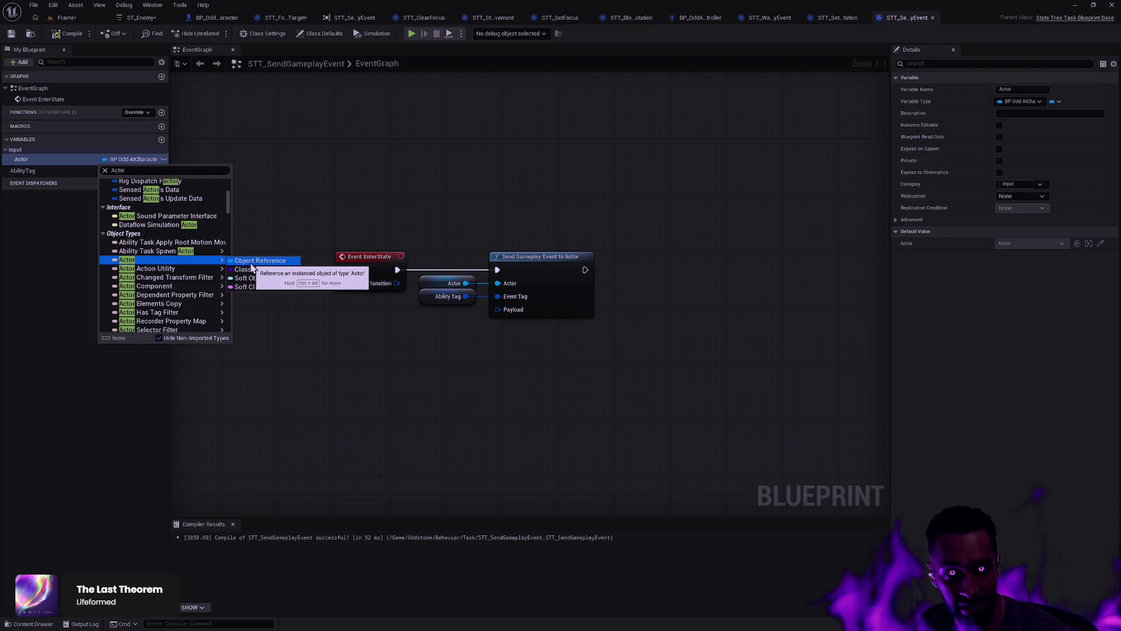
pyautogui.click(251, 262)
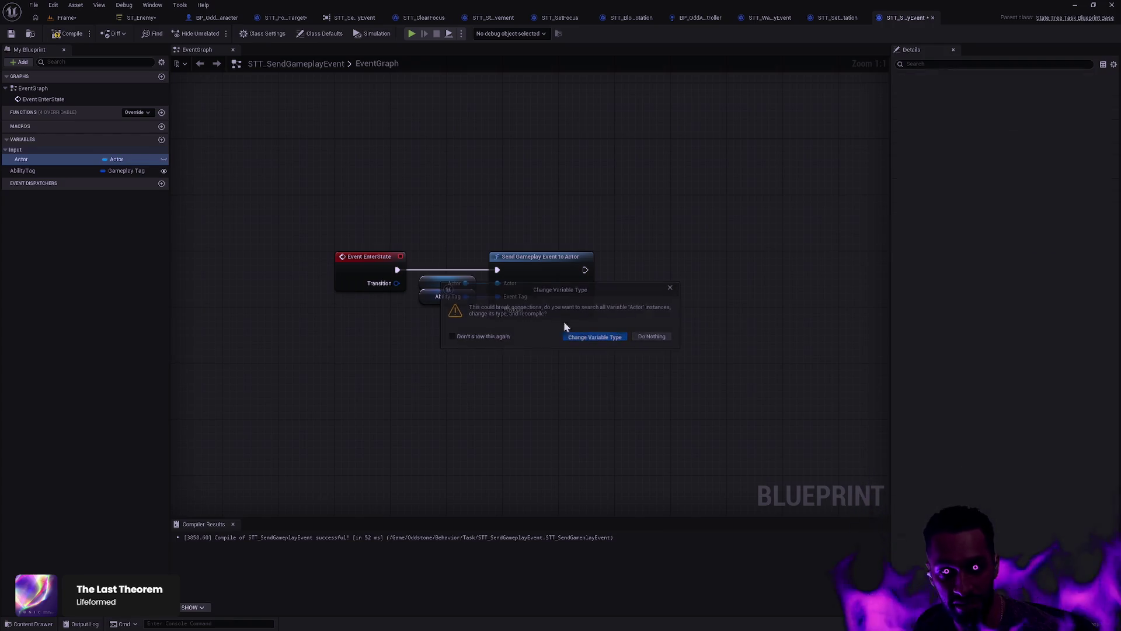
pyautogui.click(578, 334)
pyautogui.click(68, 33)
pyautogui.click(11, 33)
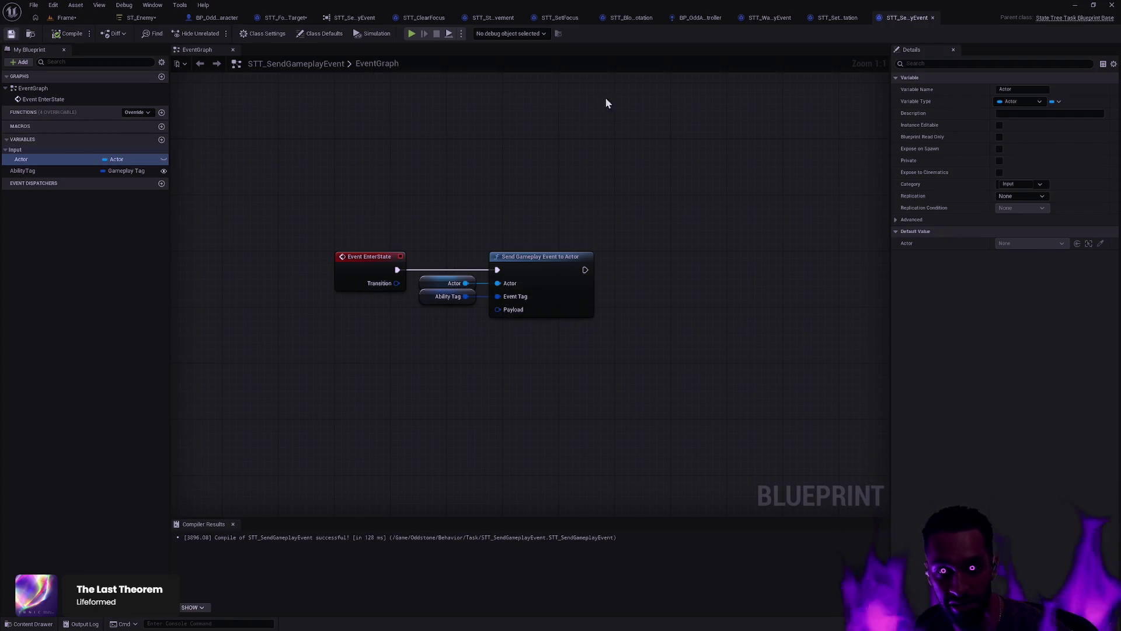
# Step: Check the Send Gameplay Event task's Actor binding options and compile ST_Enemy to find the error
pyautogui.click(141, 18)
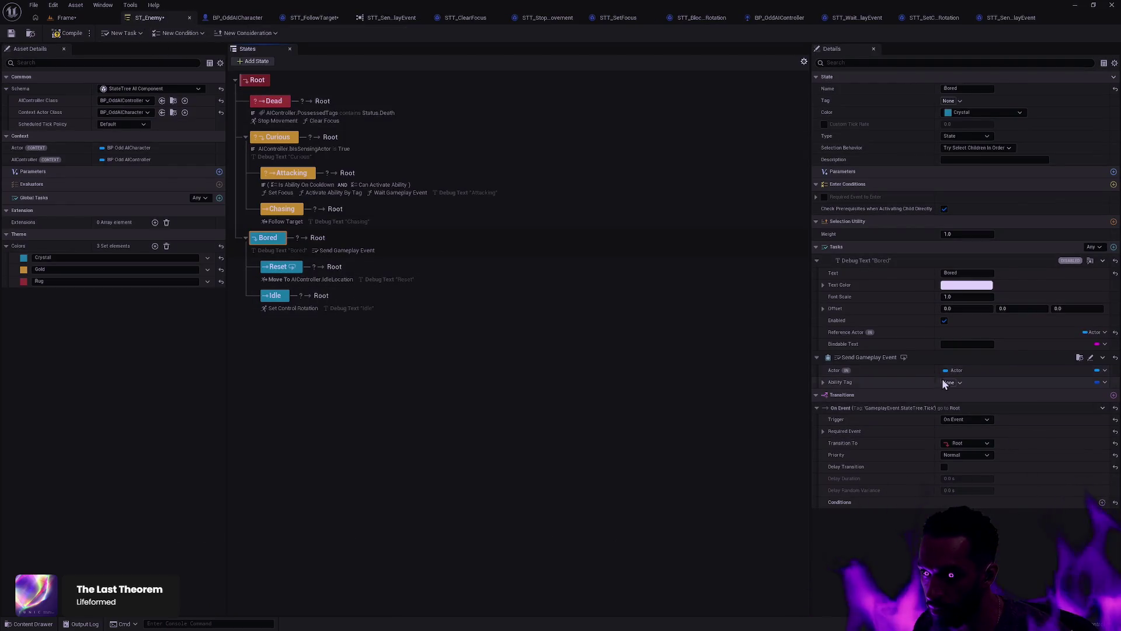
pyautogui.click(1103, 372)
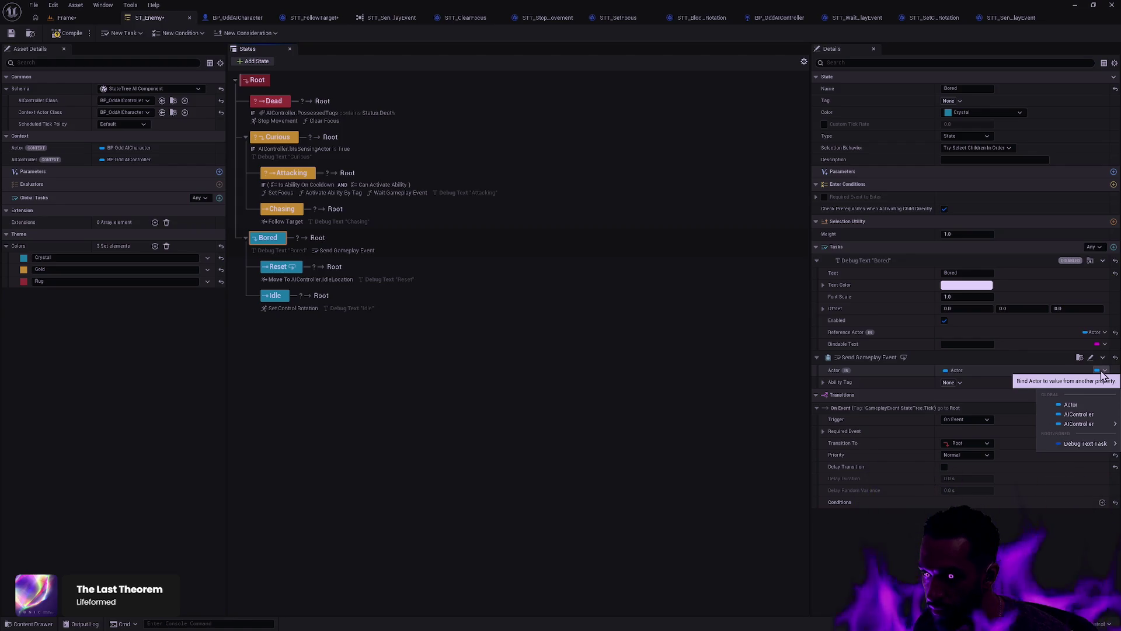
pyautogui.click(1103, 373)
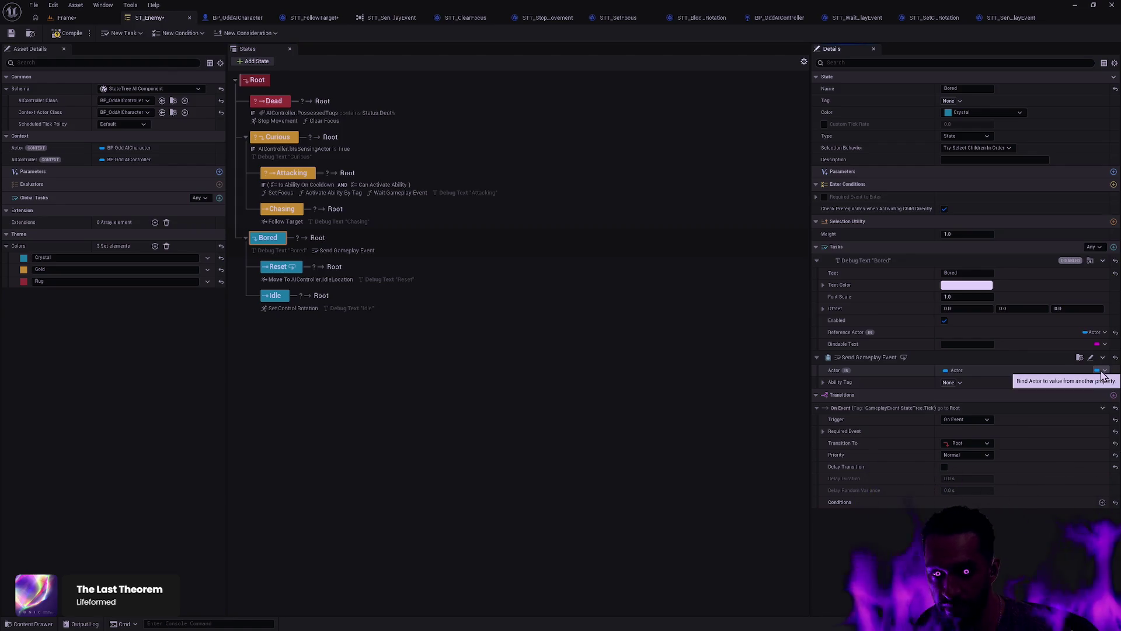
pyautogui.click(62, 35)
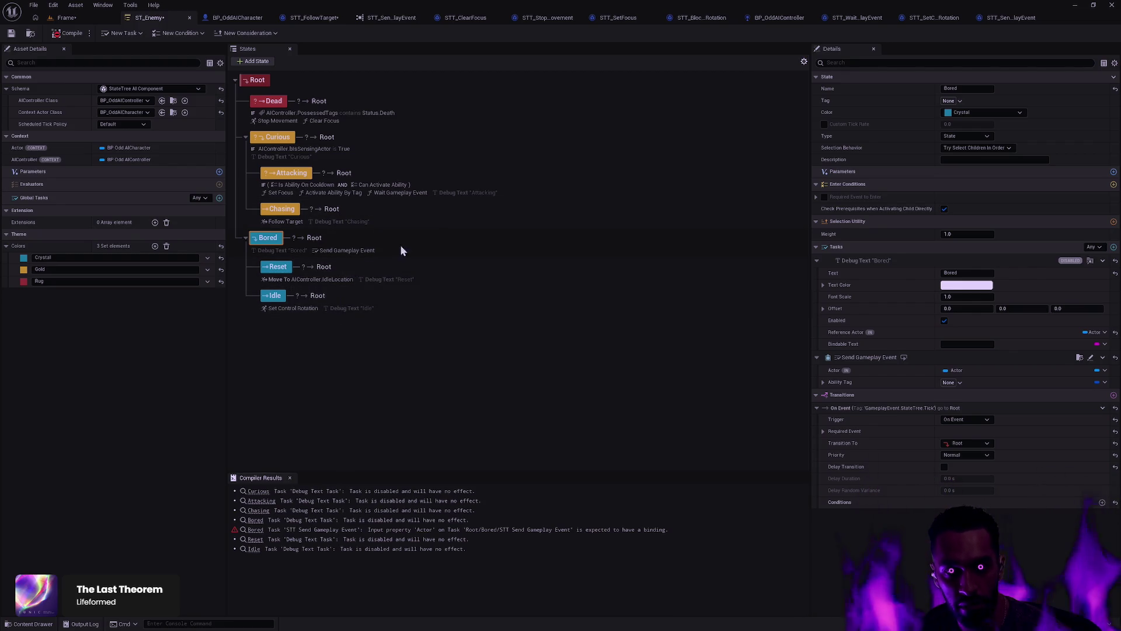
# Step: Delete the Send Gameplay Event task from Bored, then recompile and save ST_Enemy
pyautogui.click(1102, 358)
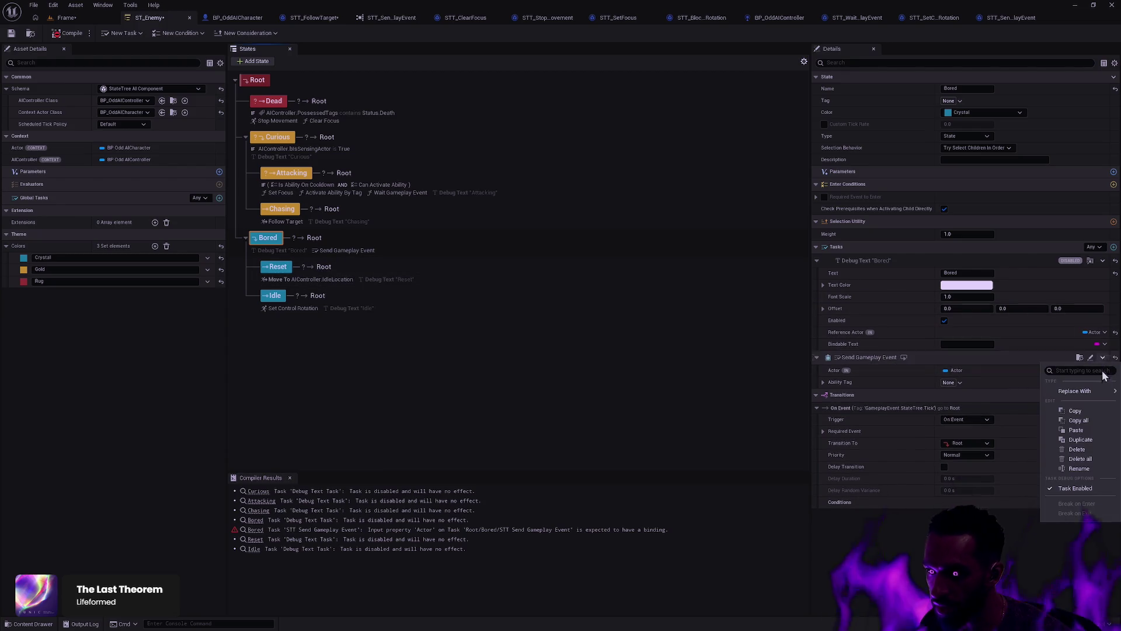
pyautogui.click(1078, 449)
pyautogui.click(68, 33)
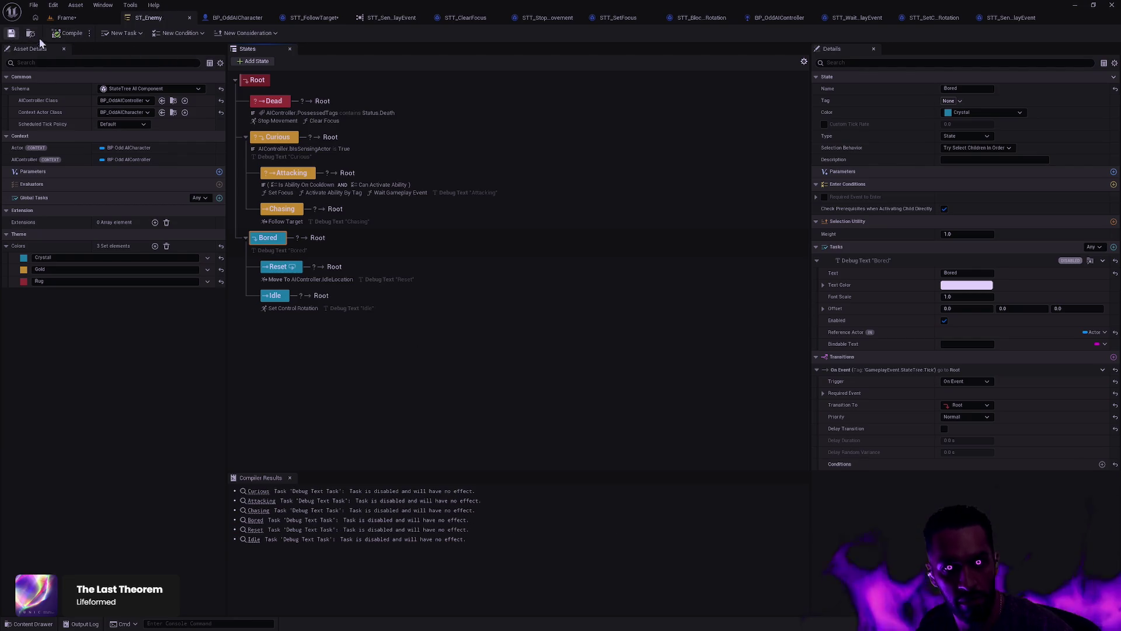
pyautogui.click(11, 32)
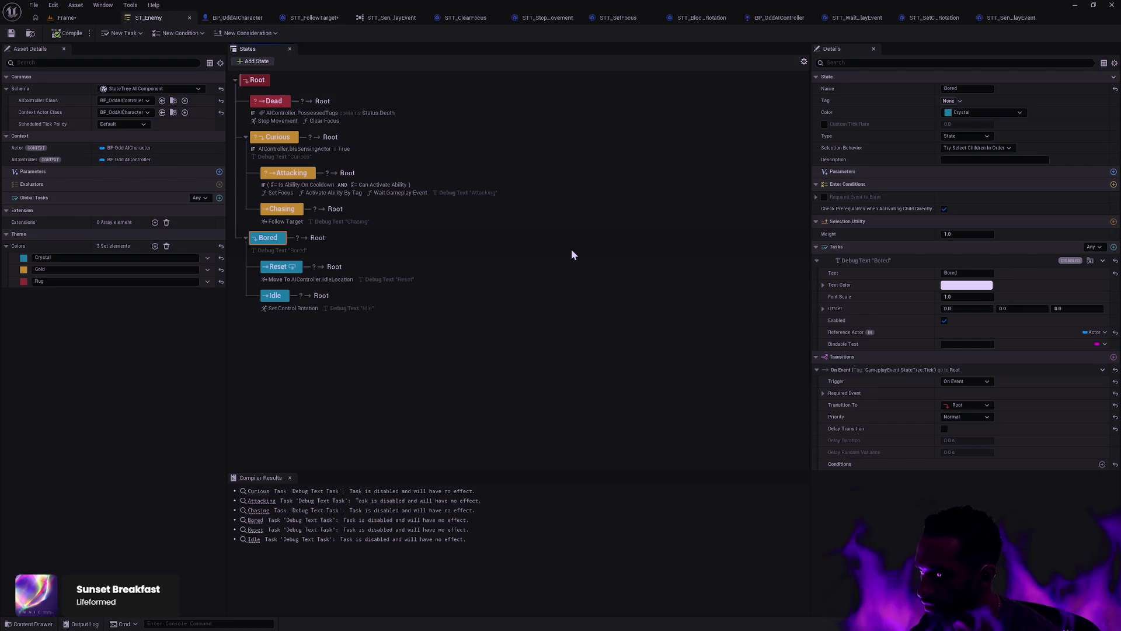
# Step: Switch to the browser desktop and close two unneeded tabs
pyautogui.hotkey('alt', 'Tab')
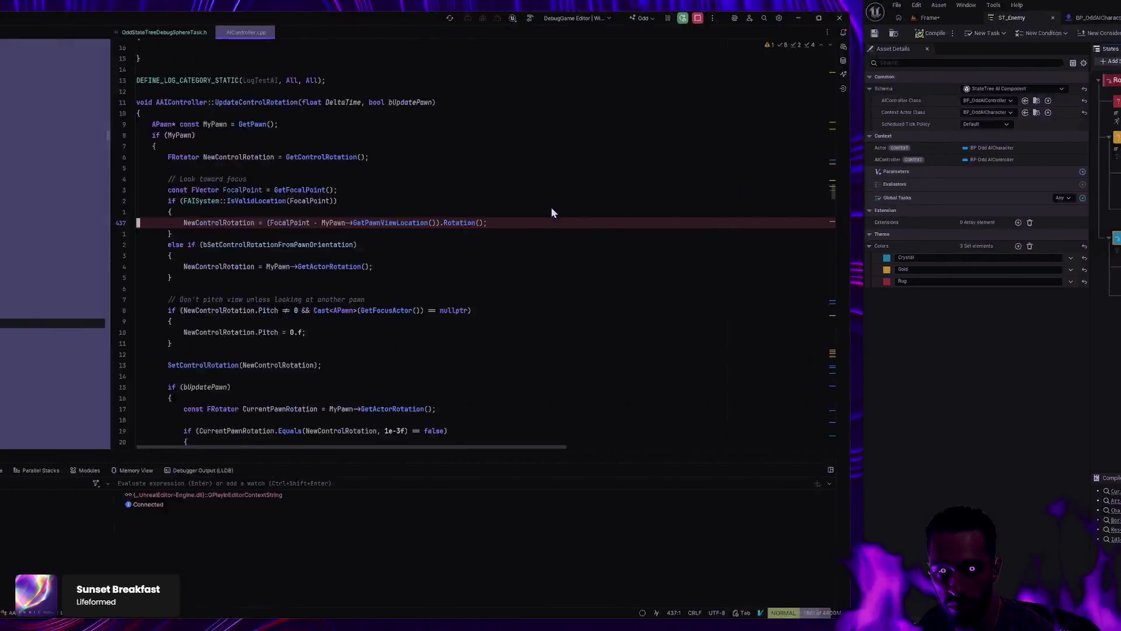
pyautogui.press('ctrl+super+Left')
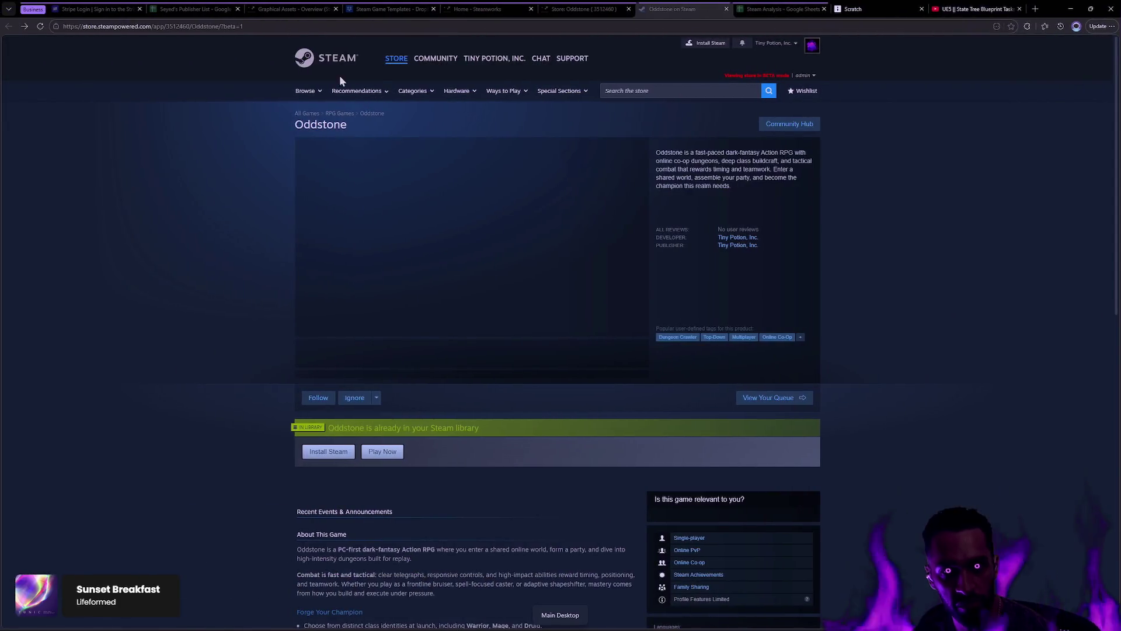
pyautogui.middleClick(74, 13)
pyautogui.middleClick(74, 13)
pyautogui.middleClick(74, 13)
pyautogui.middleClick(74, 13)
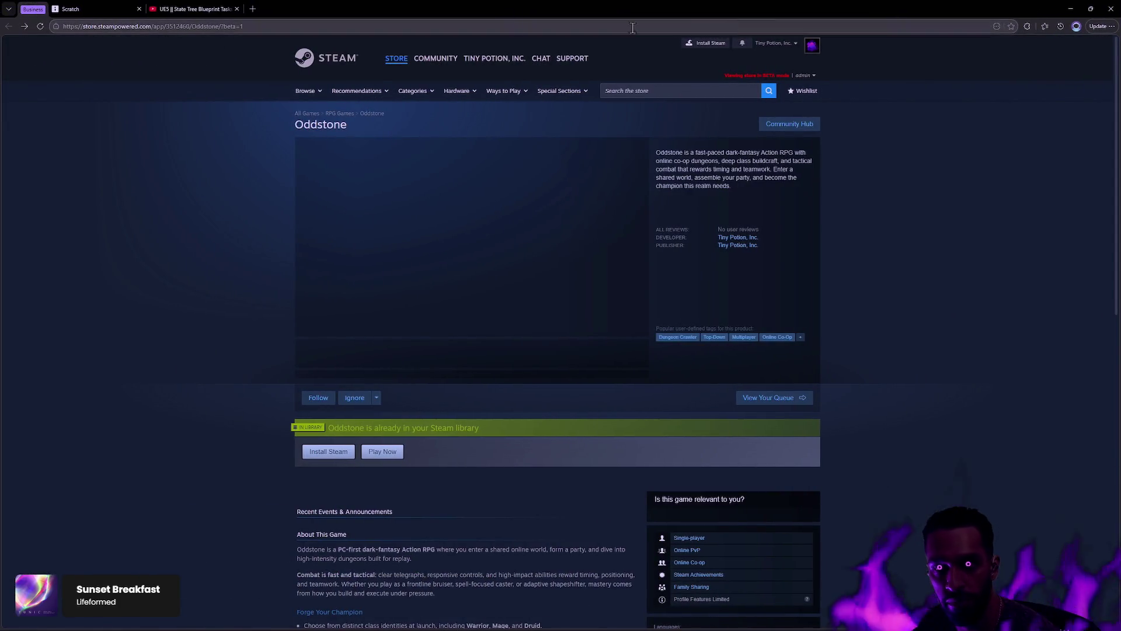
# Step: Review the State Tree Blueprint Tasks tutorial video's task variable setup
pyautogui.click(208, 9)
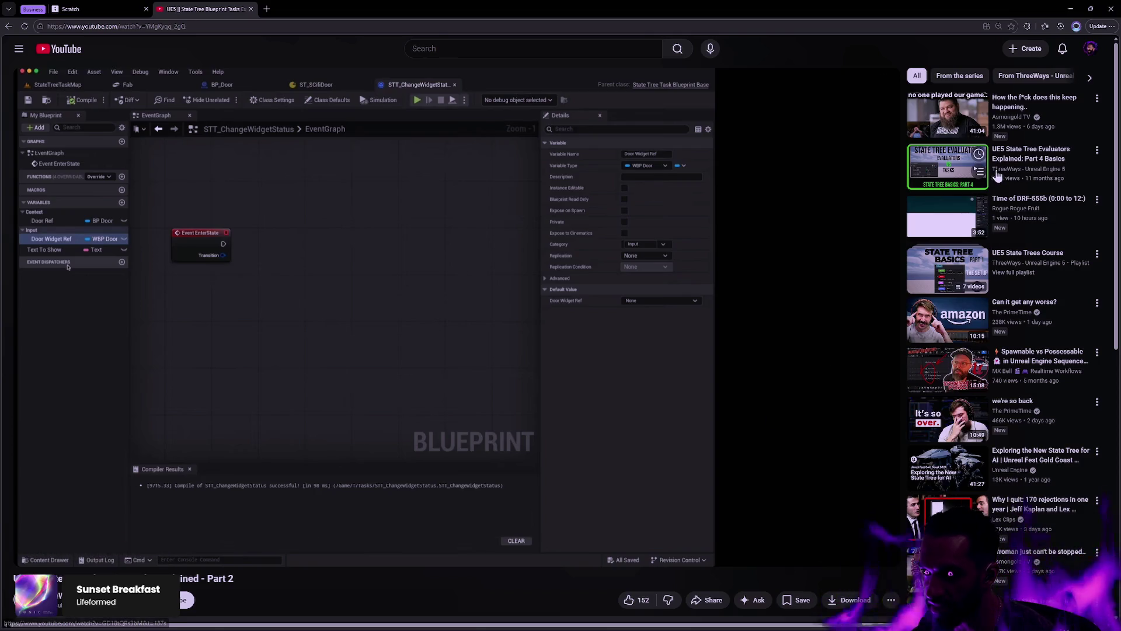
pyautogui.scroll(3, 622, 339)
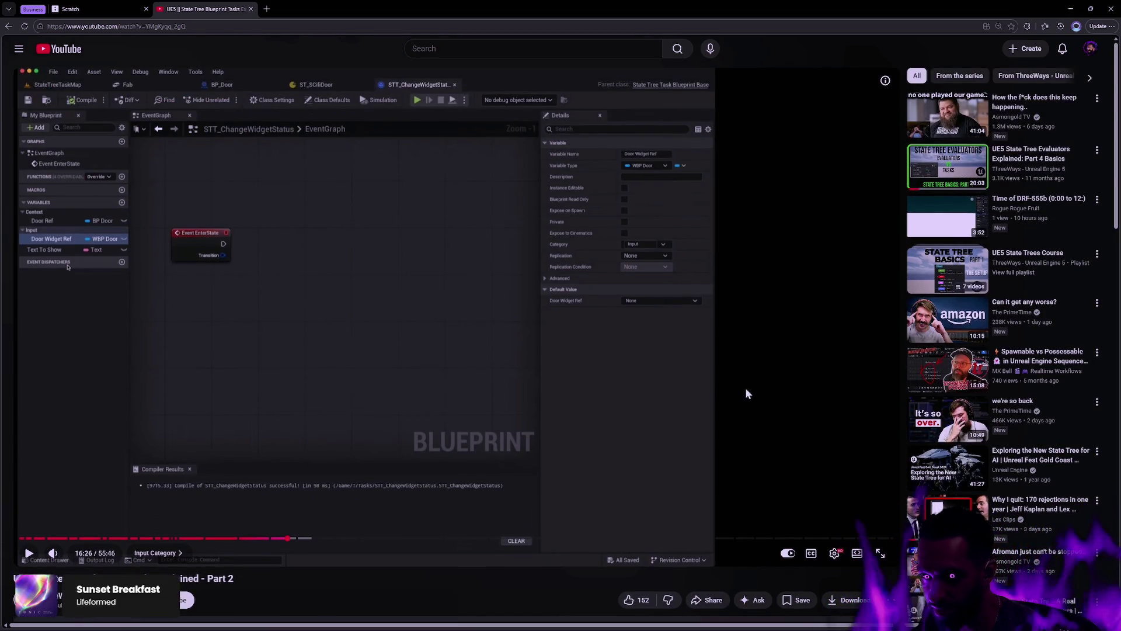
pyautogui.scroll(-2, 741, 386)
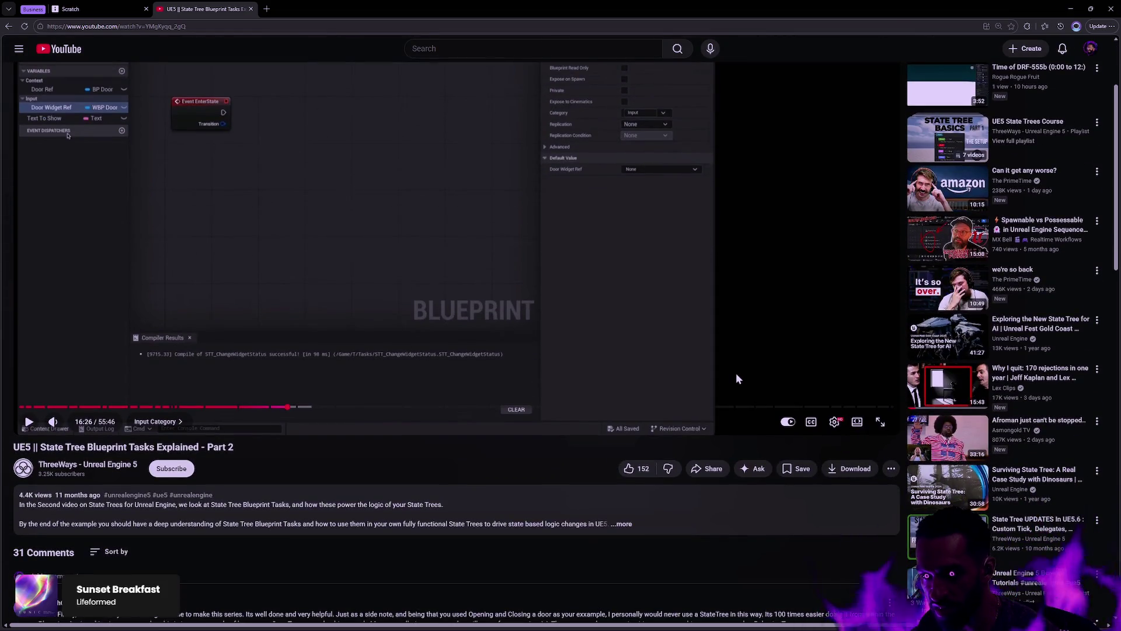
pyautogui.scroll(2, 737, 378)
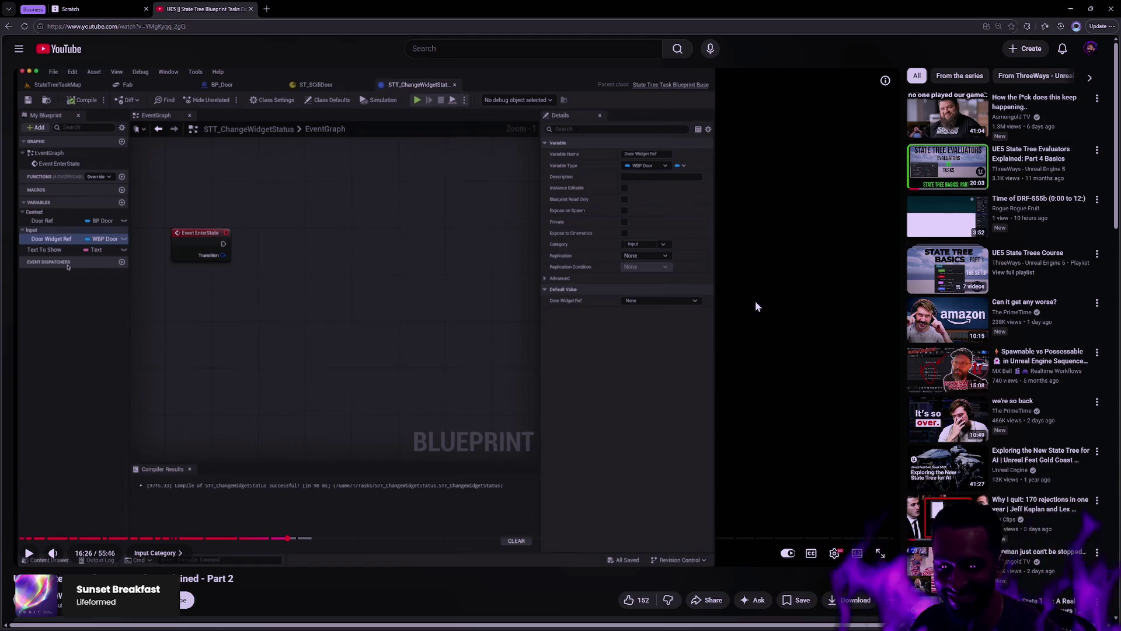
pyautogui.hotkey('alt', 'Tab')
pyautogui.hotkey('alt', 'Tab')
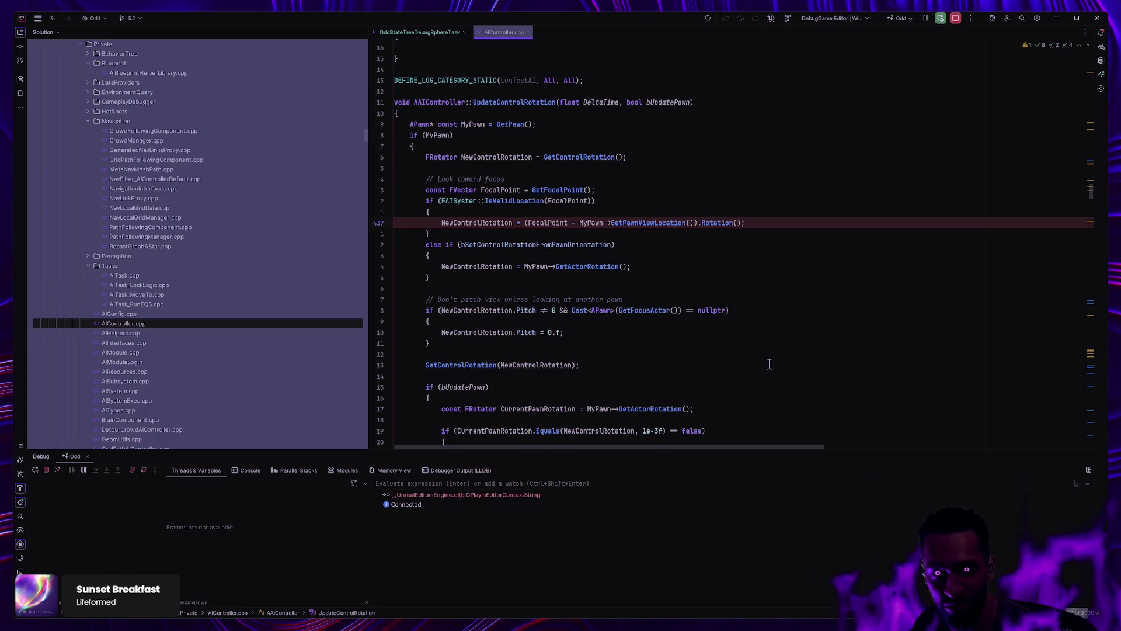
# Step: Clear the line 437 breakpoint in AIController.cpp and go back to the Unreal Editor
pyautogui.click(379, 223)
pyautogui.hotkey('alt', 'Tab')
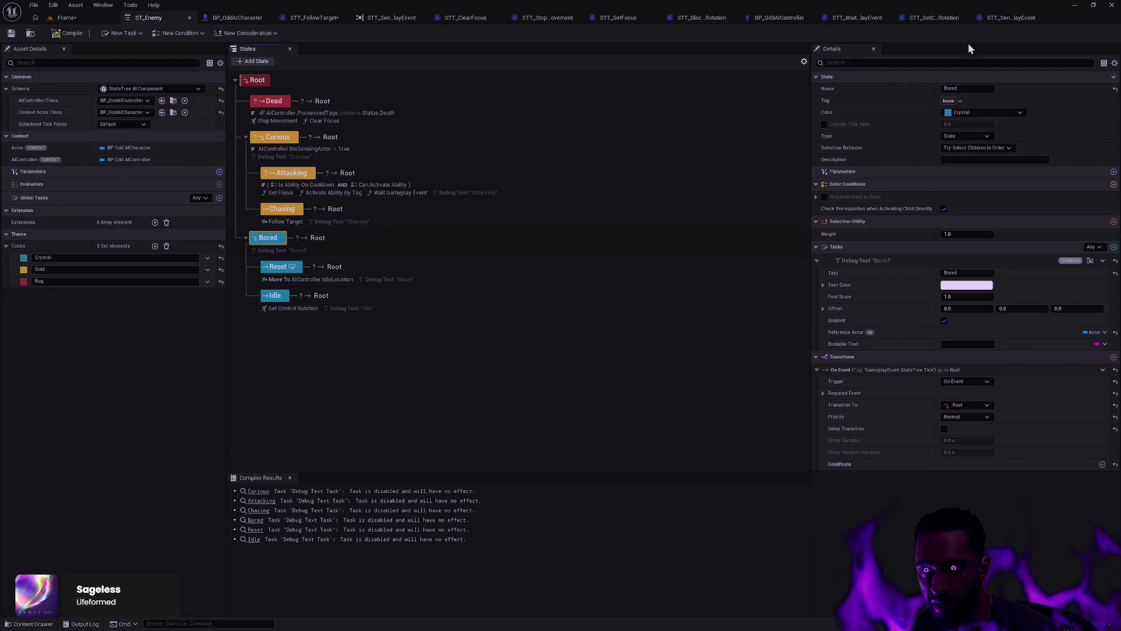
# Step: Move STT_SendGameplayEvent's Actor variable to Default, make it instance editable, compile, and return to ST_Enemy
pyautogui.click(1009, 19)
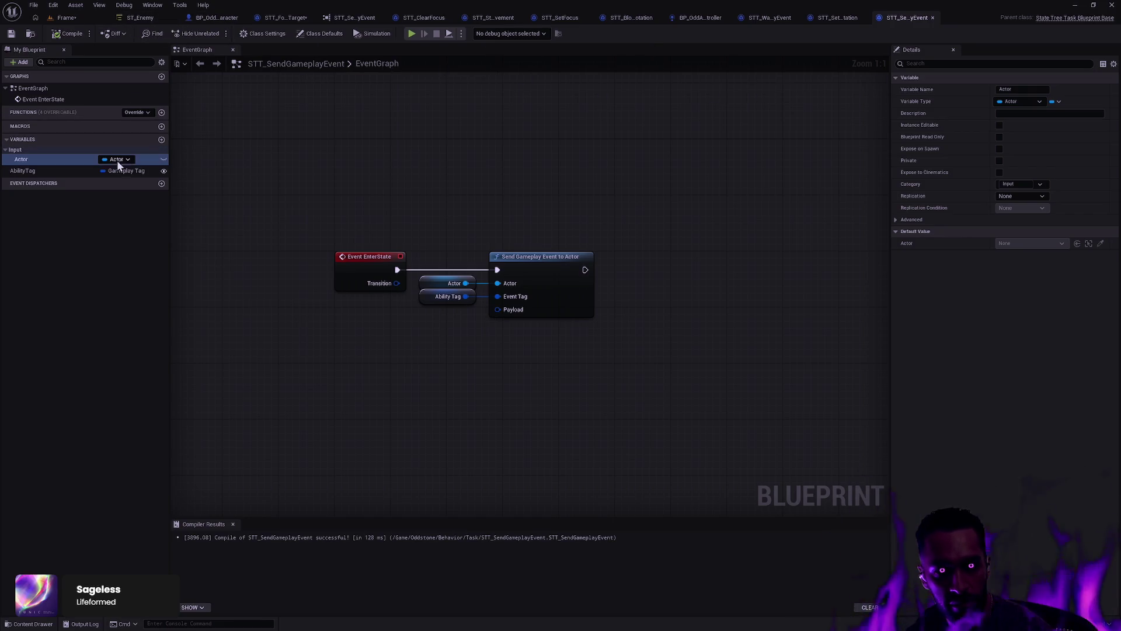
pyautogui.click(1031, 186)
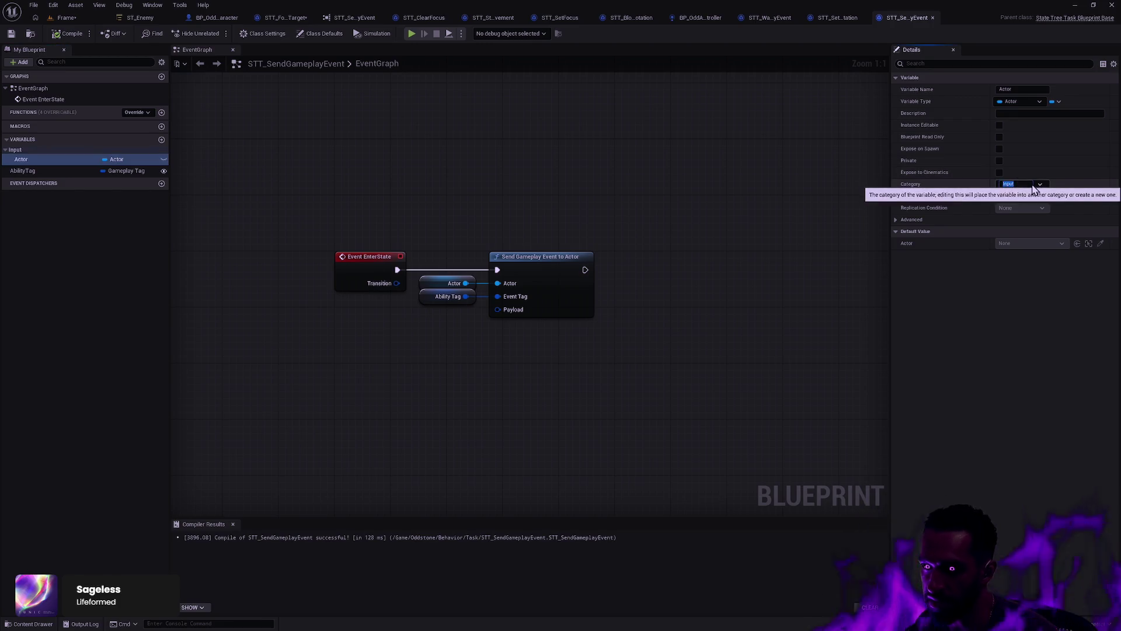
pyautogui.click(1040, 184)
pyautogui.click(1015, 192)
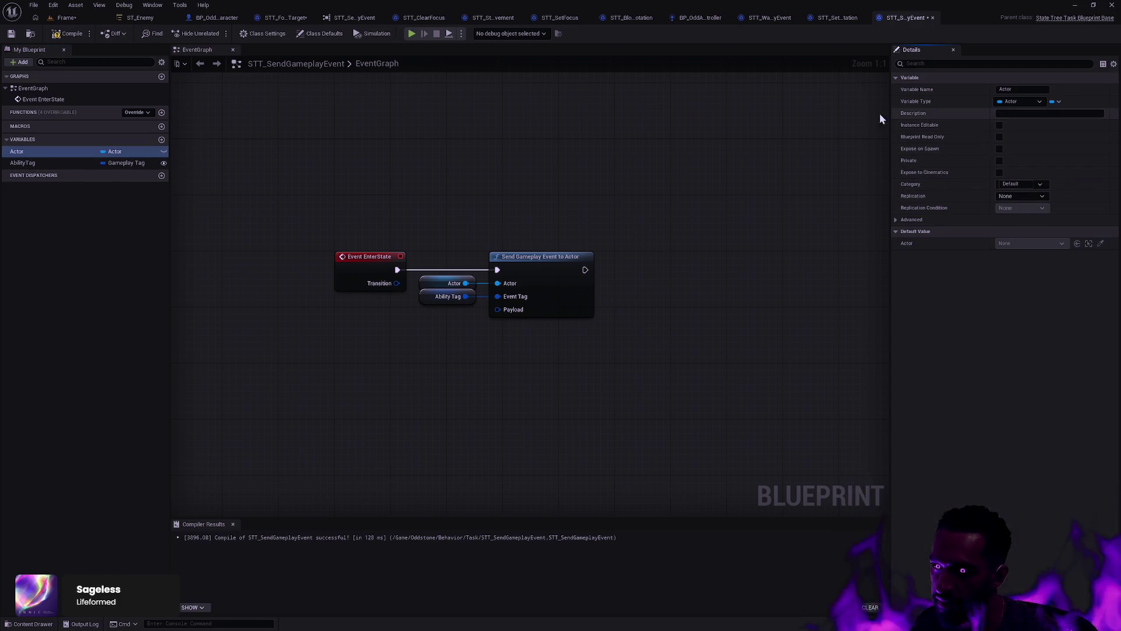
pyautogui.click(999, 126)
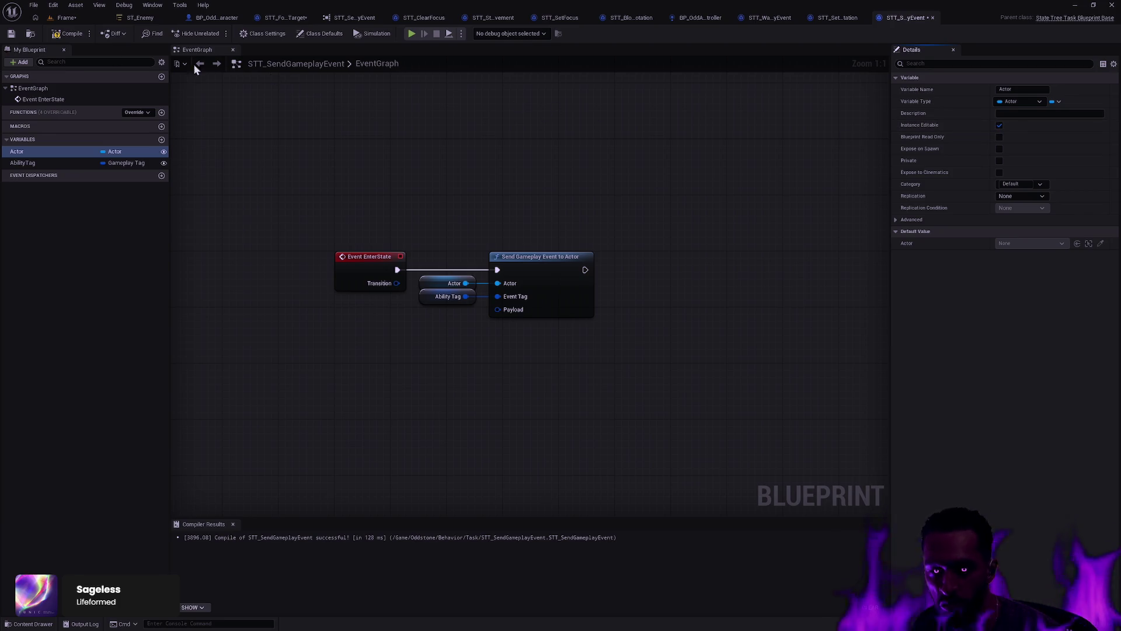
pyautogui.click(10, 35)
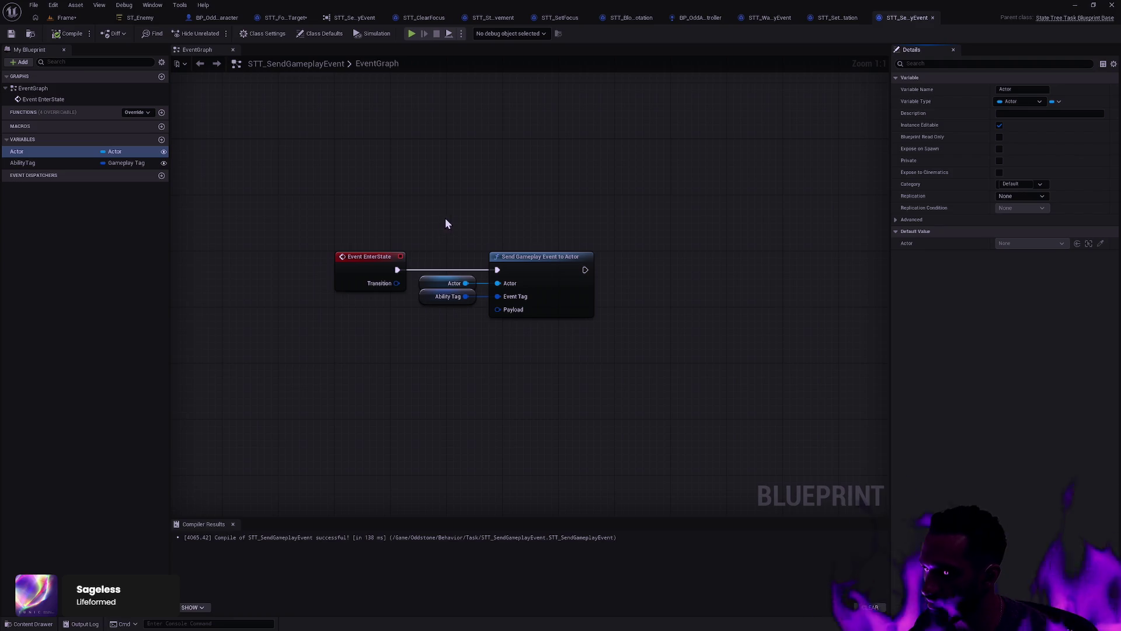
pyautogui.click(139, 18)
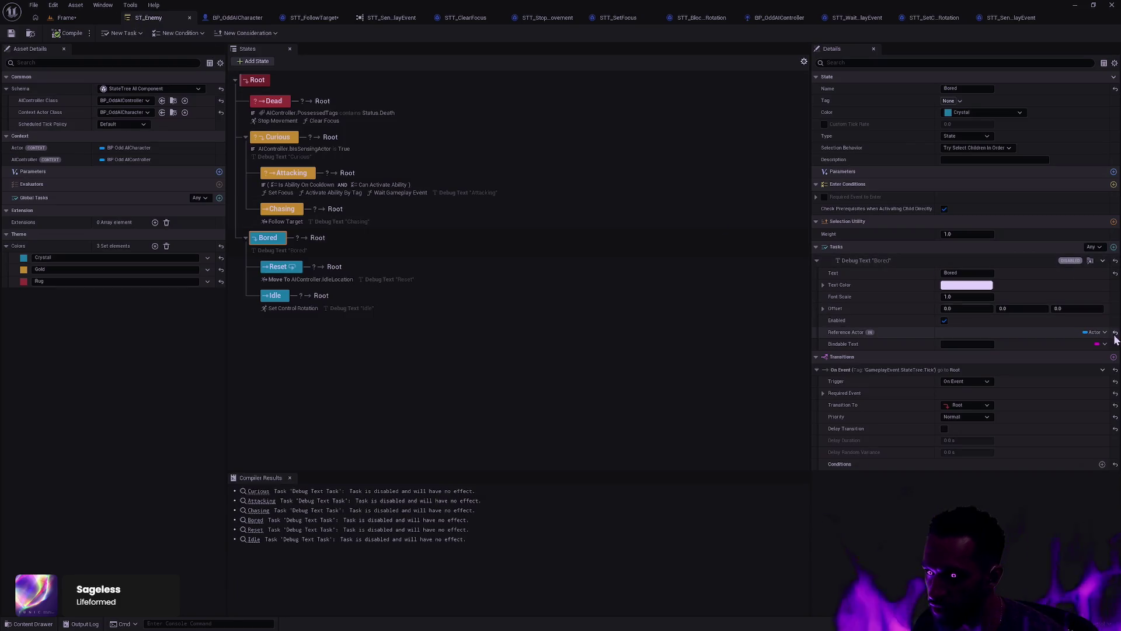
# Step: Look over the Reference Actor binding options, deselect the Bored state, and open the Content Drawer
pyautogui.click(1094, 332)
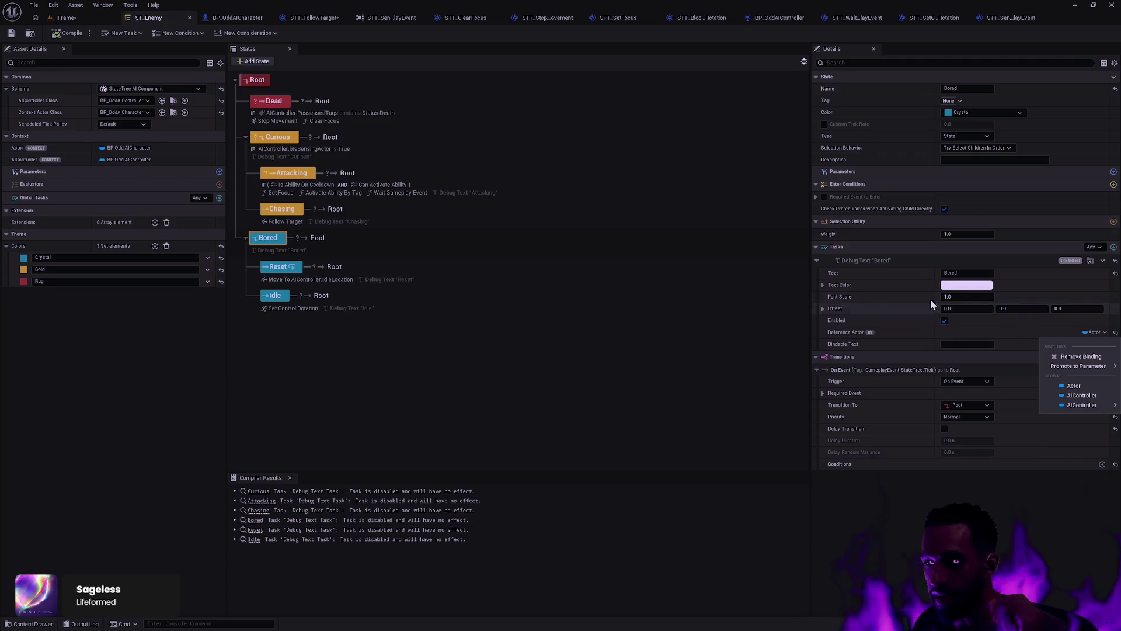
pyautogui.click(930, 449)
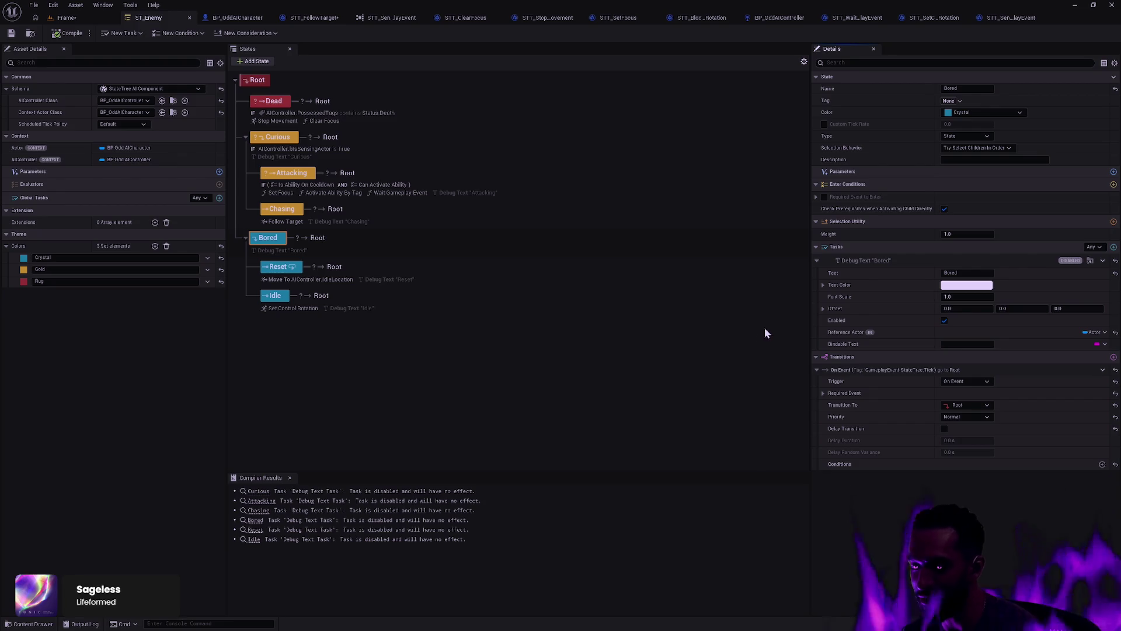
pyautogui.click(626, 370)
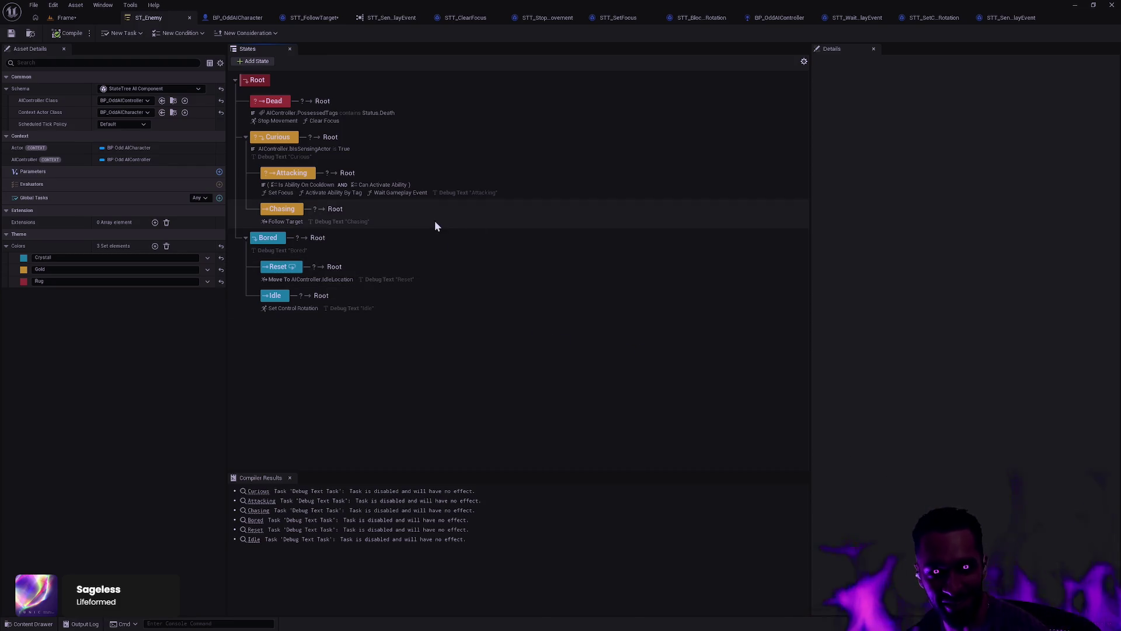
pyautogui.hotkey('ctrl', 'space')
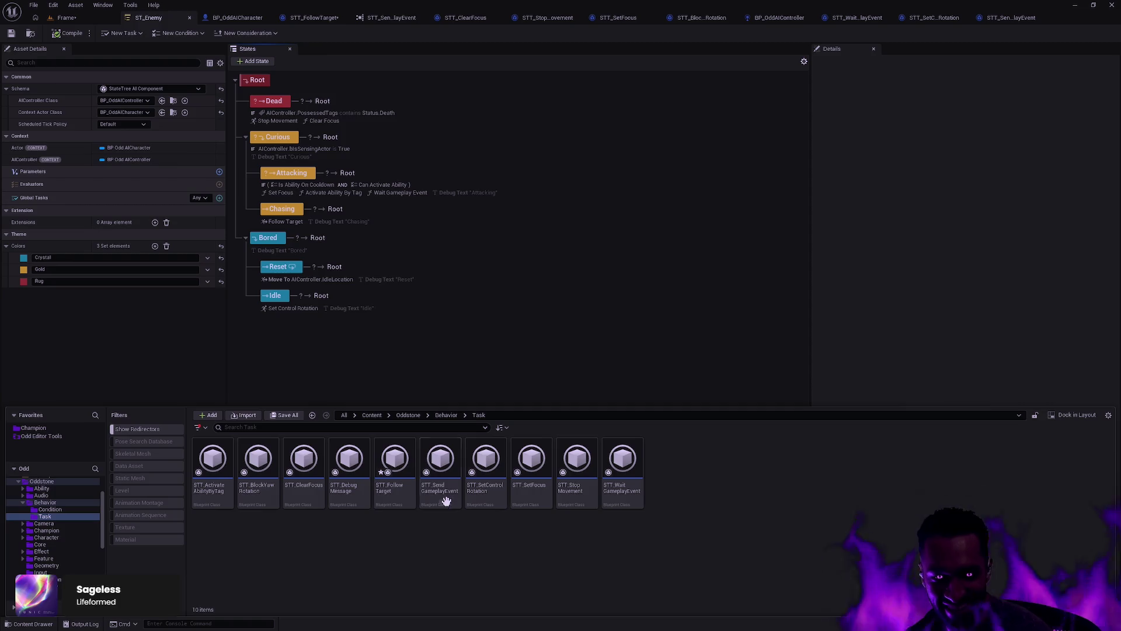
# Step: Look over STT_FollowTarget's event graph, then open STT_SendGameplayEvent from the Content Drawer
pyautogui.doubleClick(394, 462)
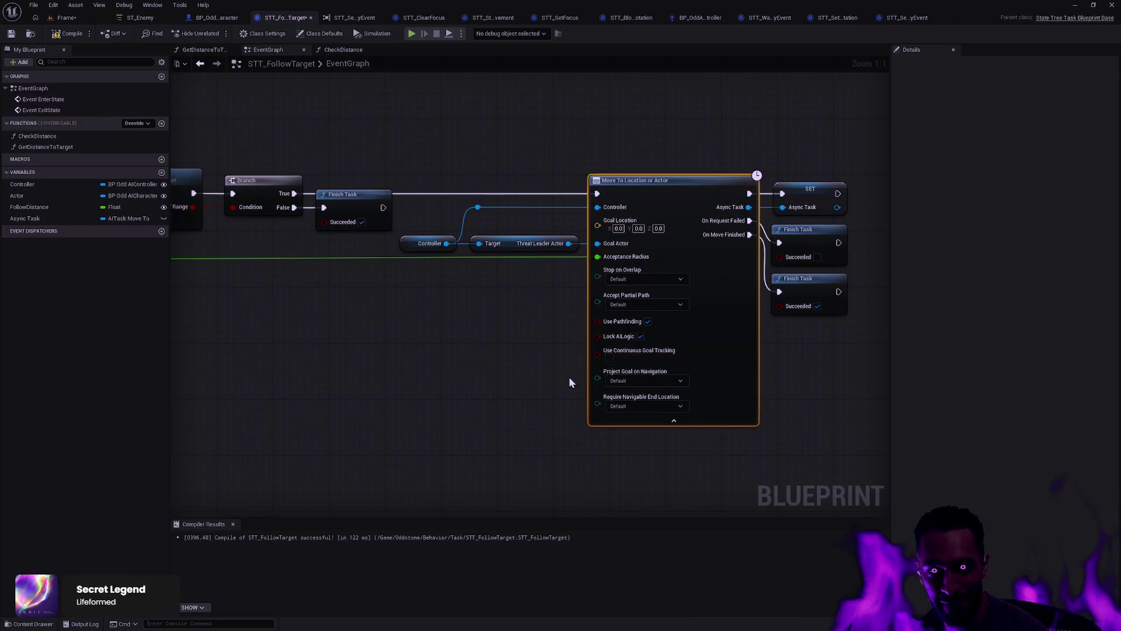
pyautogui.scroll(-1, 522, 288)
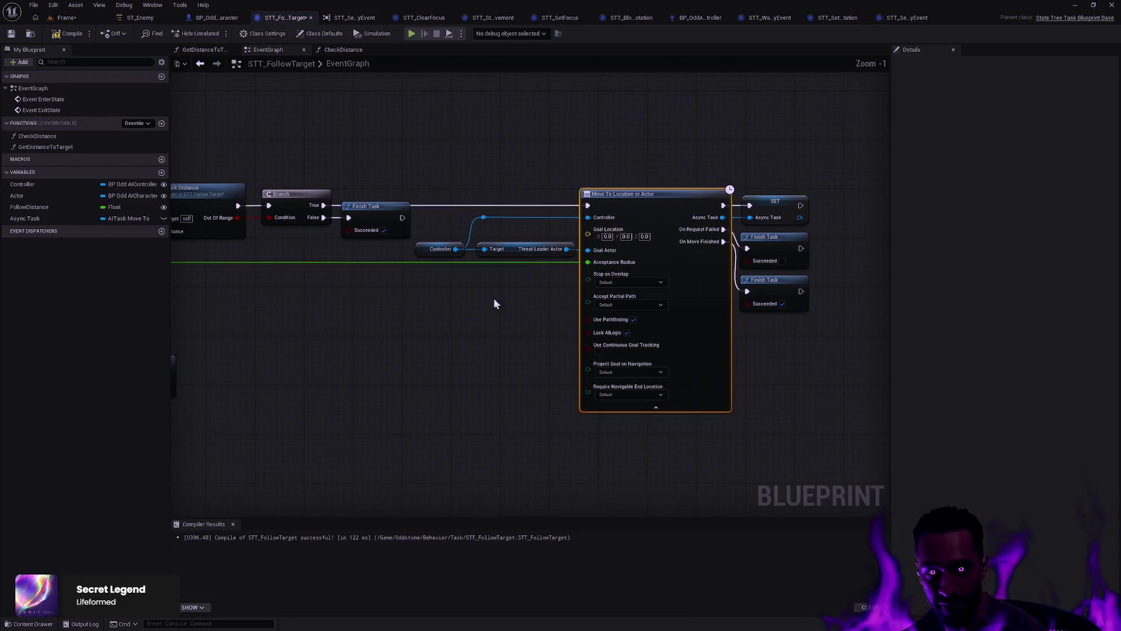
pyautogui.moveTo(493, 297); pyautogui.dragTo(466, 341)
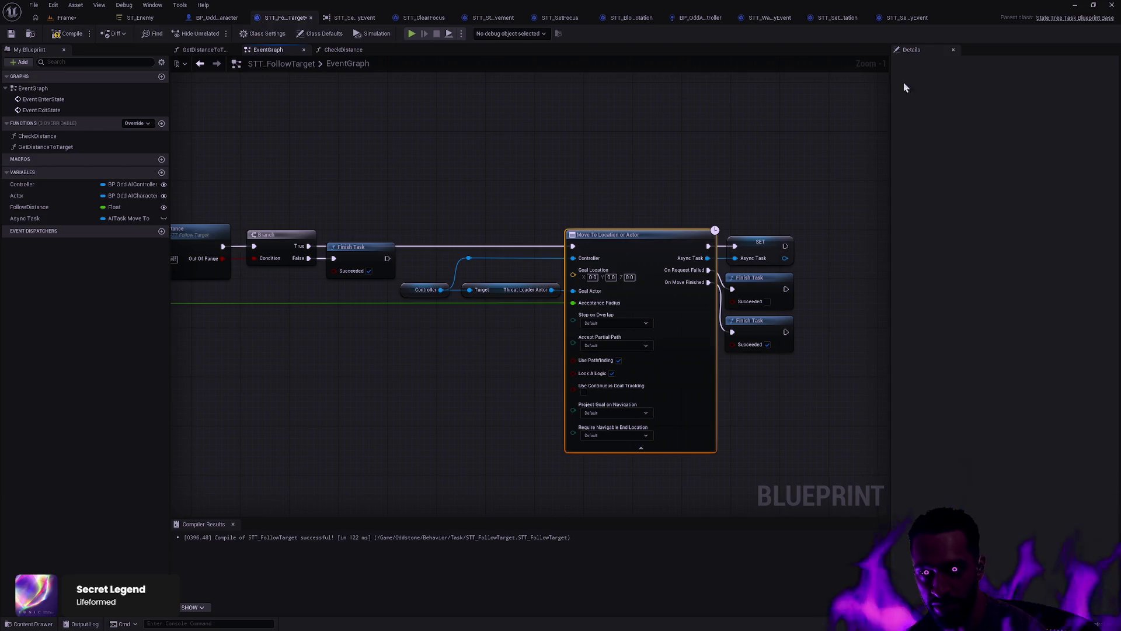
pyautogui.hotkey('ctrl', 'space')
pyautogui.doubleClick(422, 490)
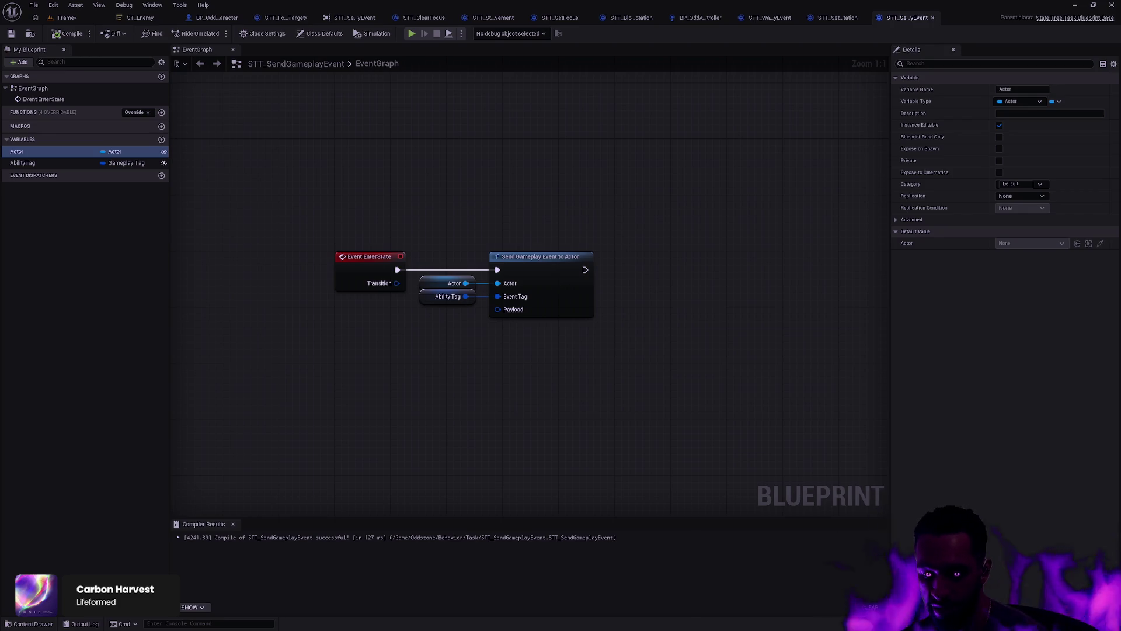
# Step: Compare the Send Gameplay Event and Wait Gameplay Event to Actor nodes, then open the Ctrl+P asset search
pyautogui.moveTo(726, 407)
pyautogui.mouseDown()
pyautogui.moveTo(528, 200)
pyautogui.moveTo(555, 198)
pyautogui.mouseUp()
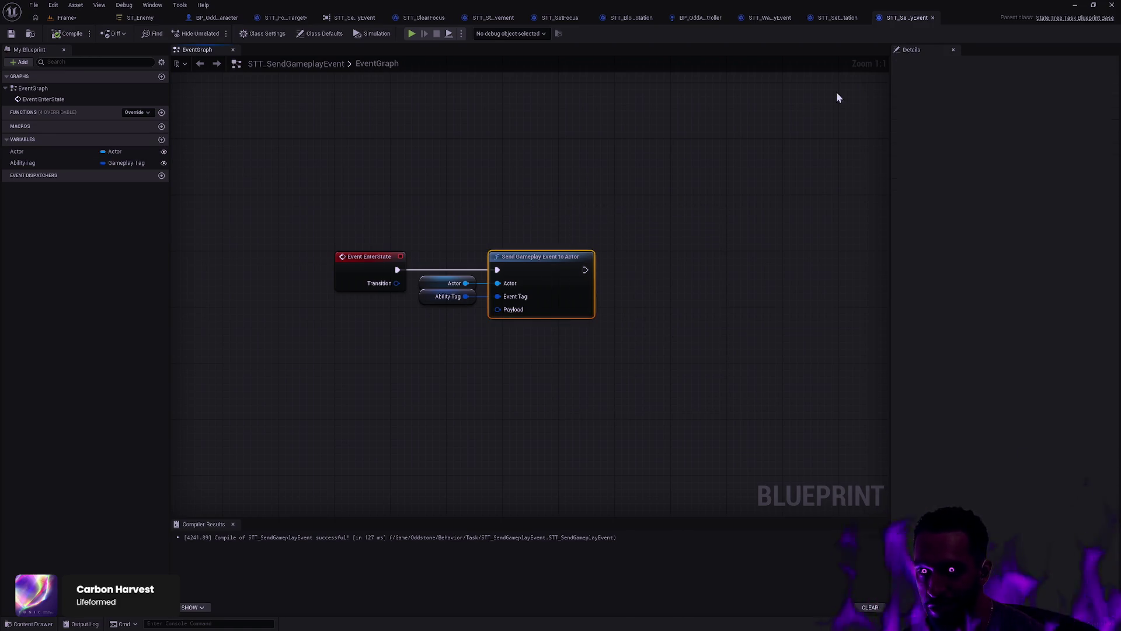
pyautogui.click(769, 17)
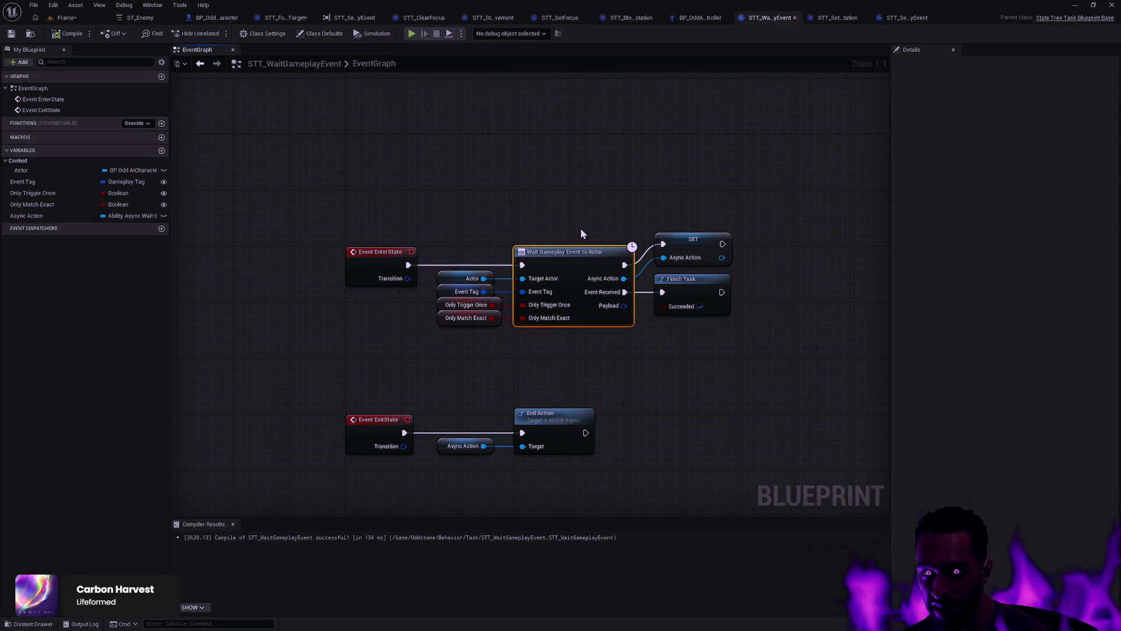
pyautogui.moveTo(512, 368)
pyautogui.mouseDown()
pyautogui.moveTo(596, 229)
pyautogui.moveTo(584, 245)
pyautogui.mouseUp()
pyautogui.moveTo(581, 360)
pyautogui.mouseDown()
pyautogui.moveTo(580, 281)
pyautogui.moveTo(597, 236)
pyautogui.moveTo(597, 265)
pyautogui.moveTo(671, 383)
pyautogui.mouseUp()
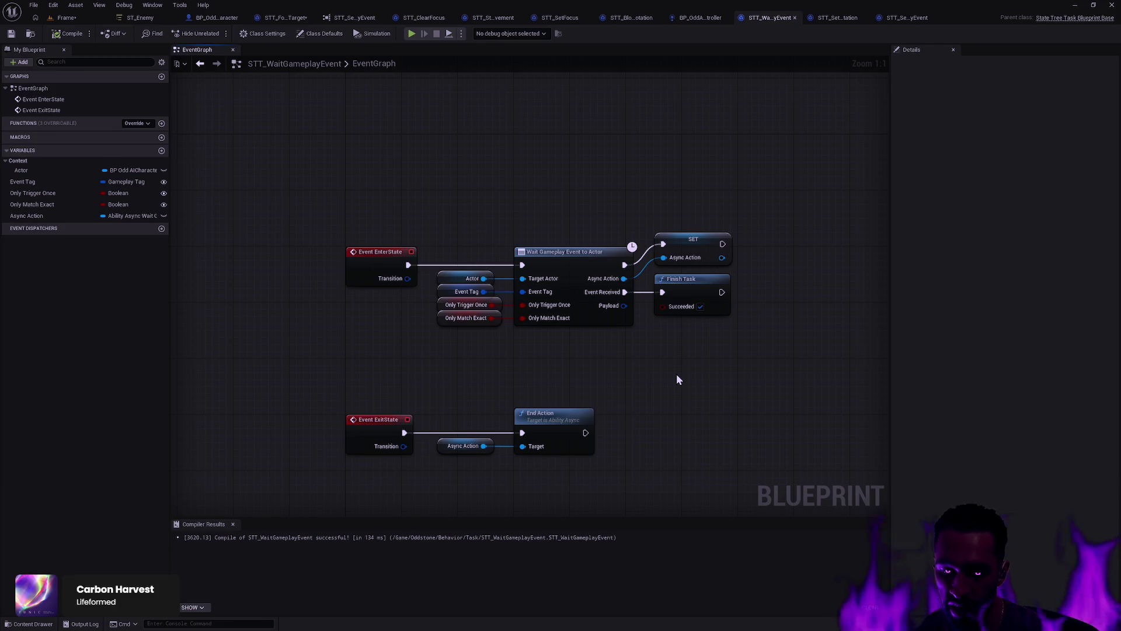
pyautogui.hotkey('ctrl', 'p')
# Step: Search 'AbilityGA_', open GA_Basic, and confirm its Ability Trigger source is On Gameplay Event
pyautogui.write('Ability')
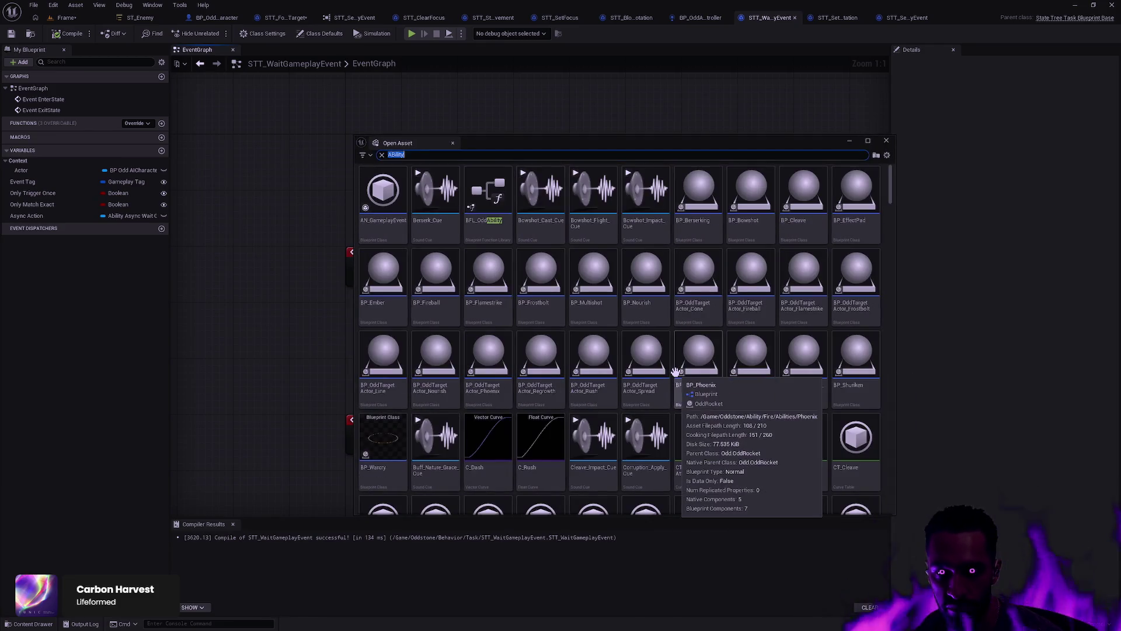
pyautogui.write('GA_')
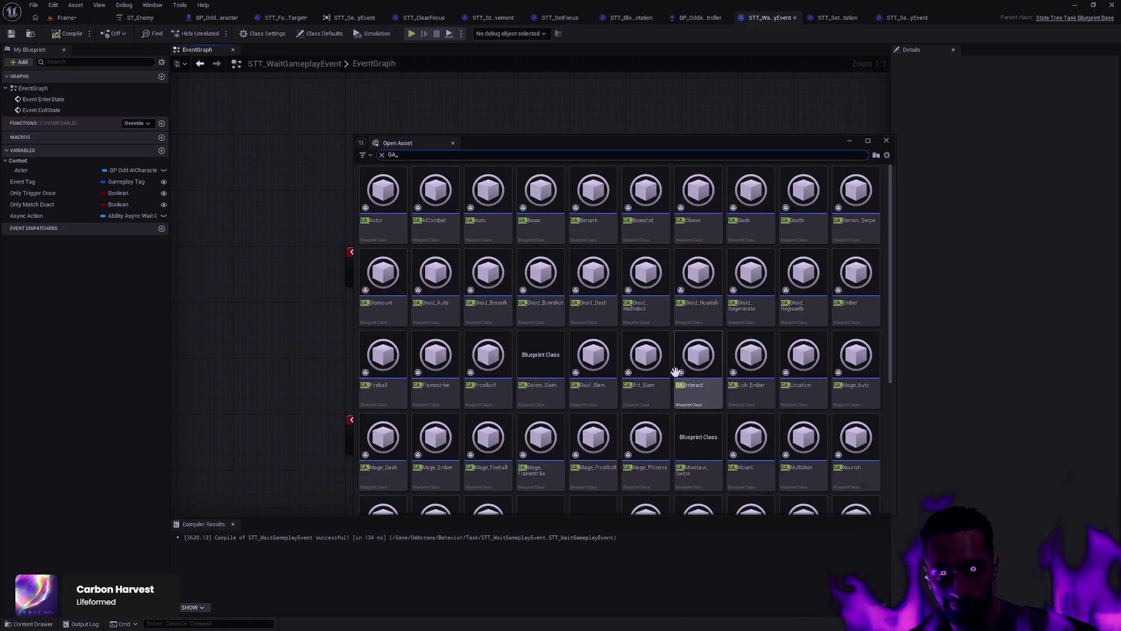
pyautogui.doubleClick(546, 204)
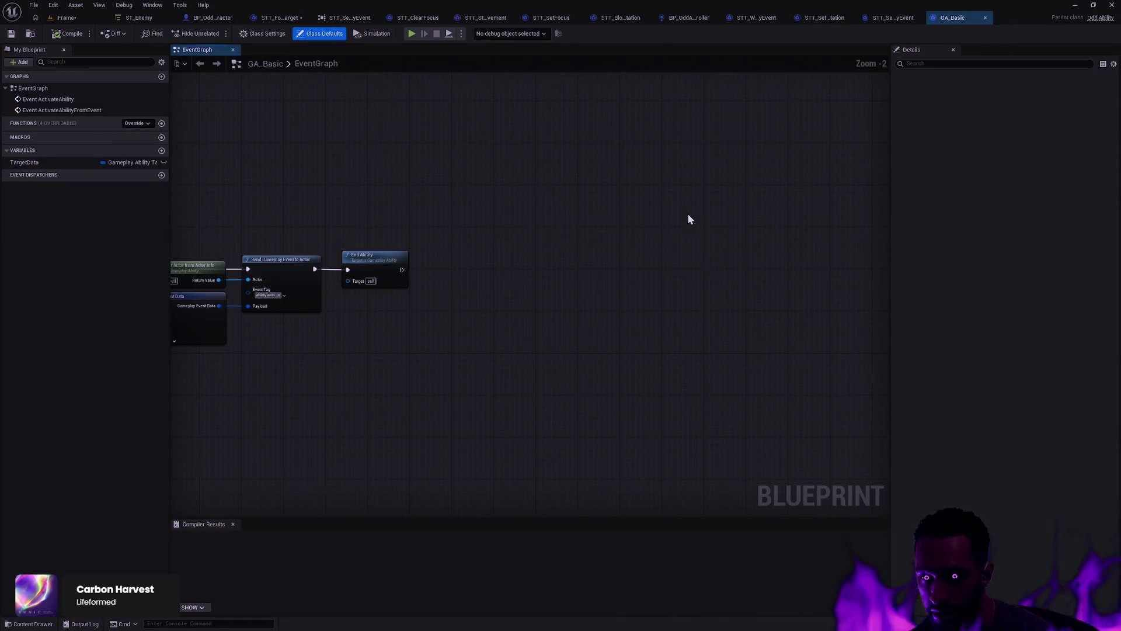
pyautogui.scroll(-2, 975, 347)
pyautogui.scroll(-1, 976, 347)
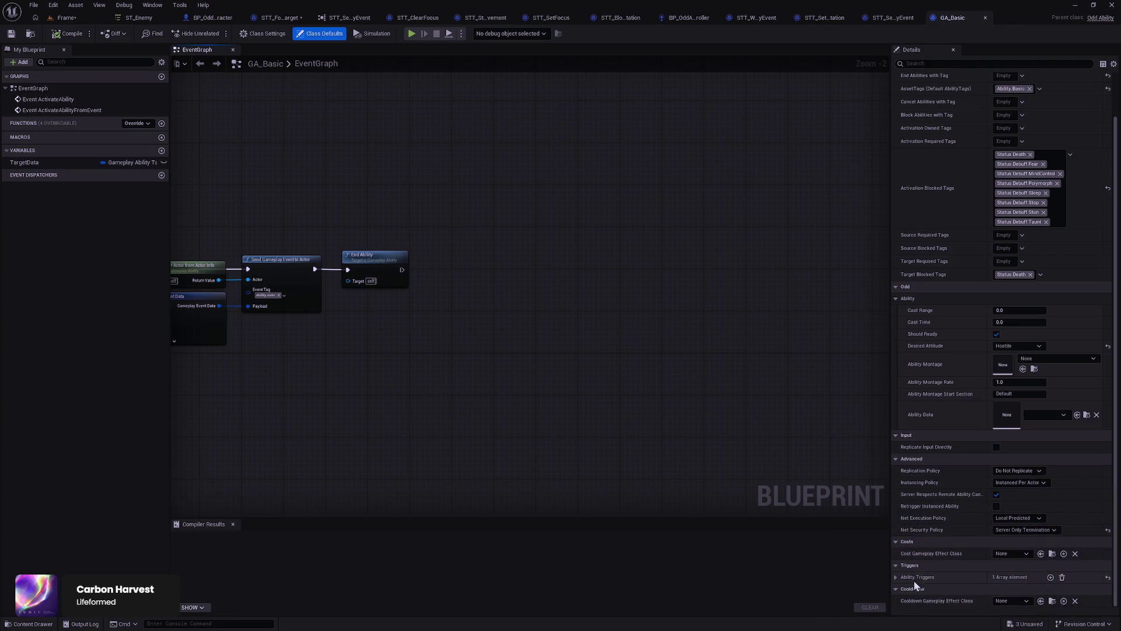
pyautogui.click(896, 577)
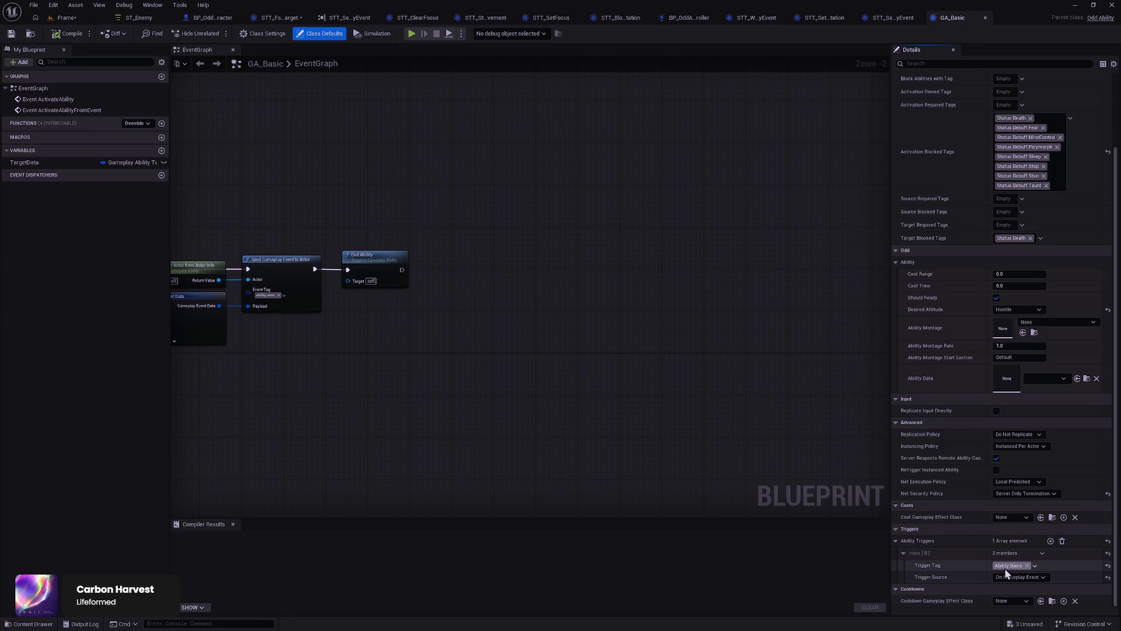
pyautogui.click(1032, 577)
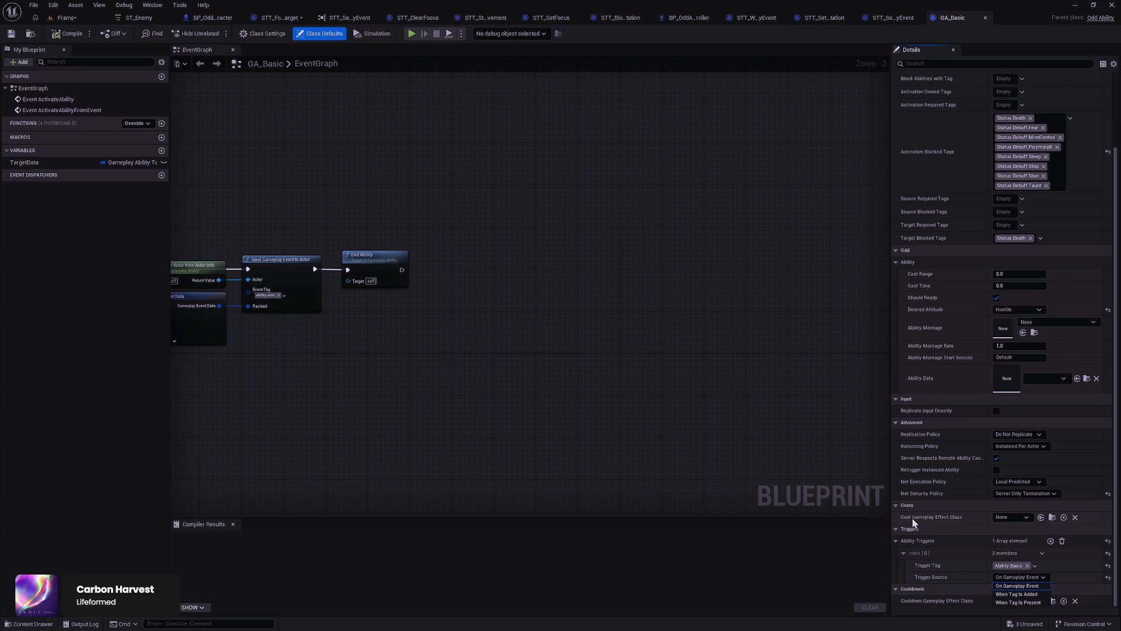
pyautogui.click(761, 442)
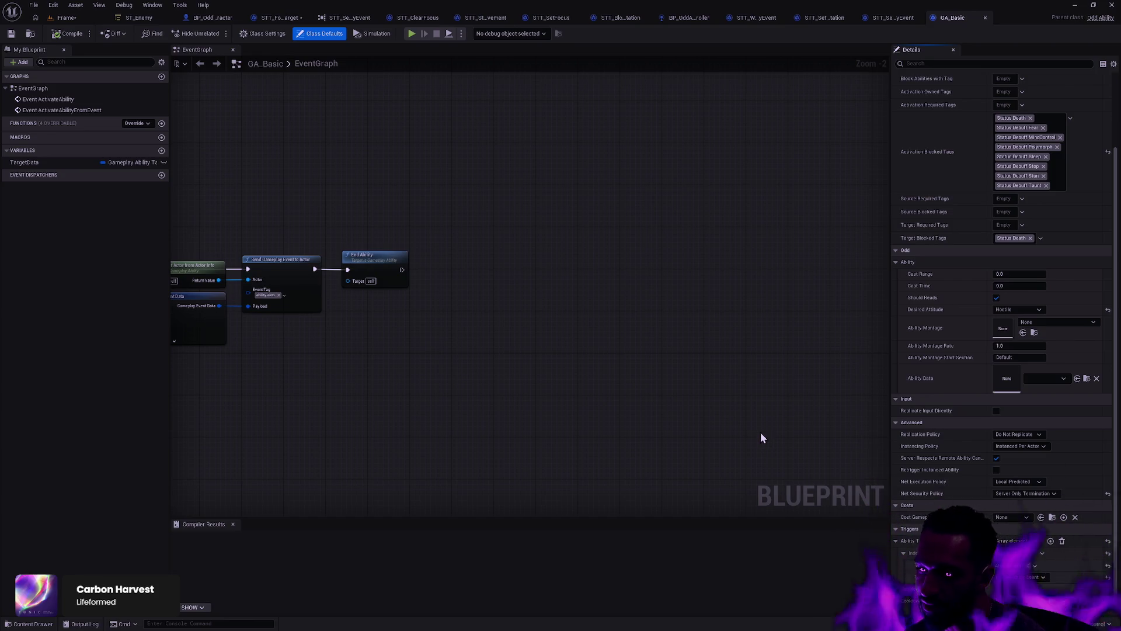
# Step: Close GA_Basic, check the Frame level and Send Gameplay Event graph, then move to STT_SetControlRotation
pyautogui.click(985, 18)
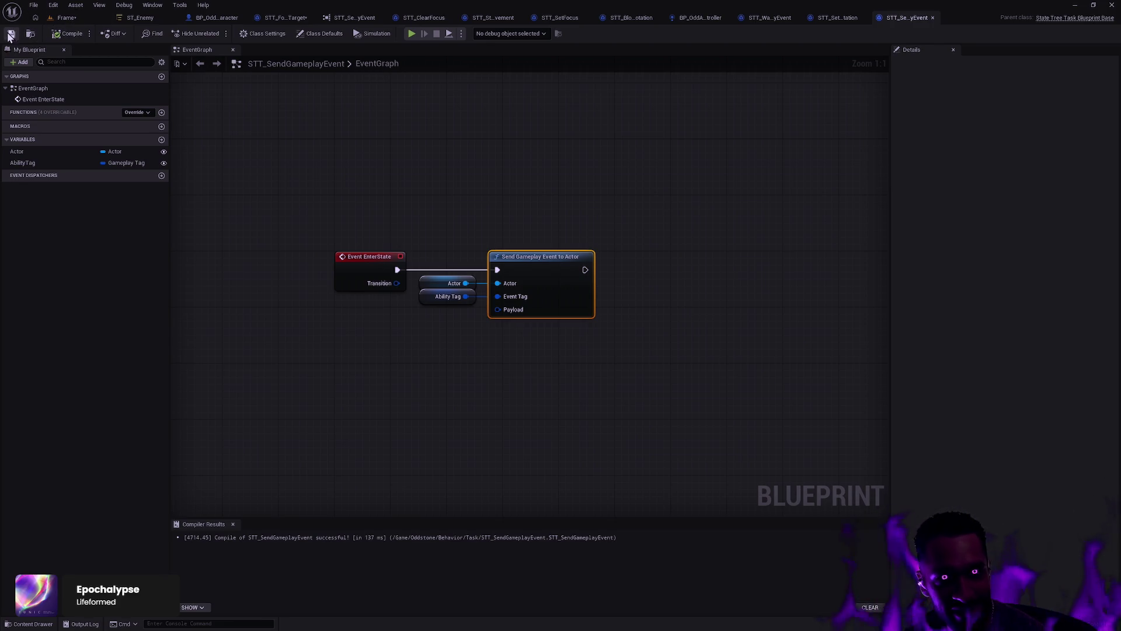
pyautogui.click(68, 18)
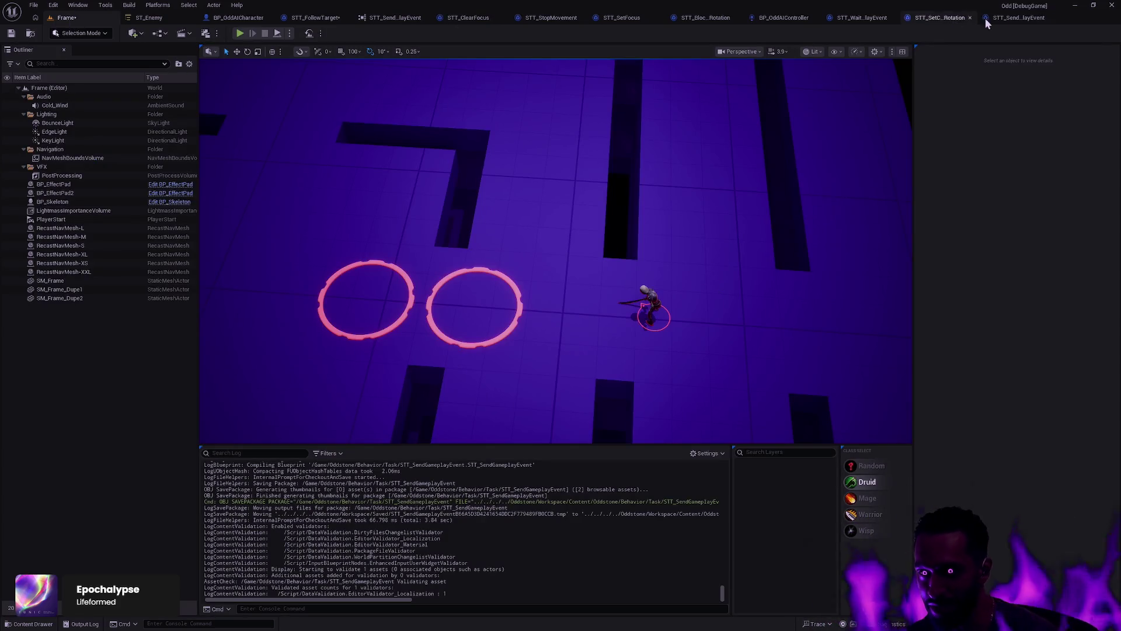
pyautogui.click(1012, 23)
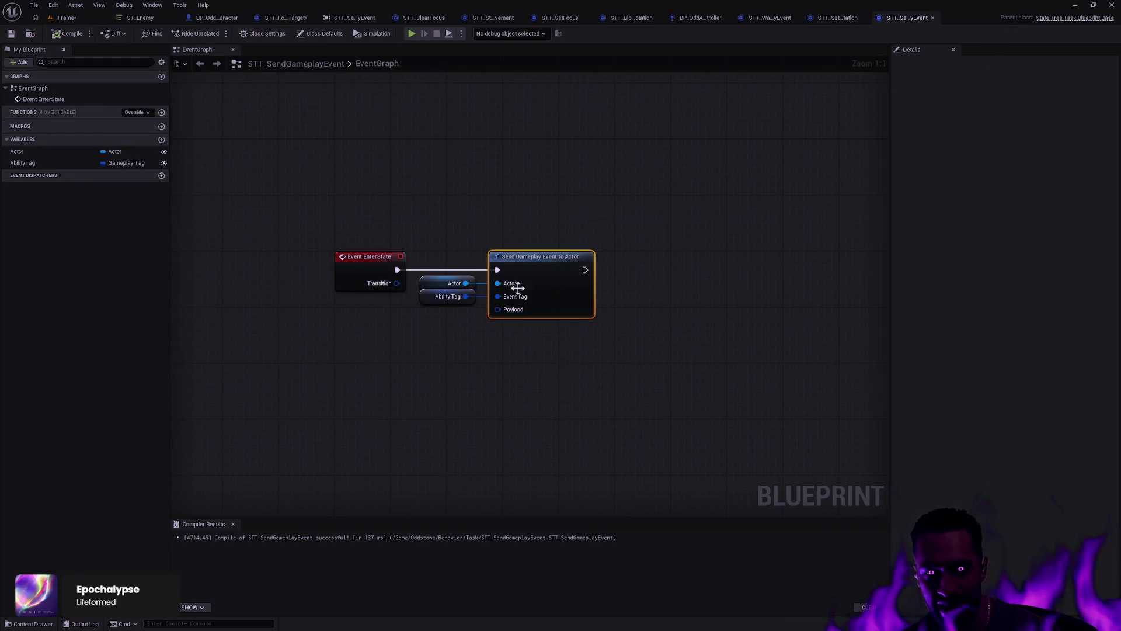
pyautogui.moveTo(689, 206)
pyautogui.mouseDown()
pyautogui.moveTo(369, 339)
pyautogui.moveTo(339, 330)
pyautogui.mouseUp()
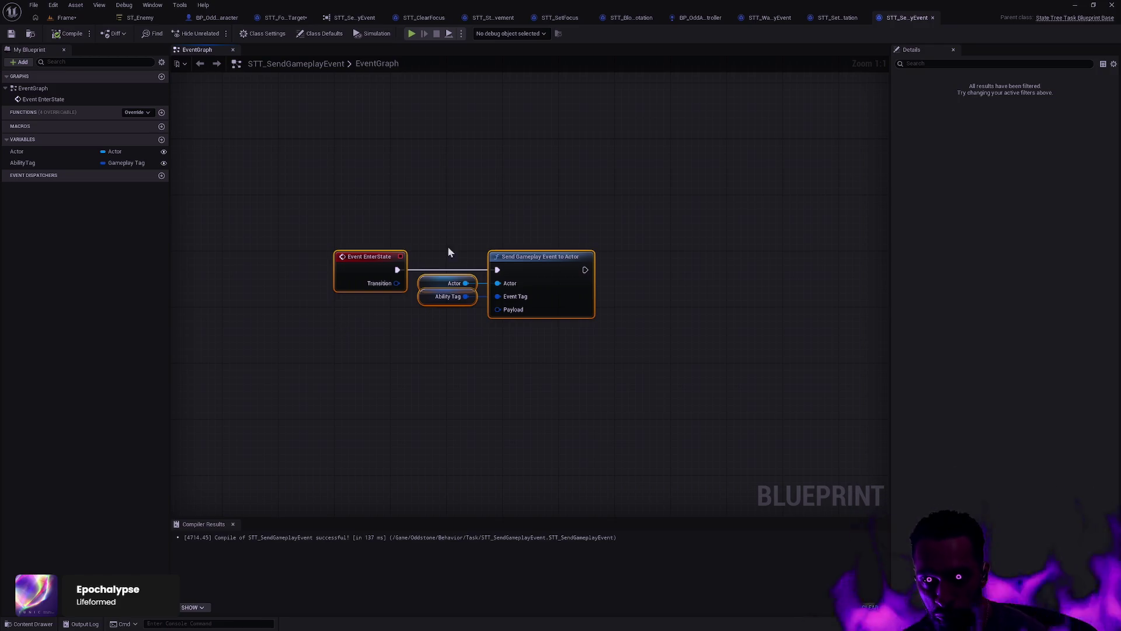
pyautogui.click(836, 18)
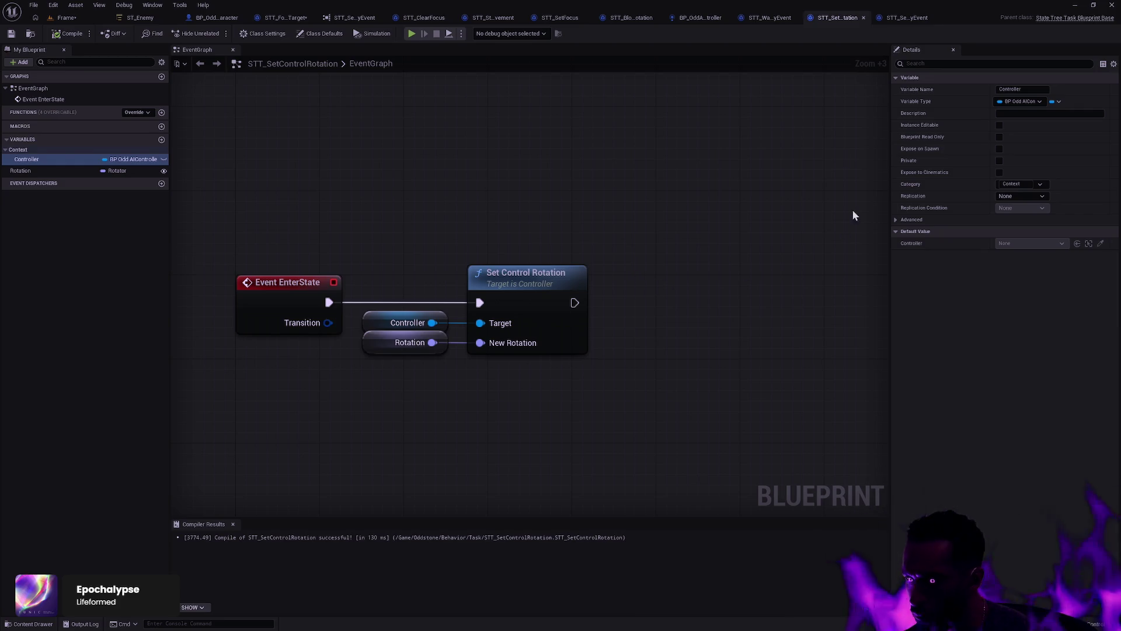
# Step: Show the Behavior/Task folder's assets in the Content Drawer below the Set Control Rotation graph
pyautogui.hotkey('ctrl', 'space')
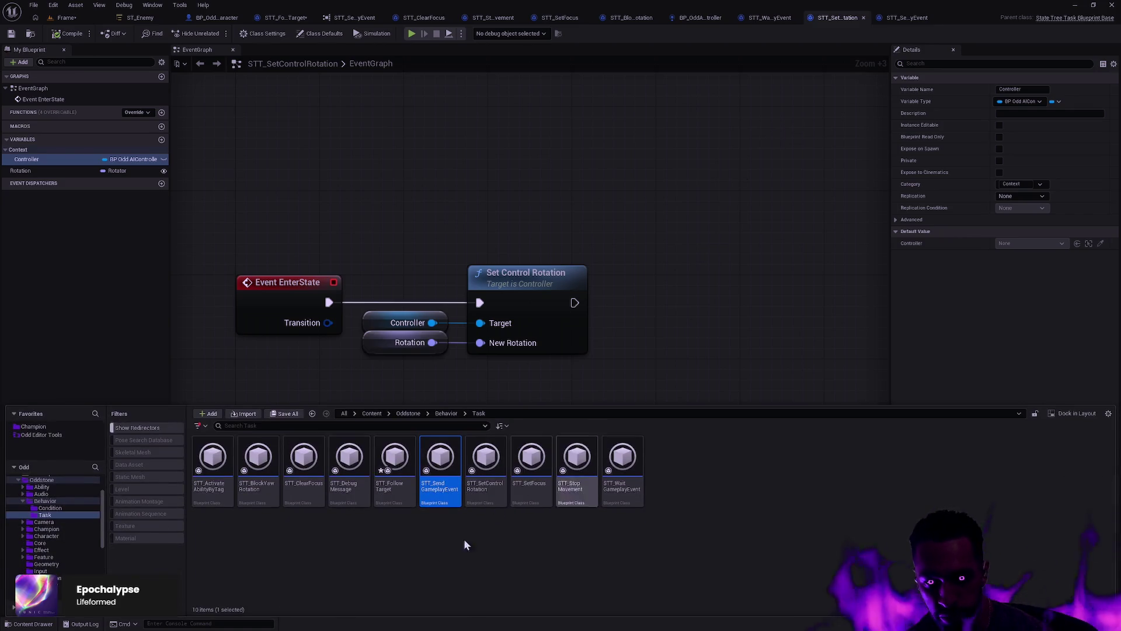
# Step: Open STT_FollowTarget and bring its enter/exit events and movement chain into view
pyautogui.doubleClick(408, 492)
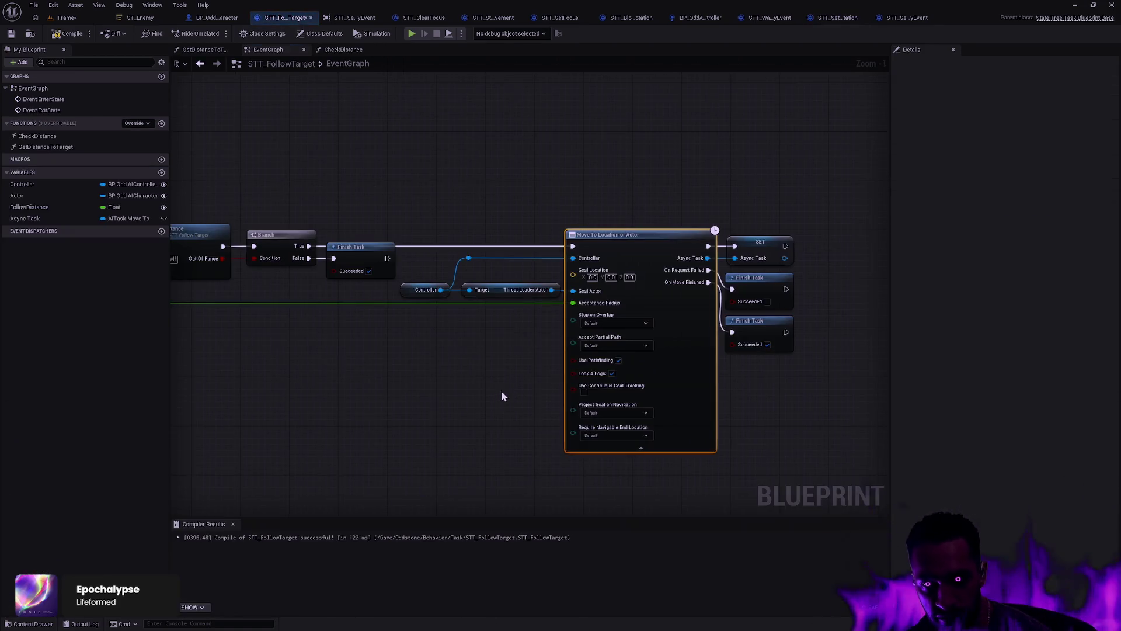
pyautogui.moveTo(501, 392); pyautogui.dragTo(826, 388)
pyautogui.scroll(2, 511, 472)
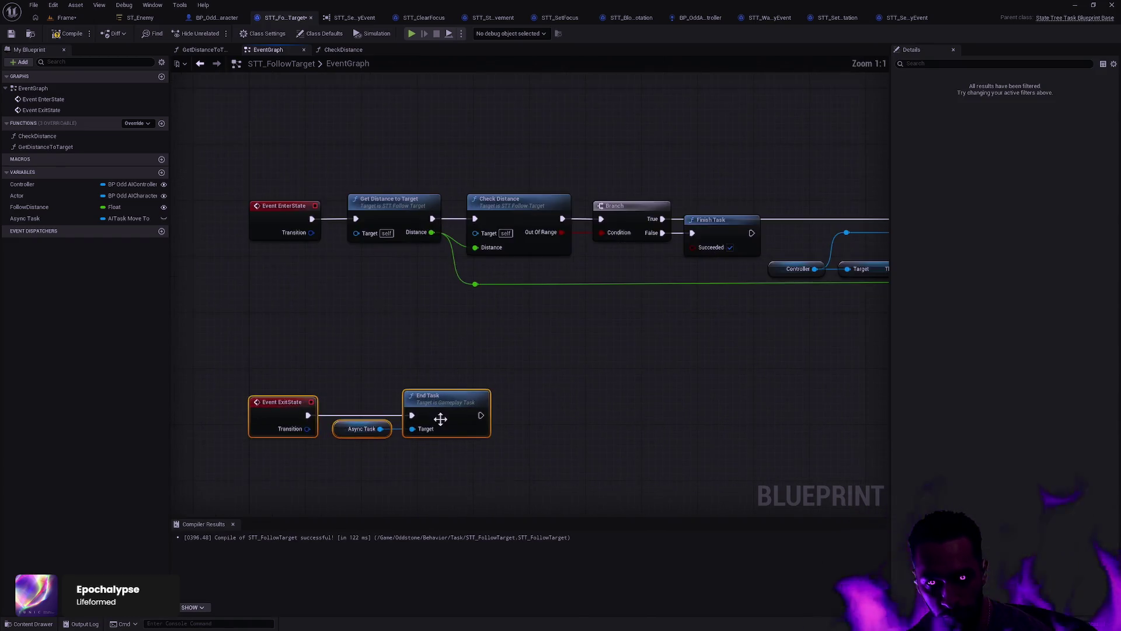
pyautogui.scroll(-2, 522, 430)
pyautogui.click(607, 380)
pyautogui.moveTo(608, 379)
pyautogui.mouseDown()
pyautogui.moveTo(397, 463)
pyautogui.moveTo(254, 421)
pyautogui.moveTo(438, 378)
pyautogui.moveTo(406, 328)
pyautogui.mouseUp()
# Step: Put Controller and Actor in the Context category, turning off Actor's Instance Editable and Expose on Spawn
pyautogui.click(57, 184)
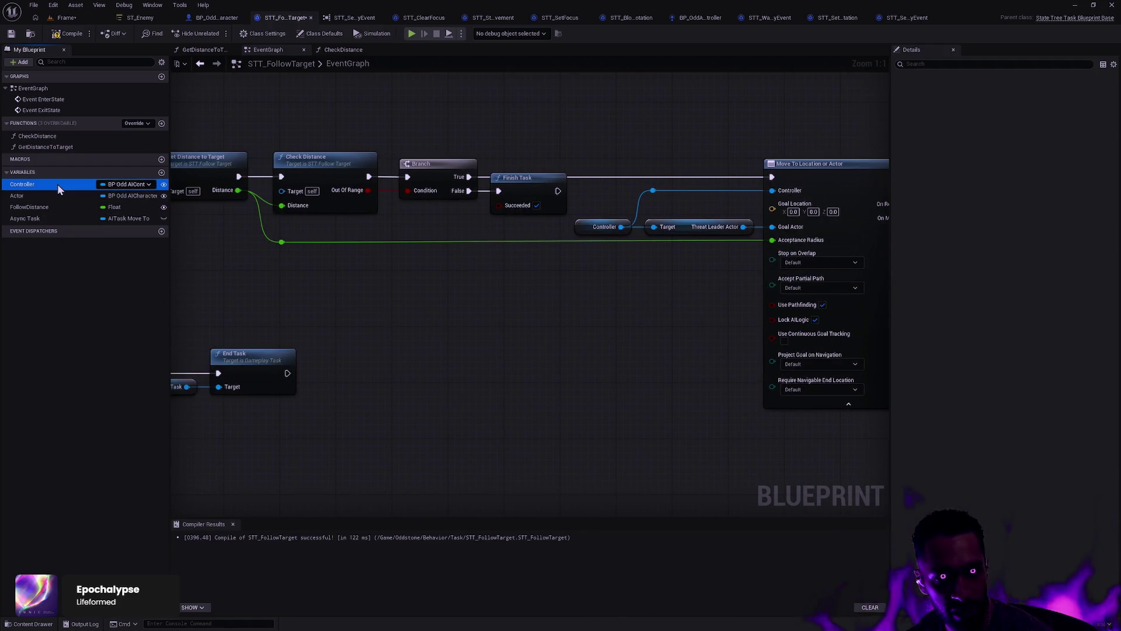
pyautogui.click(1019, 184)
pyautogui.write('ontext')
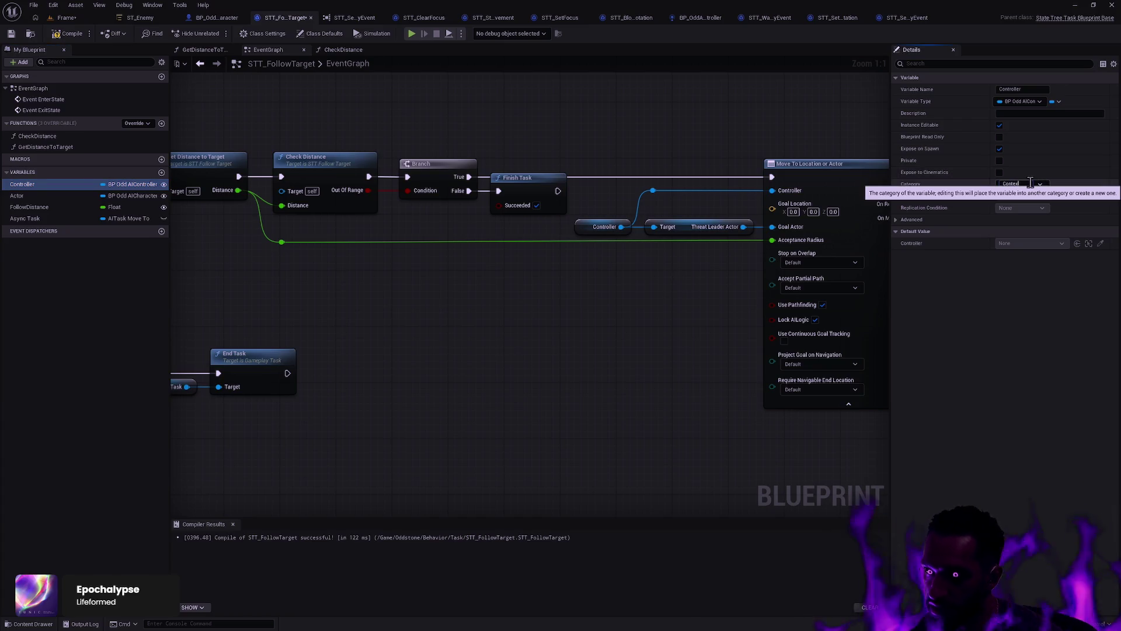
pyautogui.press('Return')
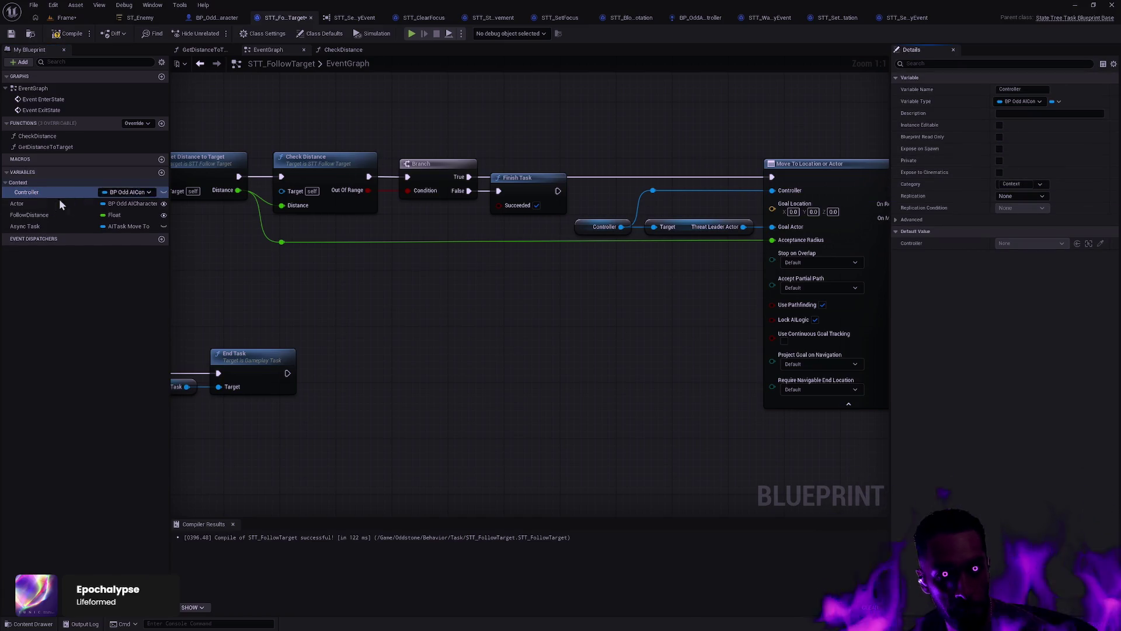
pyautogui.click(35, 204)
pyautogui.click(999, 148)
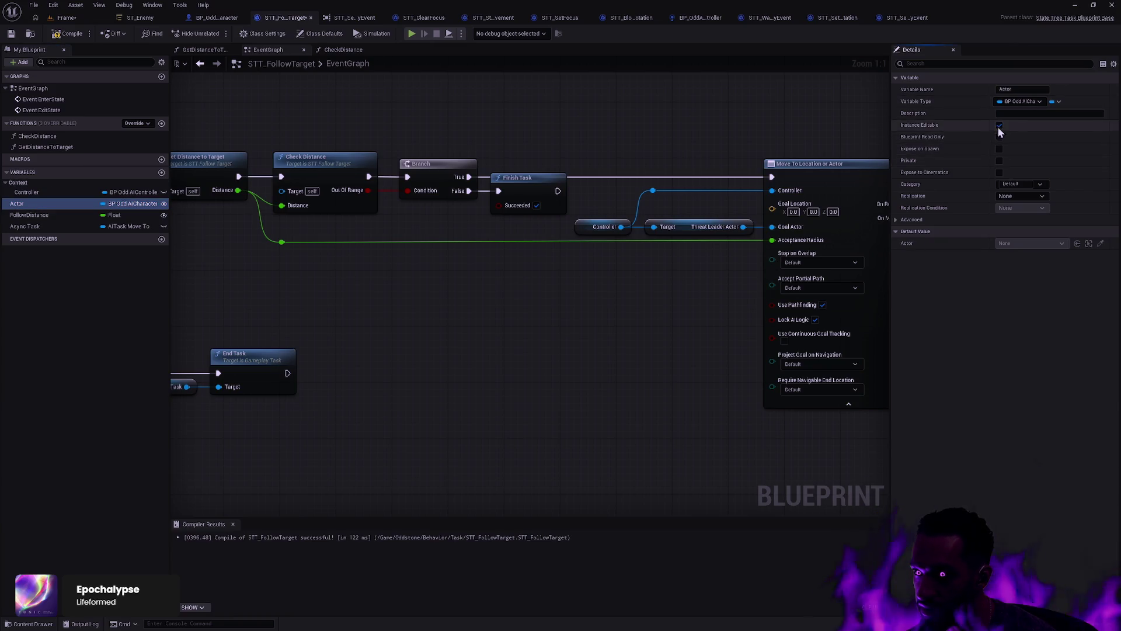
pyautogui.click(999, 125)
pyautogui.click(1019, 183)
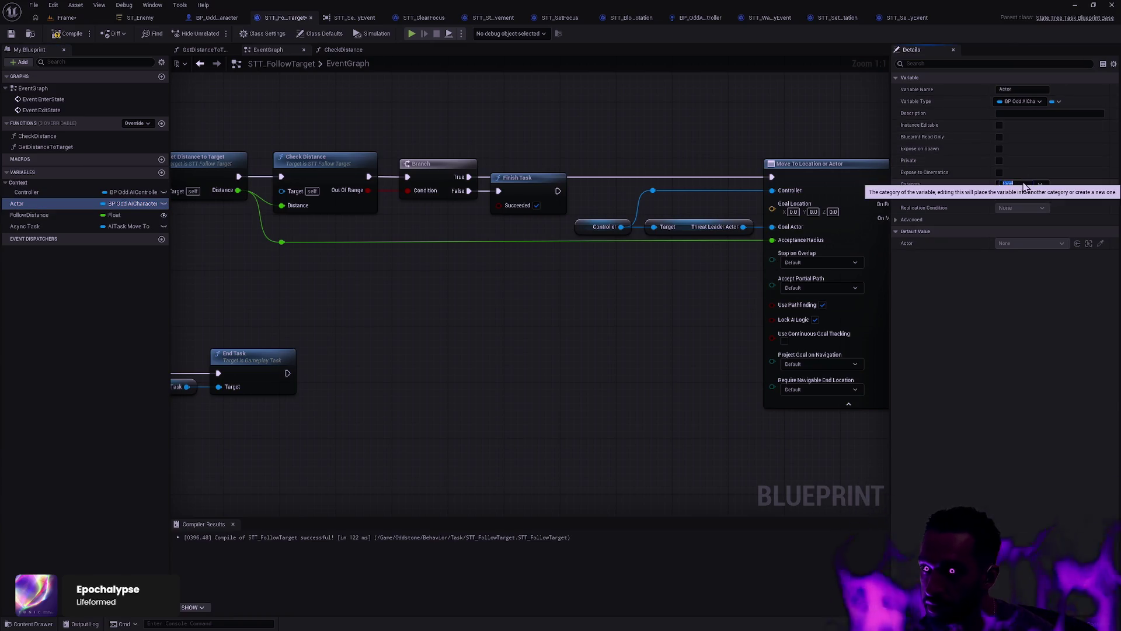
pyautogui.write('Context')
pyautogui.press('Return')
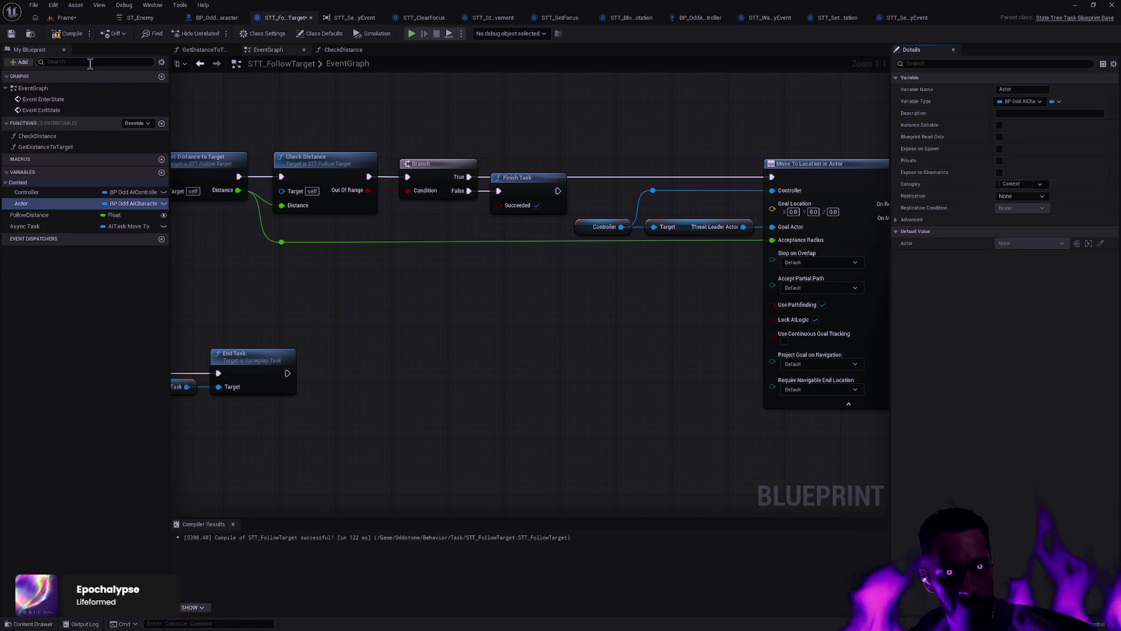
# Step: Compile and save STT_FollowTarget
pyautogui.click(67, 34)
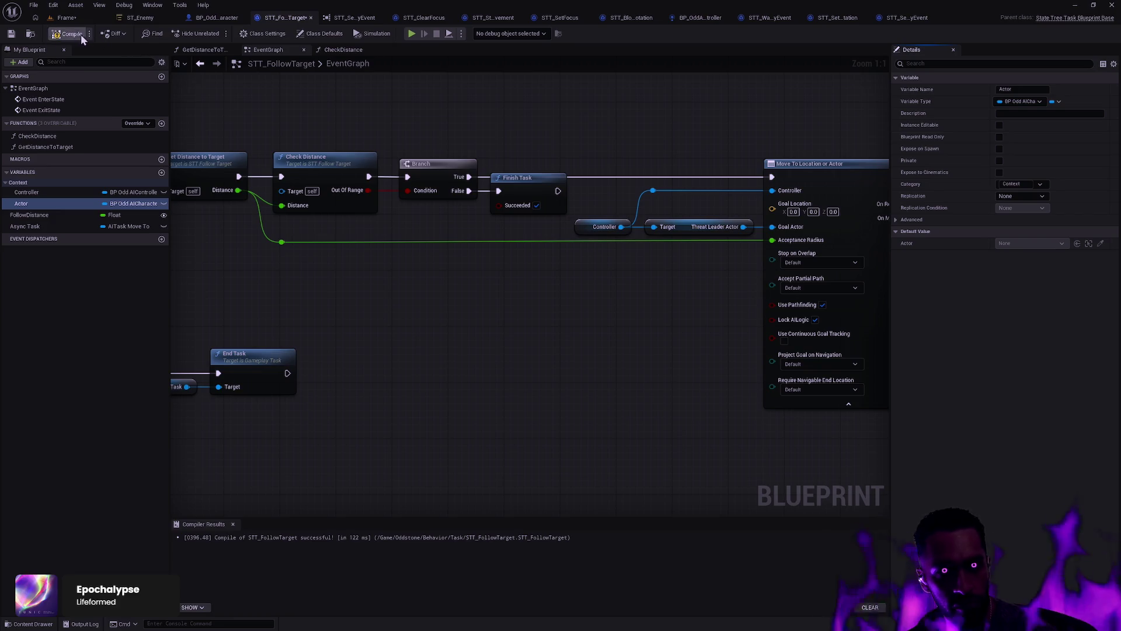
pyautogui.click(11, 34)
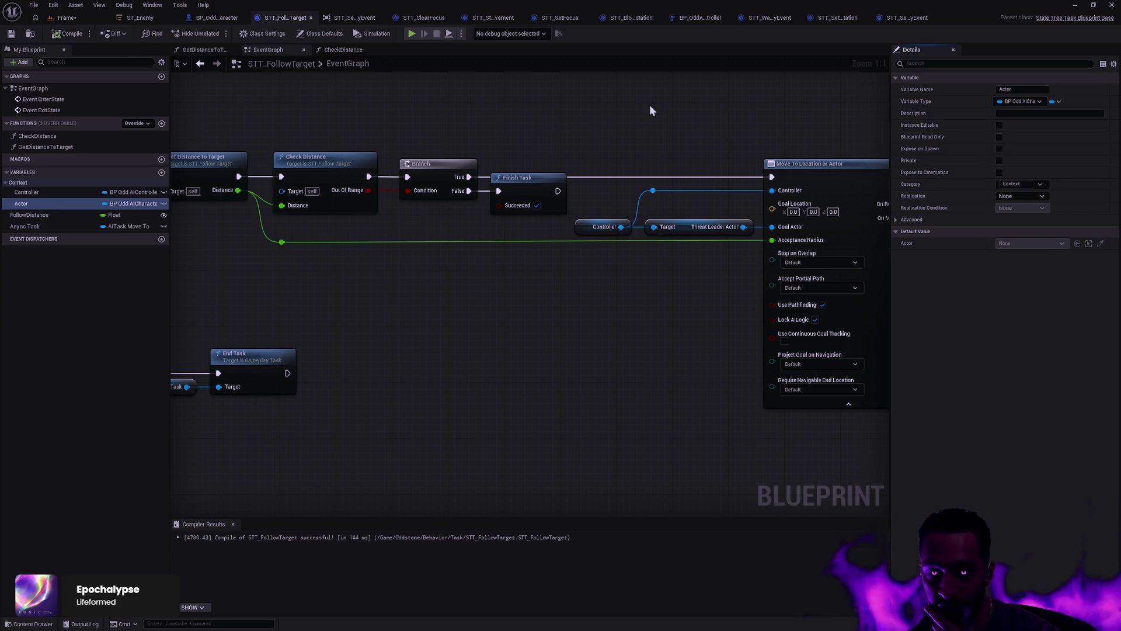
pyautogui.moveTo(720, 108); pyautogui.dragTo(613, 236)
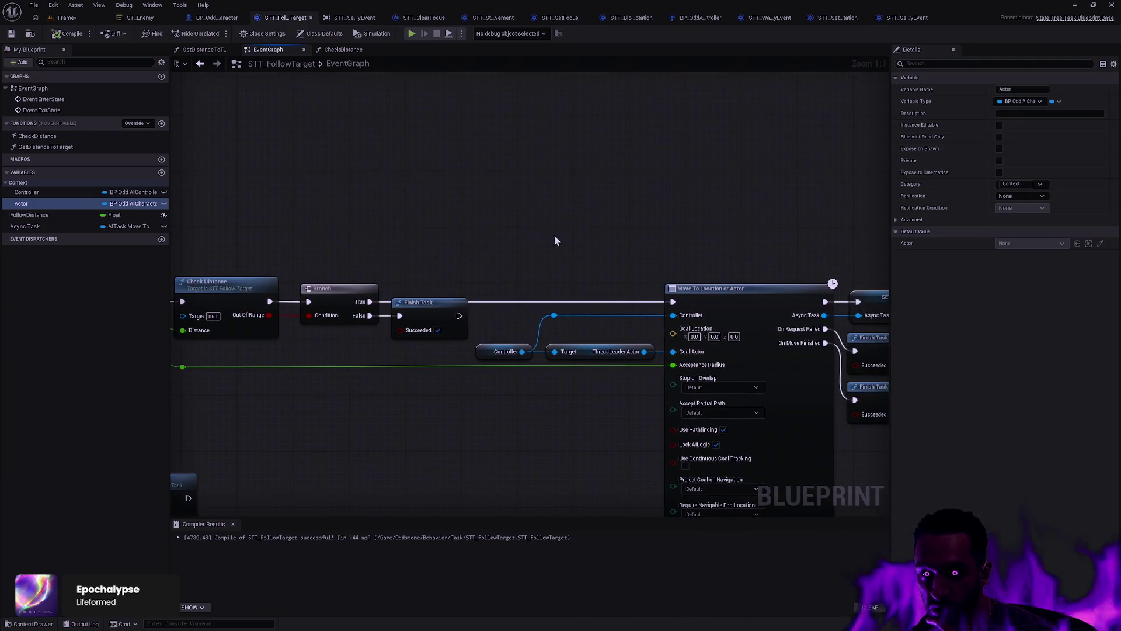
# Step: Delete the Threat Leader Actor lookup and rewire the Controller getter into Move To's Controller input
pyautogui.click(606, 372)
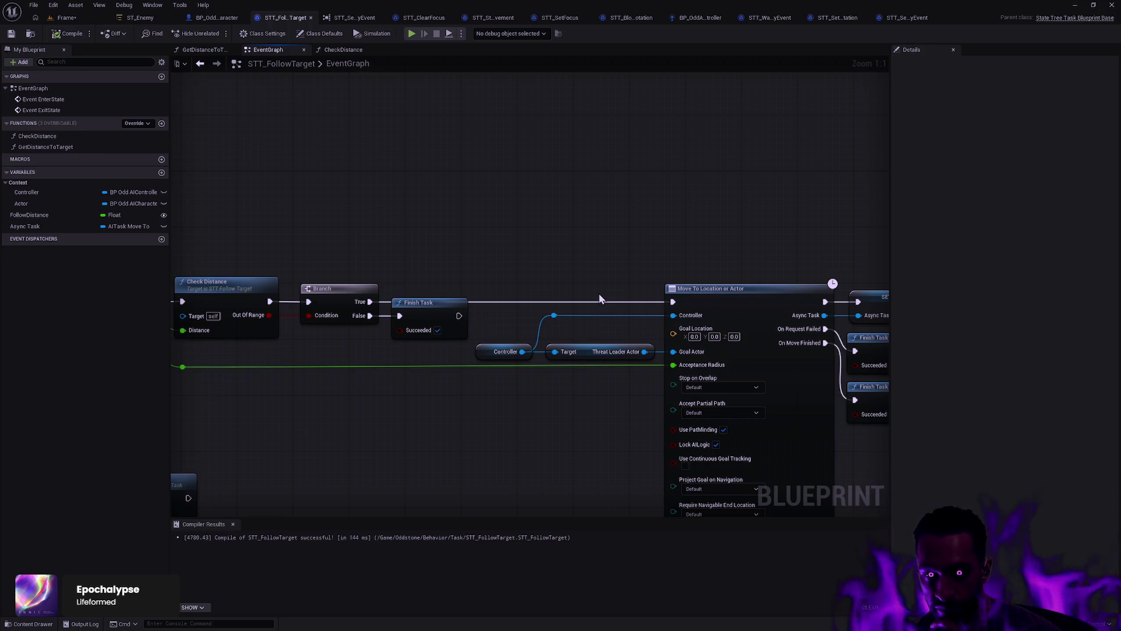
pyautogui.moveTo(600, 299)
pyautogui.mouseDown()
pyautogui.moveTo(818, 257)
pyautogui.moveTo(527, 269)
pyautogui.mouseUp()
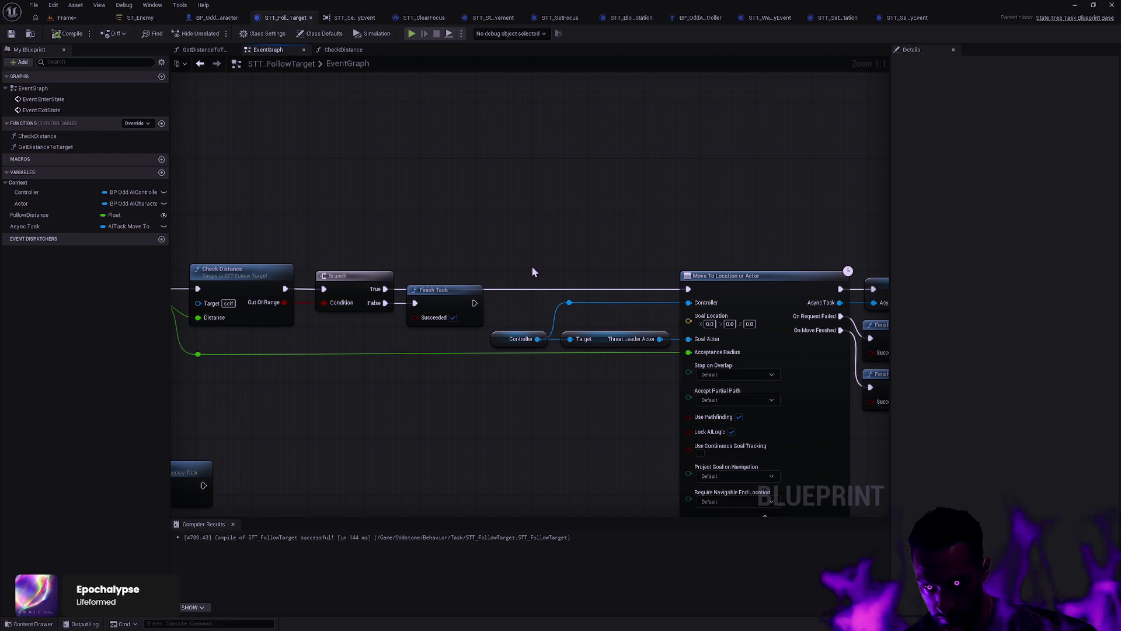
pyautogui.moveTo(588, 368); pyautogui.dragTo(653, 325)
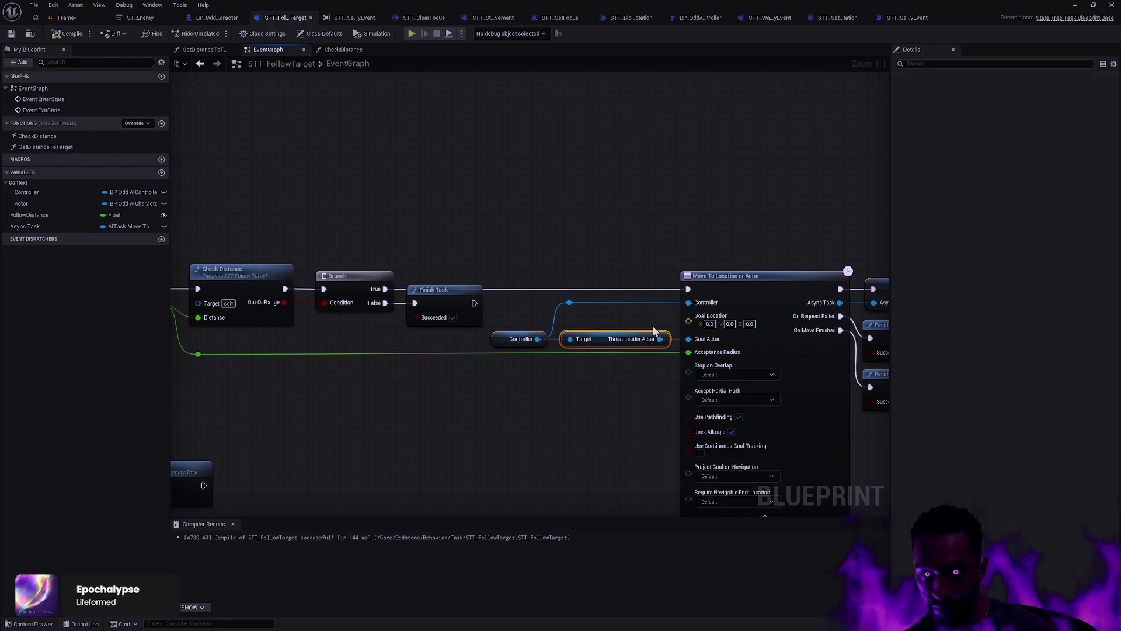
pyautogui.press('Delete')
pyautogui.moveTo(516, 343)
pyautogui.mouseDown()
pyautogui.moveTo(542, 313)
pyautogui.moveTo(689, 303)
pyautogui.mouseUp()
pyautogui.keyDown('alt'); pyautogui.click(592, 309); pyautogui.keyUp('alt')
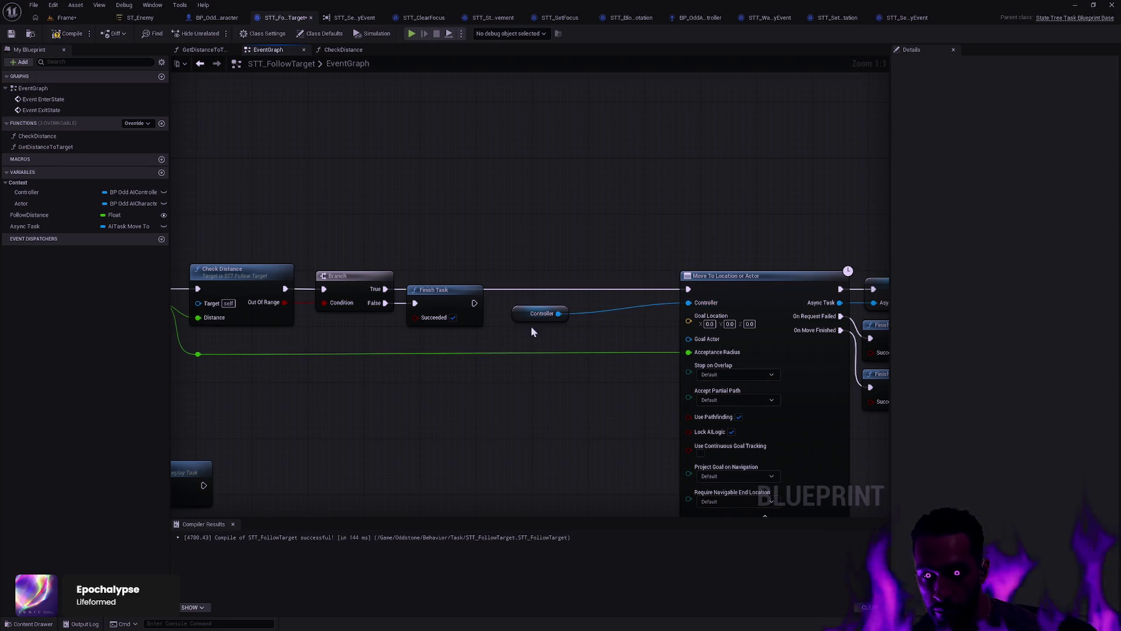
pyautogui.moveTo(531, 326); pyautogui.dragTo(689, 292)
pyautogui.press('q')
# Step: Promote Move To's Goal Actor pin to an instance-editable Goal Actor variable and compile
pyautogui.click(642, 376)
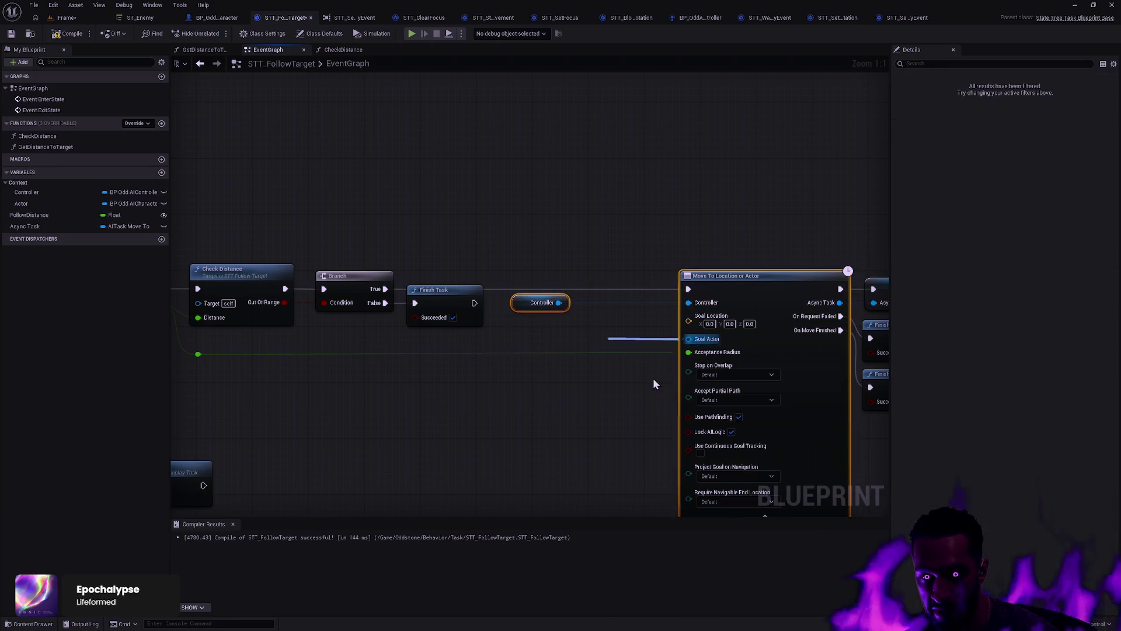
pyautogui.moveTo(637, 337); pyautogui.dragTo(540, 335)
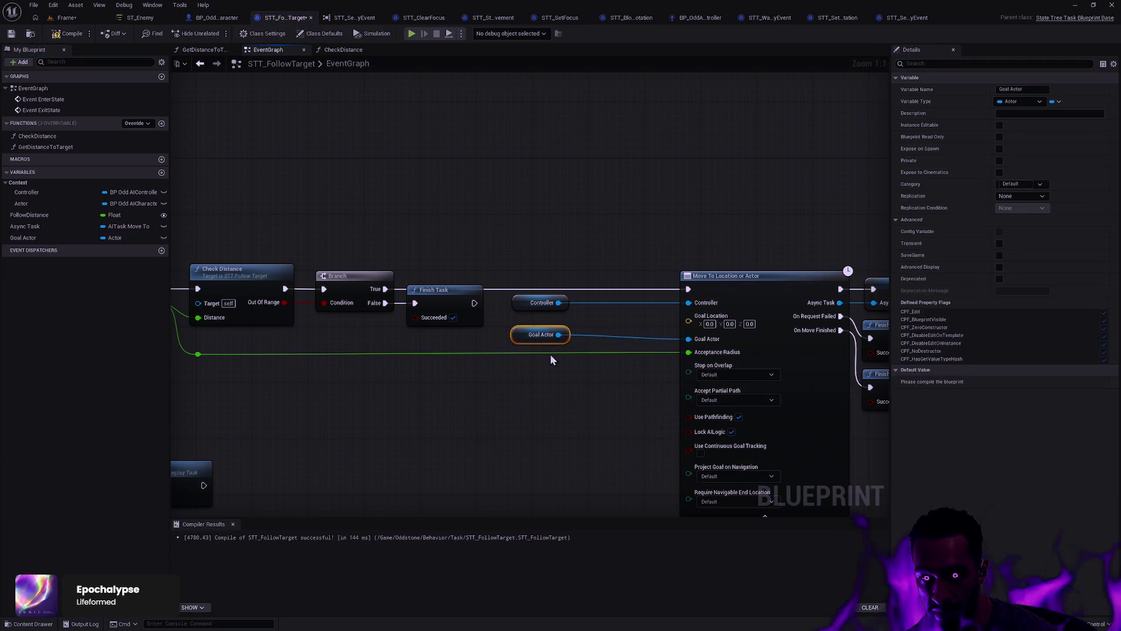
pyautogui.click(622, 321)
pyautogui.click(540, 334)
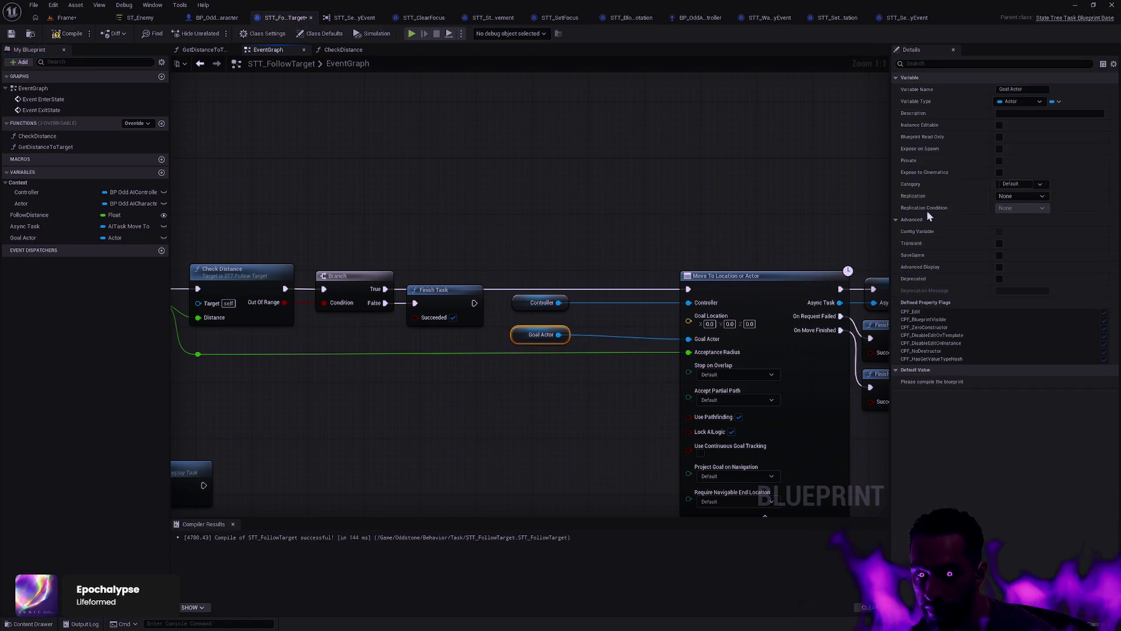
pyautogui.click(999, 125)
pyautogui.click(61, 35)
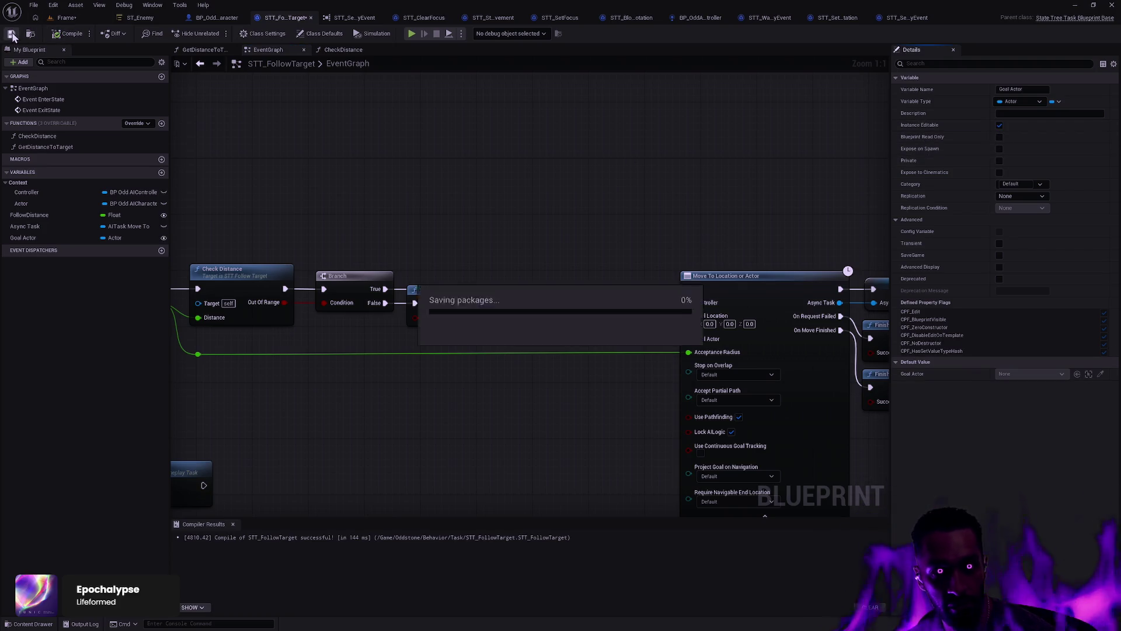
# Step: Tidy the Move To and getter nodes, compile and save STT_FollowTarget, and return to ST_Enemy
pyautogui.moveTo(560, 334); pyautogui.dragTo(561, 341)
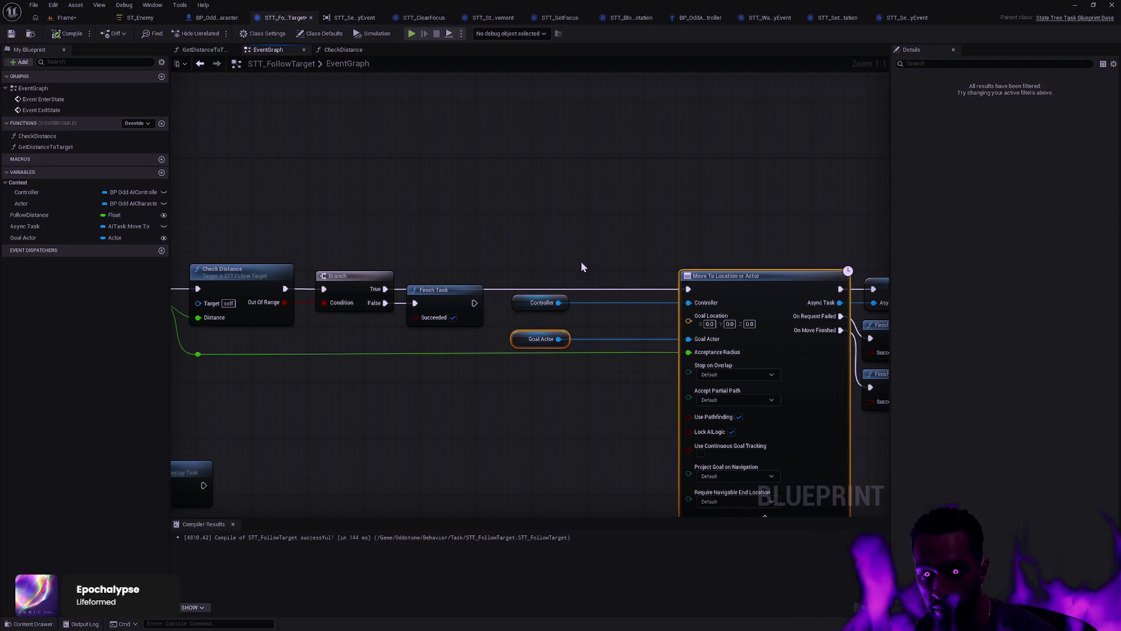
pyautogui.moveTo(581, 261); pyautogui.dragTo(502, 354)
pyautogui.scroll(-2, 701, 246)
pyautogui.moveTo(648, 199)
pyautogui.mouseDown()
pyautogui.moveTo(774, 357)
pyautogui.moveTo(726, 403)
pyautogui.moveTo(623, 378)
pyautogui.mouseUp()
pyautogui.scroll(2, 551, 404)
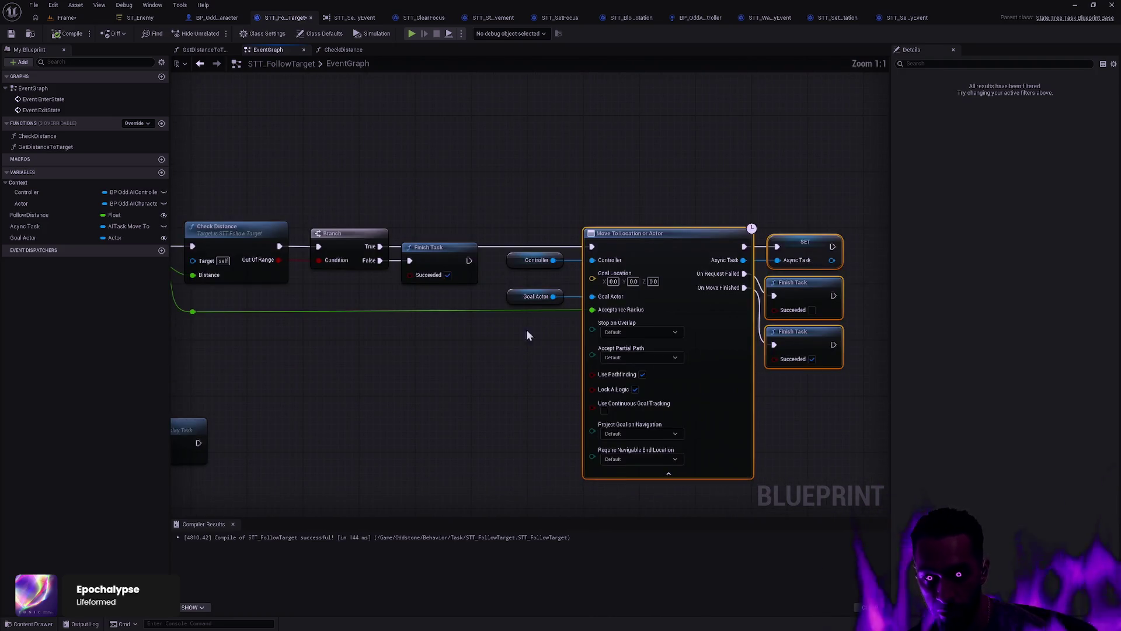
pyautogui.moveTo(527, 330); pyautogui.dragTo(623, 240)
pyautogui.click(444, 152)
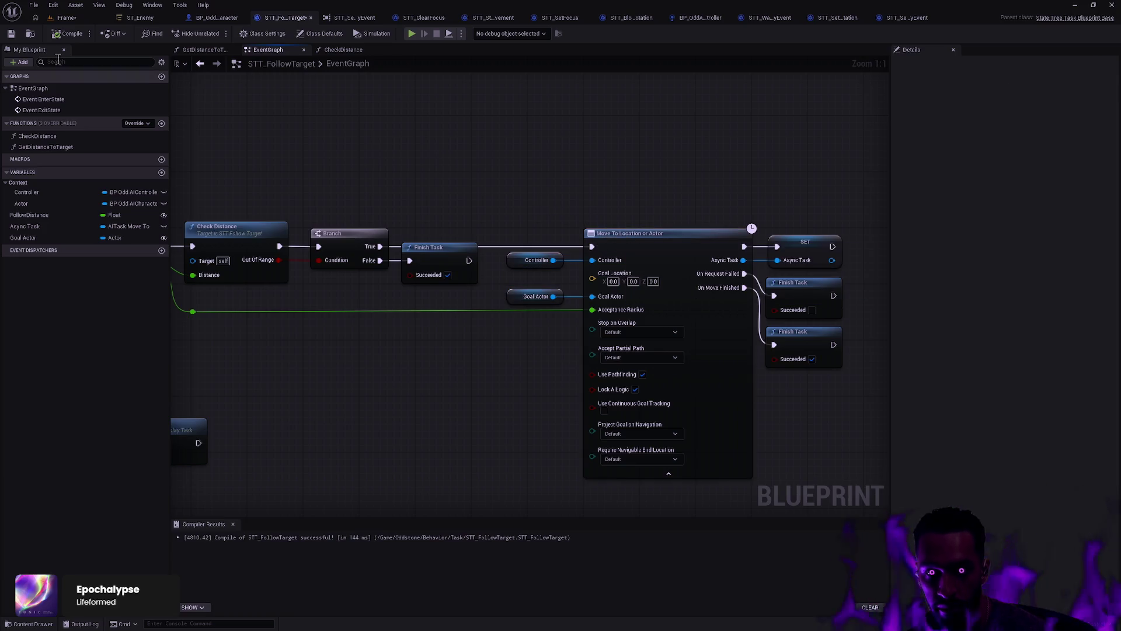
pyautogui.click(72, 33)
pyautogui.click(11, 34)
pyautogui.click(145, 18)
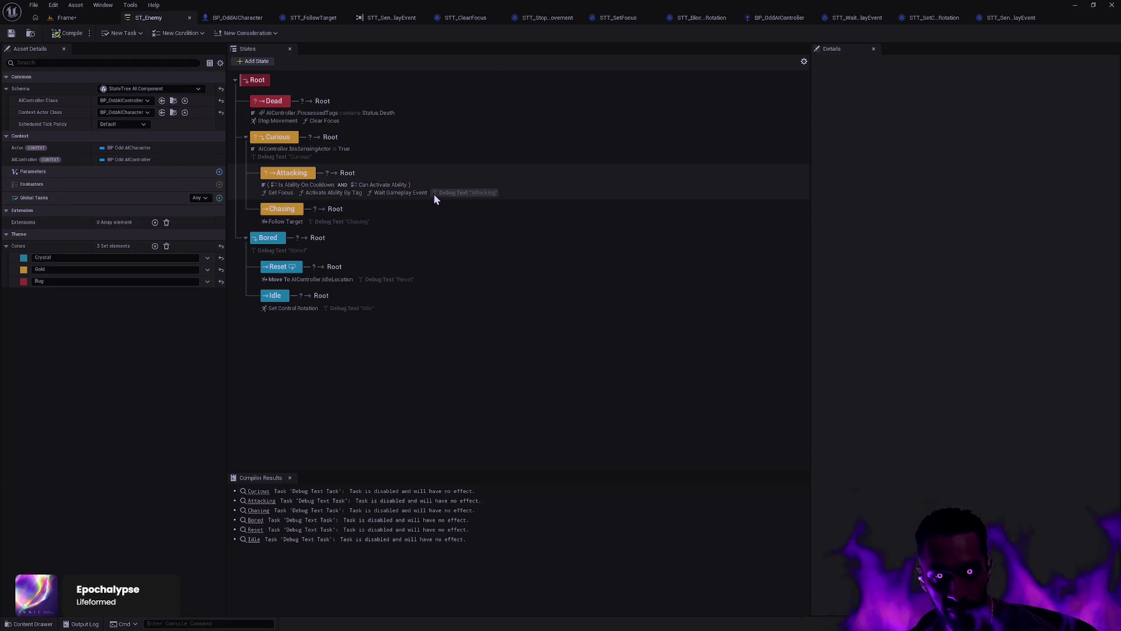
# Step: Bind Chasing's Follow Target Goal Actor to AIController's Threat Leader Actor and reset the Actor/Controller bindings
pyautogui.click(291, 225)
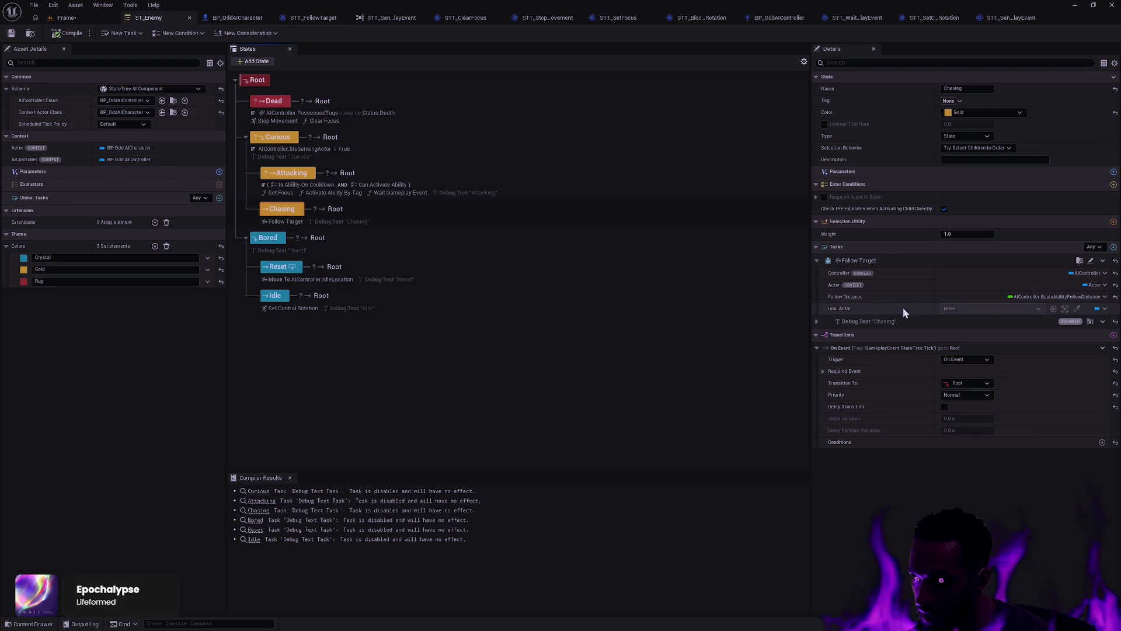
pyautogui.click(1103, 308)
pyautogui.moveTo(1091, 362)
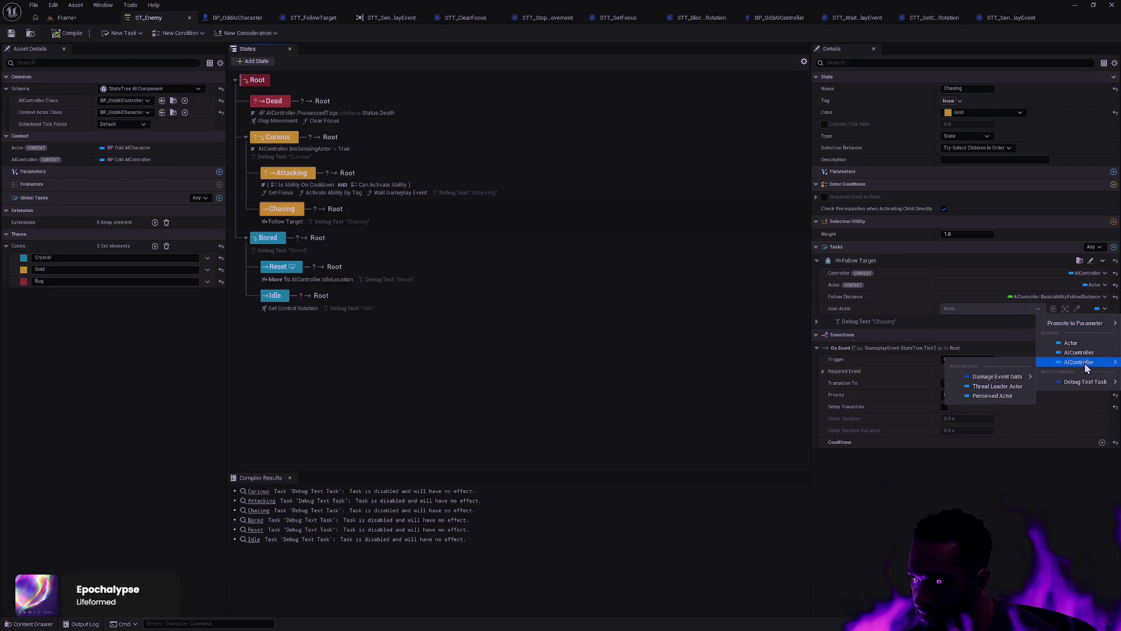
pyautogui.click(1005, 388)
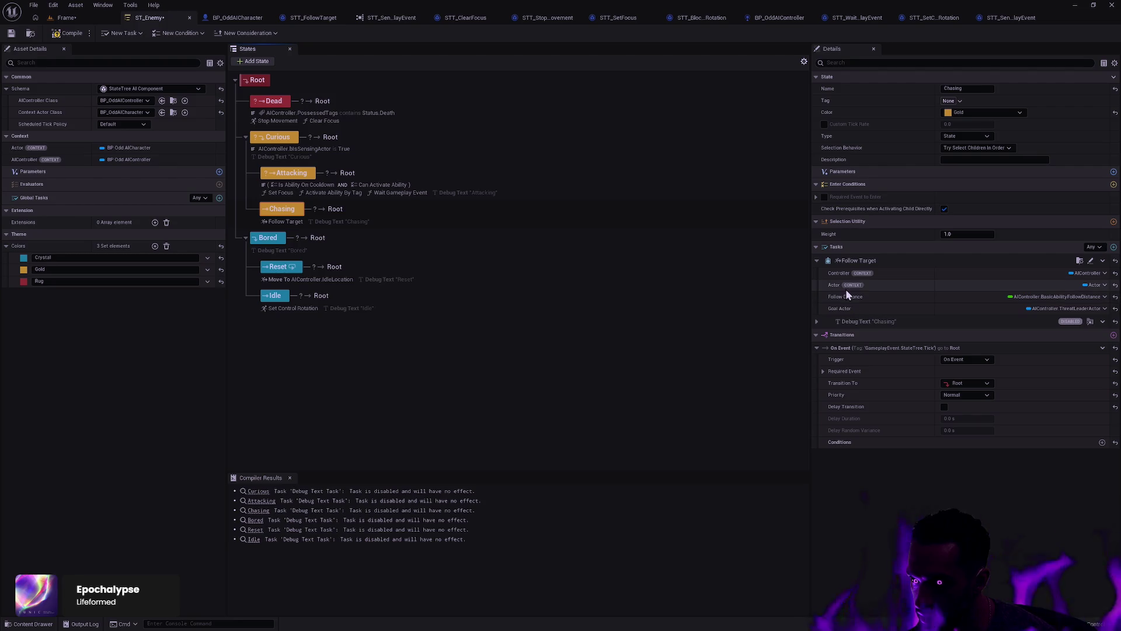
pyautogui.click(1115, 285)
pyautogui.click(1115, 272)
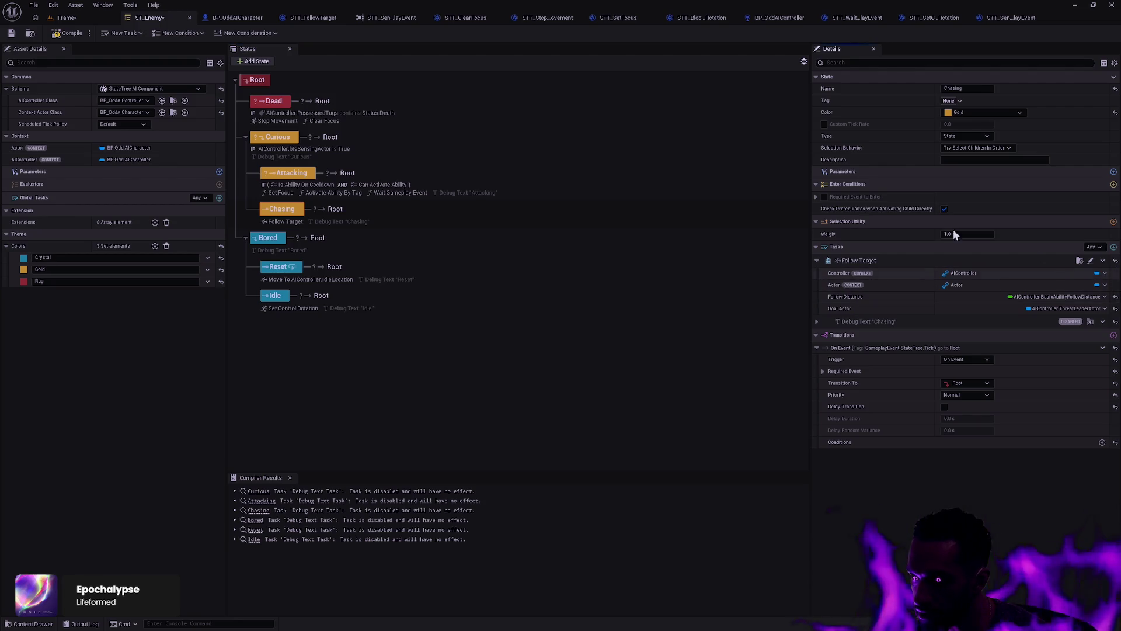
# Step: Save ST_Enemy and open the STT_DebugMessage task asset from the Content Drawer
pyautogui.click(10, 33)
pyautogui.click(518, 540)
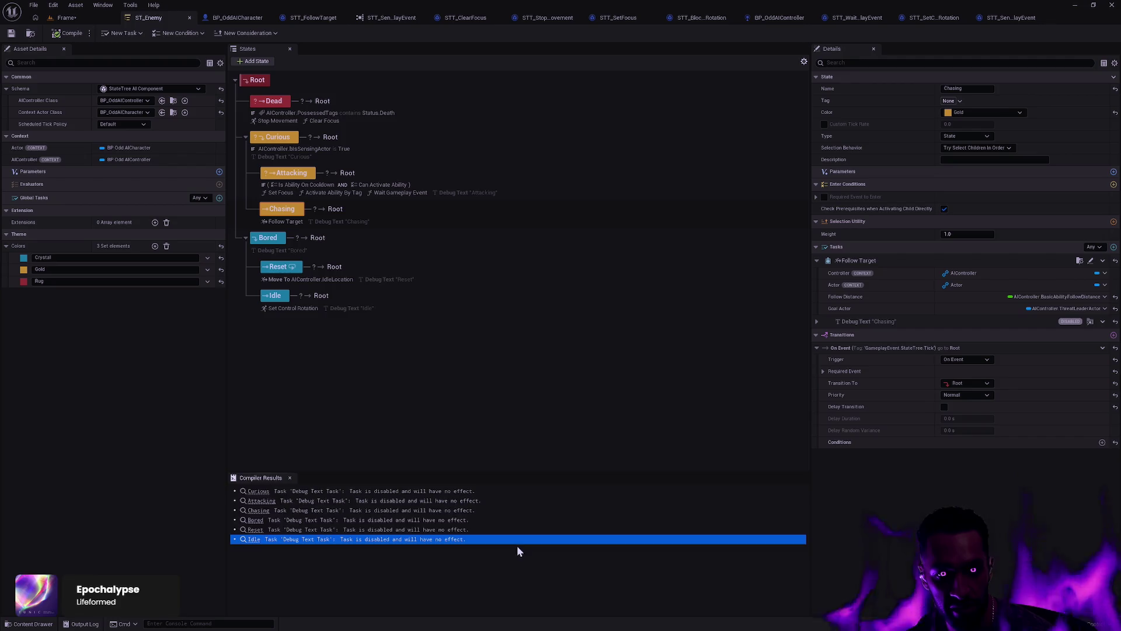
pyautogui.hotkey('ctrl', 'space')
pyautogui.doubleClick(345, 473)
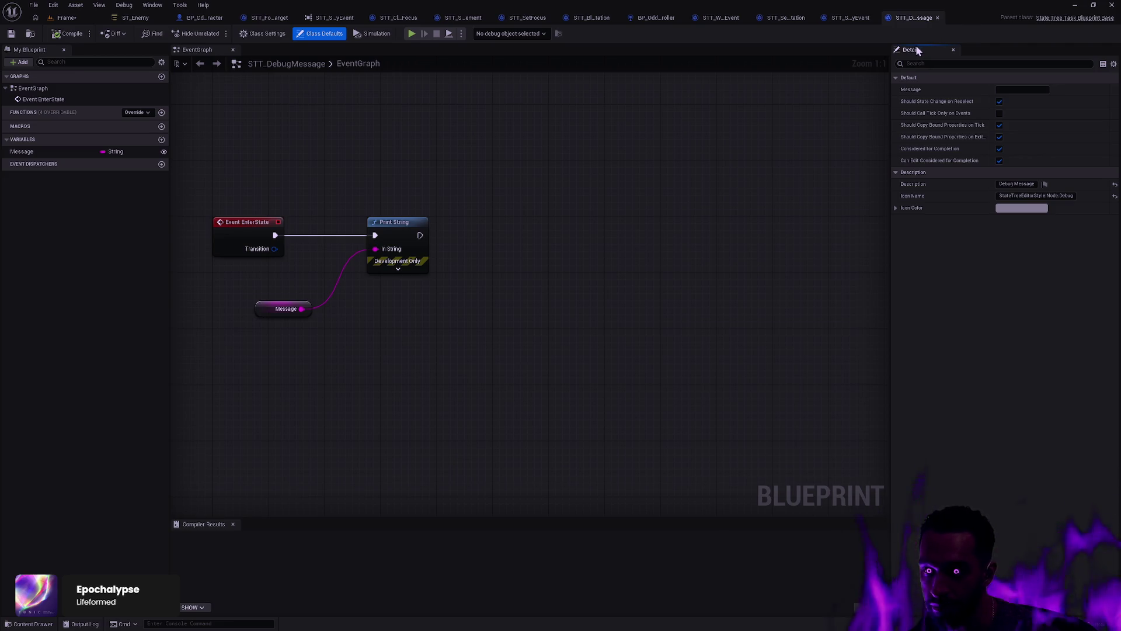
# Step: Delete the STT_DebugMessage asset from the Content Drawer
pyautogui.hotkey('ctrl', 'space')
pyautogui.click(937, 18)
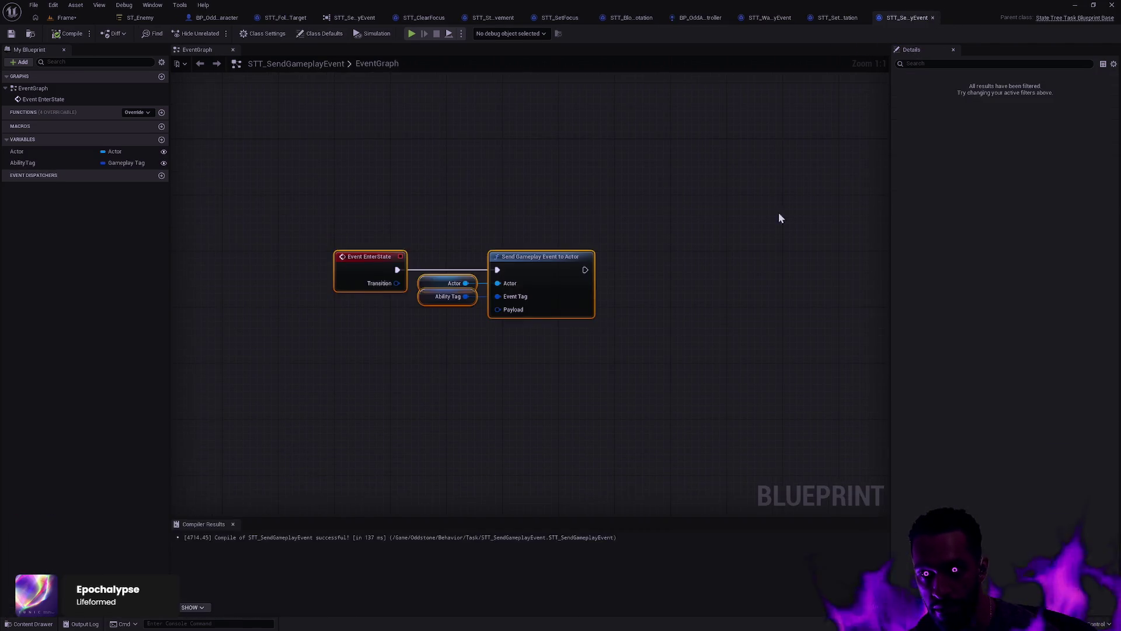
pyautogui.hotkey('ctrl', 'space')
pyautogui.press('Delete')
pyautogui.click(510, 461)
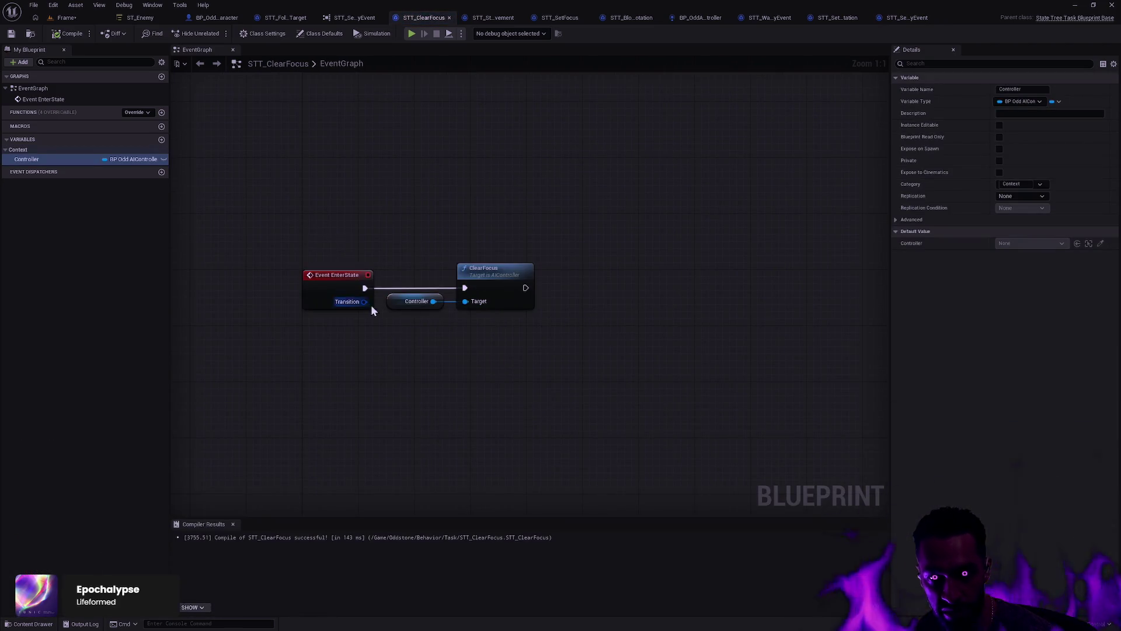
# Step: Name STT_ClearFocus's empty context variable 'Controller' and compile the task
pyautogui.click(47, 160)
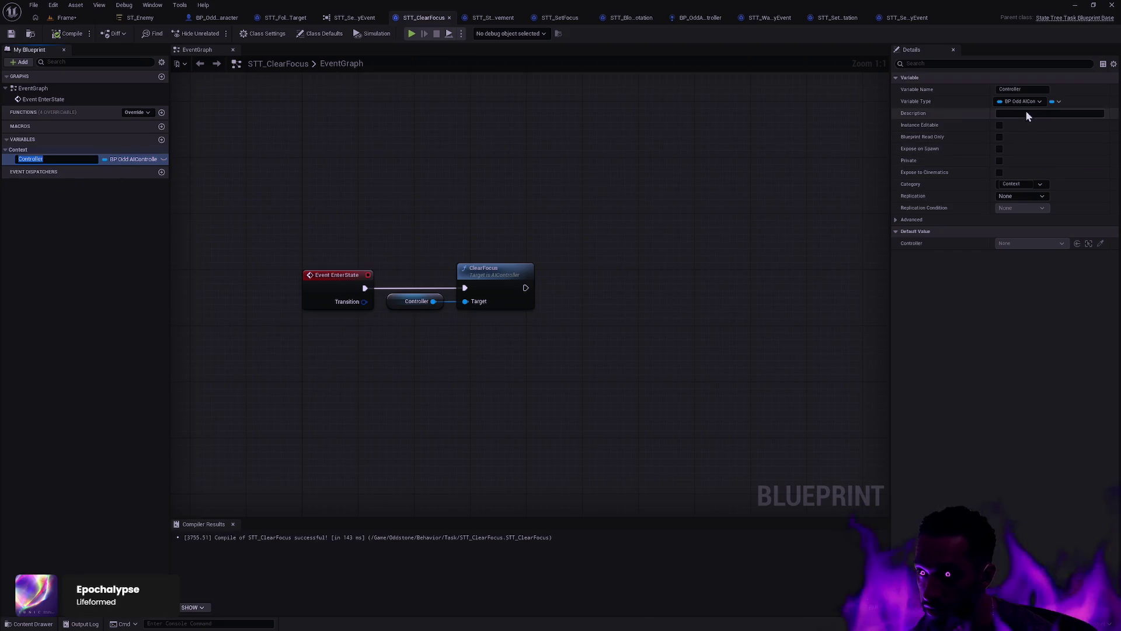
pyautogui.press('BackSpace')
pyautogui.hotkey('ctrl', 'space')
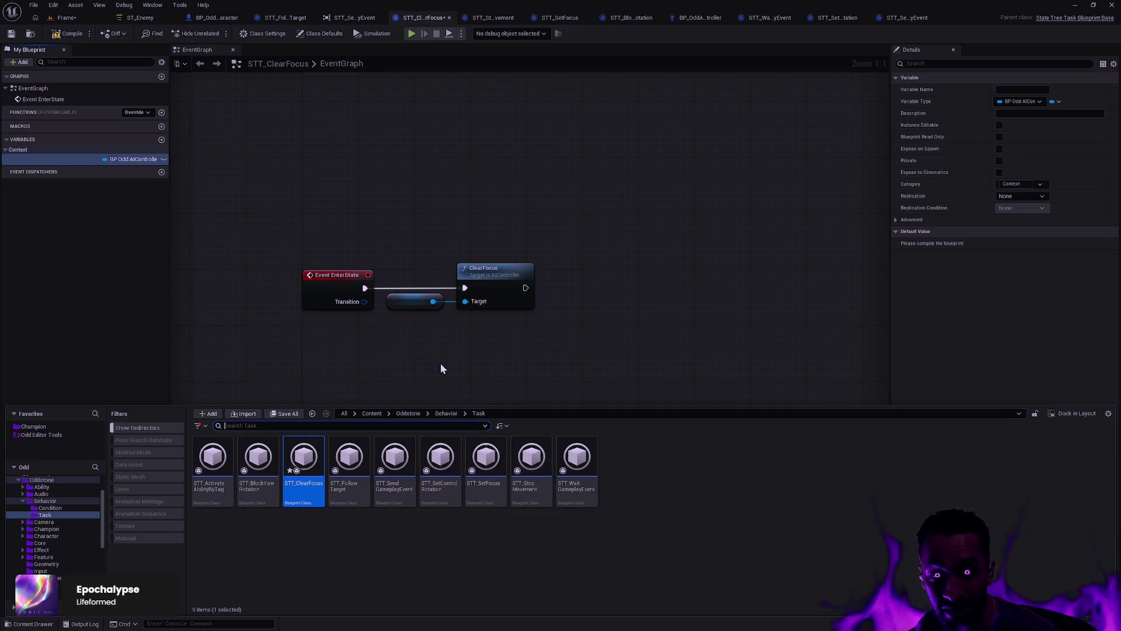
pyautogui.click(411, 329)
pyautogui.press('F7')
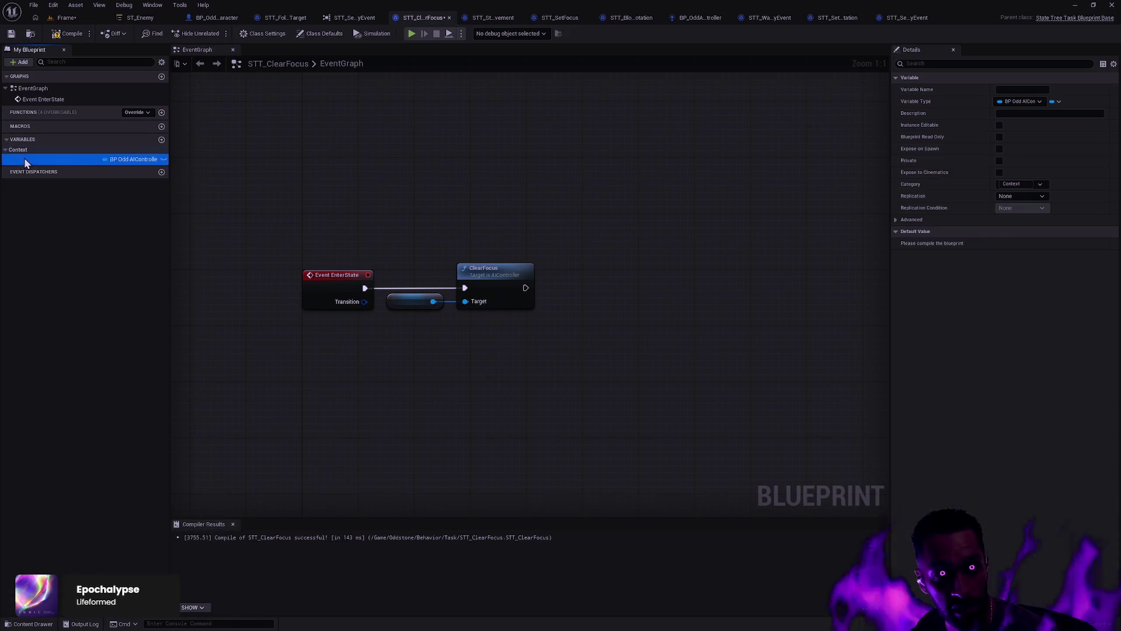
pyautogui.click(23, 159)
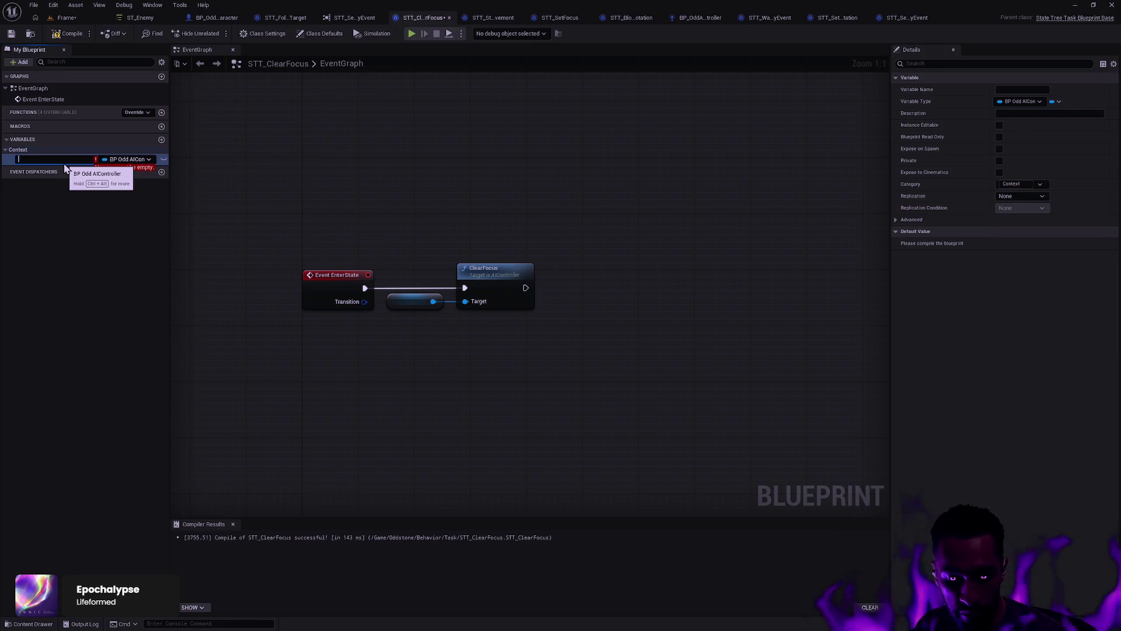
pyautogui.write('Controller')
pyautogui.press('Return')
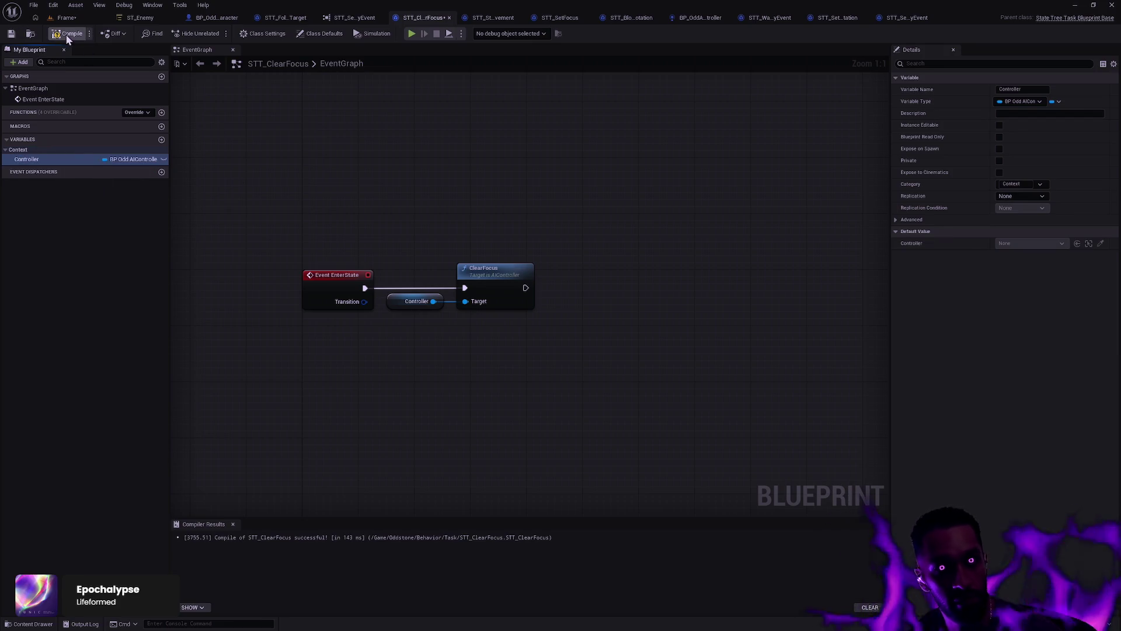
# Step: Save STT_ClearFocus and open STT_BlockYawRotation from the Content Drawer
pyautogui.click(11, 34)
pyautogui.hotkey('ctrl', 'space')
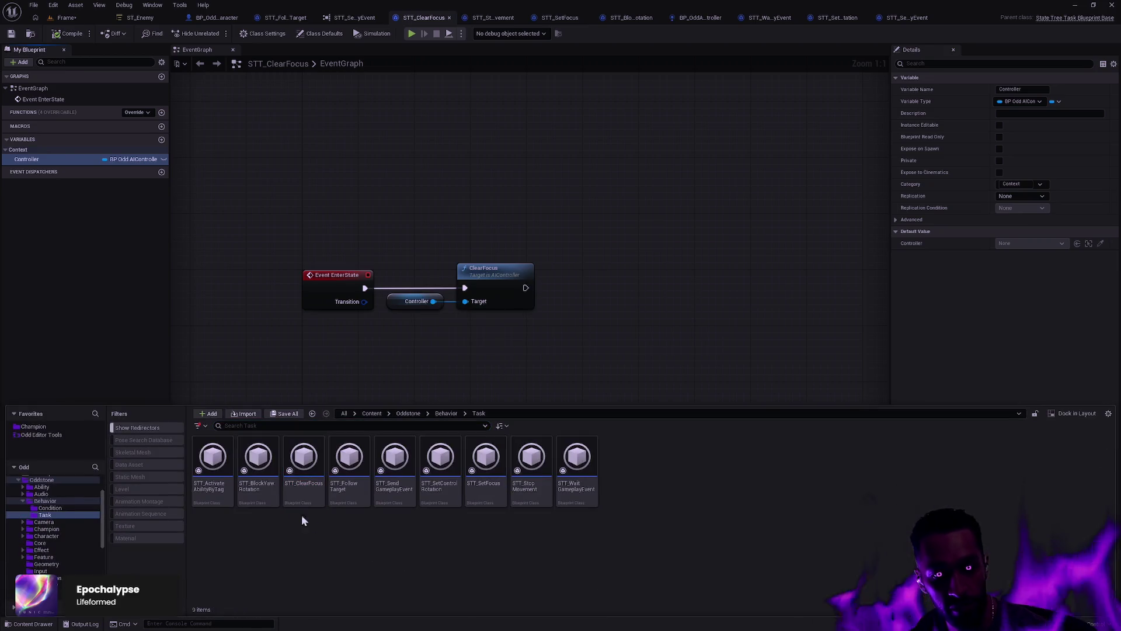
pyautogui.doubleClick(275, 497)
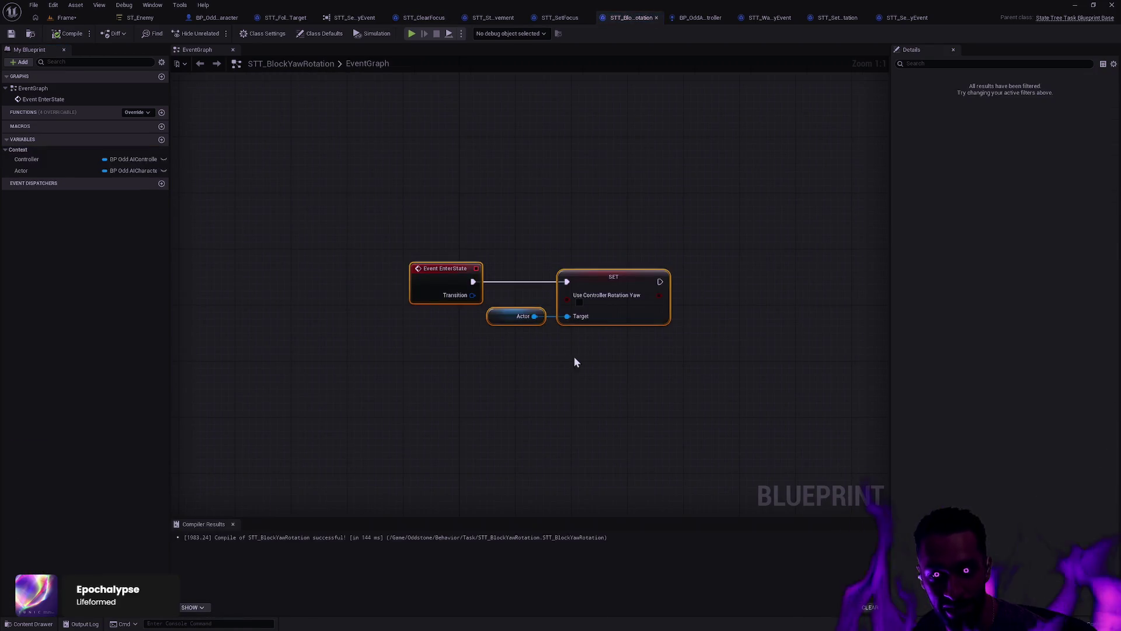
# Step: Add an Event ExitState override to STT_BlockYawRotation's graph, next to the EnterState nodes
pyautogui.click(26, 171)
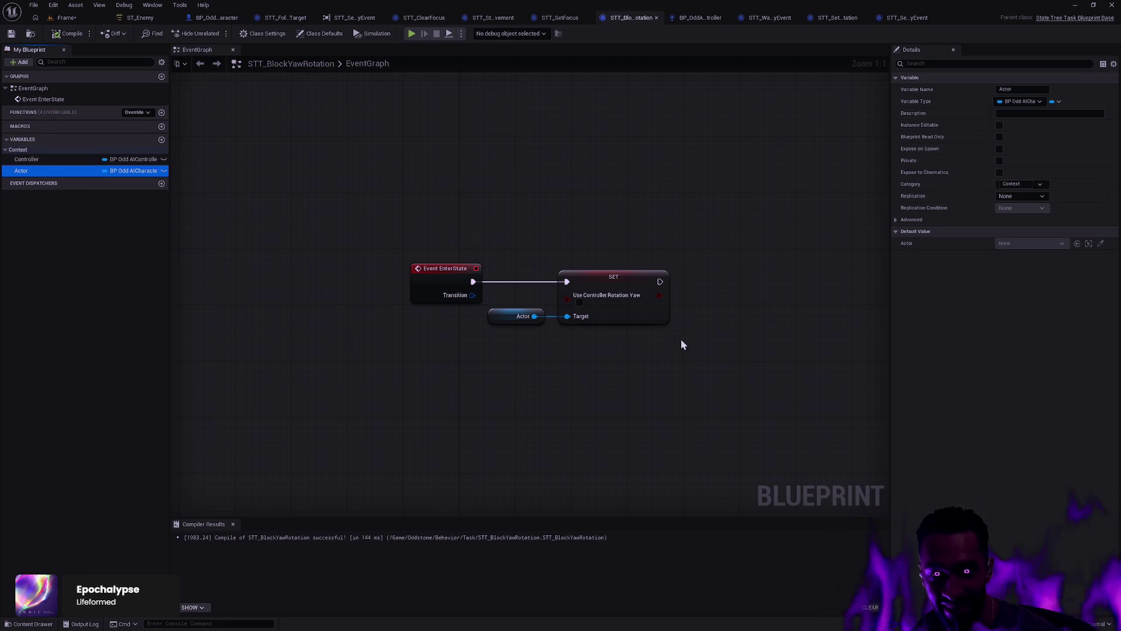
pyautogui.moveTo(682, 341)
pyautogui.mouseDown()
pyautogui.moveTo(522, 272)
pyautogui.moveTo(419, 201)
pyautogui.moveTo(672, 393)
pyautogui.moveTo(640, 369)
pyautogui.mouseUp()
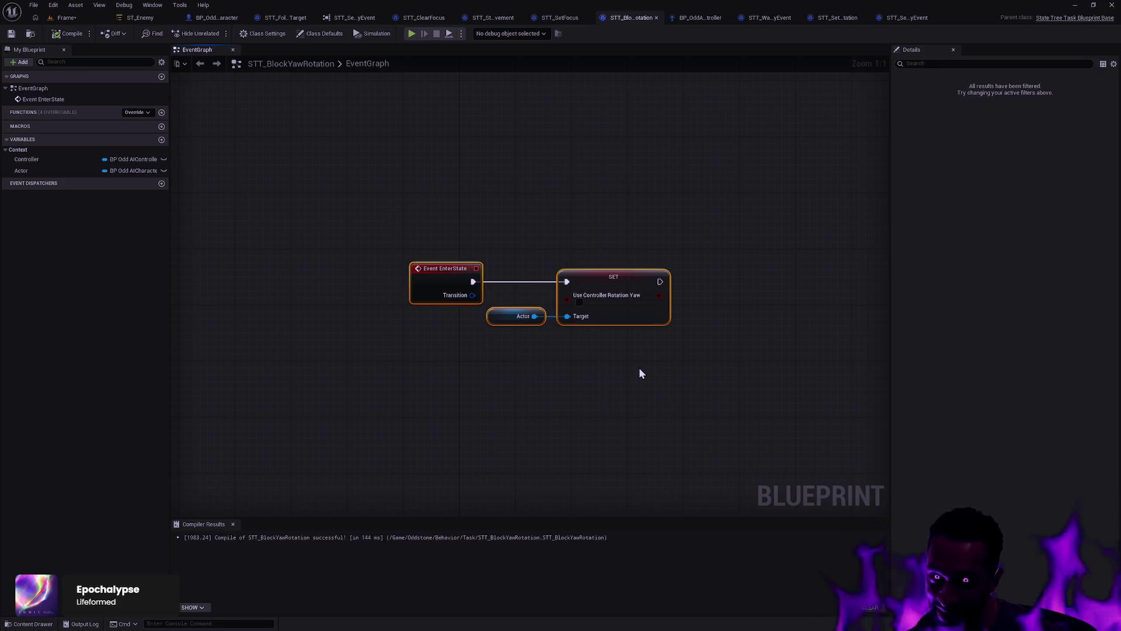
pyautogui.moveTo(808, 363)
pyautogui.mouseDown()
pyautogui.moveTo(352, 184)
pyautogui.moveTo(362, 183)
pyautogui.mouseUp()
pyautogui.click(72, 36)
pyautogui.click(72, 37)
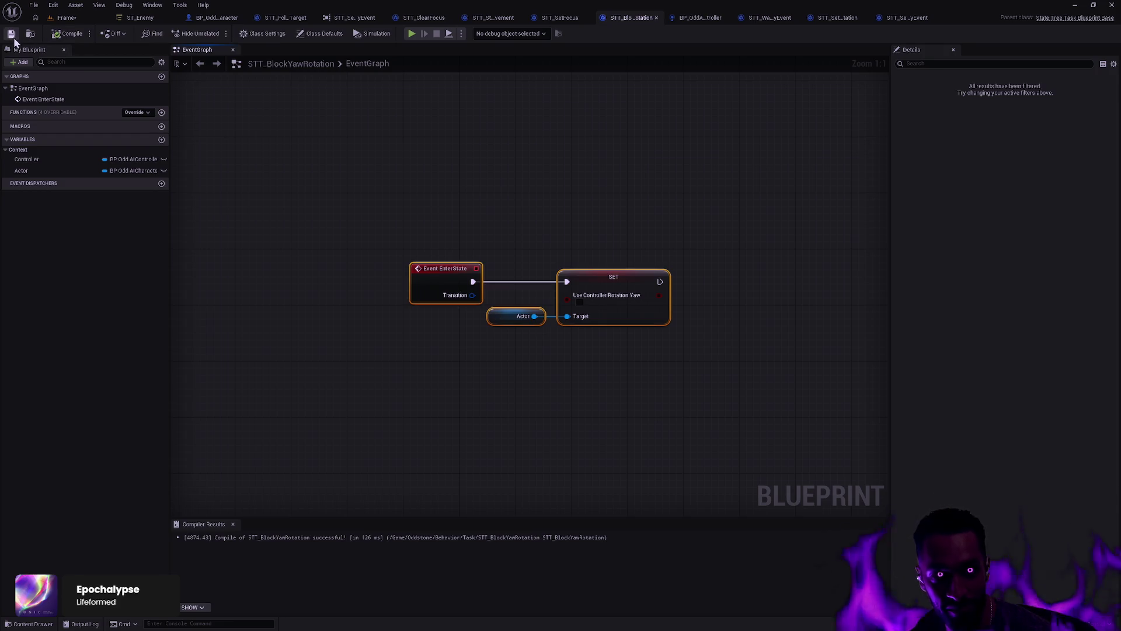
pyautogui.click(525, 209)
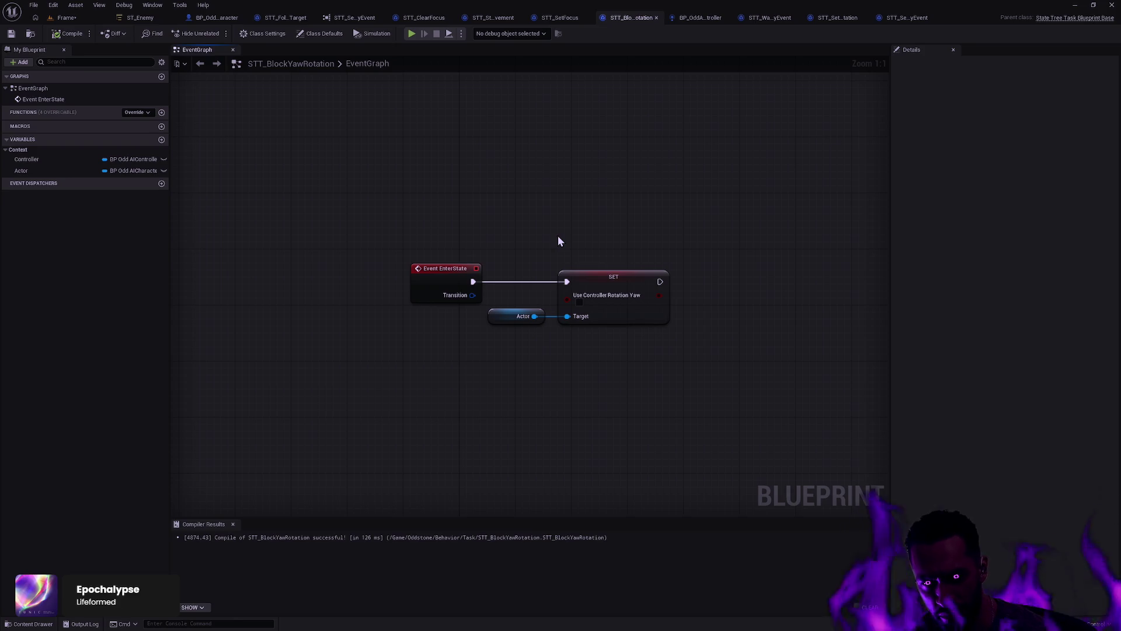
pyautogui.rightClick(440, 395)
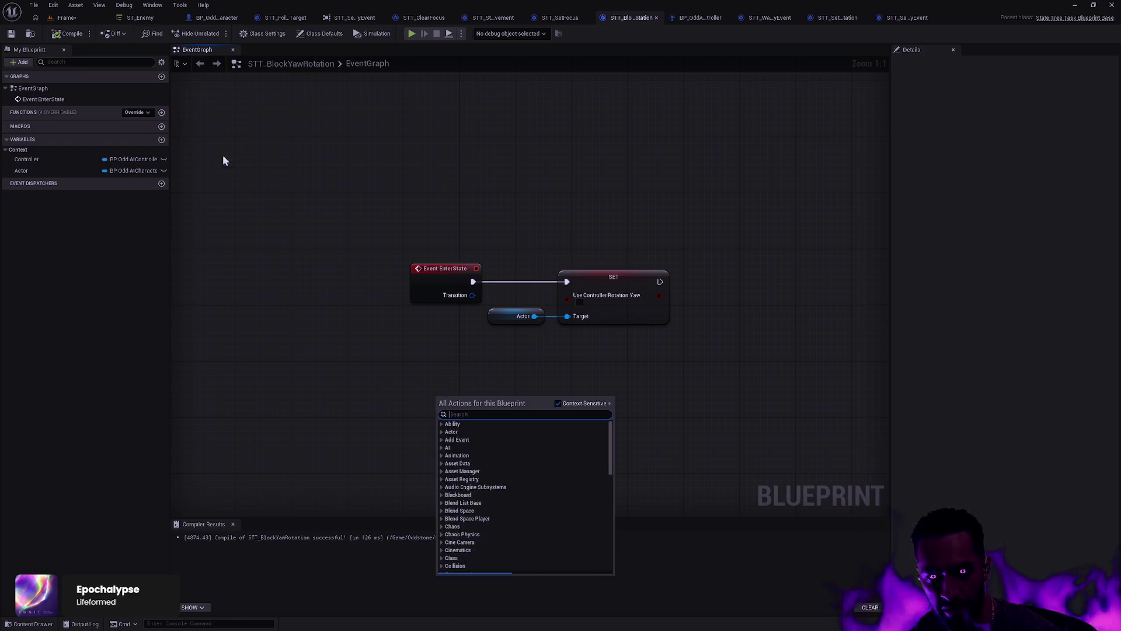
pyautogui.click(135, 113)
pyautogui.click(149, 137)
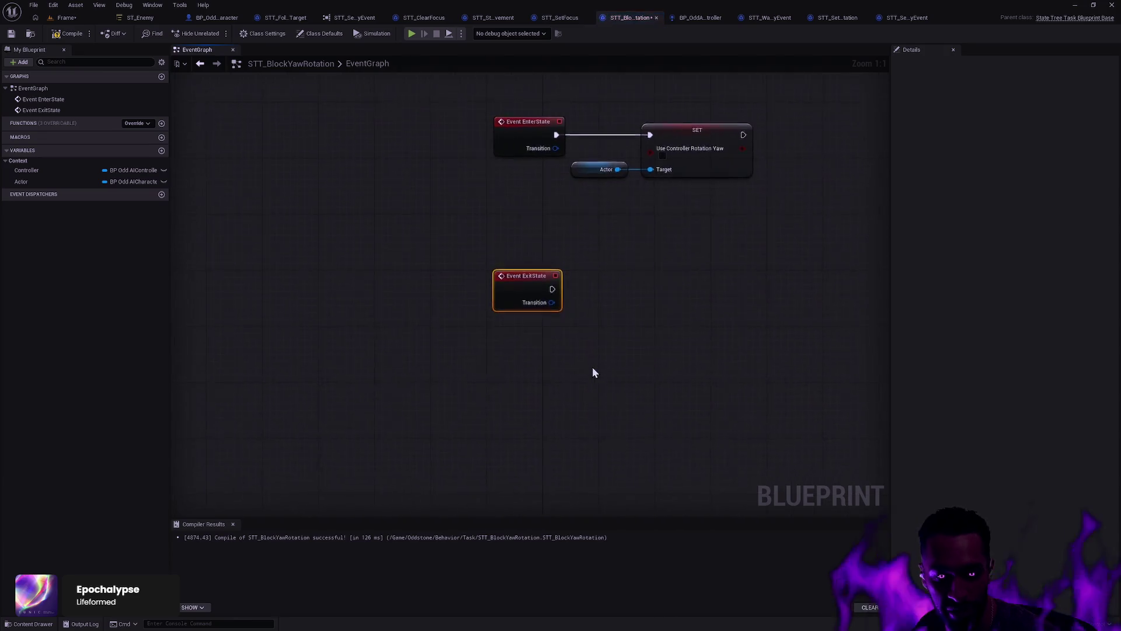
pyautogui.moveTo(435, 379); pyautogui.dragTo(427, 324)
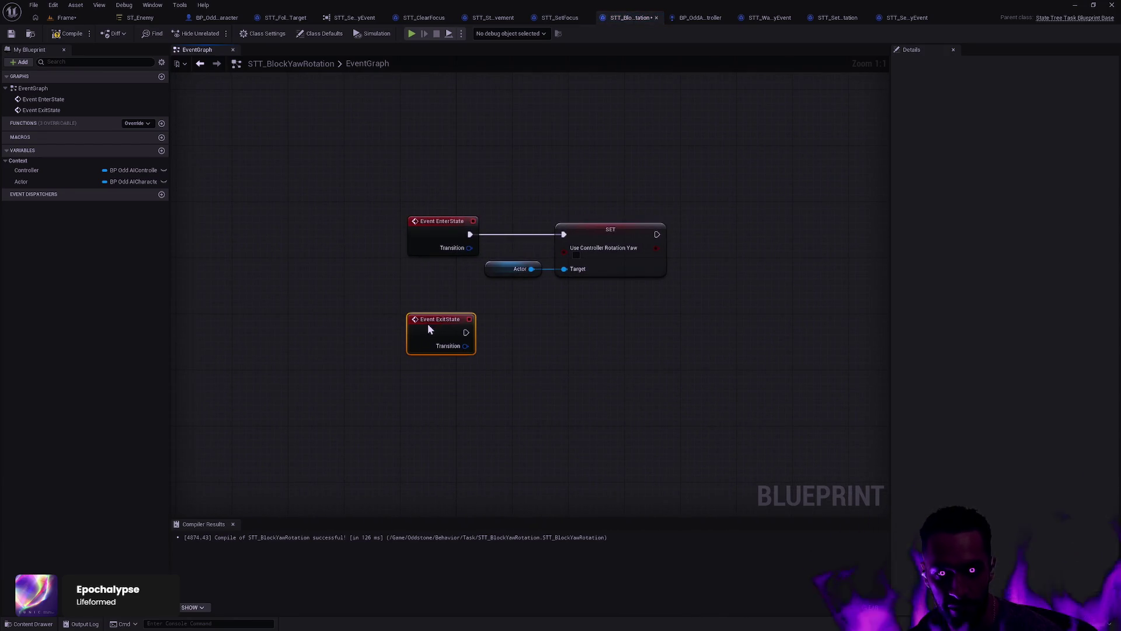
# Step: Duplicate the SET Use Controller Rotation Yaw and Actor nodes and wire them to Event ExitState
pyautogui.moveTo(680, 279)
pyautogui.mouseDown()
pyautogui.moveTo(409, 197)
pyautogui.moveTo(425, 209)
pyautogui.mouseUp()
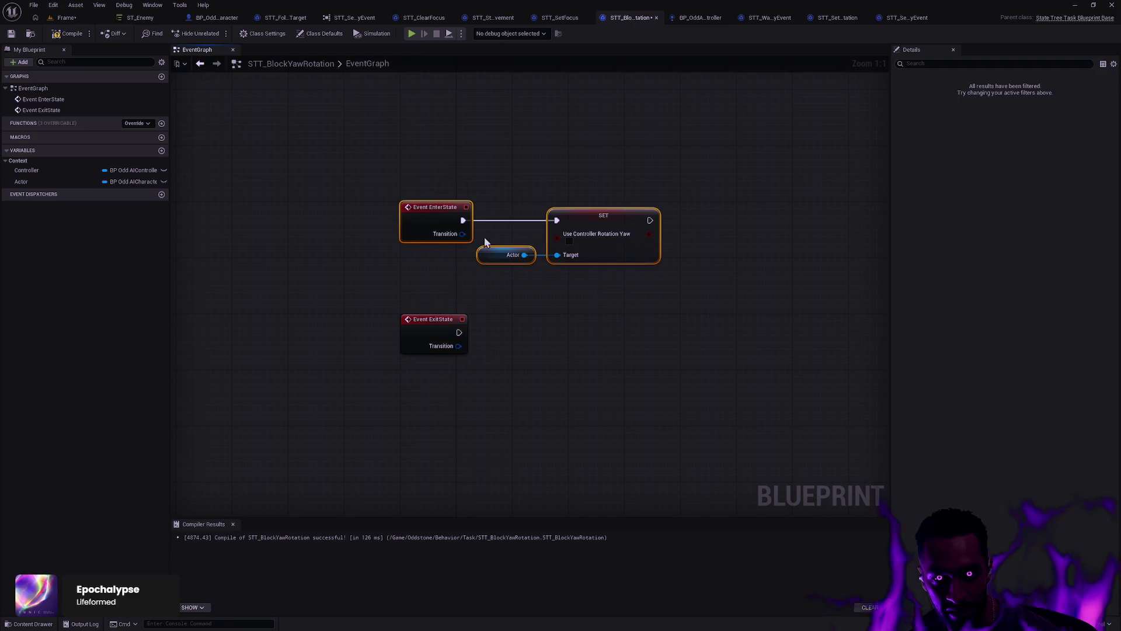
pyautogui.click(741, 279)
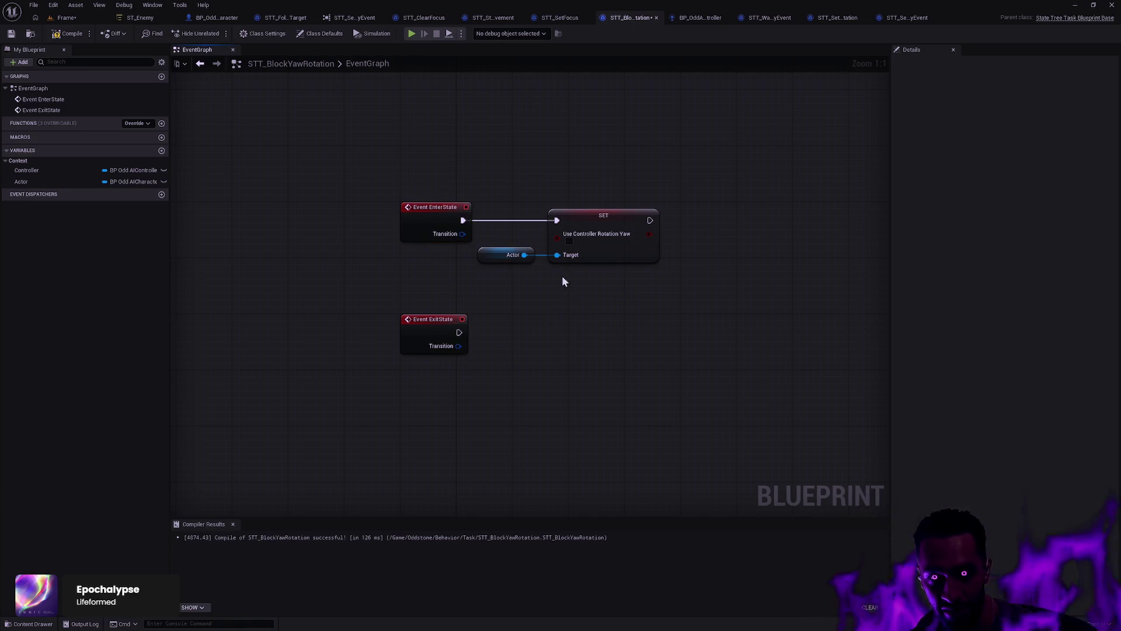
pyautogui.moveTo(572, 298); pyautogui.dragTo(529, 257)
pyautogui.hotkey('ctrl', 'c')
pyautogui.hotkey('ctrl', 'v')
pyautogui.moveTo(673, 222); pyautogui.dragTo(588, 321)
pyautogui.moveTo(459, 333); pyautogui.dragTo(549, 325)
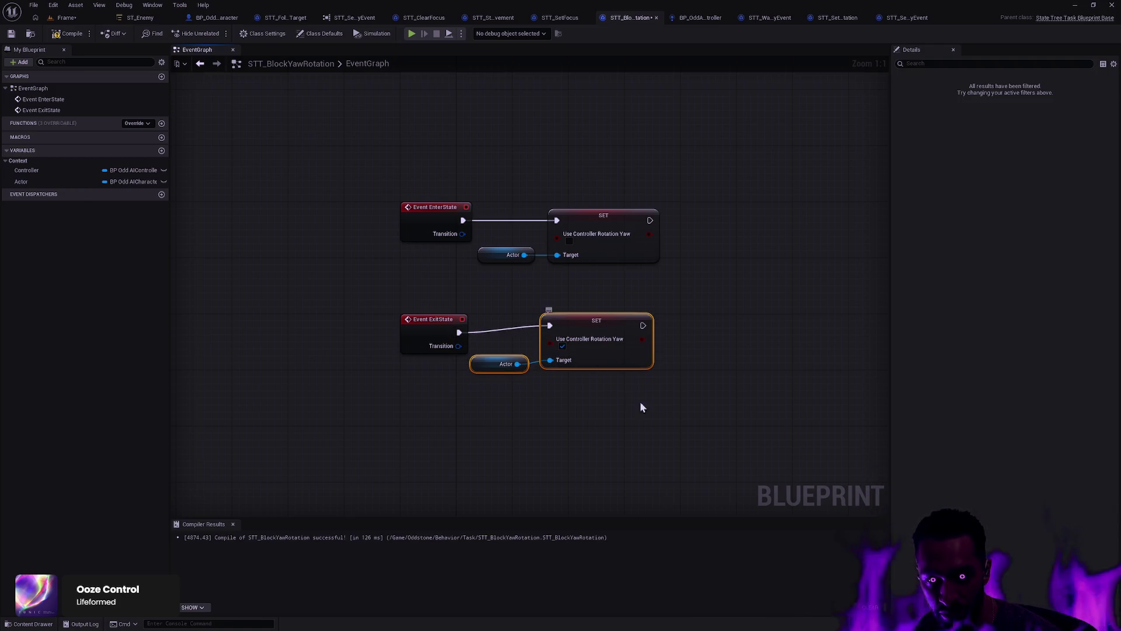
pyautogui.moveTo(619, 322); pyautogui.dragTo(625, 329)
# Step: Compile and save STT_BlockYawRotation
pyautogui.moveTo(707, 432); pyautogui.dragTo(555, 168)
pyautogui.moveTo(663, 430); pyautogui.dragTo(360, 306)
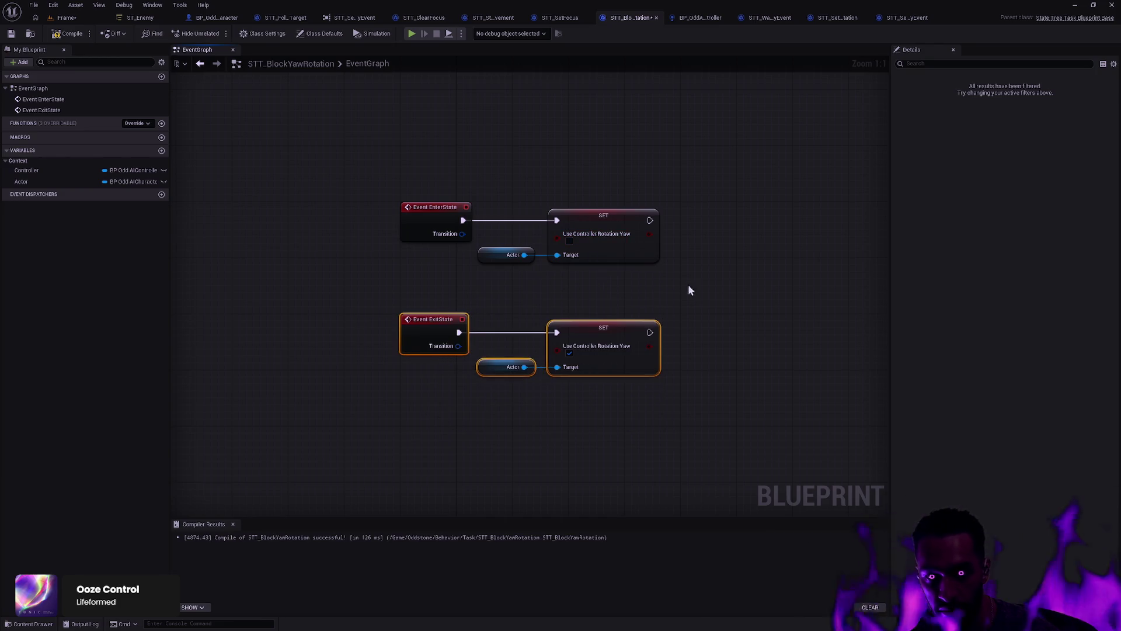
pyautogui.click(69, 34)
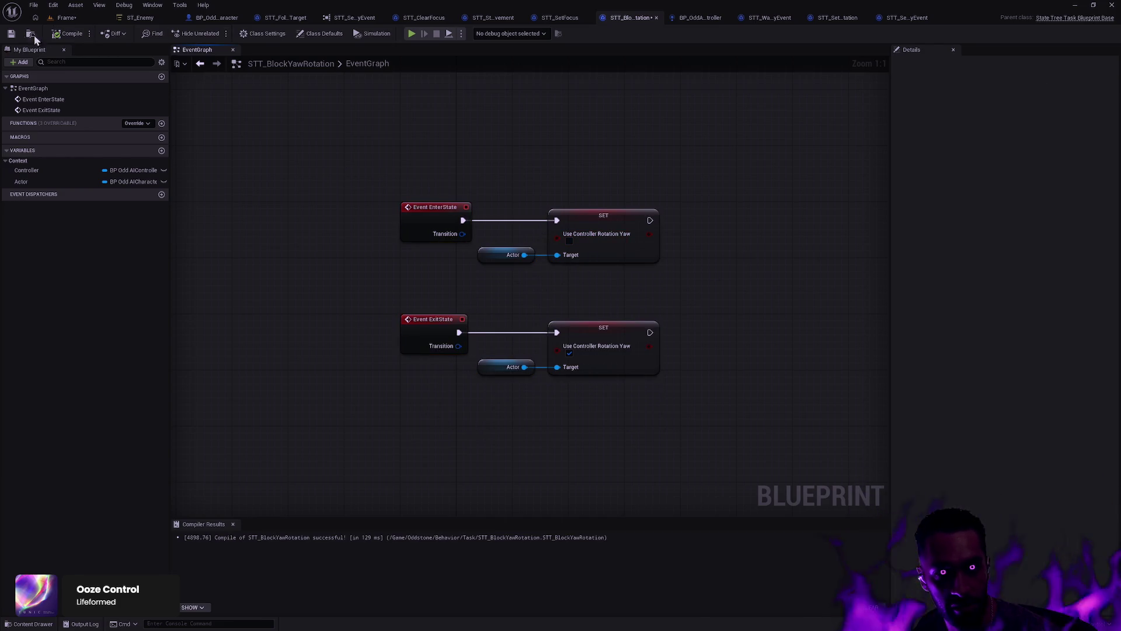
pyautogui.click(16, 35)
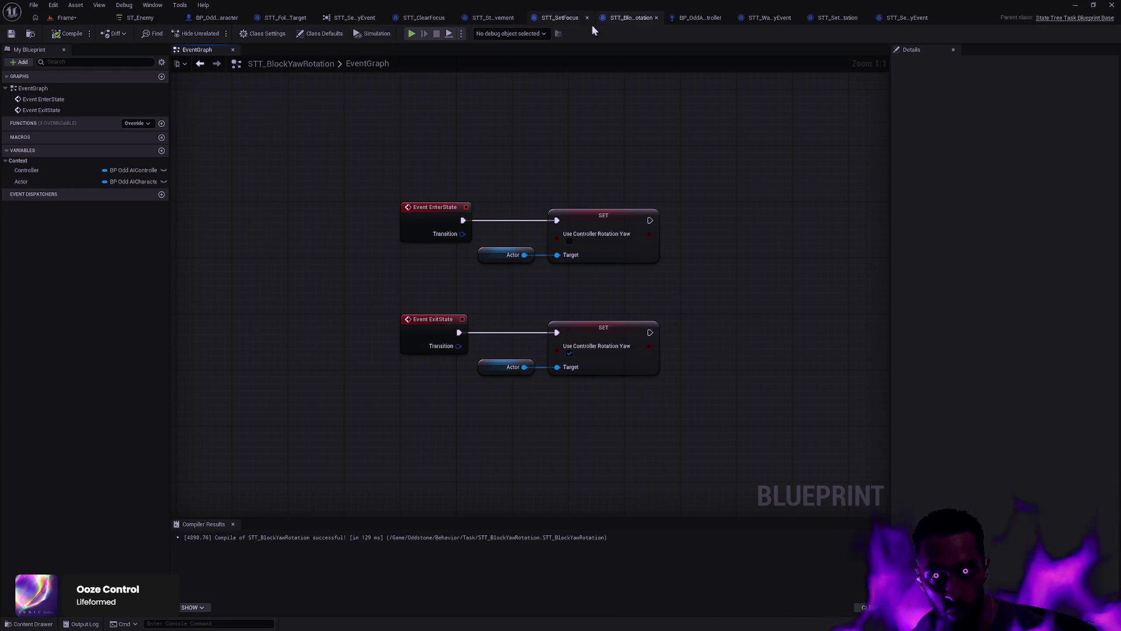
# Step: Check STT_SetFocus's Actor category, then open STT_ActivateAbilityByTag from the Content Drawer
pyautogui.click(569, 18)
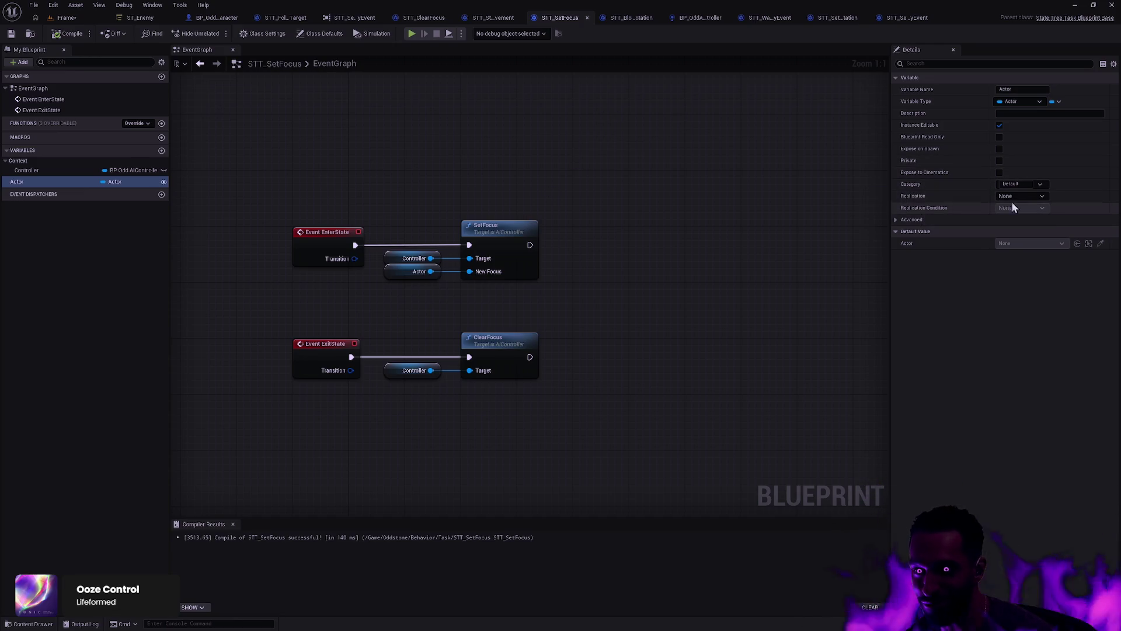
pyautogui.click(1016, 184)
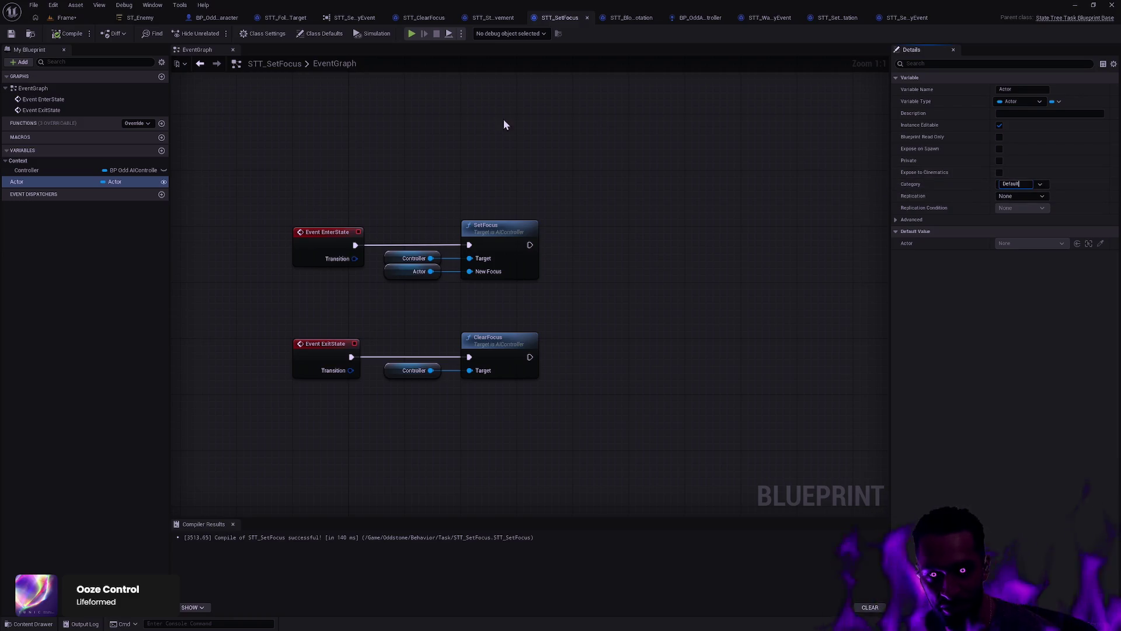
pyautogui.hotkey('ctrl', 'space')
pyautogui.press('Left')
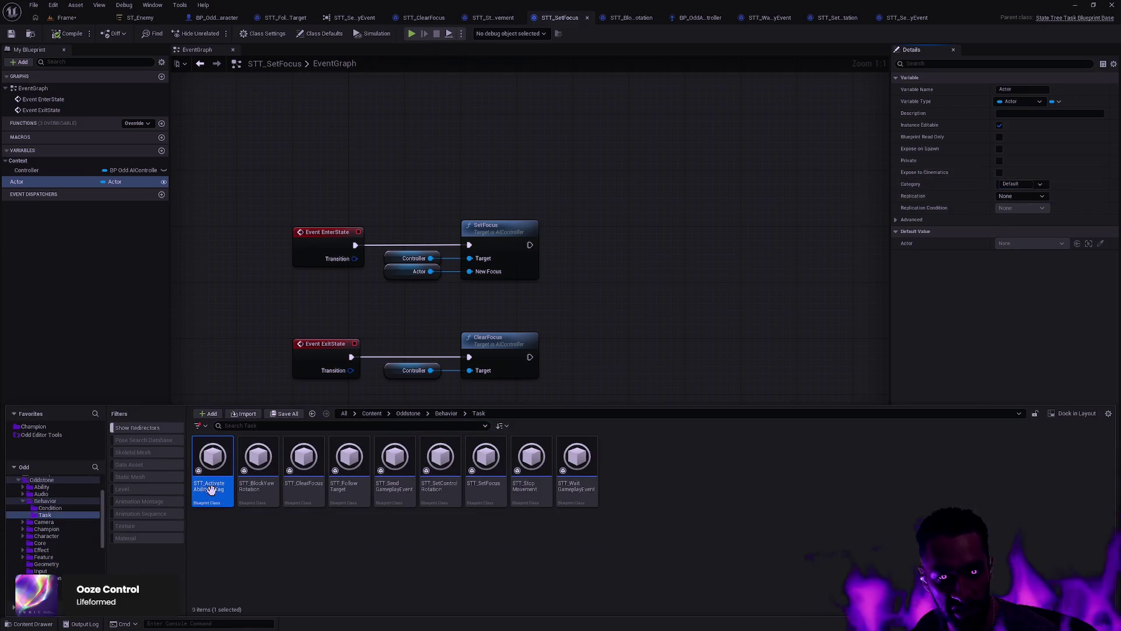
pyautogui.press('Return')
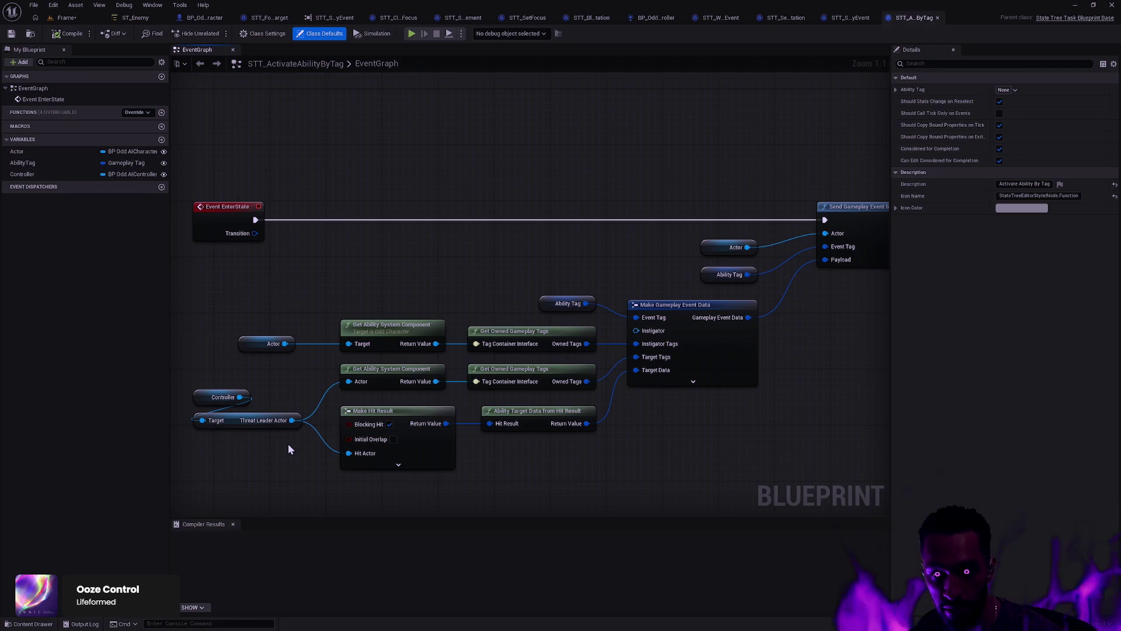
# Step: Add a new Actor object reference variable named Target to the task
pyautogui.moveTo(300, 454)
pyautogui.mouseDown()
pyautogui.moveTo(182, 383)
pyautogui.moveTo(310, 377)
pyautogui.mouseUp()
pyautogui.moveTo(416, 444)
pyautogui.mouseDown()
pyautogui.moveTo(528, 435)
pyautogui.moveTo(528, 415)
pyautogui.mouseUp()
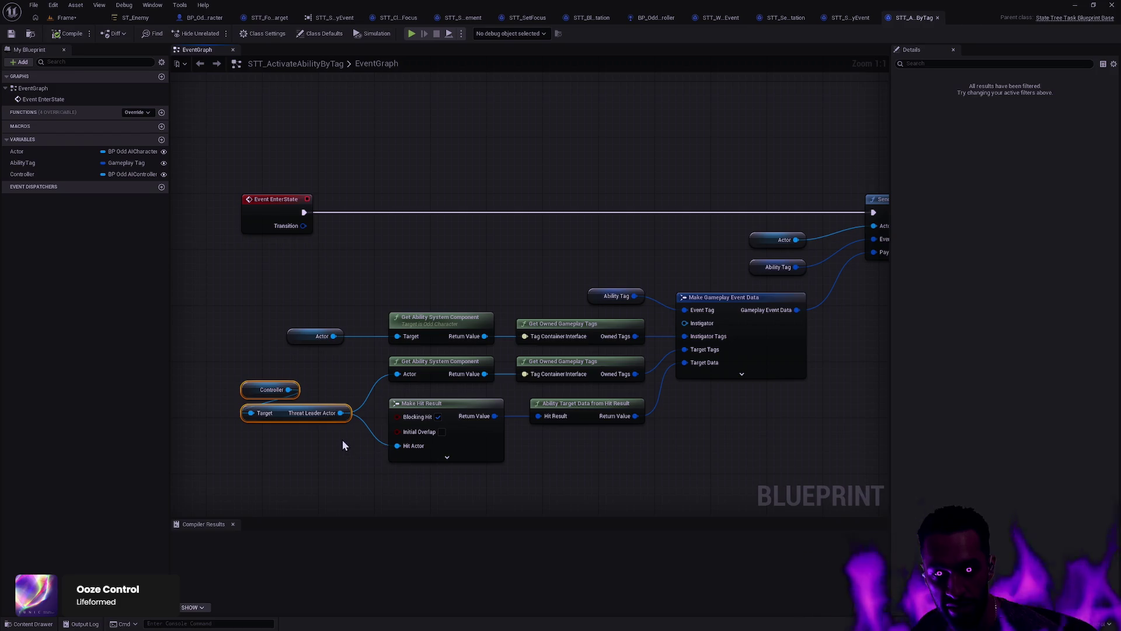
pyautogui.click(161, 140)
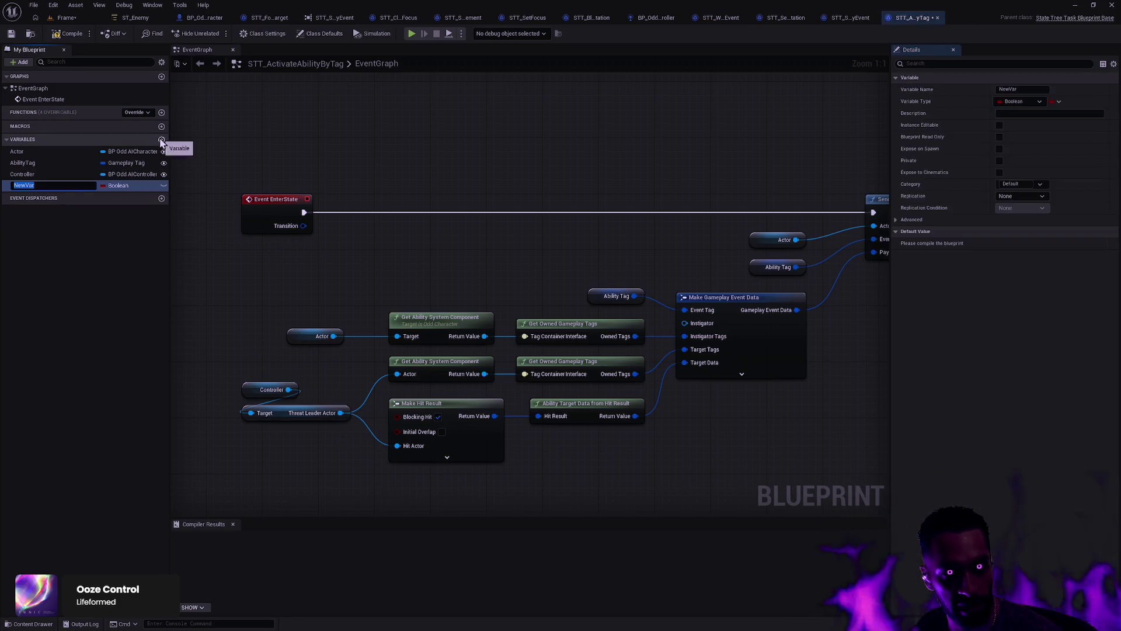
pyautogui.click(138, 187)
pyautogui.write('actor')
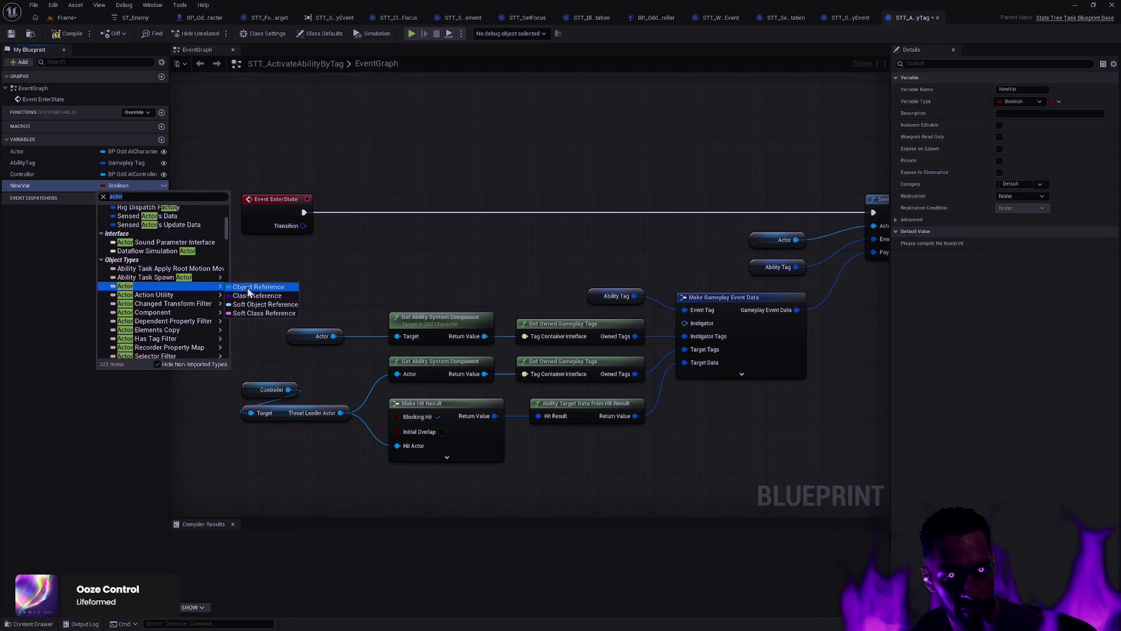
pyautogui.click(247, 288)
pyautogui.click(40, 184)
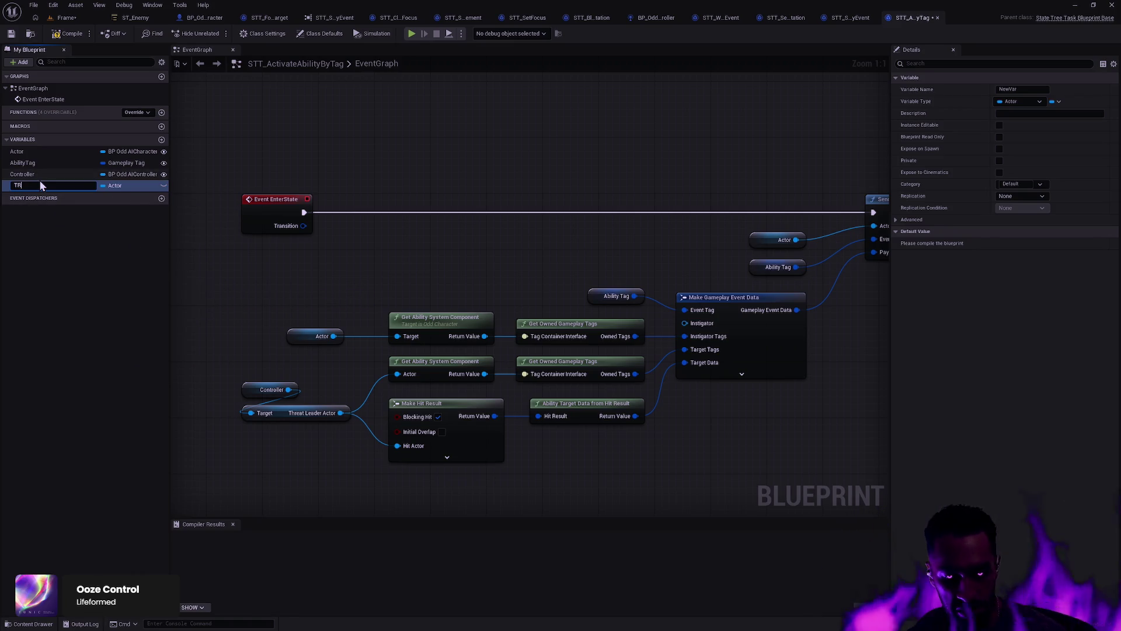
pyautogui.write('rget')
pyautogui.press('Return')
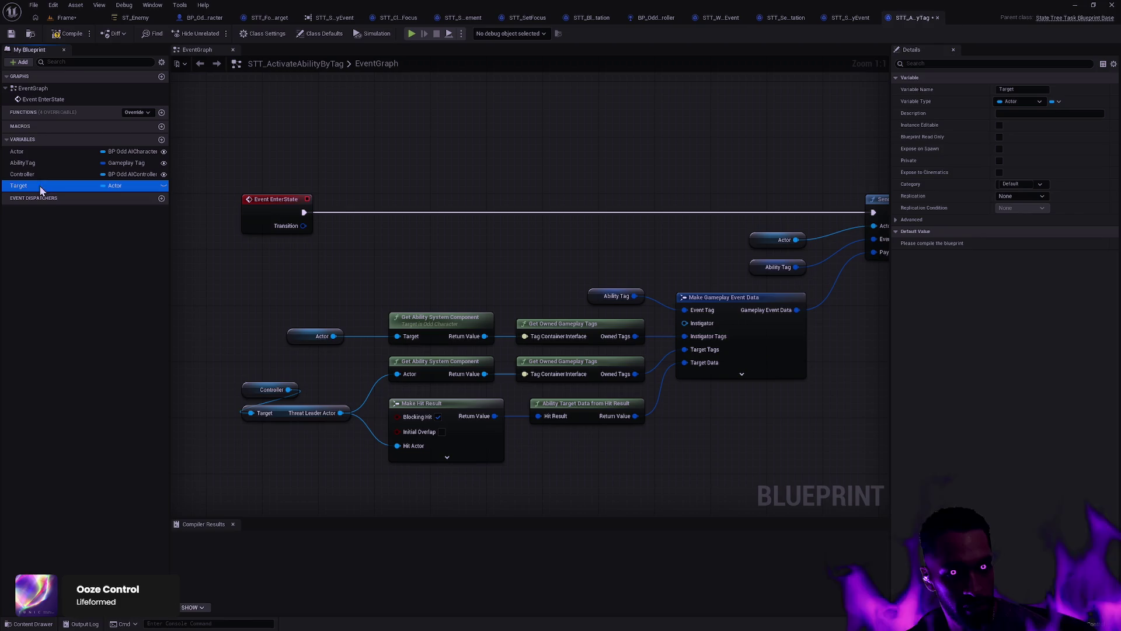
# Step: Wire a Target getter into Hit Actor and delete the Controller and Threat Leader nodes
pyautogui.moveTo(40, 190)
pyautogui.mouseDown()
pyautogui.moveTo(256, 441)
pyautogui.moveTo(400, 450)
pyautogui.mouseUp()
pyautogui.moveTo(223, 372)
pyautogui.mouseDown()
pyautogui.moveTo(285, 419)
pyautogui.moveTo(279, 406)
pyautogui.mouseUp()
pyautogui.press('Delete')
pyautogui.moveTo(352, 309); pyautogui.dragTo(310, 478)
pyautogui.hotkey('shift', 'a')
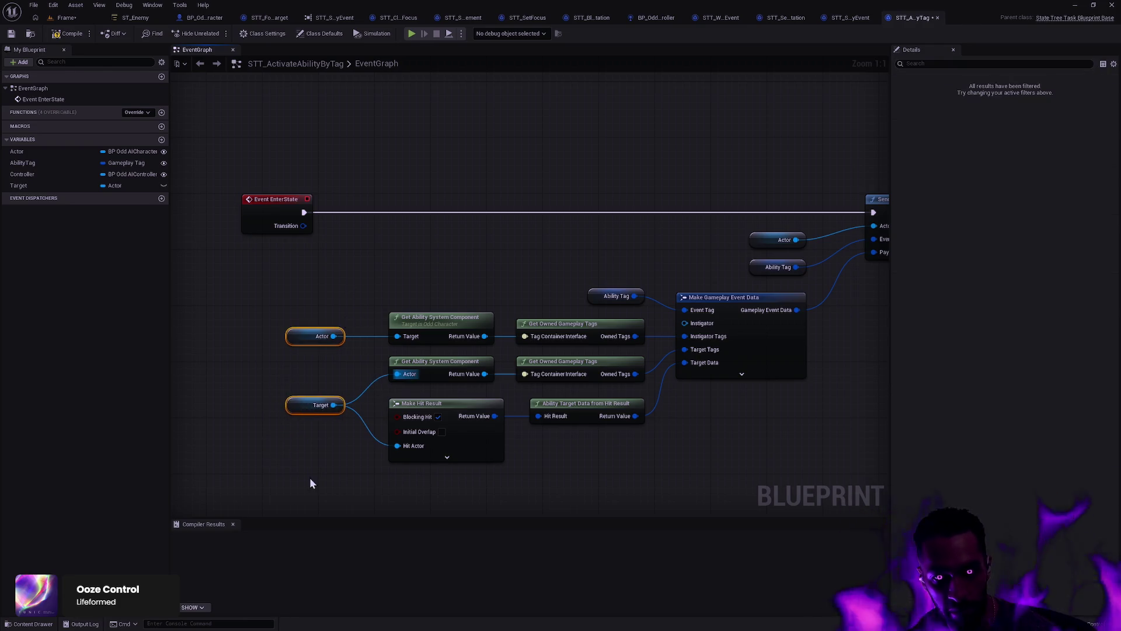
pyautogui.click(309, 478)
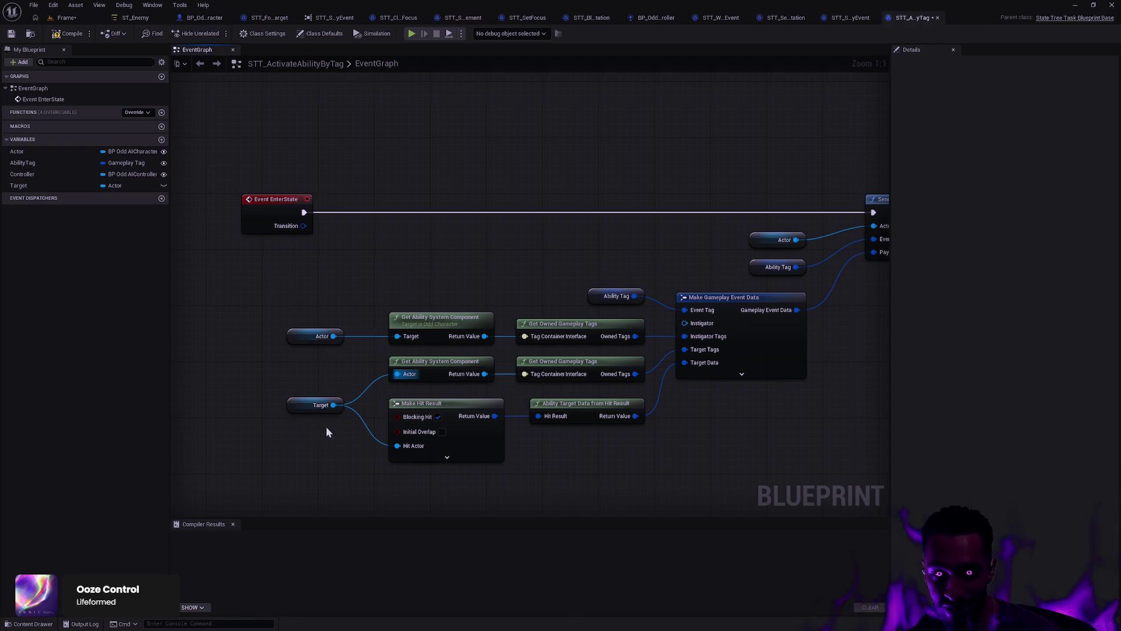
pyautogui.moveTo(699, 282); pyautogui.dragTo(604, 304)
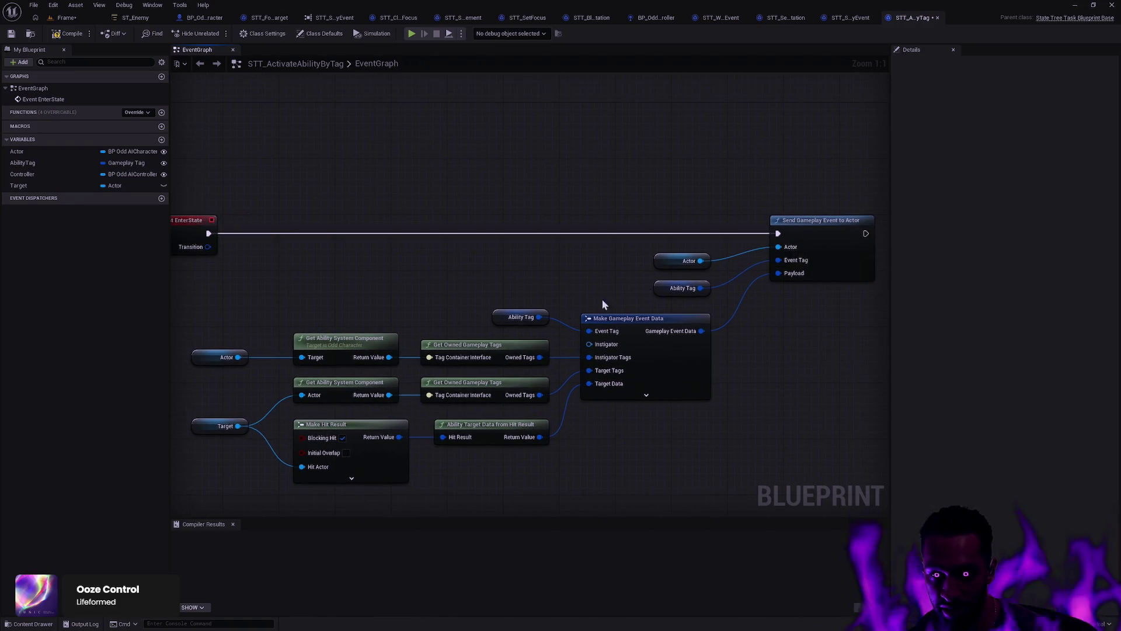
pyautogui.moveTo(719, 343)
pyautogui.mouseDown()
pyautogui.moveTo(831, 347)
pyautogui.moveTo(746, 352)
pyautogui.moveTo(846, 337)
pyautogui.mouseUp()
# Step: Make Target instance editable and compile STT_ActivateAbilityByTag
pyautogui.click(316, 425)
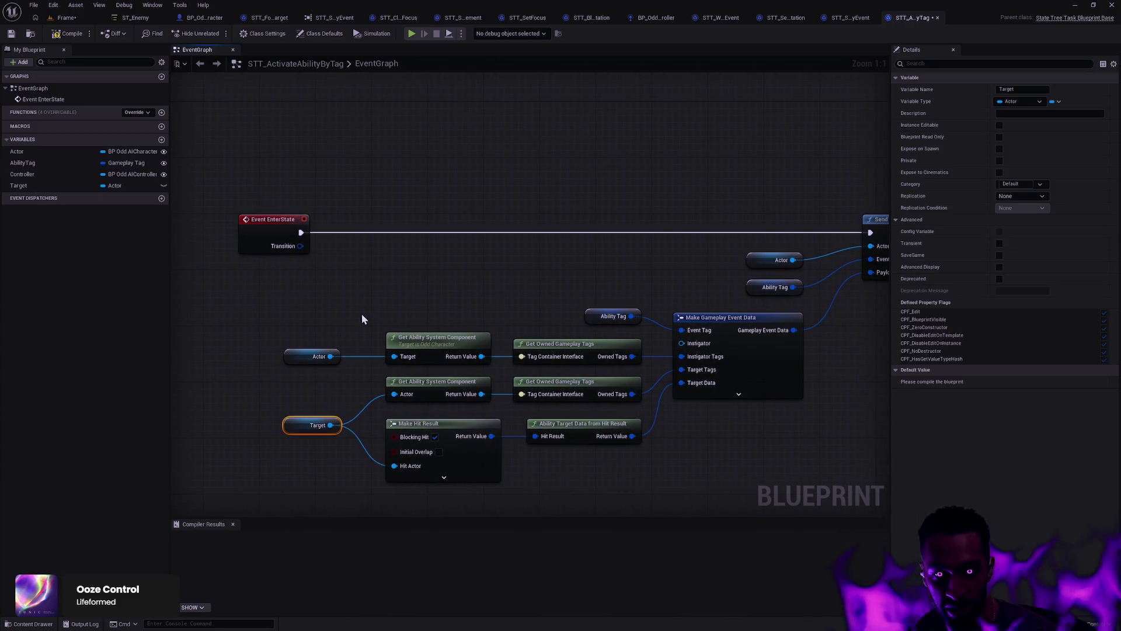
pyautogui.moveTo(362, 315); pyautogui.dragTo(334, 469)
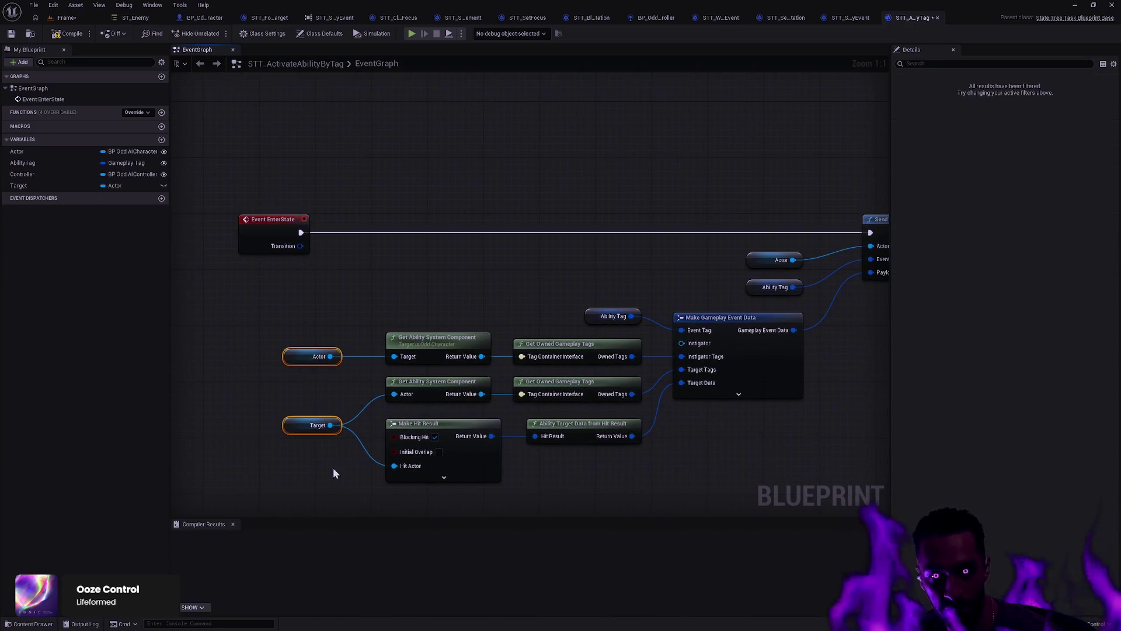
pyautogui.click(99, 185)
pyautogui.click(999, 125)
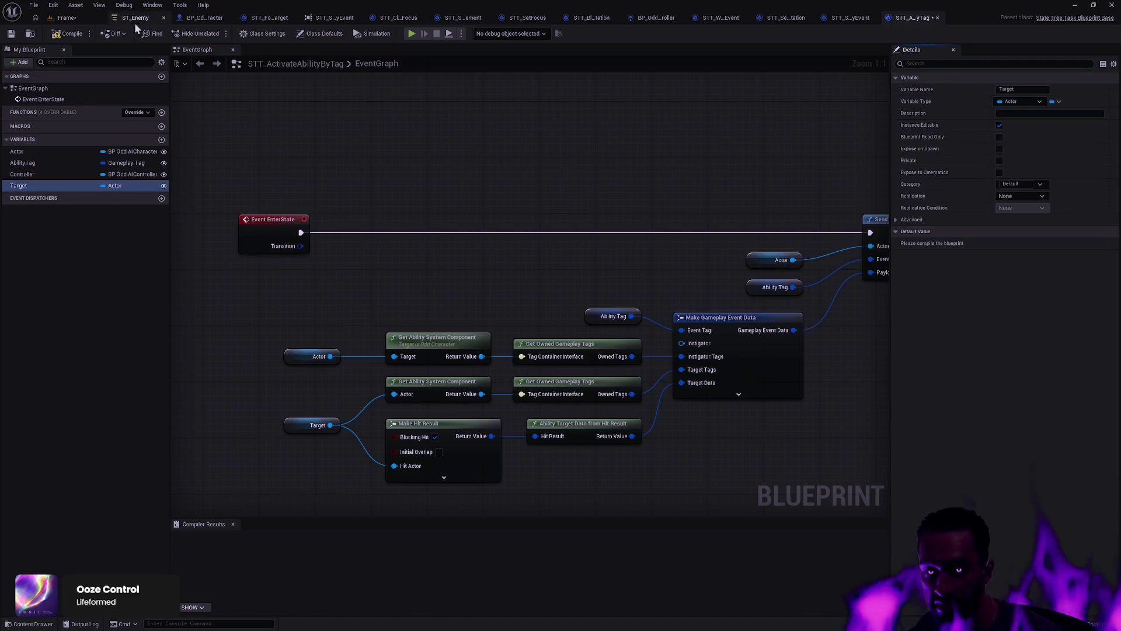
pyautogui.click(69, 34)
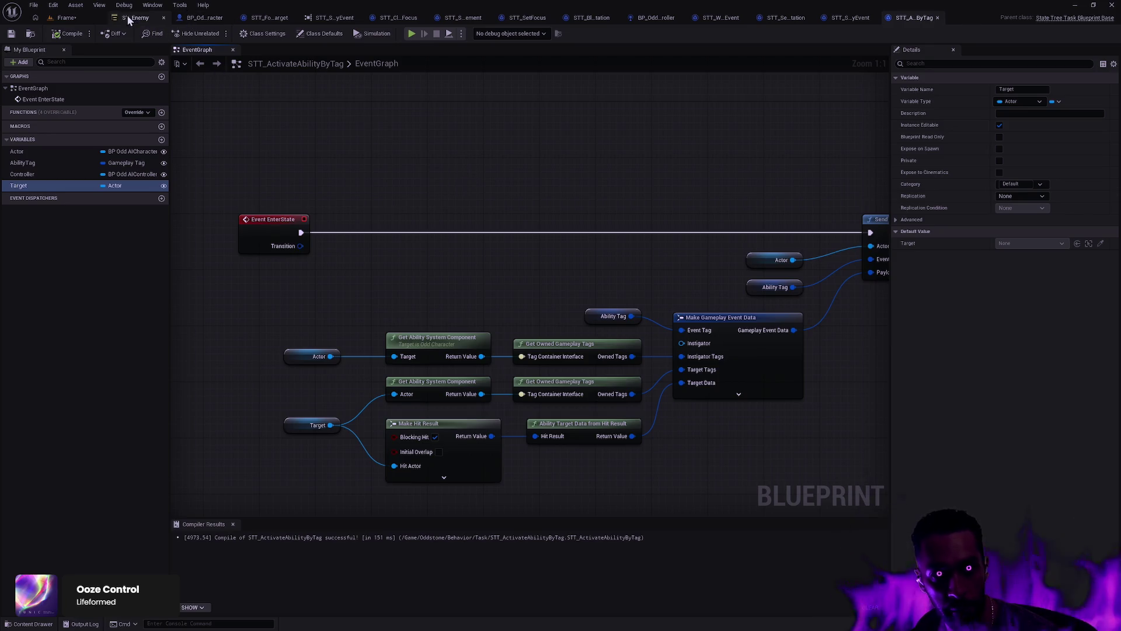
# Step: Open the ST_Enemy state tree and show the Attacking state's task details
pyautogui.click(62, 22)
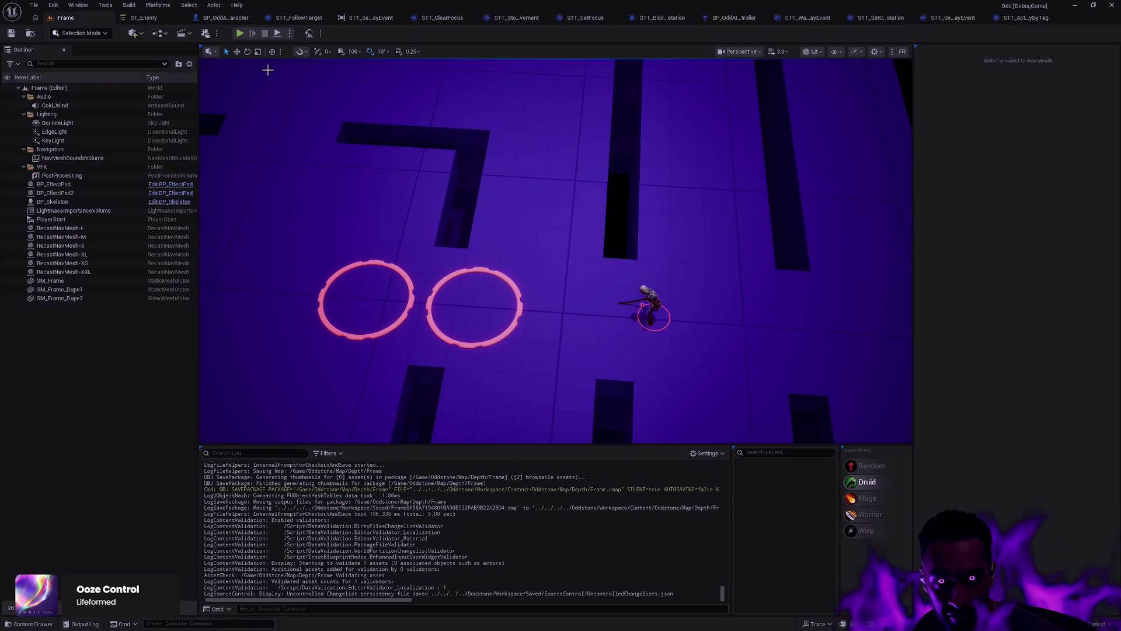
pyautogui.click(224, 17)
pyautogui.hotkey('ctrl', 'space')
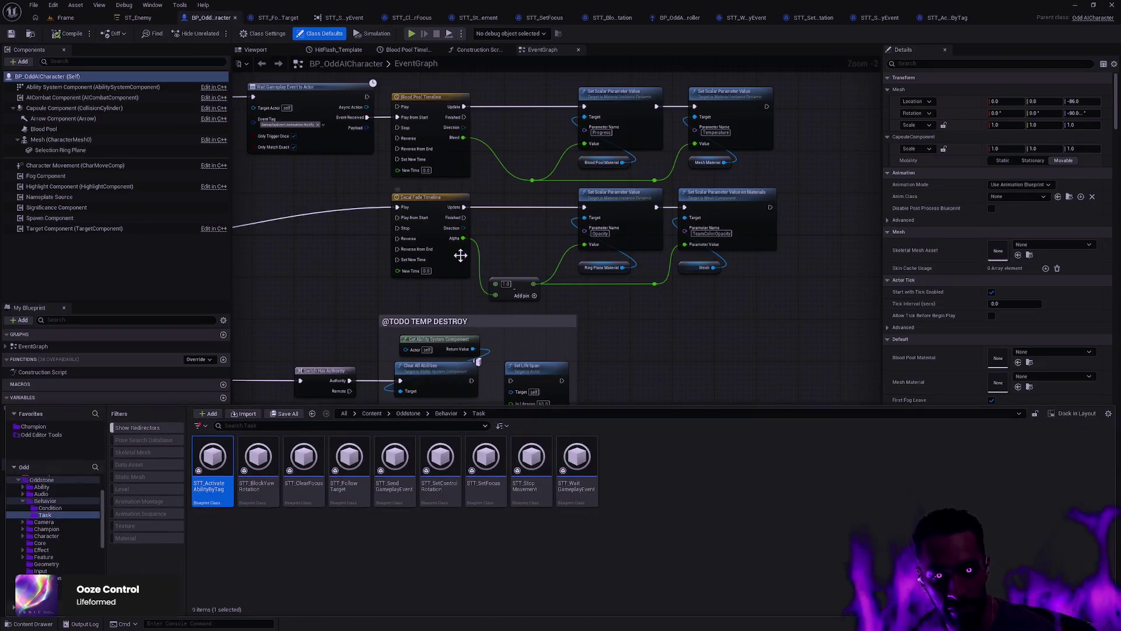
pyautogui.click(143, 18)
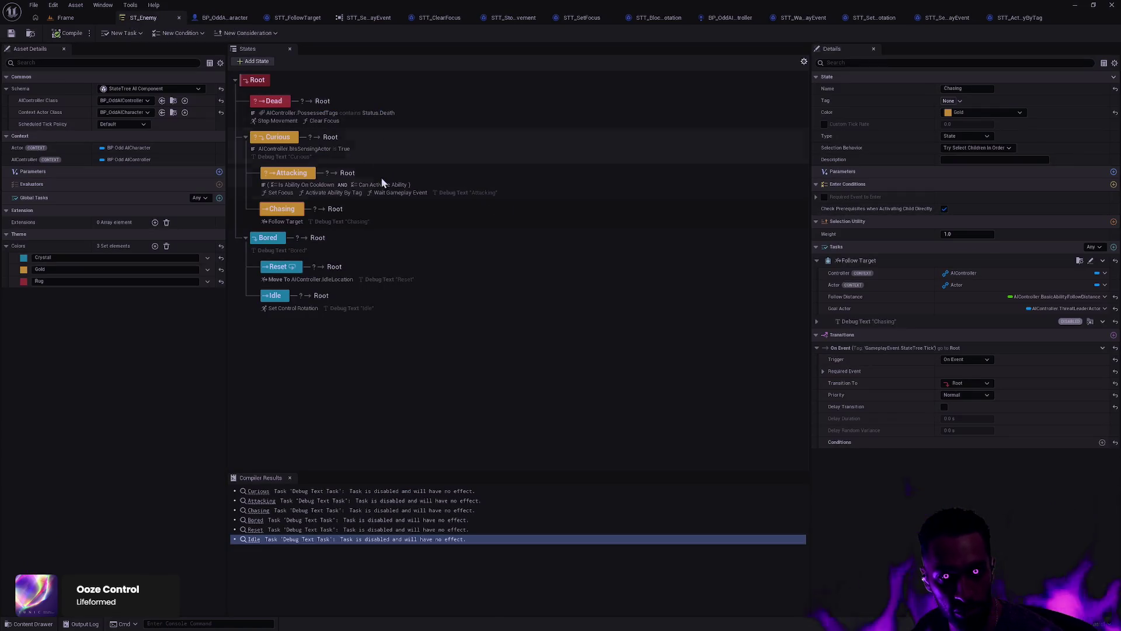
pyautogui.click(338, 198)
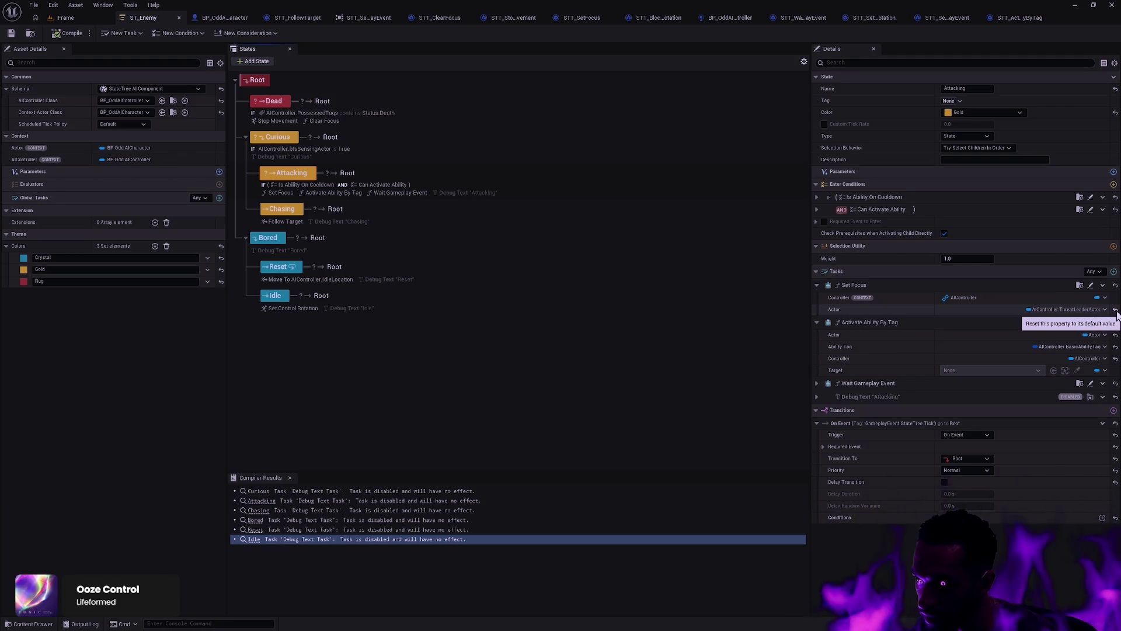
pyautogui.click(1114, 310)
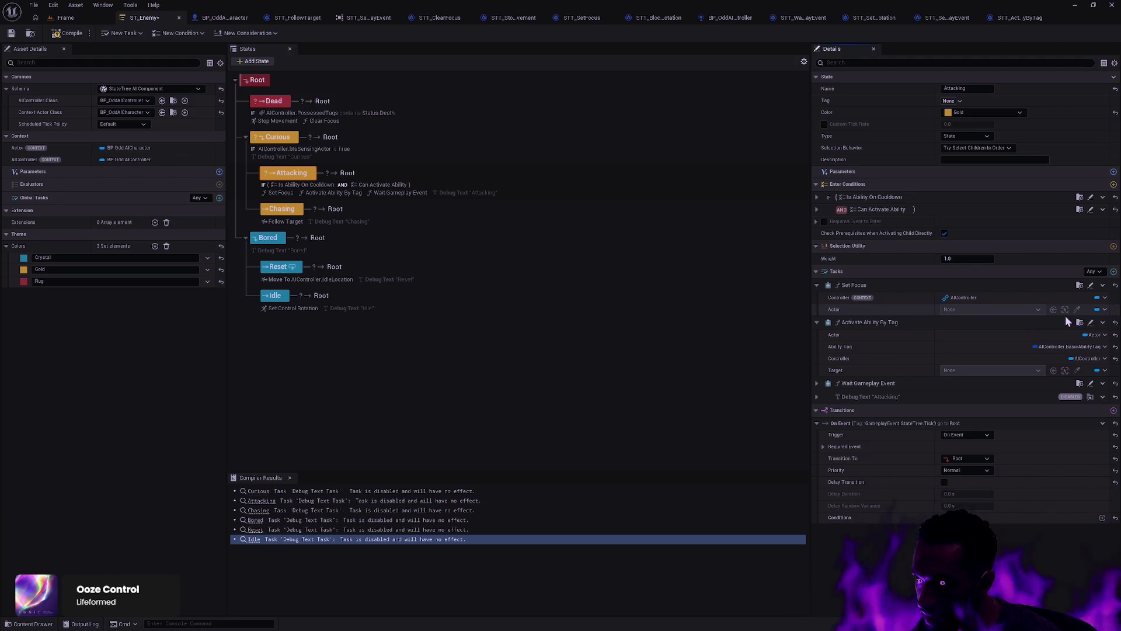
pyautogui.hotkey('ctrl', 'z')
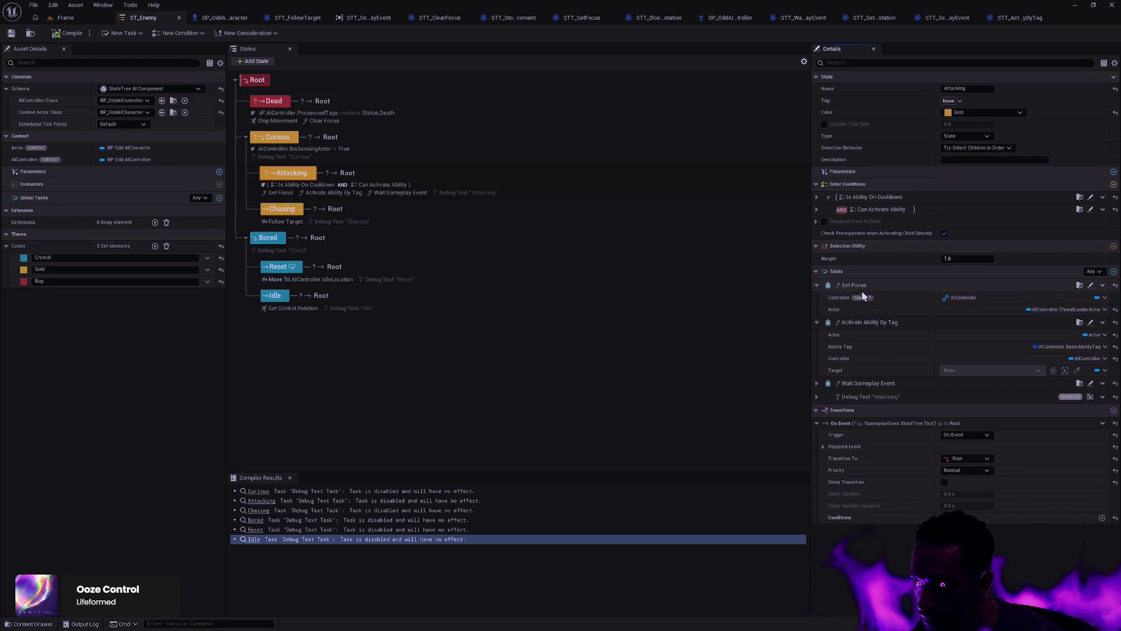
# Step: Bind Activate Ability By Tag's Target to AIController's ThreatLeaderActor and reset its Controller binding
pyautogui.click(1103, 374)
pyautogui.click(1020, 449)
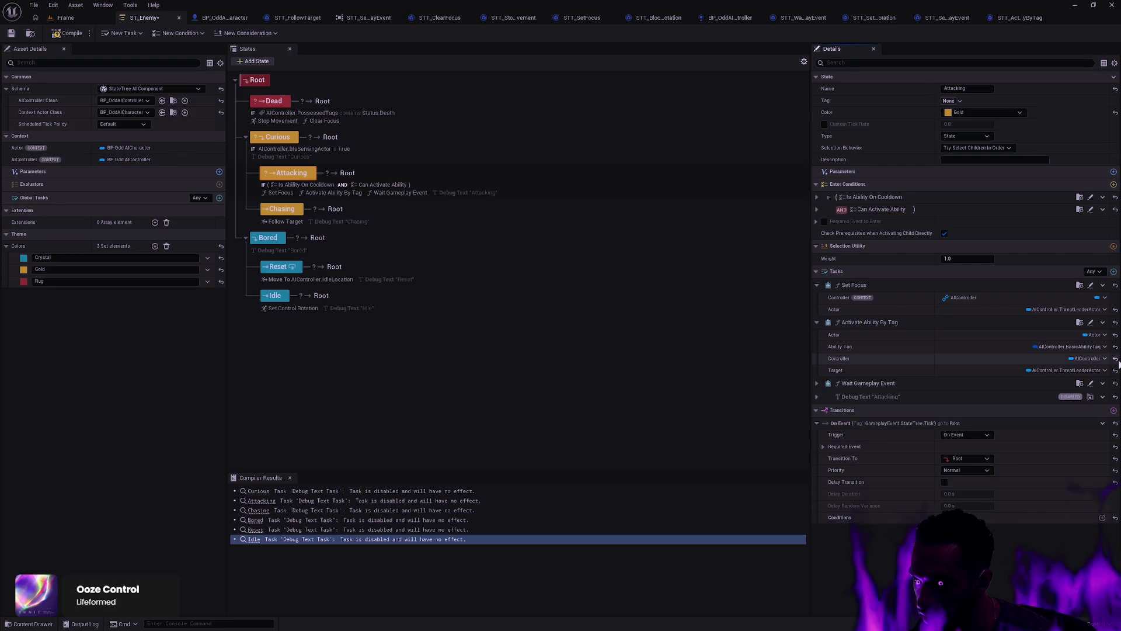
pyautogui.click(1116, 361)
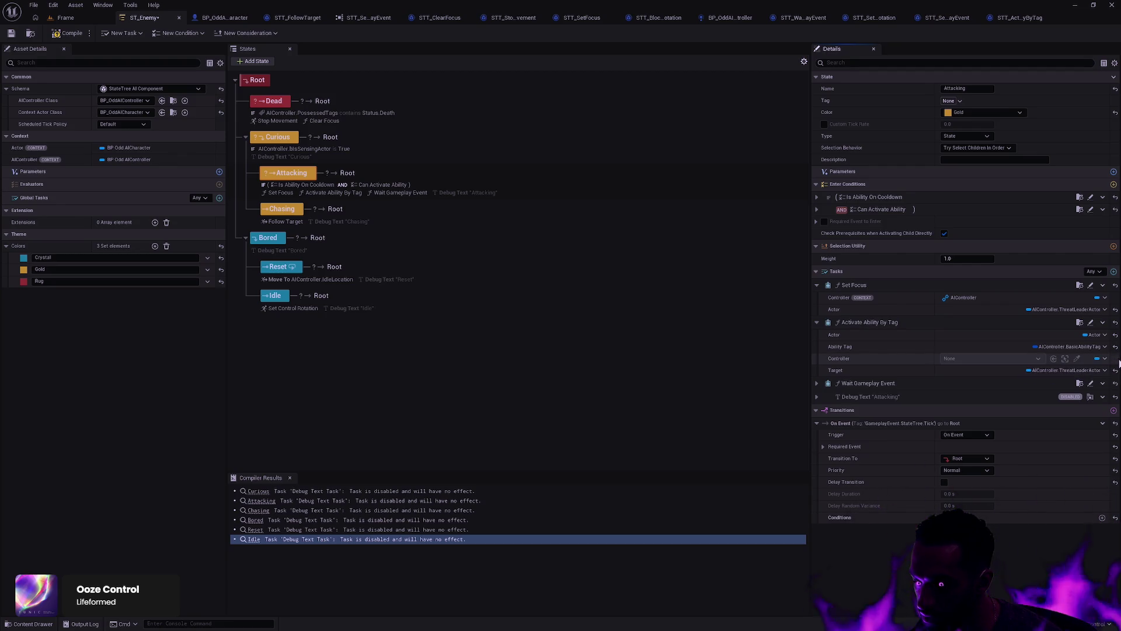
# Step: In STT_ActivateAbilityByTag, make Controller not instance editable and put it in category Context
pyautogui.click(296, 17)
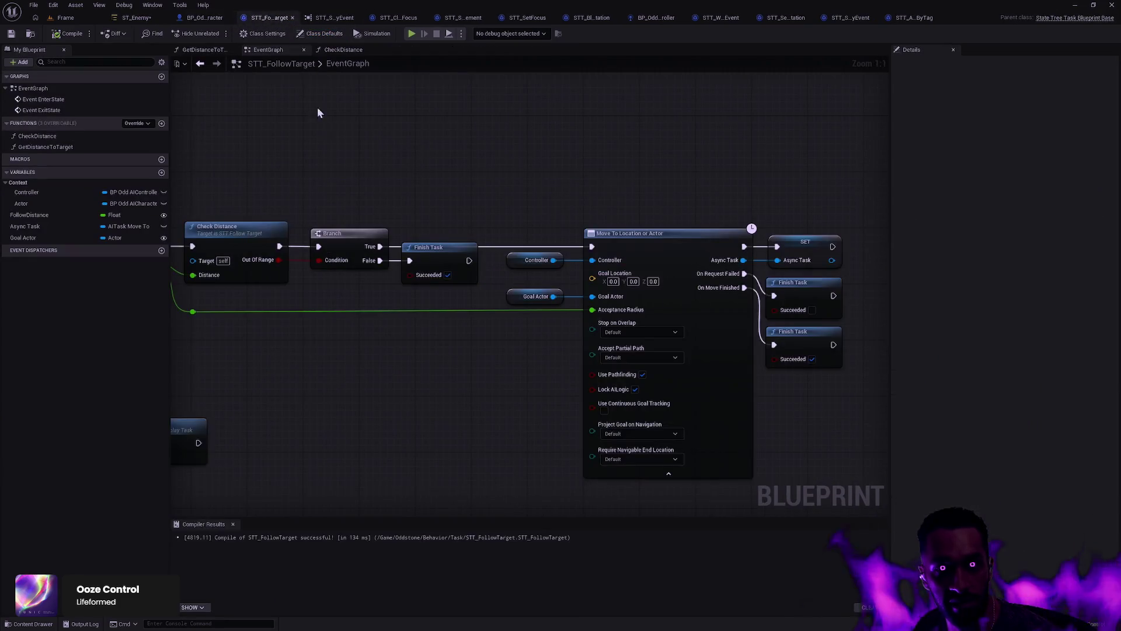
pyautogui.hotkey('ctrl', 'space')
pyautogui.doubleClick(213, 467)
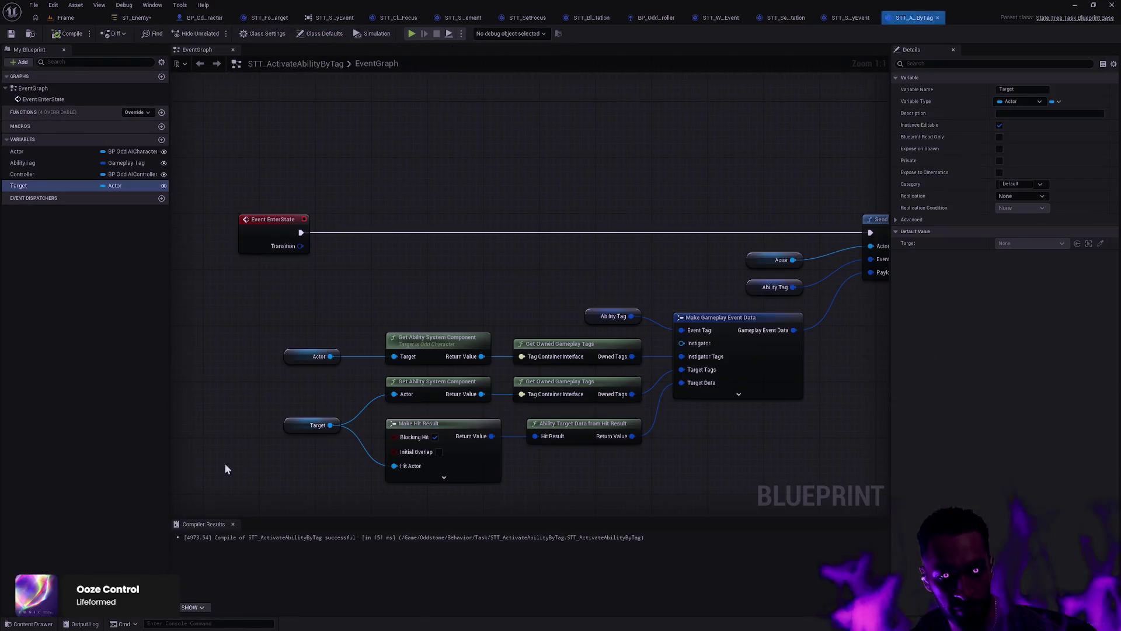
pyautogui.click(35, 174)
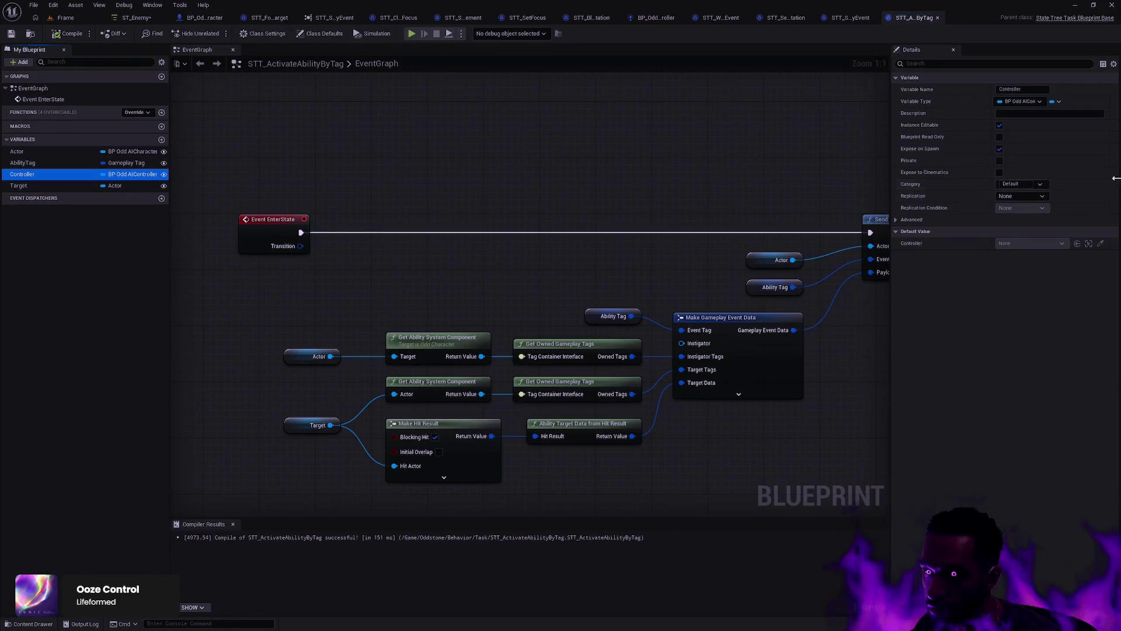
pyautogui.click(999, 125)
pyautogui.click(1019, 183)
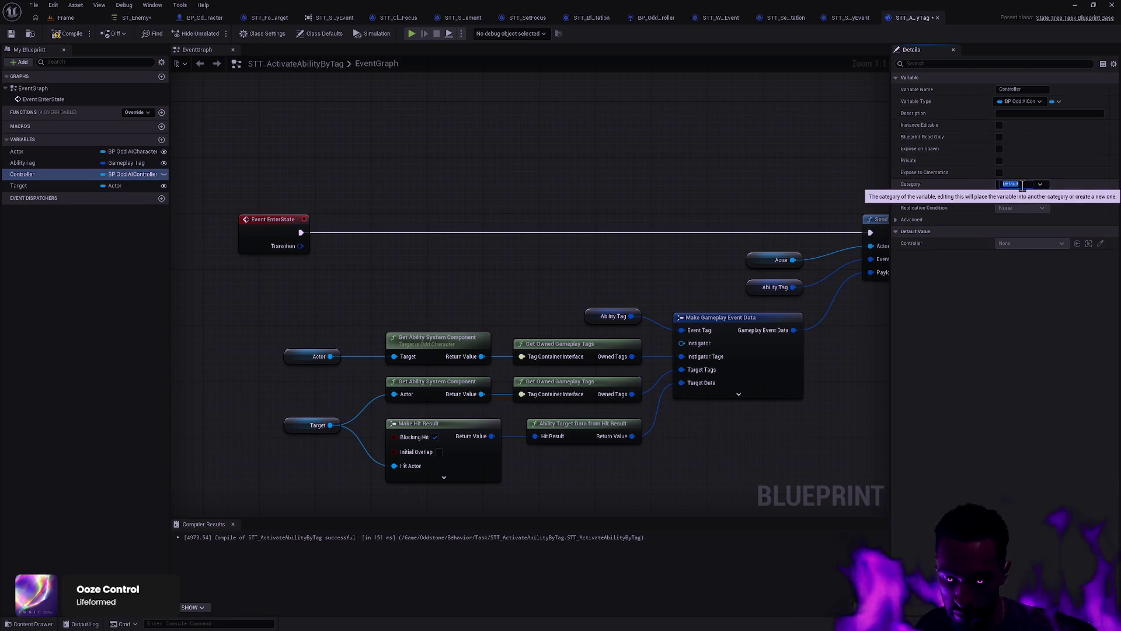
pyautogui.write('xt')
pyautogui.press('Return')
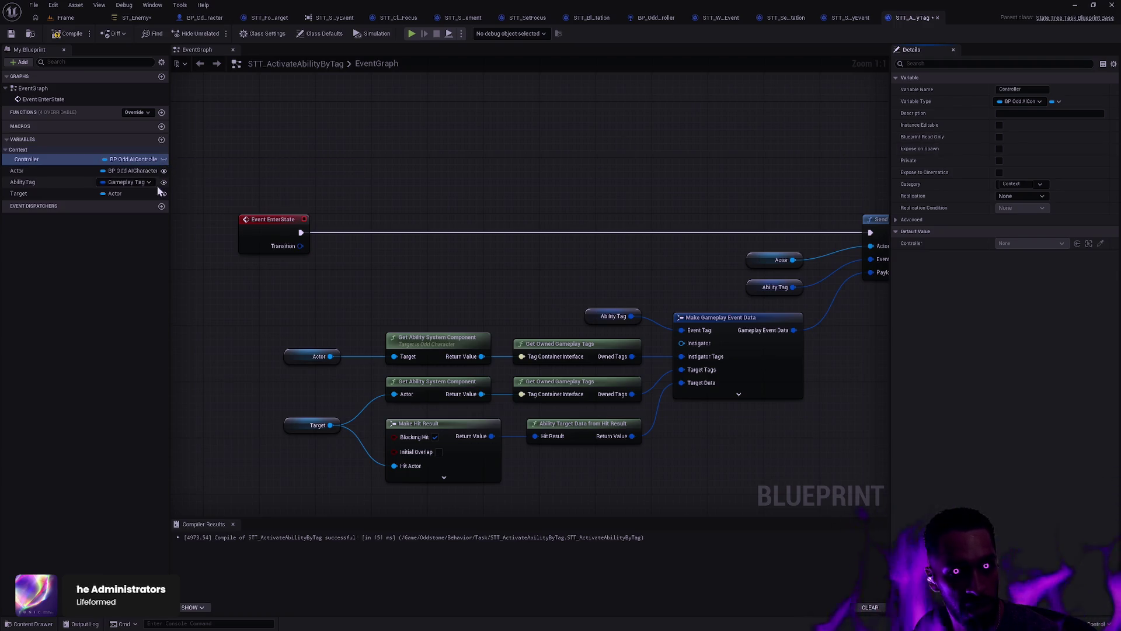
# Step: Set the Actor variable's category to Context
pyautogui.click(73, 171)
pyautogui.click(1020, 184)
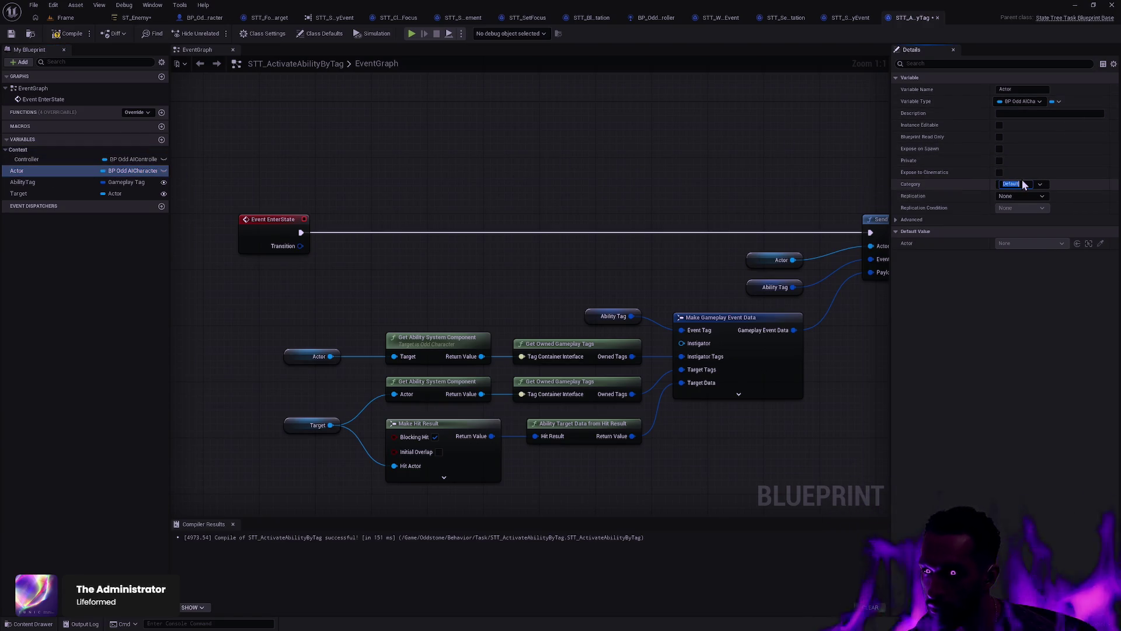
pyautogui.write('Context')
pyautogui.press('Return')
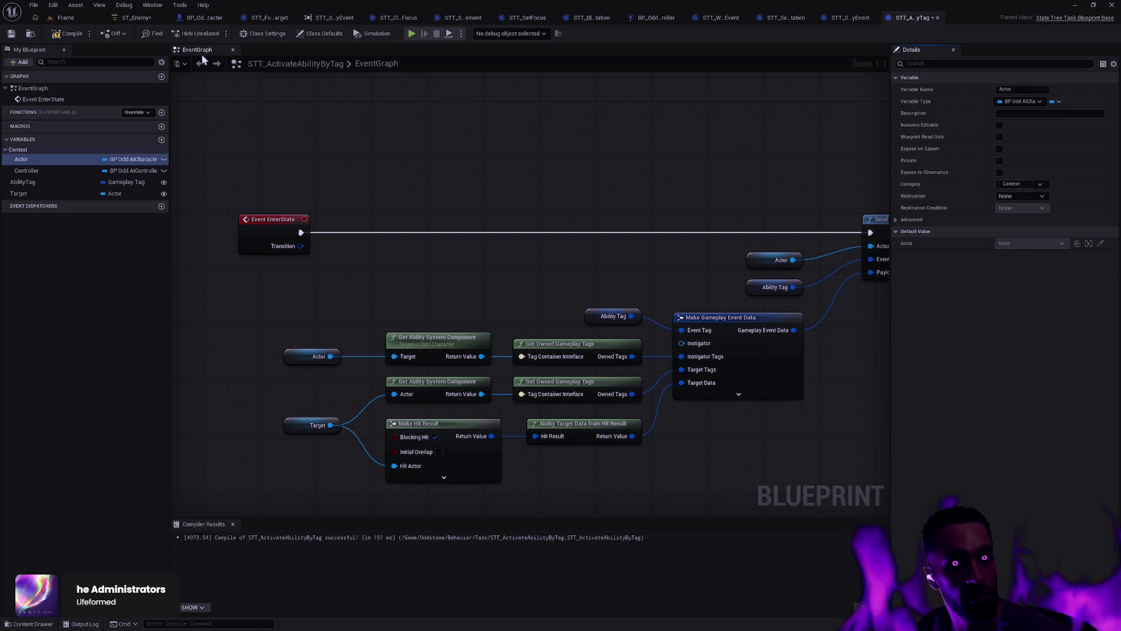
# Step: Save and compile ST_Enemy, then bind Activate Ability By Tag's Actor to the context Actor
pyautogui.click(140, 18)
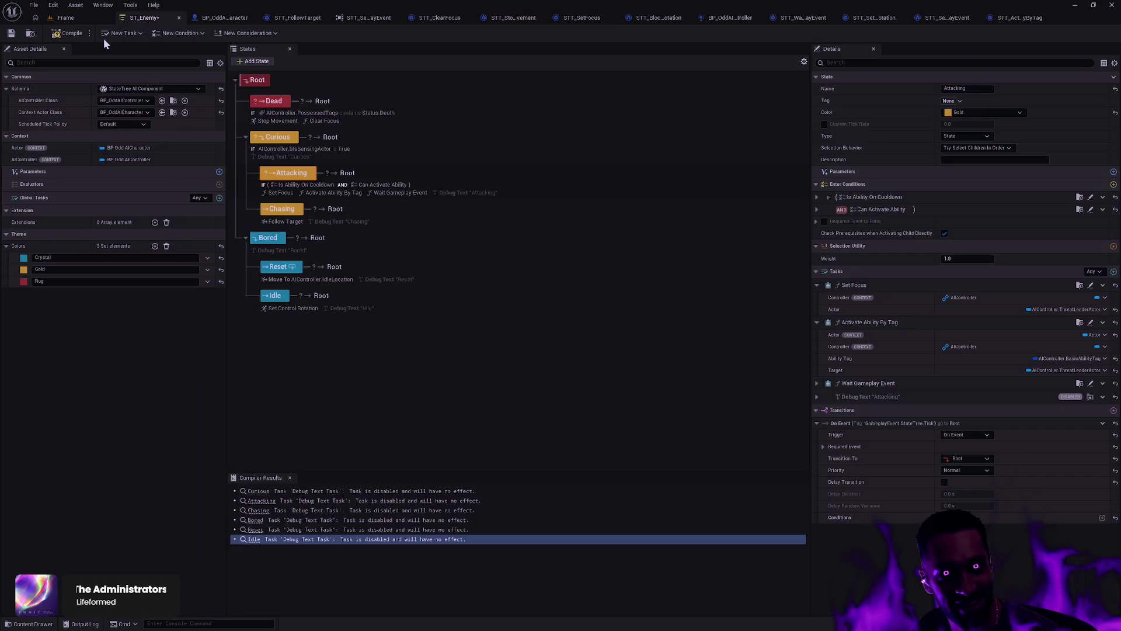
pyautogui.click(11, 35)
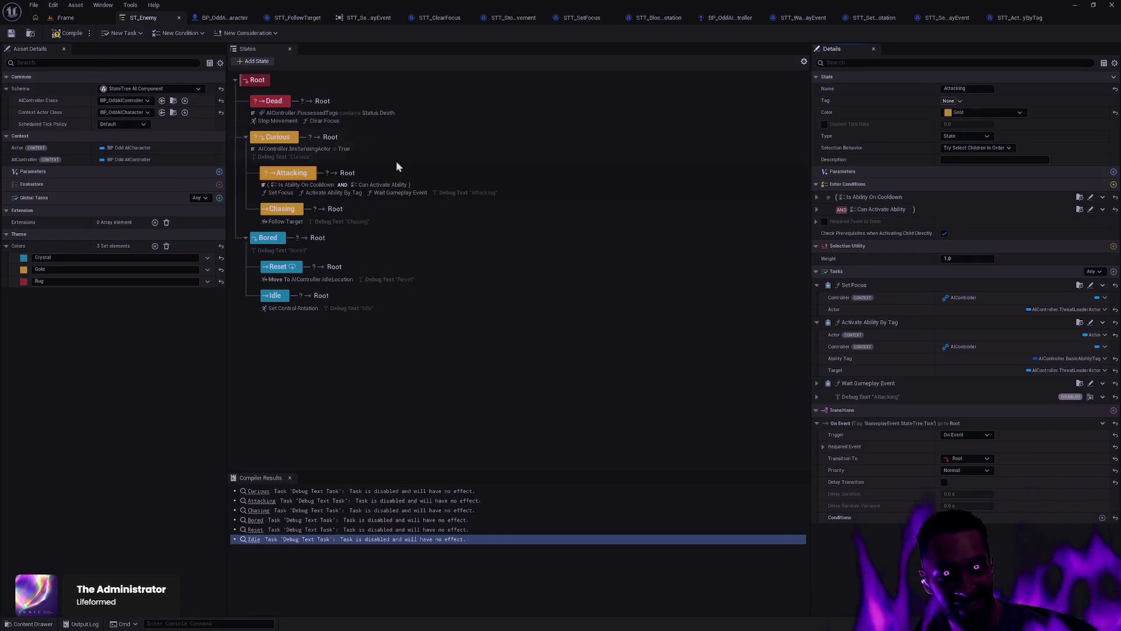
pyautogui.click(73, 36)
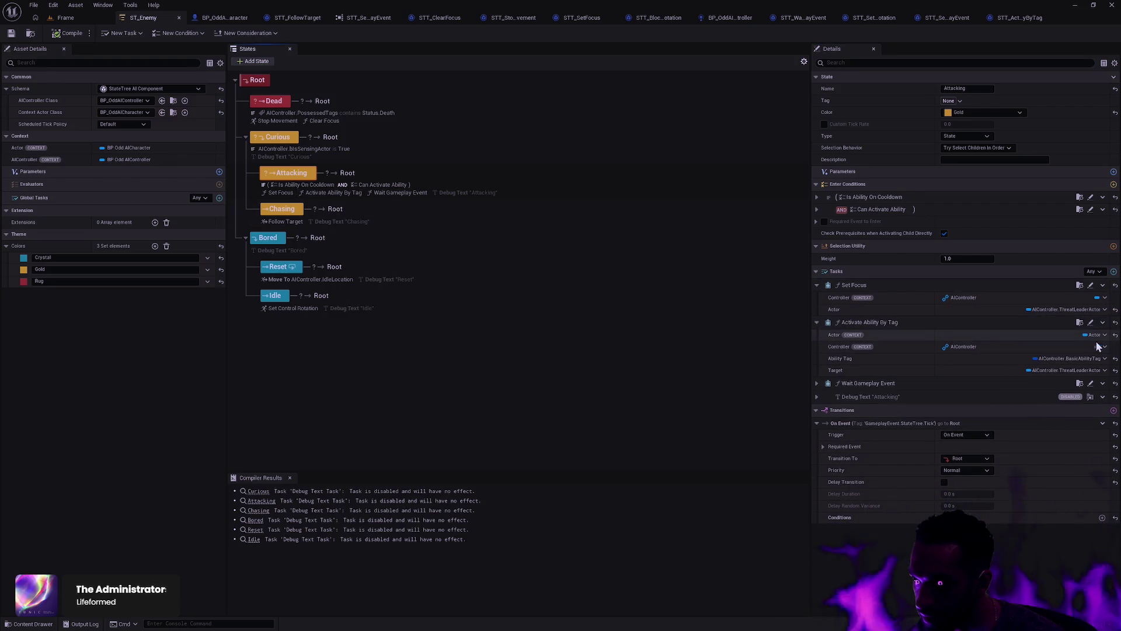
pyautogui.click(1115, 335)
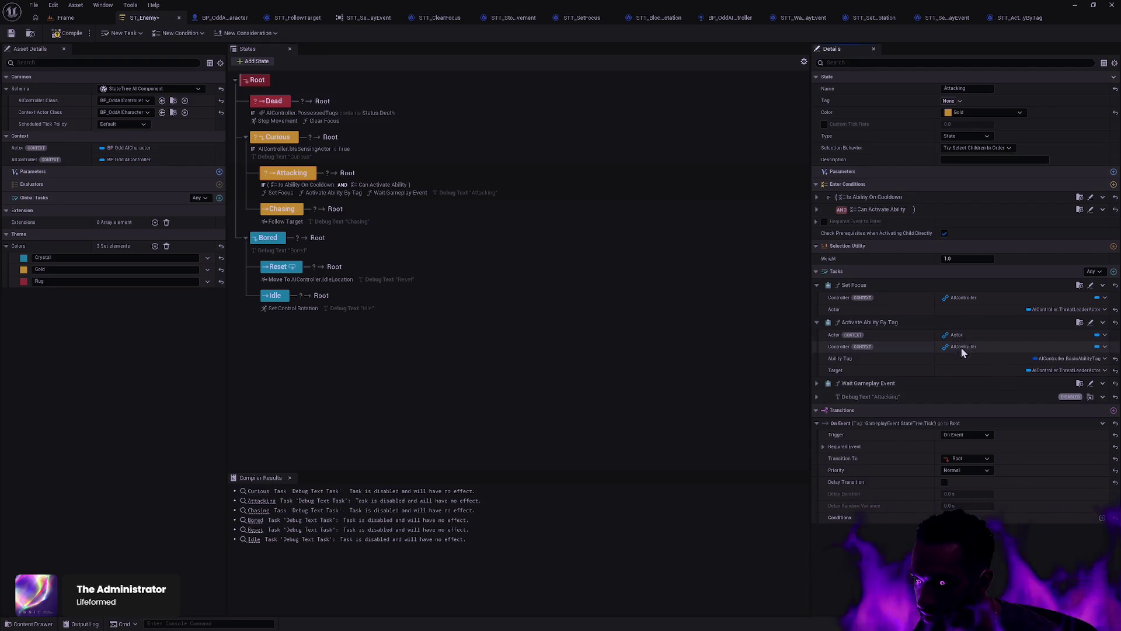
# Step: Delete the Attacking state's disabled Debug Text task
pyautogui.click(817, 383)
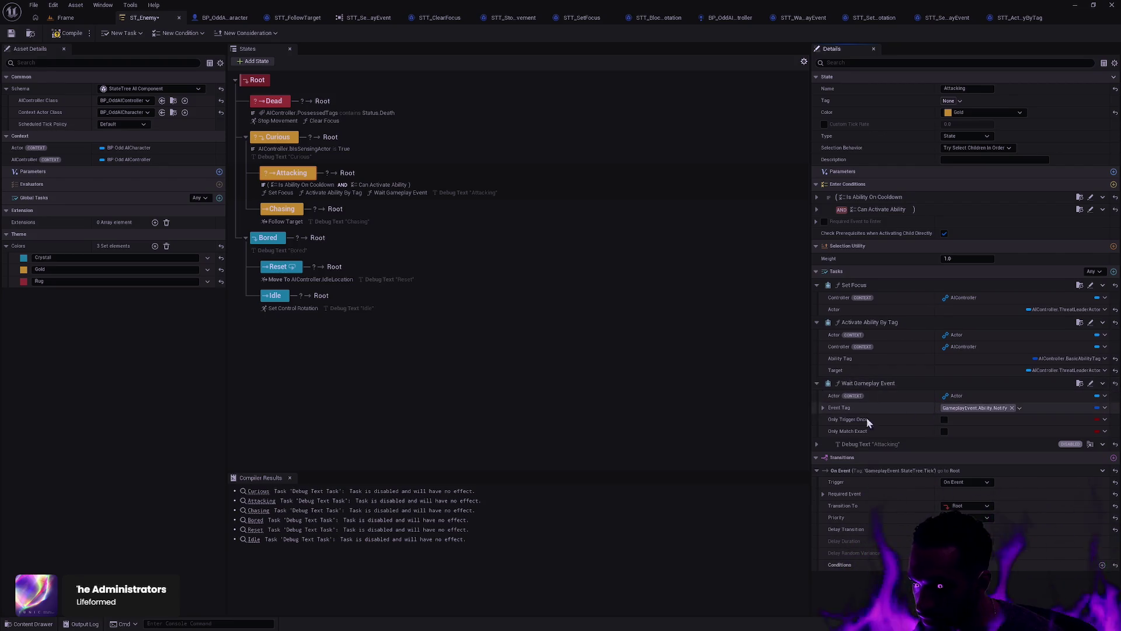
pyautogui.click(1103, 444)
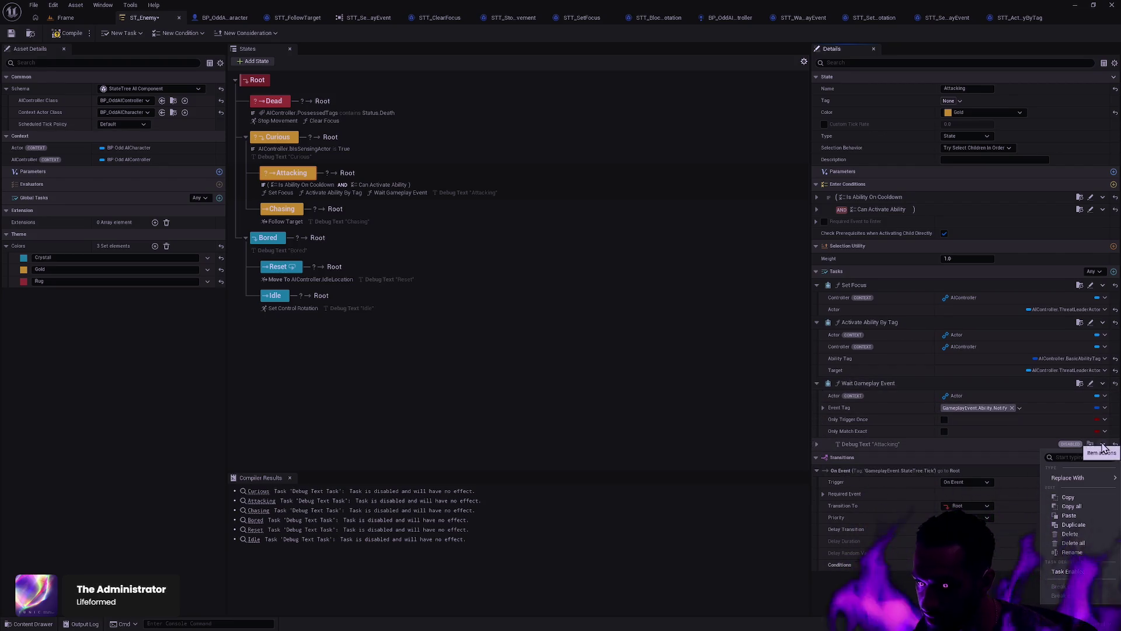
pyautogui.click(1070, 533)
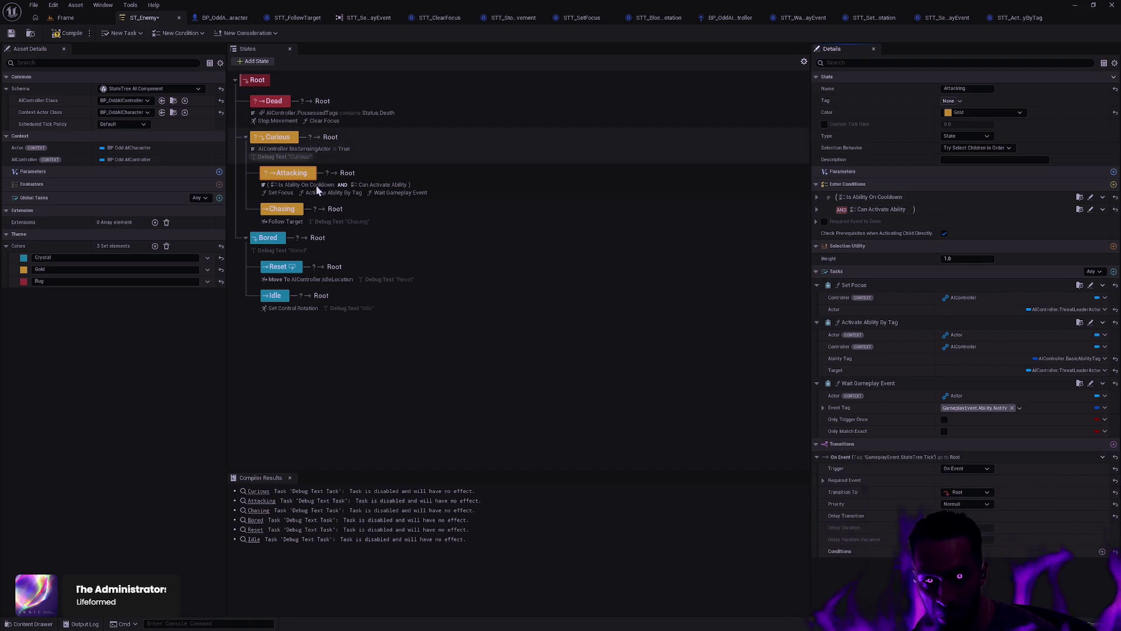
# Step: Delete the Debug Text tasks from the Chasing and Reset states
pyautogui.click(402, 209)
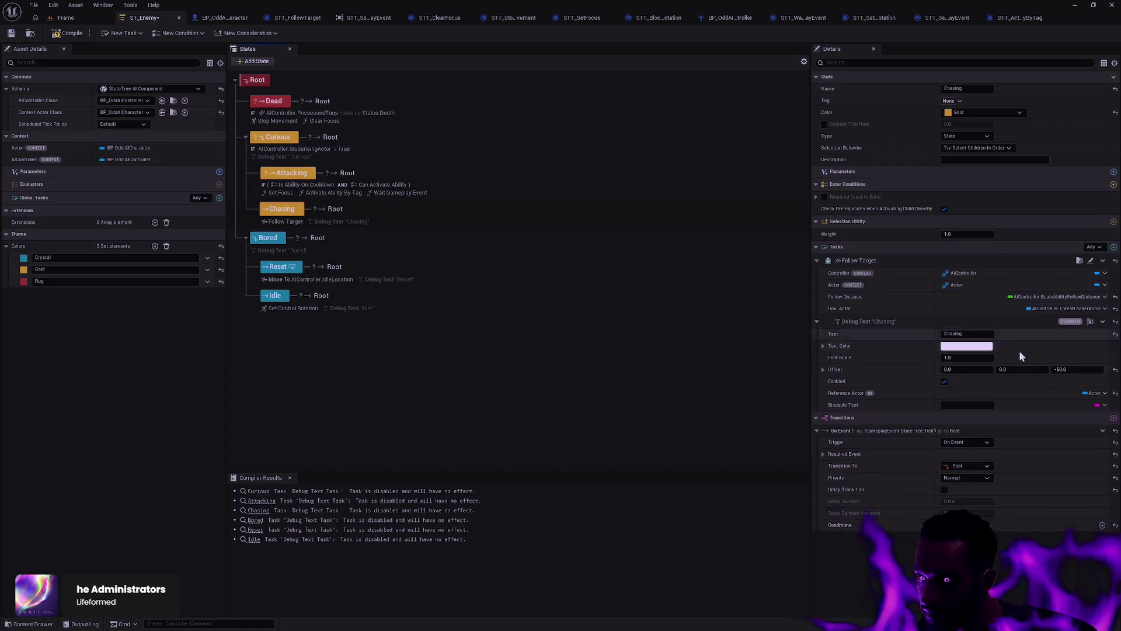
pyautogui.click(1103, 321)
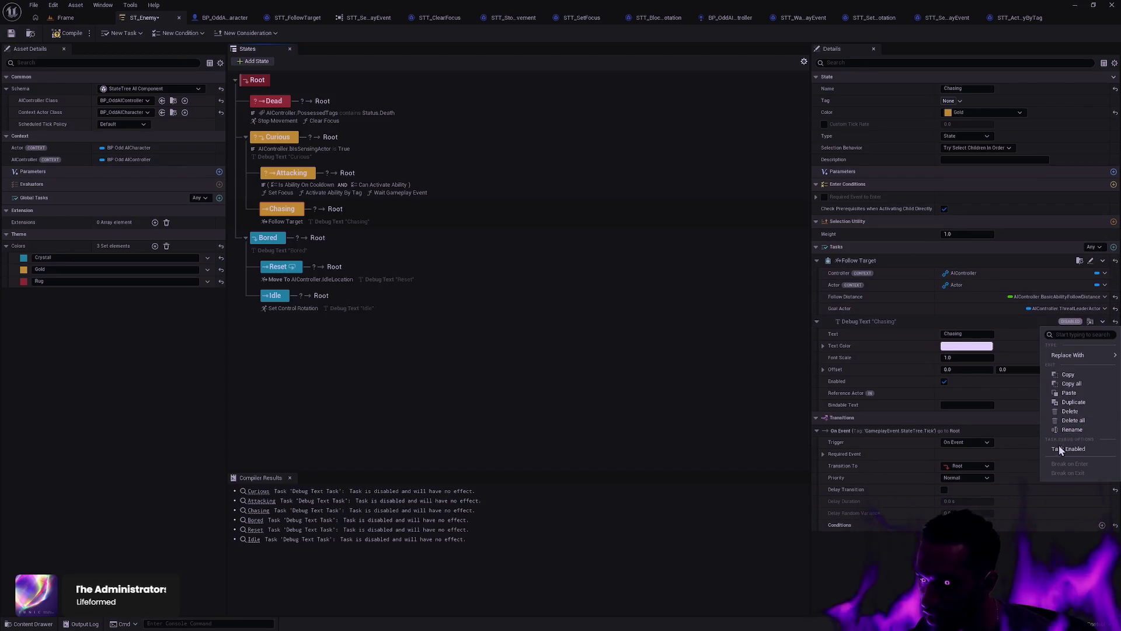
pyautogui.click(1069, 411)
pyautogui.click(394, 276)
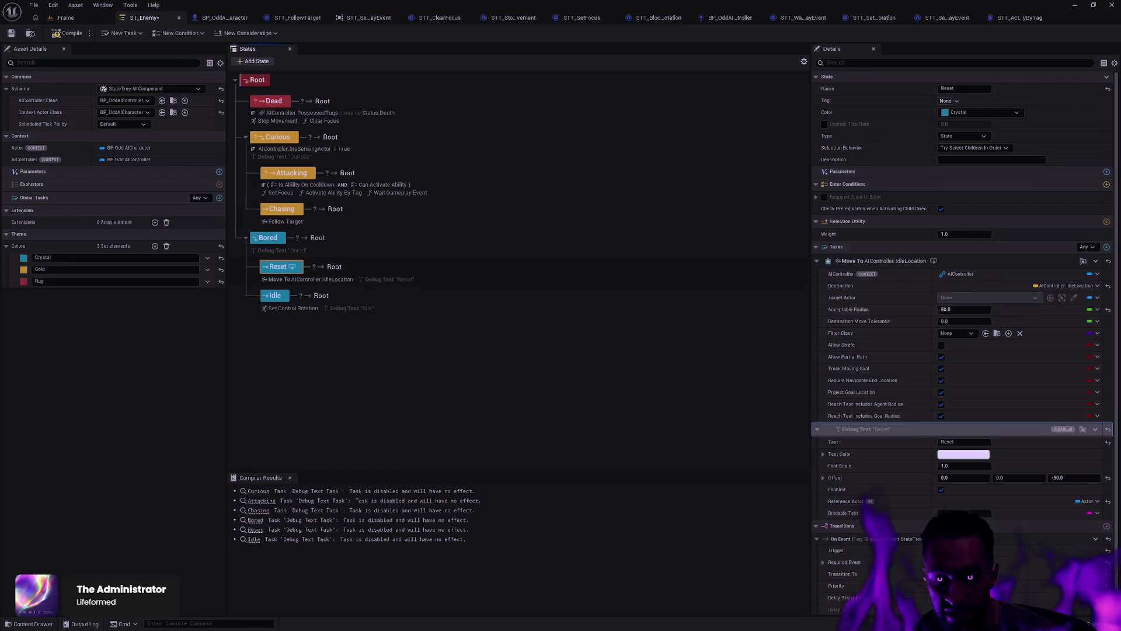
pyautogui.click(1095, 429)
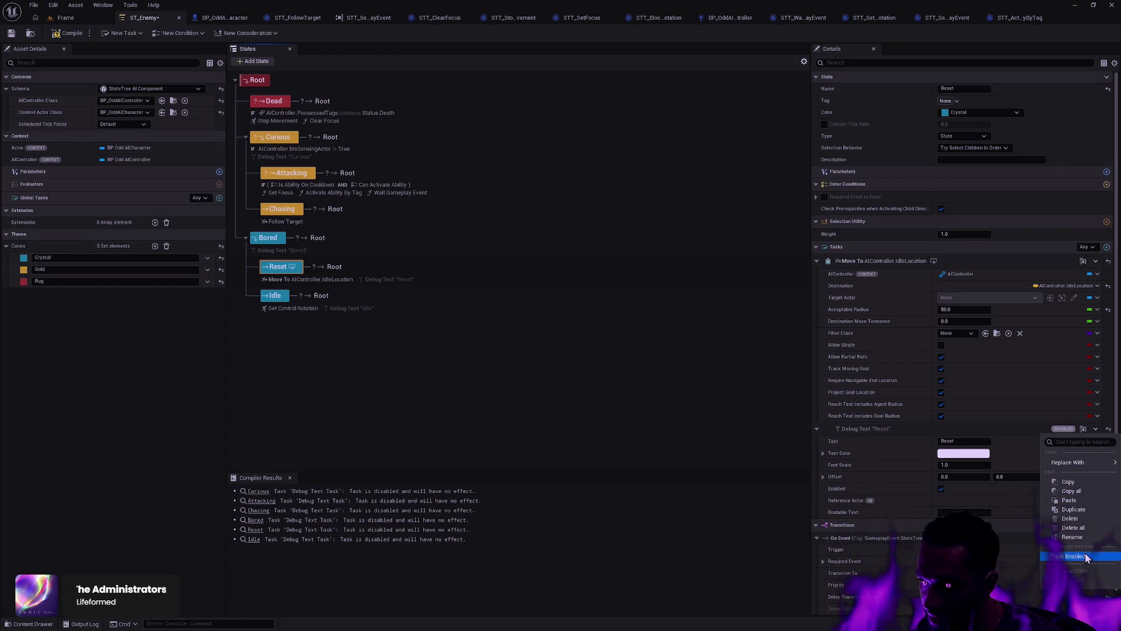
pyautogui.click(1089, 520)
# Step: Delete the Debug Text tasks from the Idle and Bored states
pyautogui.click(341, 310)
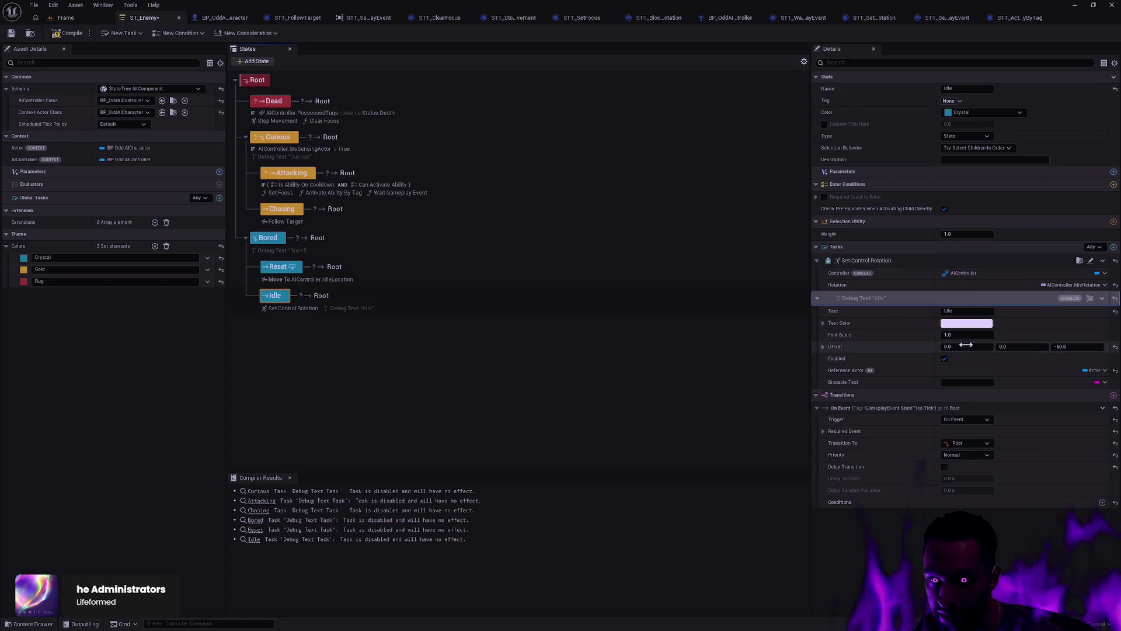
pyautogui.click(1103, 299)
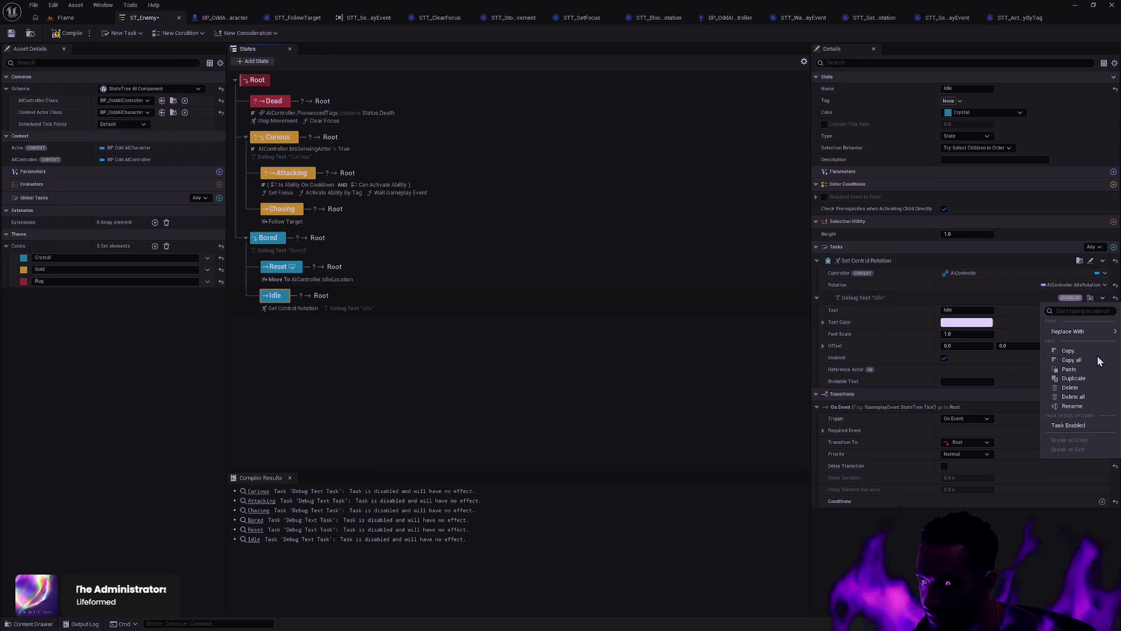
pyautogui.click(1080, 390)
pyautogui.click(327, 244)
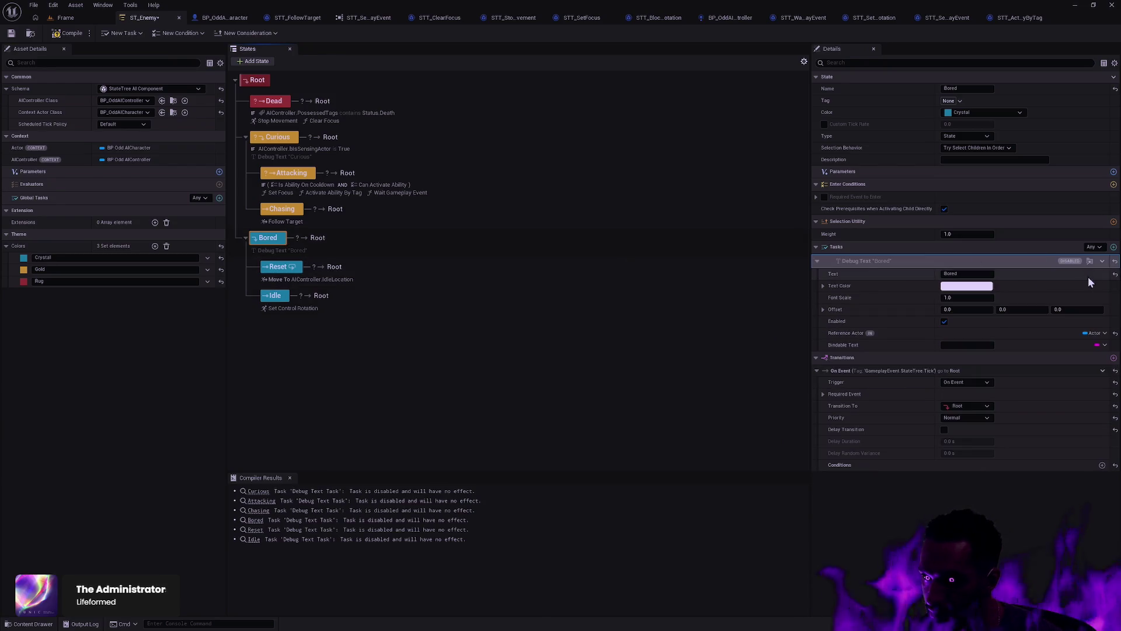
pyautogui.click(1103, 263)
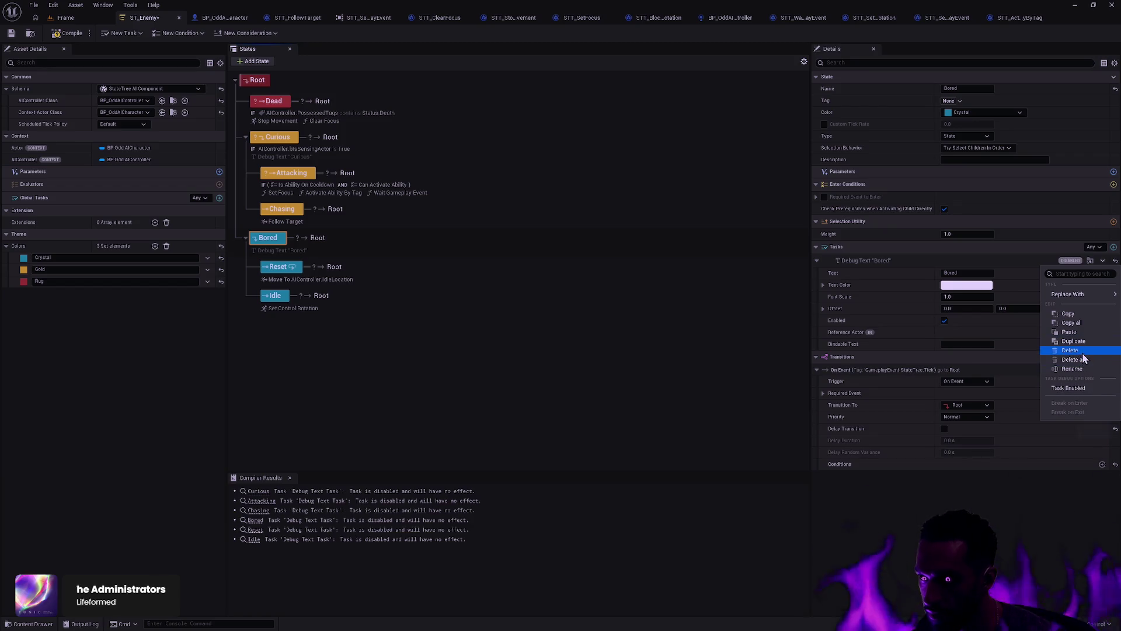
pyautogui.click(1081, 353)
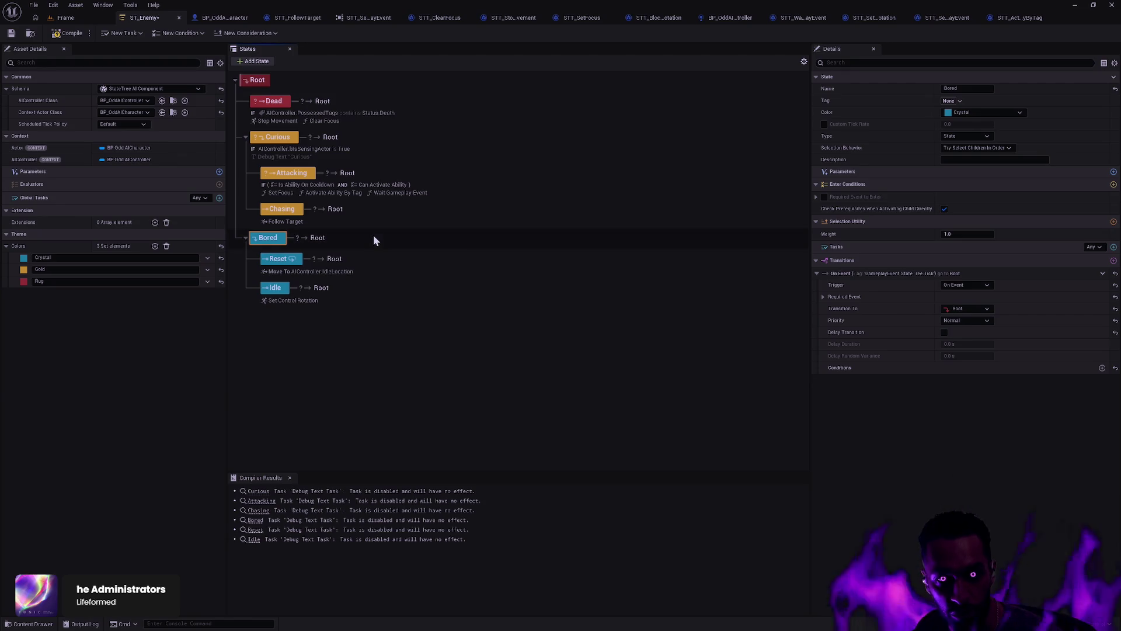
# Step: Set the Bored state's Type to Group, compile and save ST_Enemy, then review Reset's Move To task
pyautogui.click(975, 136)
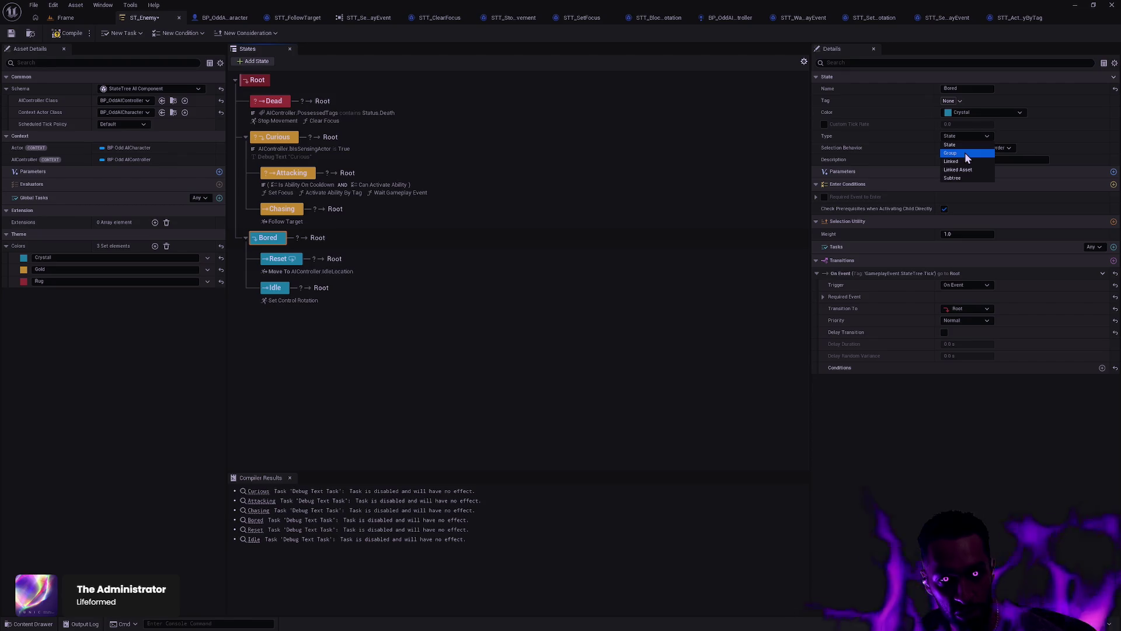
pyautogui.click(964, 153)
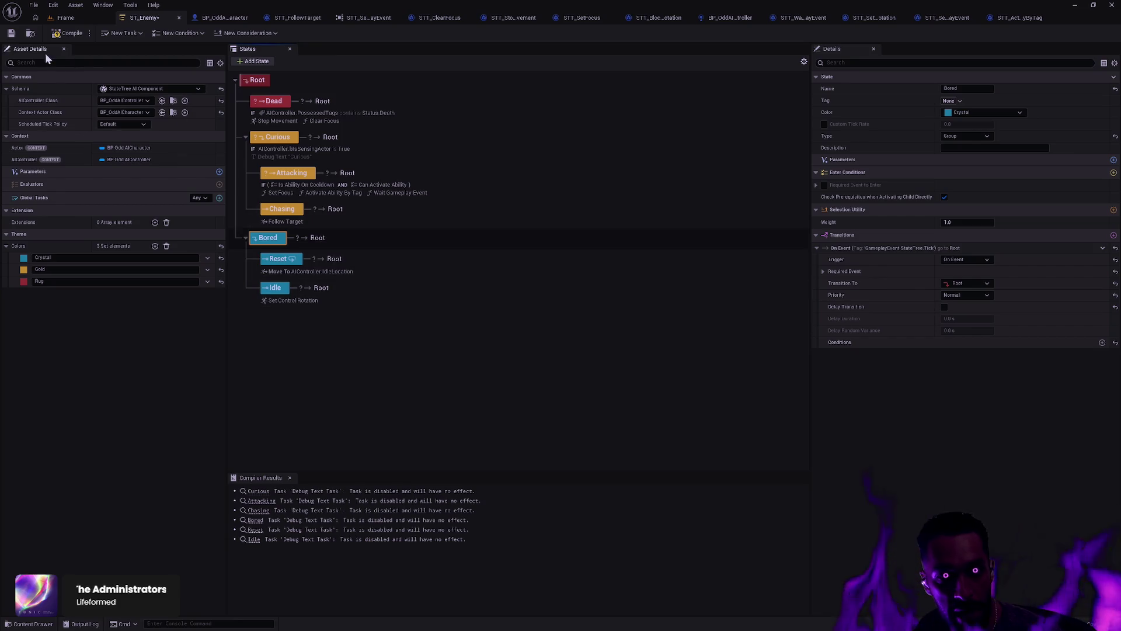
pyautogui.click(64, 34)
pyautogui.click(12, 35)
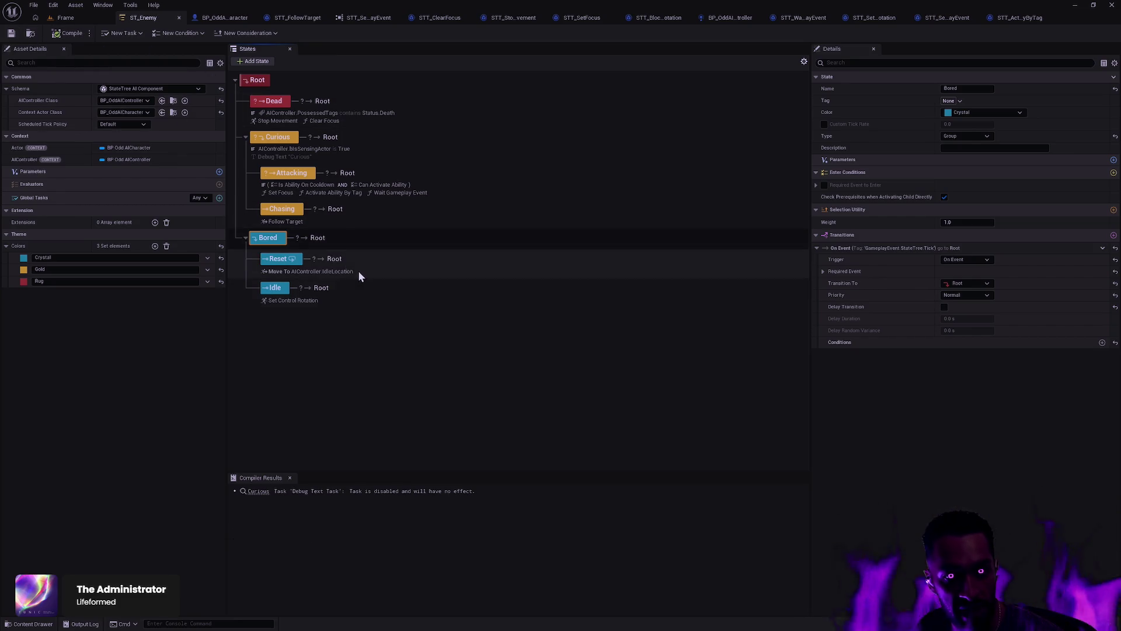
pyautogui.click(329, 271)
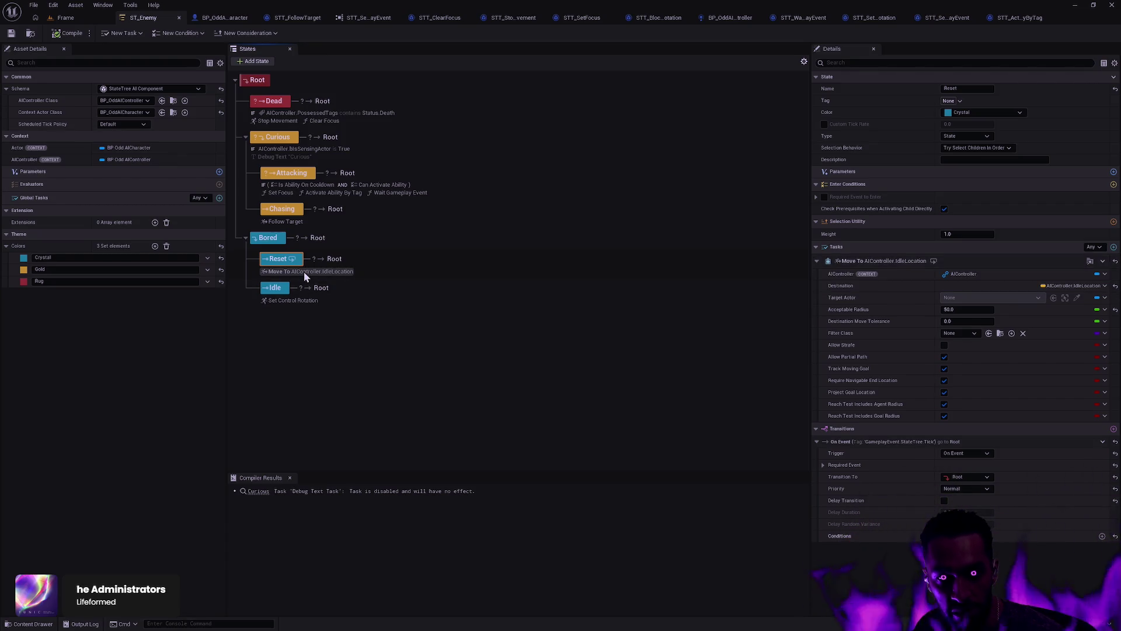
pyautogui.click(353, 322)
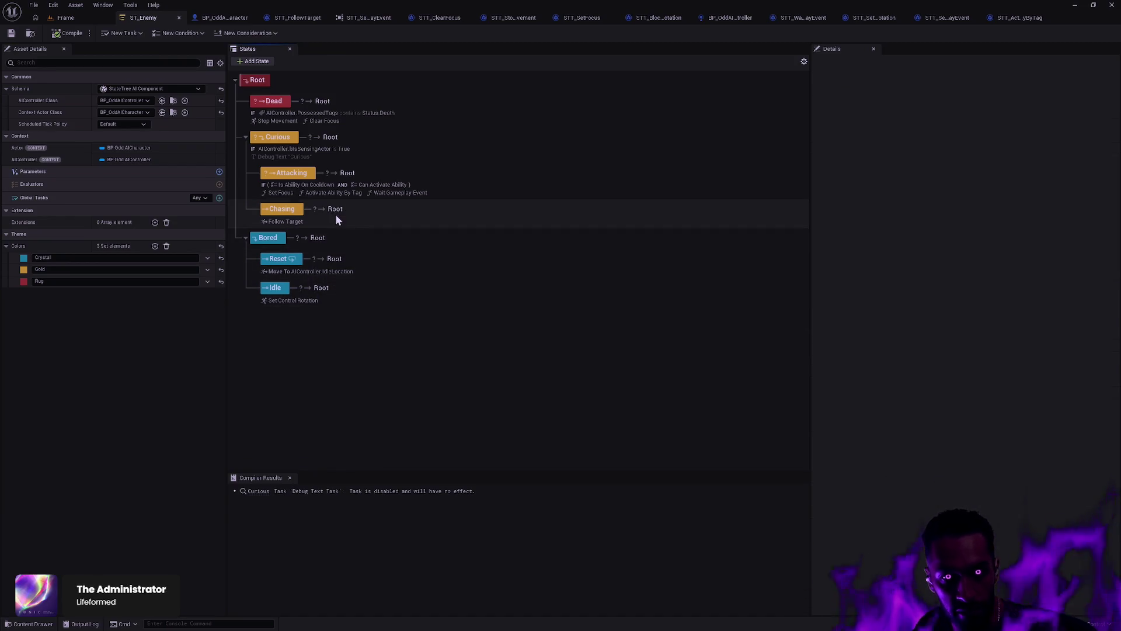
# Step: Delete the Debug Text task from the Curious state, then review the Dead state's tasks
pyautogui.click(275, 194)
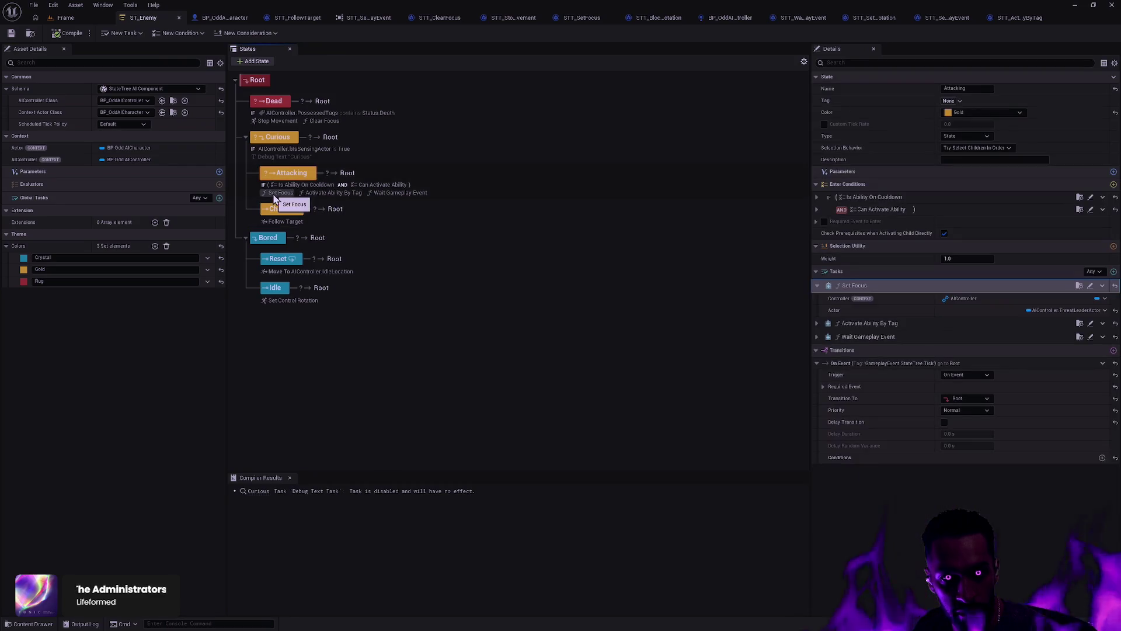
pyautogui.click(301, 156)
pyautogui.click(1102, 285)
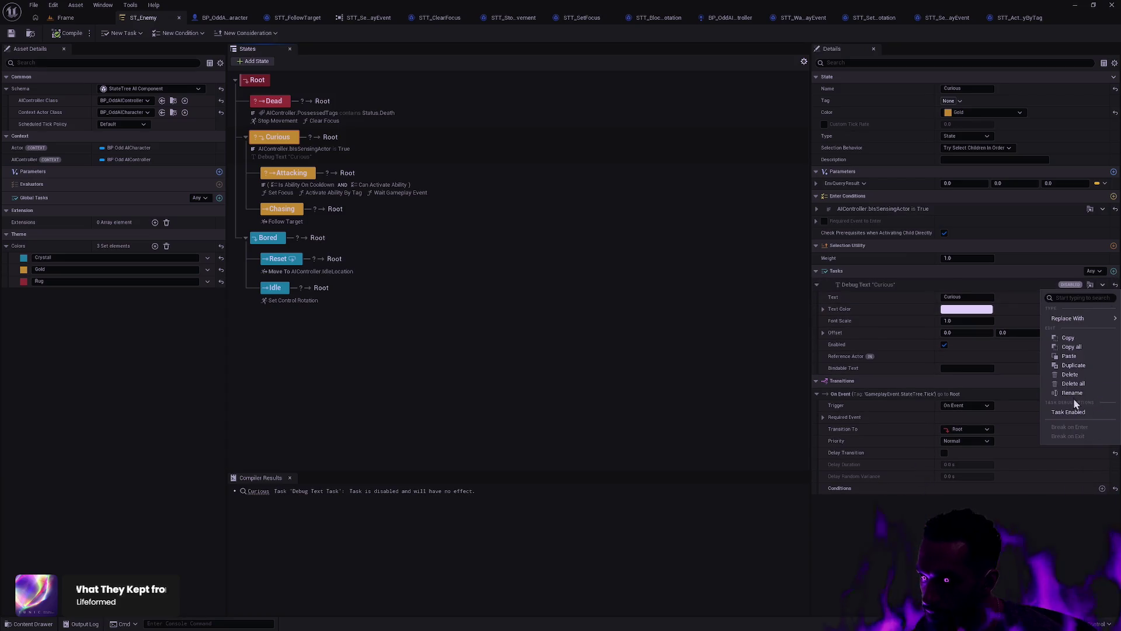
pyautogui.click(1068, 376)
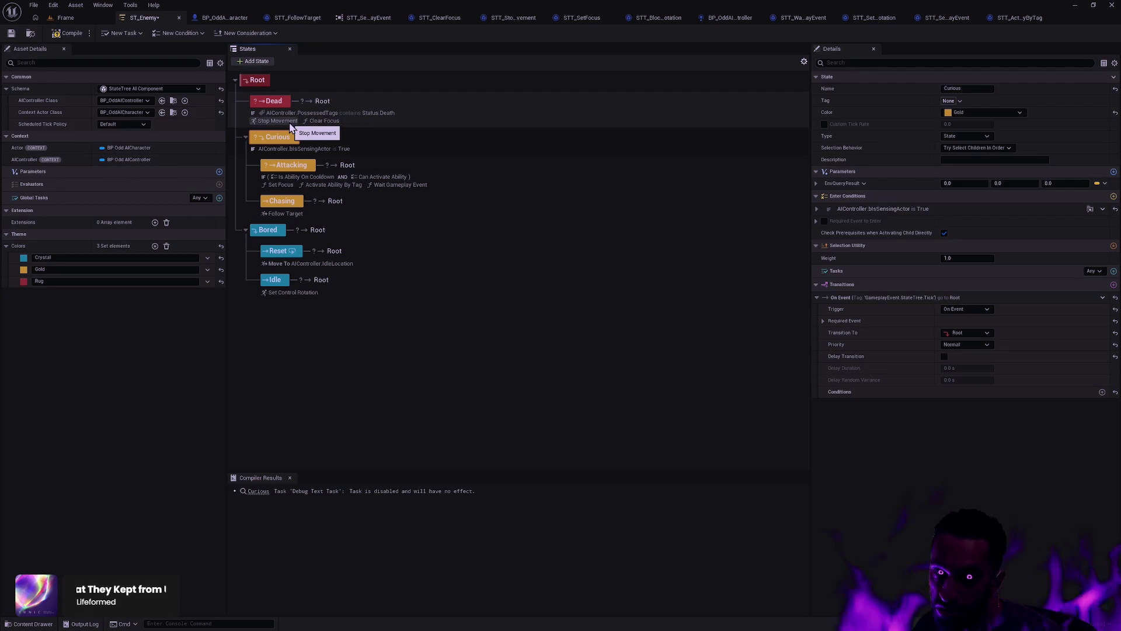
pyautogui.click(294, 121)
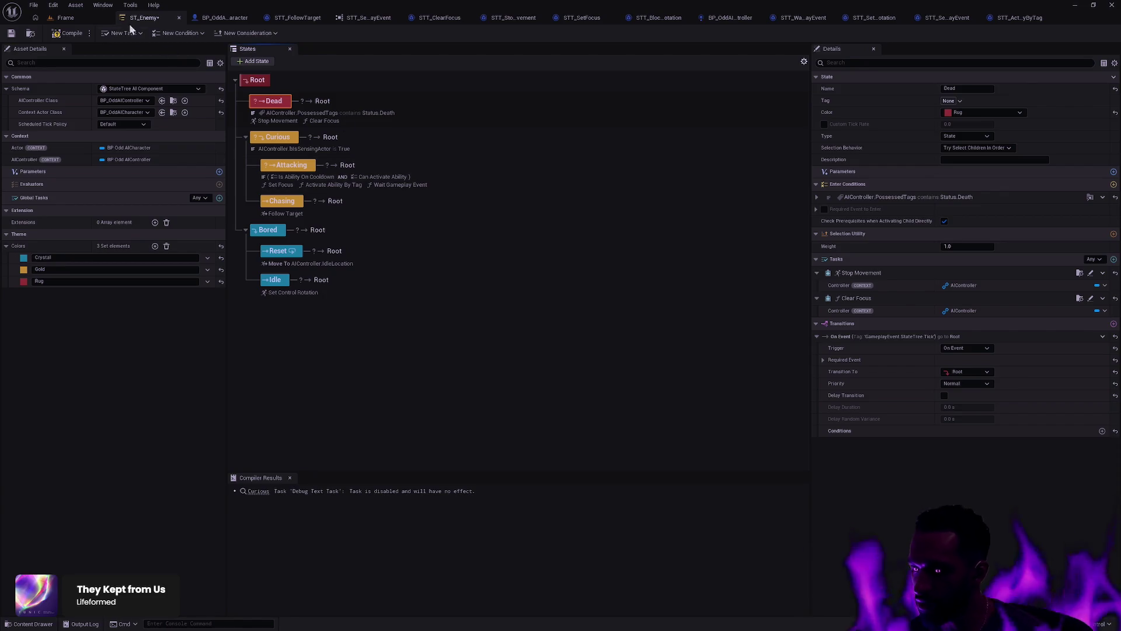
# Step: Compile ST_Enemy to clear the warning and save the asset
pyautogui.click(73, 35)
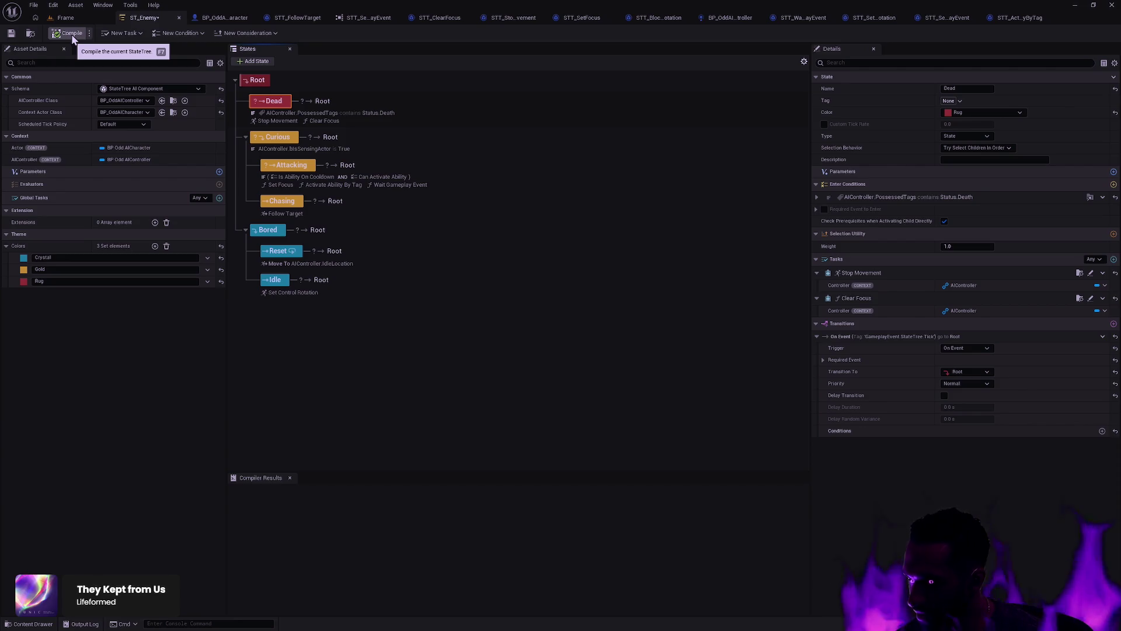
pyautogui.click(11, 33)
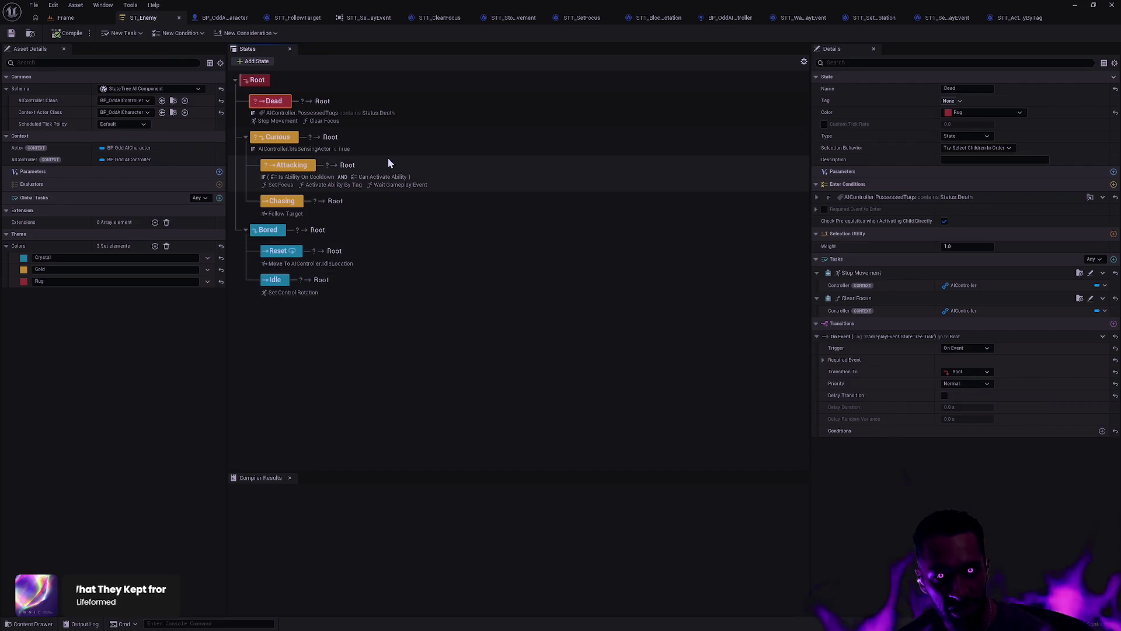
pyautogui.moveTo(279, 120); pyautogui.dragTo(286, 124)
# Step: Remove the Stop Movement and Clear Focus tasks from the Dead state and save ST_Enemy again
pyautogui.click(1102, 273)
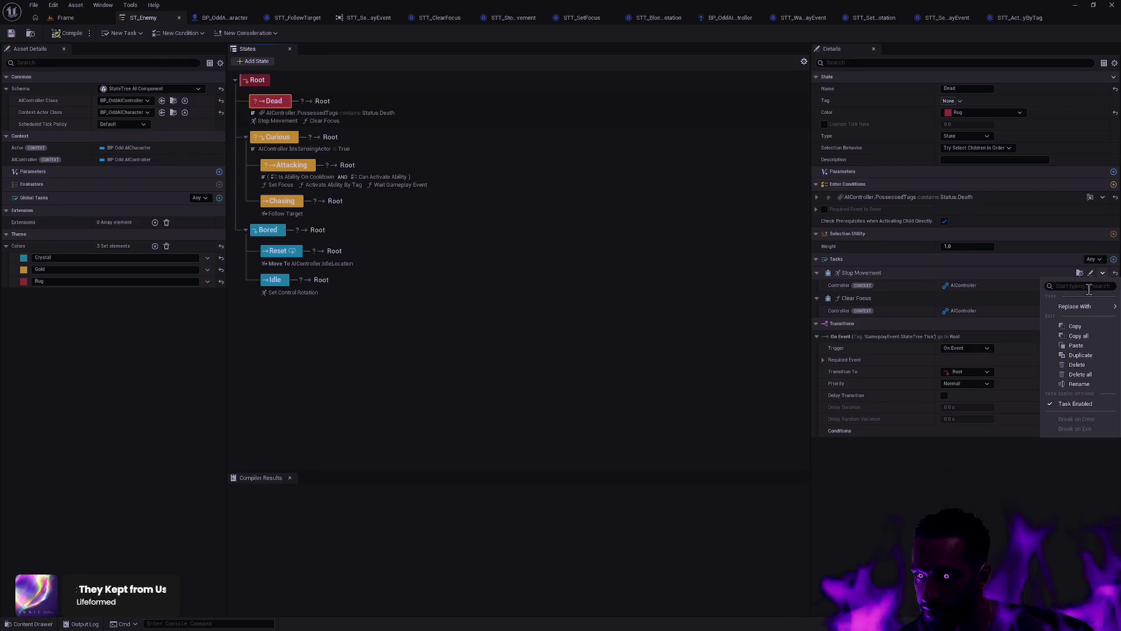
pyautogui.click(1083, 365)
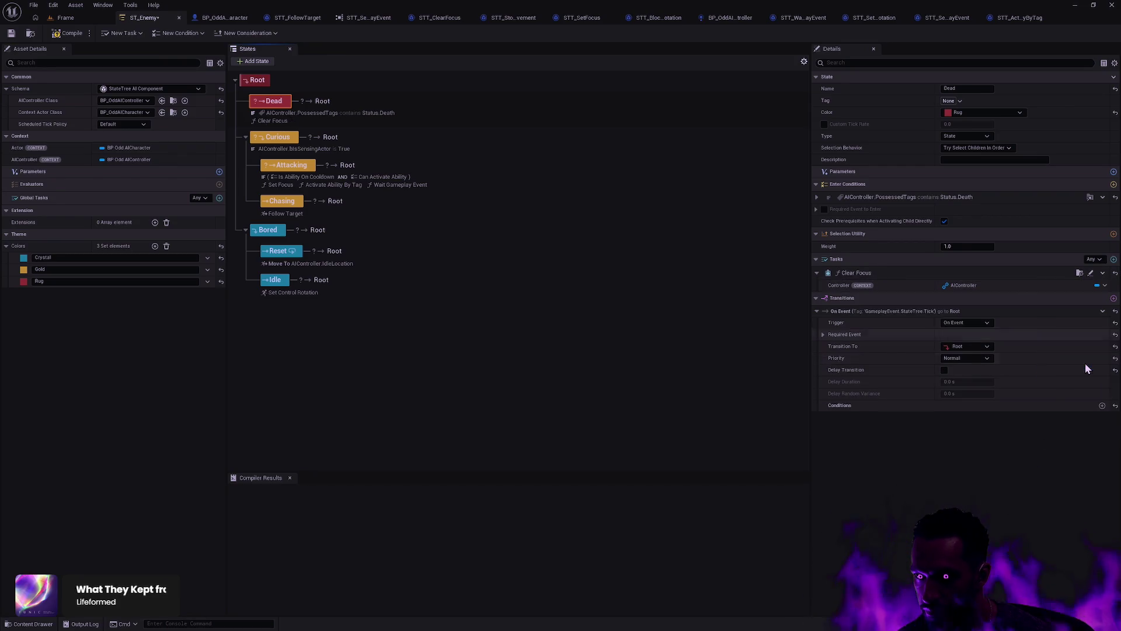
pyautogui.click(1103, 272)
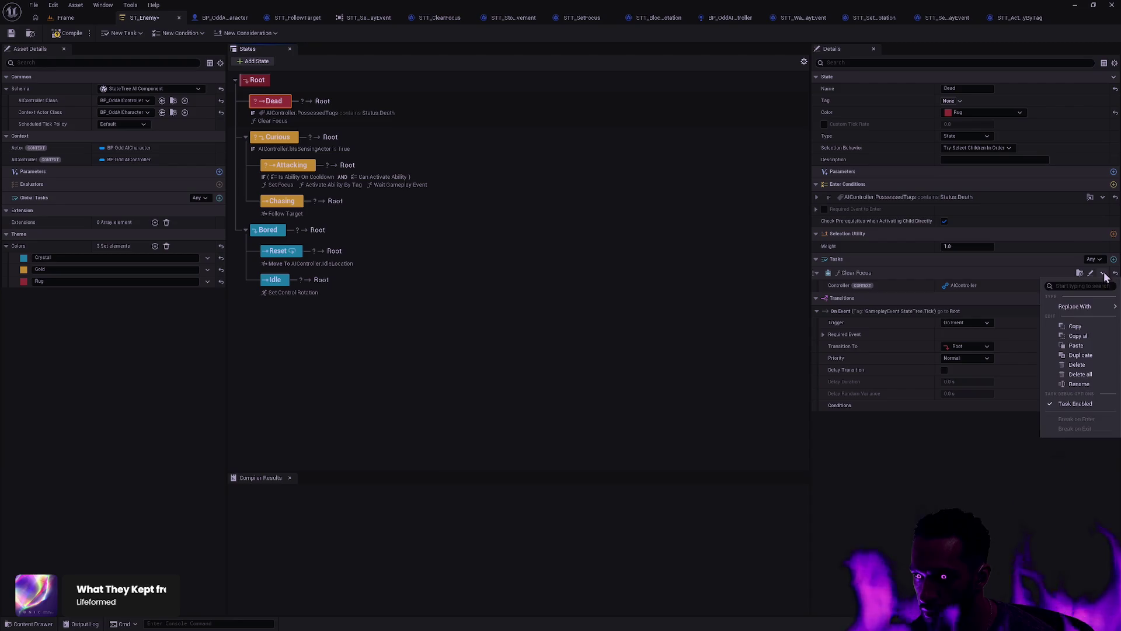
pyautogui.click(1083, 364)
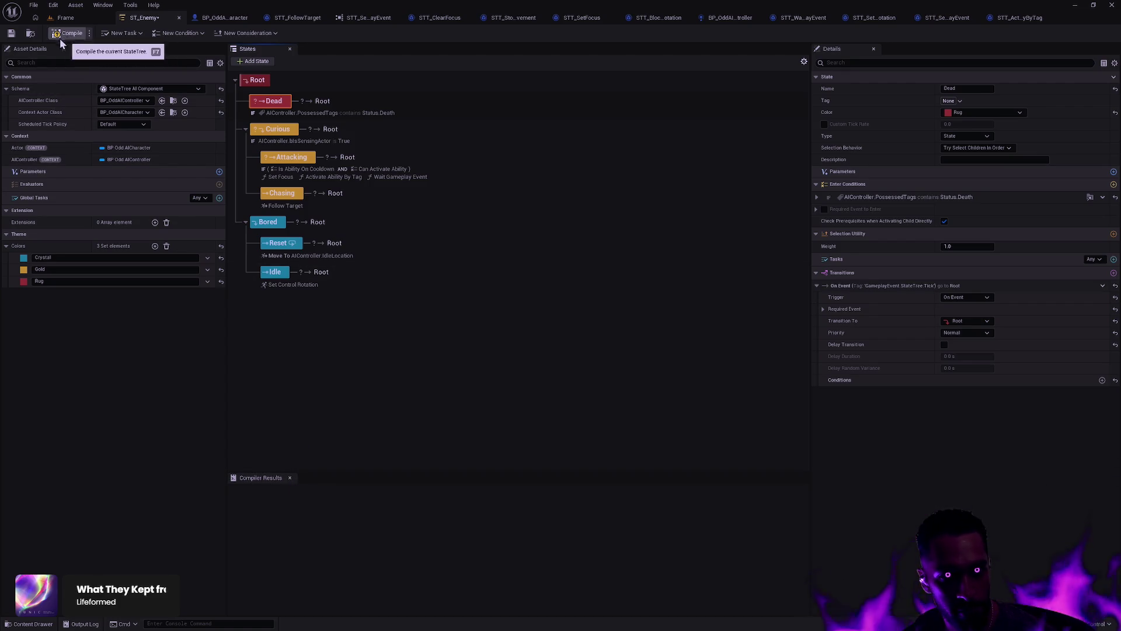
pyautogui.click(13, 34)
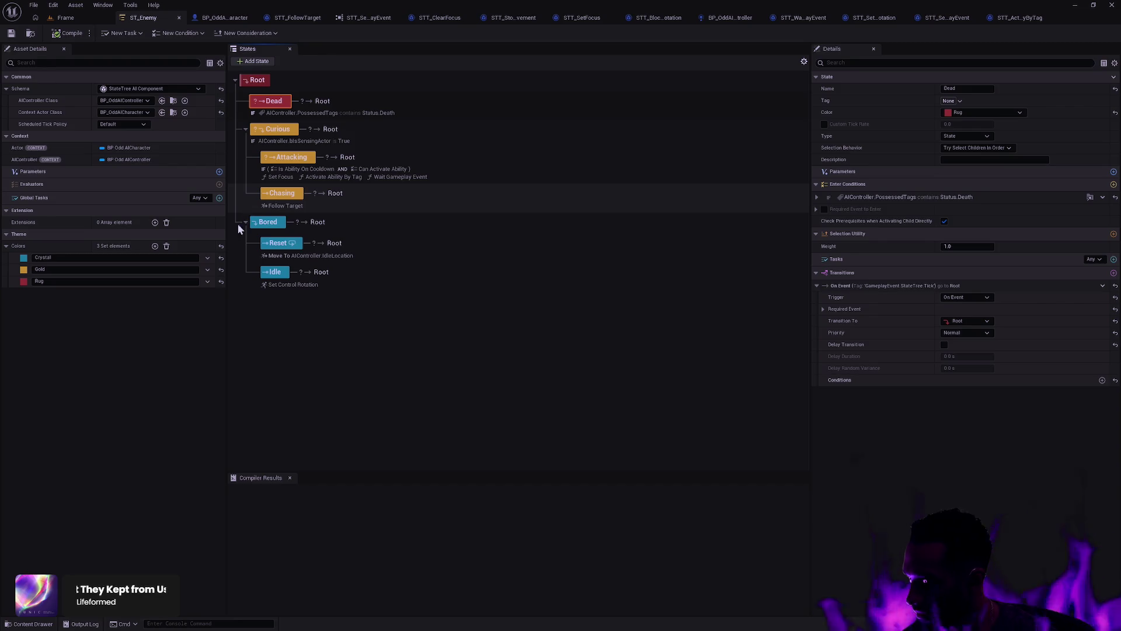
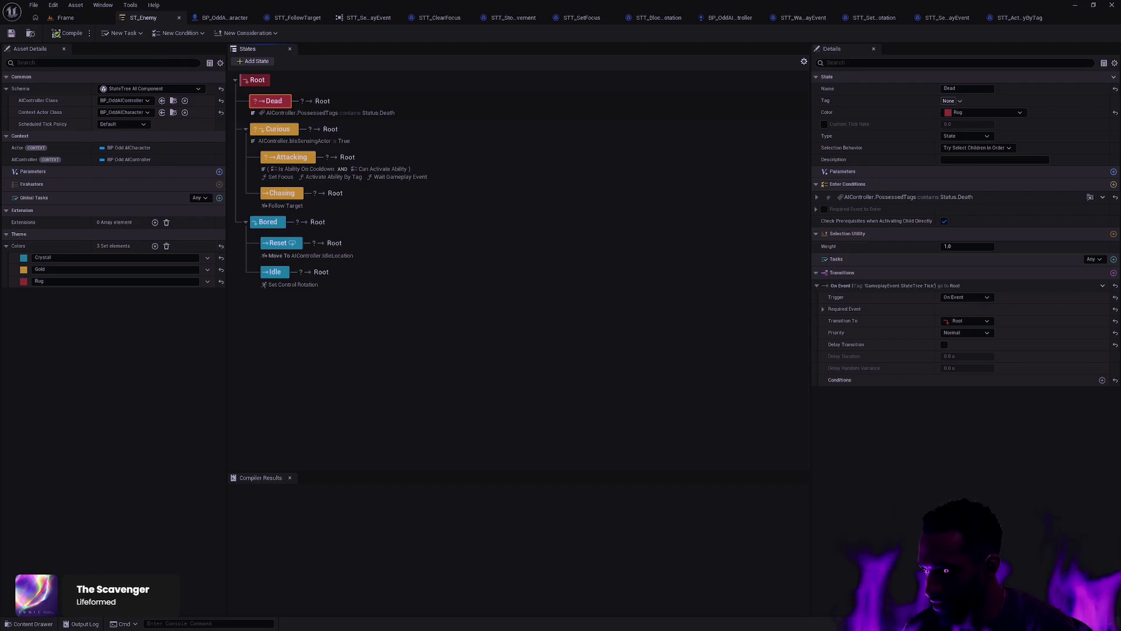
# Step: Switch to the Frame level and start playing it in the editor
pyautogui.click(373, 352)
pyautogui.click(62, 23)
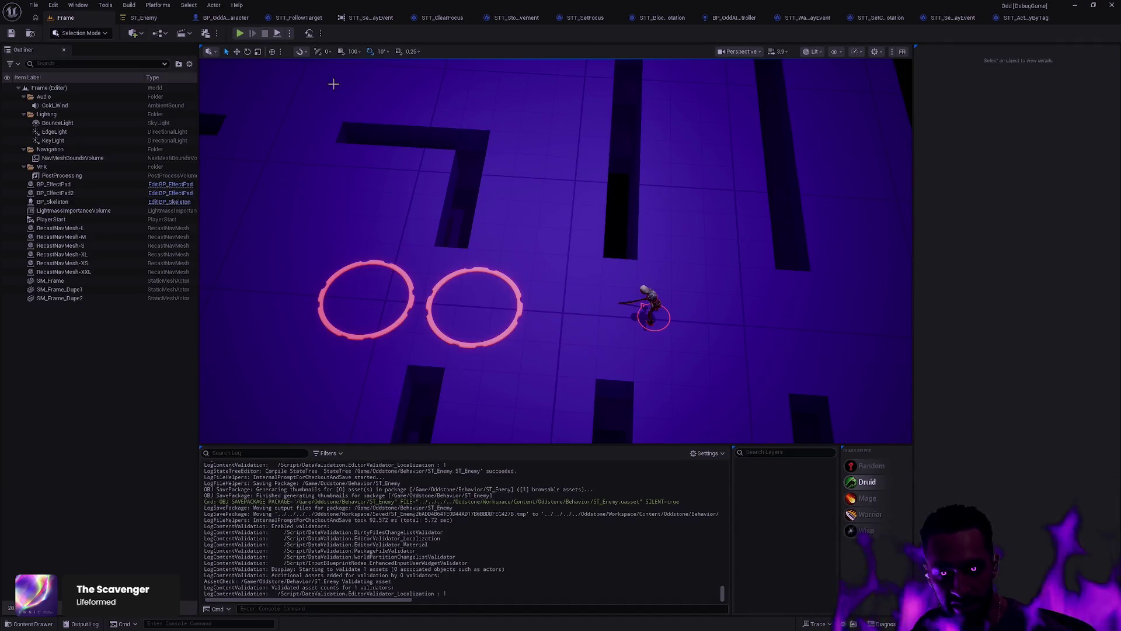
pyautogui.click(239, 33)
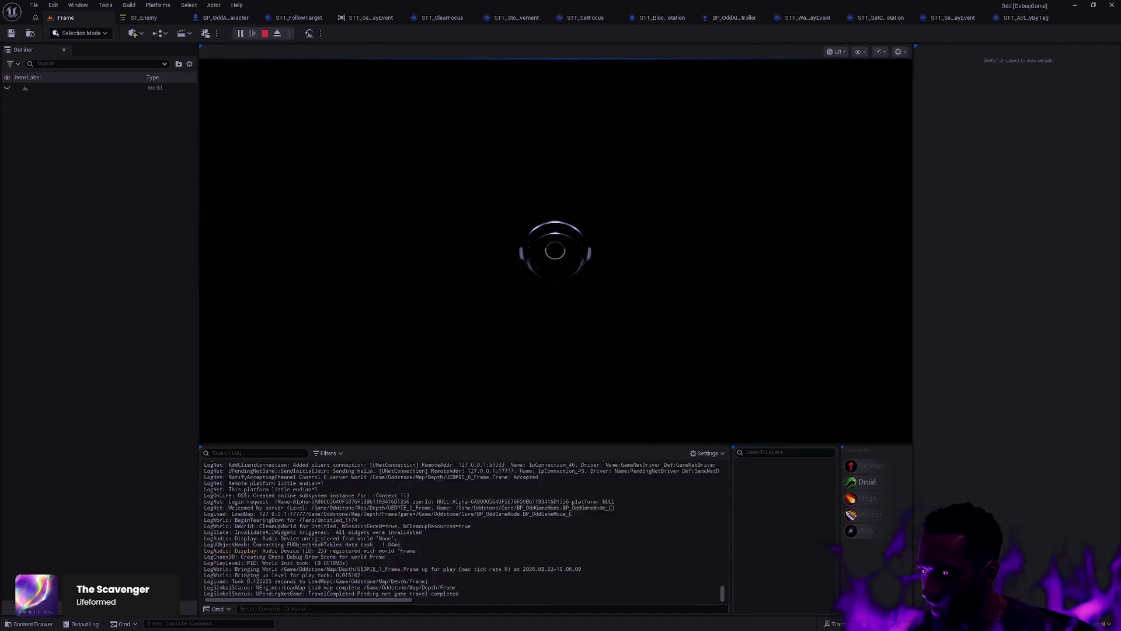
# Step: Walk the character through the maze and upper corridor so the enemy chases it
pyautogui.moveTo(910, 284)
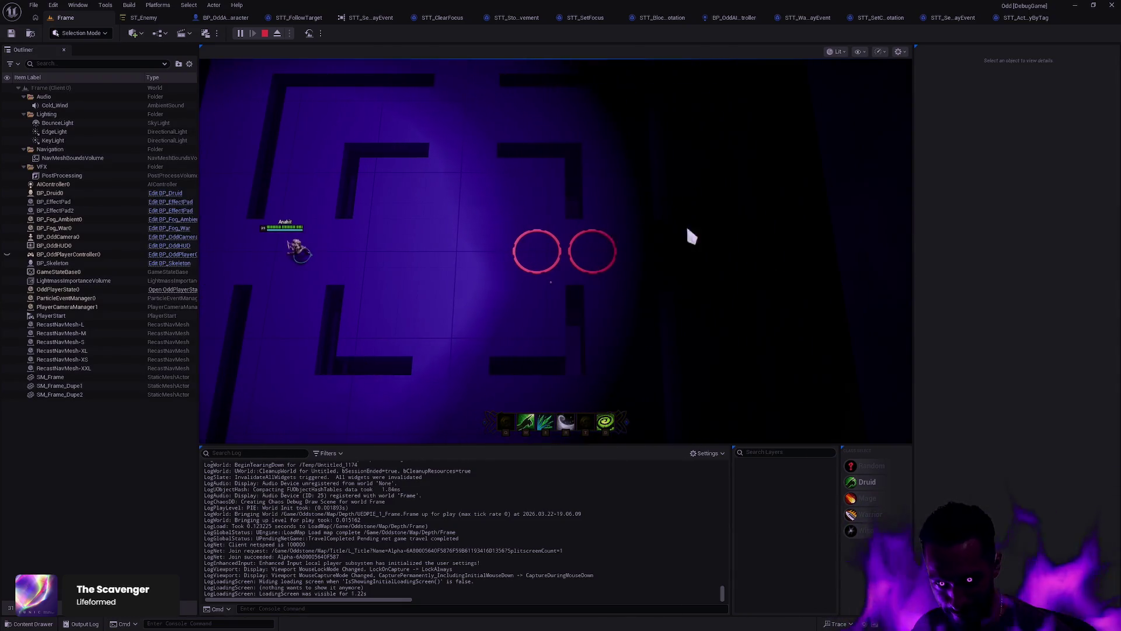
pyautogui.click(480, 219)
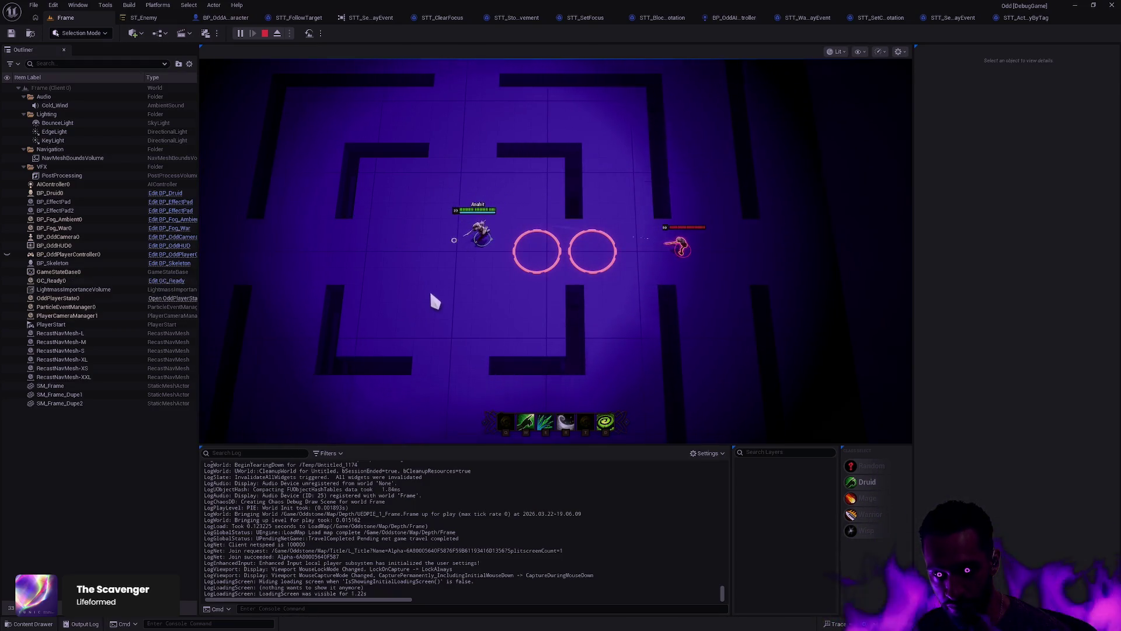
pyautogui.click(422, 267)
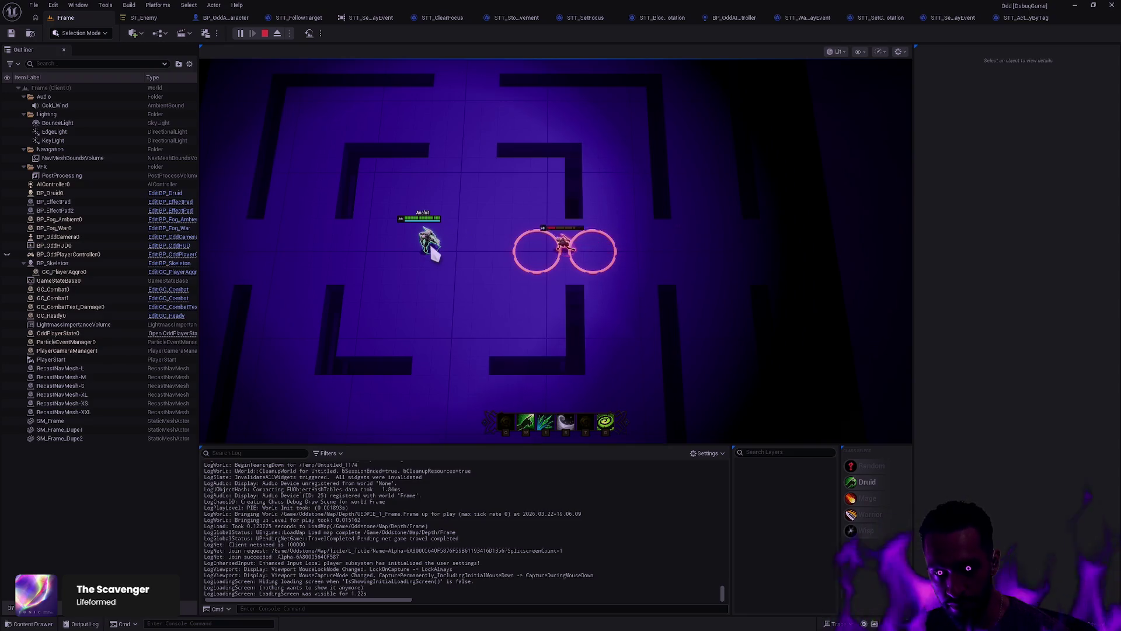
pyautogui.click(412, 187)
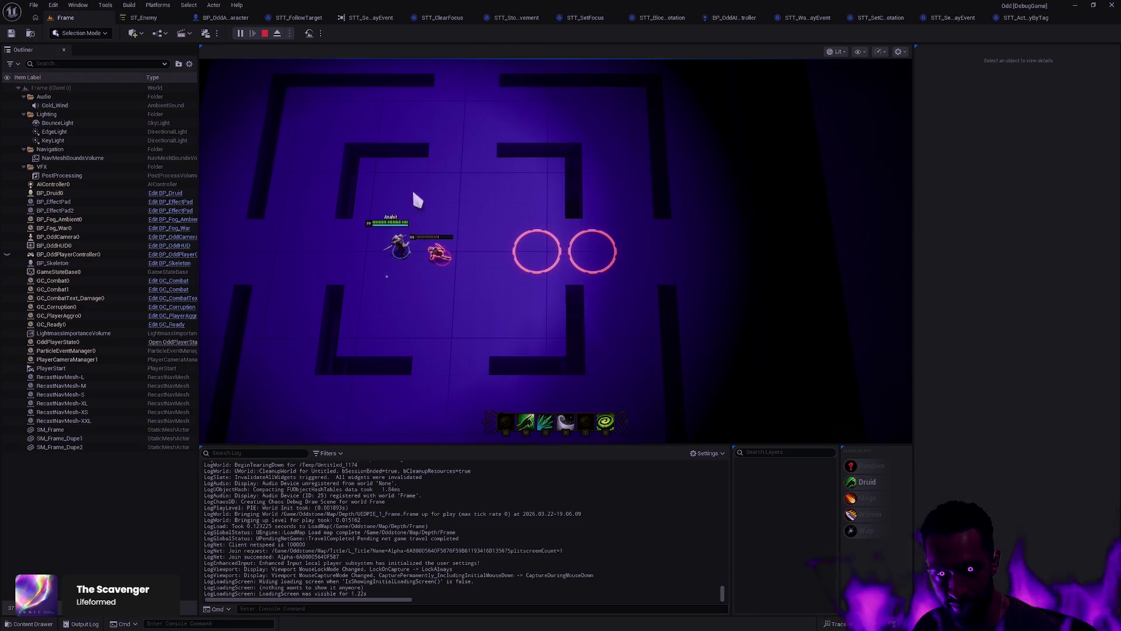
pyautogui.click(478, 97)
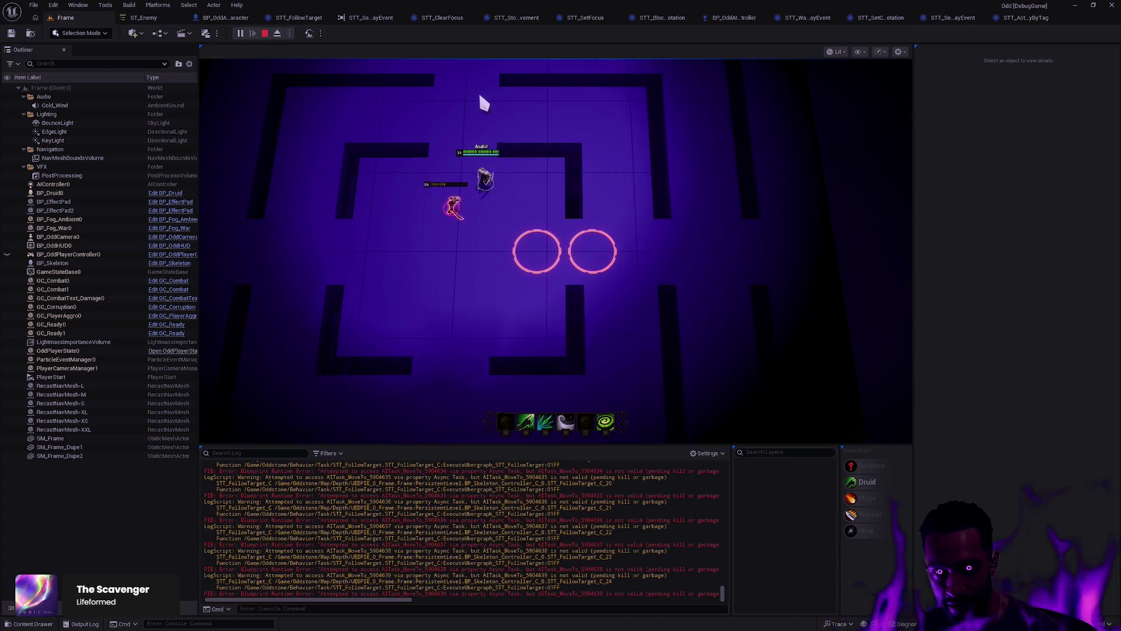
pyautogui.click(592, 180)
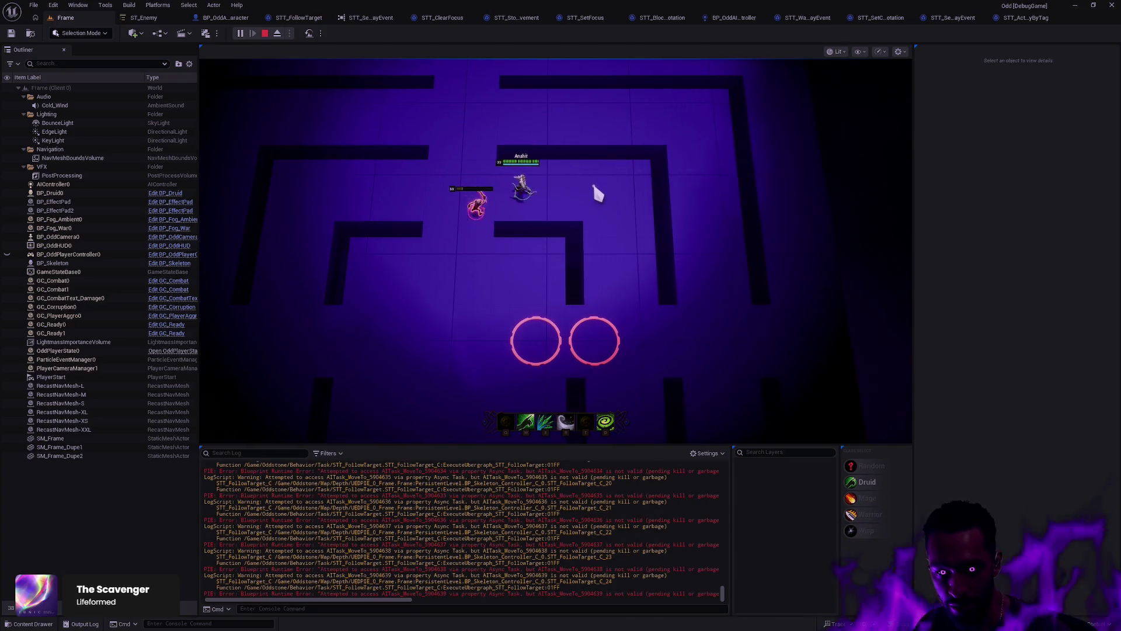
pyautogui.click(613, 260)
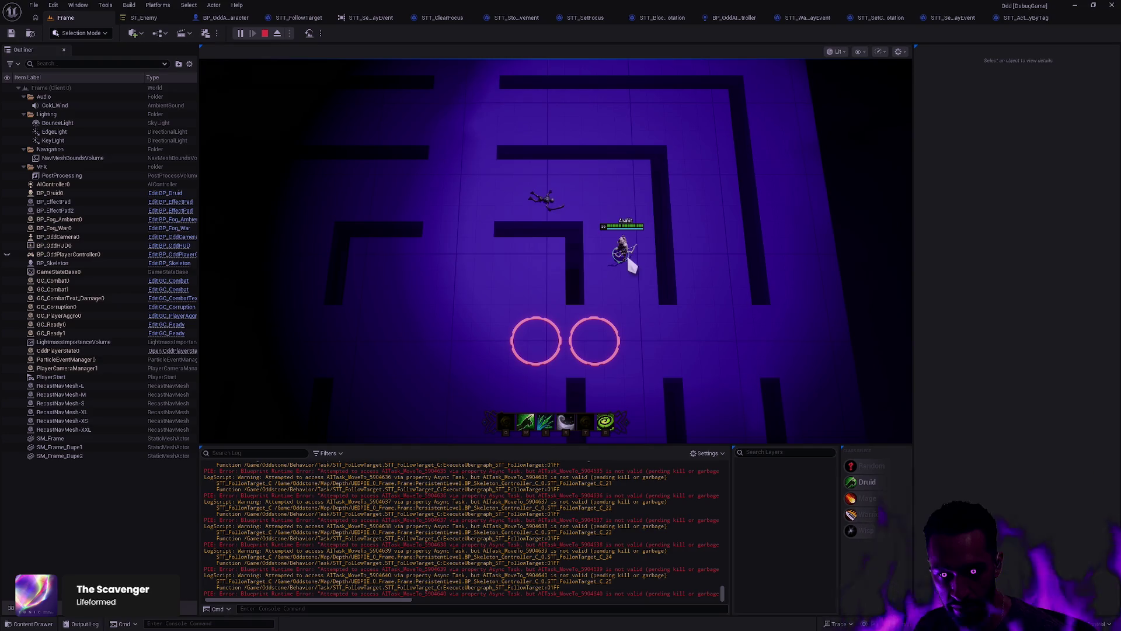
pyautogui.moveTo(606, 211); pyautogui.dragTo(551, 343)
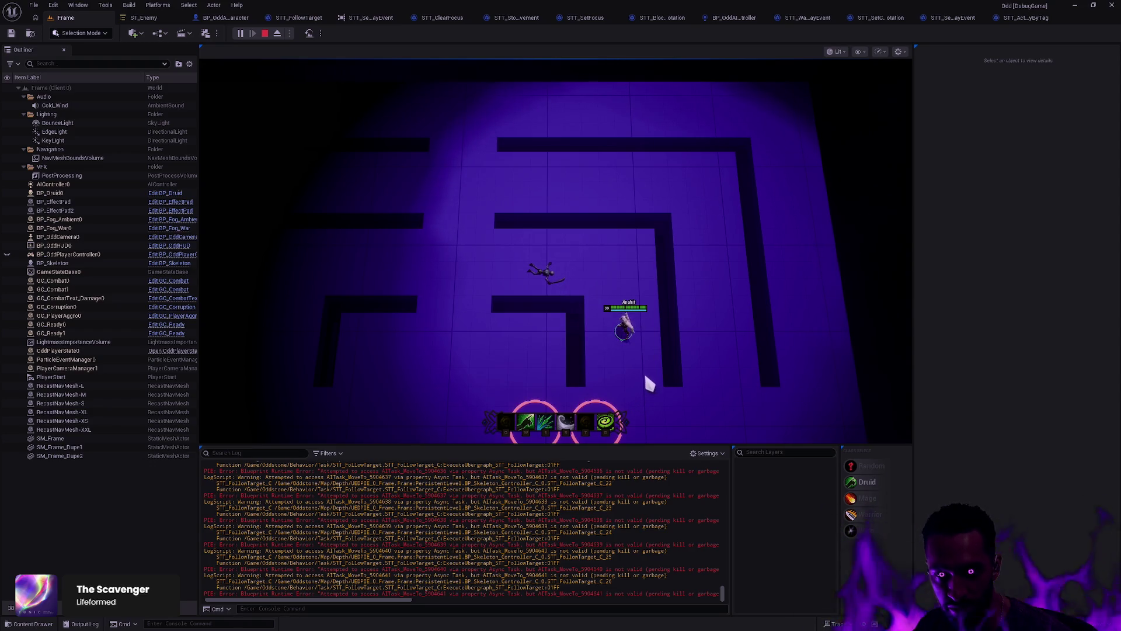
pyautogui.scroll(10, 629, 512)
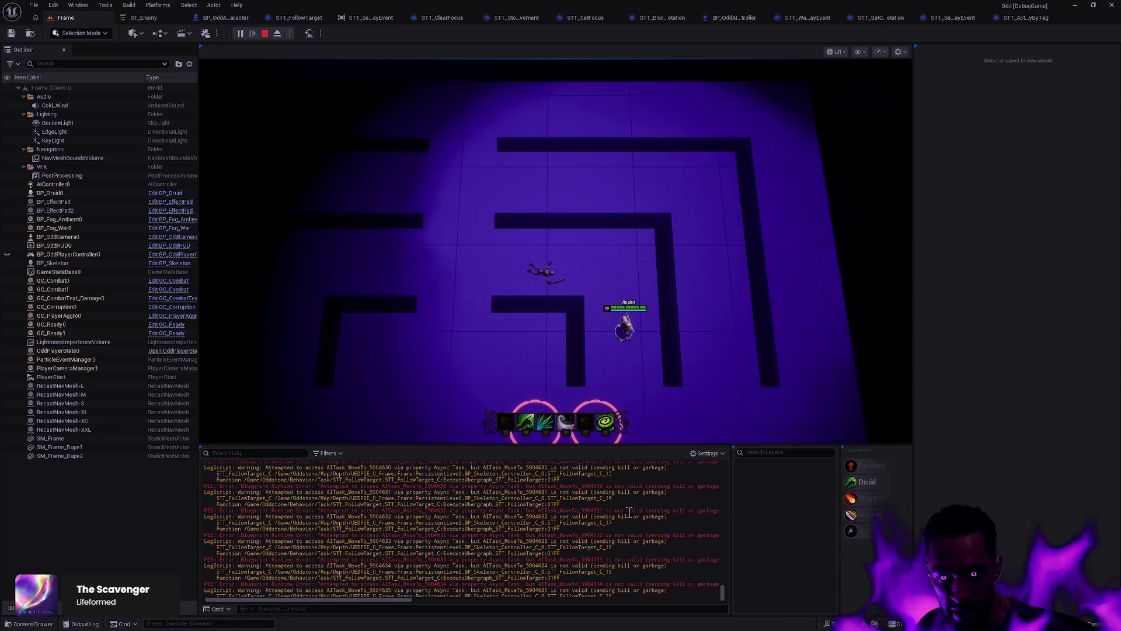
pyautogui.scroll(7, 629, 513)
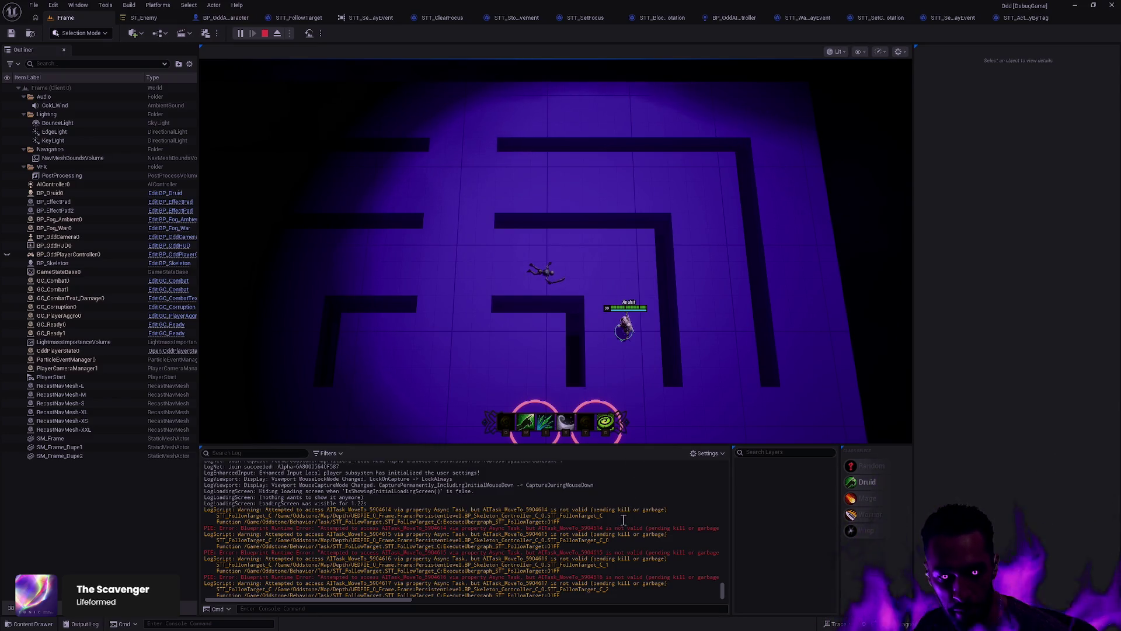
# Step: Clear the Output Log, stop the play session and close the Message Log
pyautogui.rightClick(484, 525)
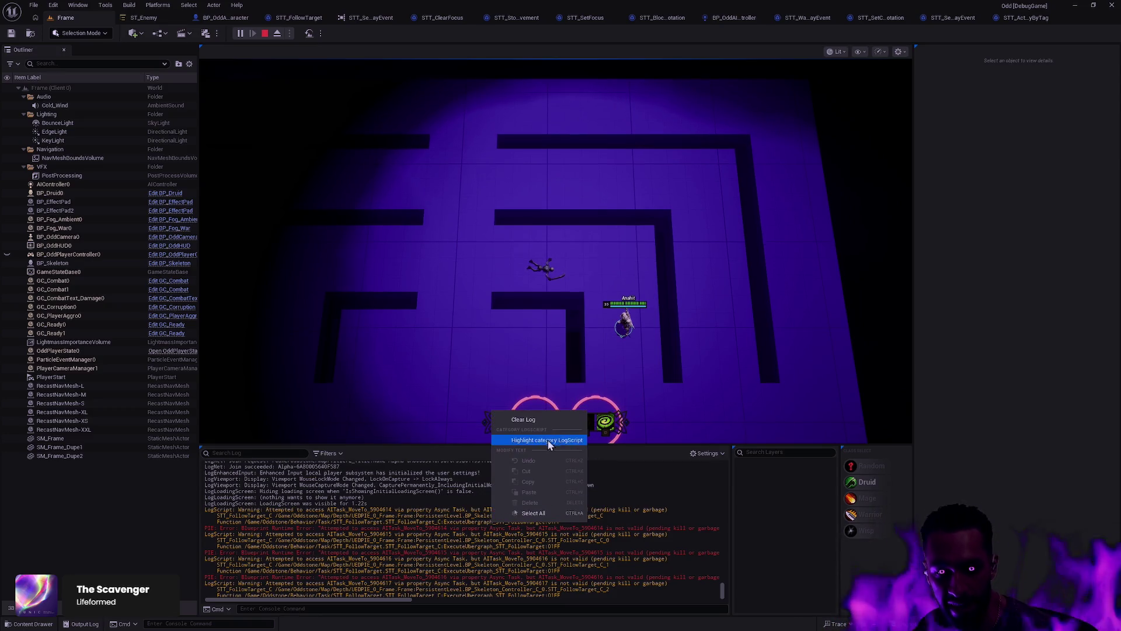
pyautogui.click(537, 438)
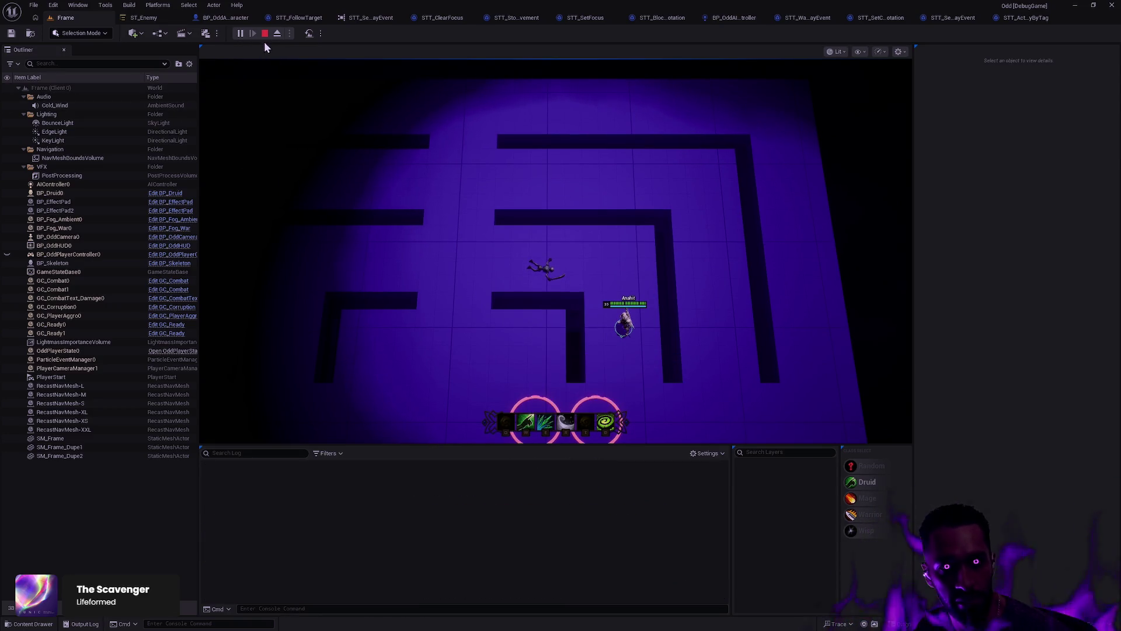
pyautogui.press('Escape')
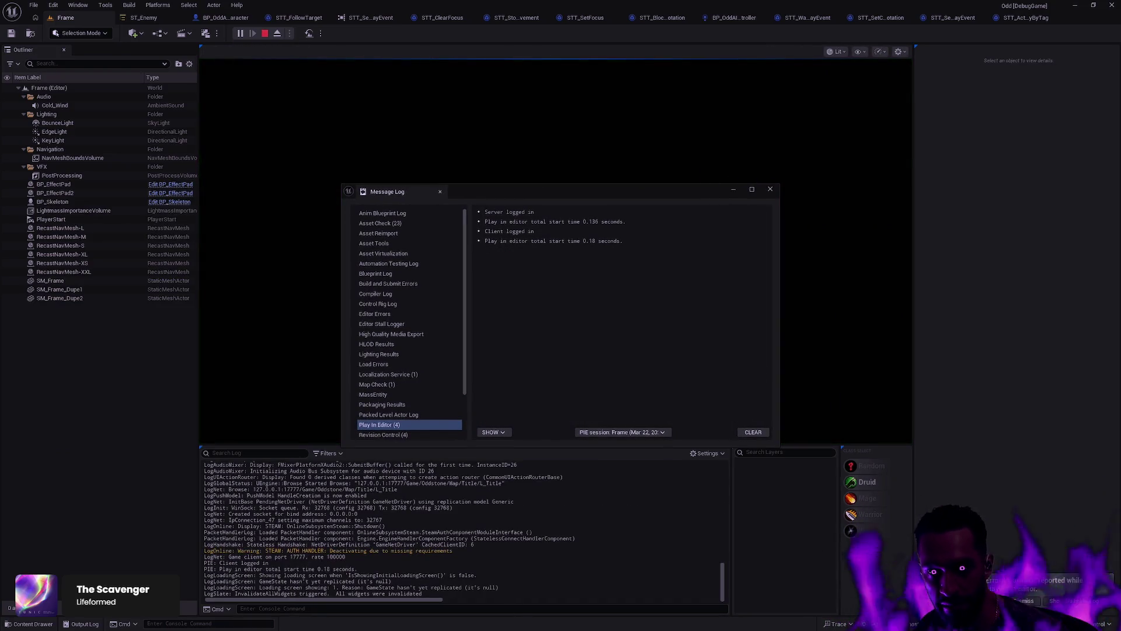
pyautogui.click(770, 191)
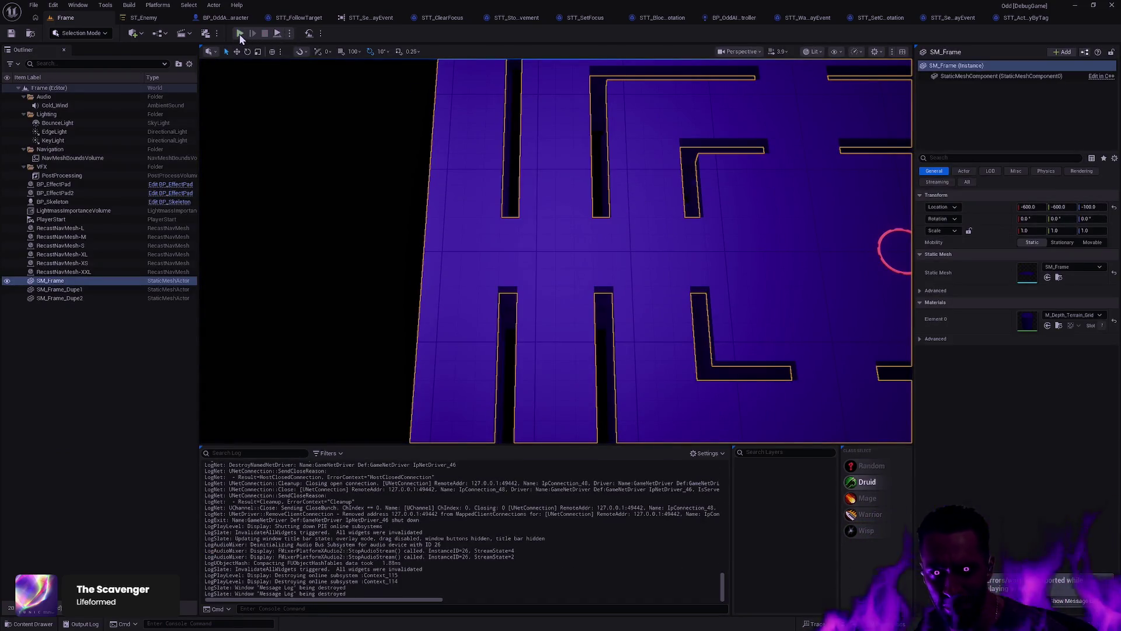
# Step: Replay the level with a cleared log and lead the character around the maze past the enemy
pyautogui.click(240, 33)
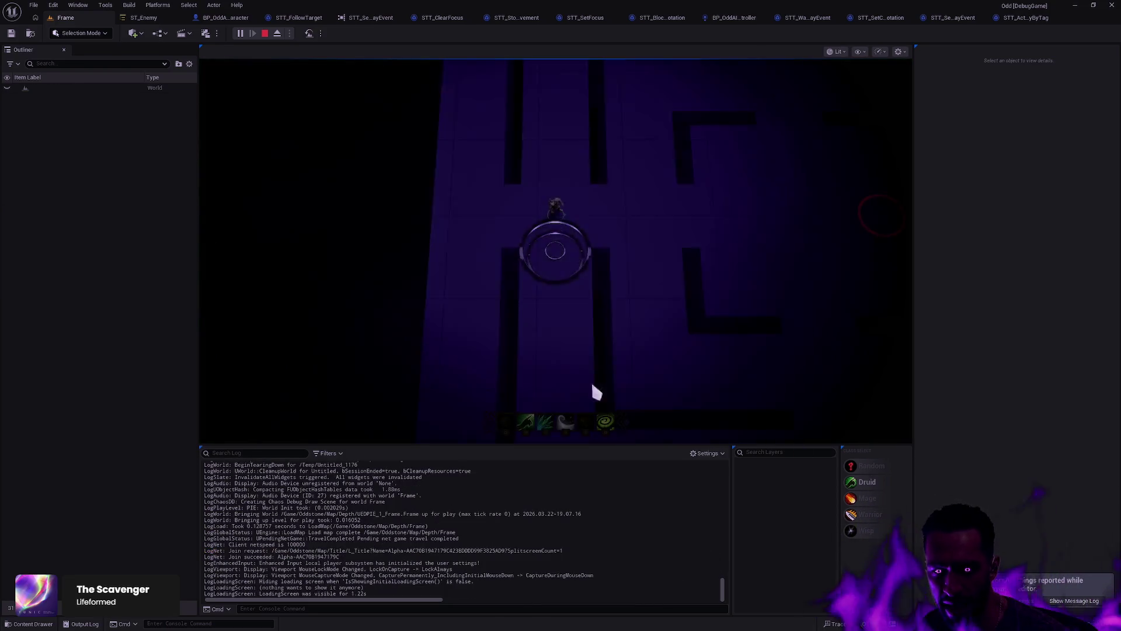
pyautogui.rightClick(490, 507)
pyautogui.click(562, 526)
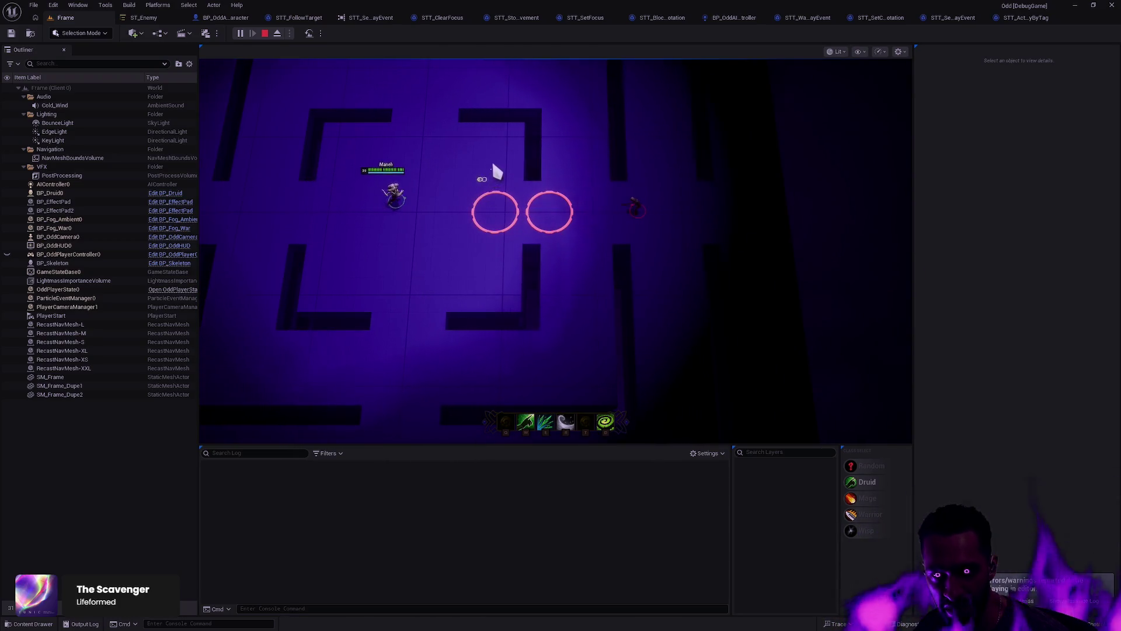
pyautogui.click(373, 228)
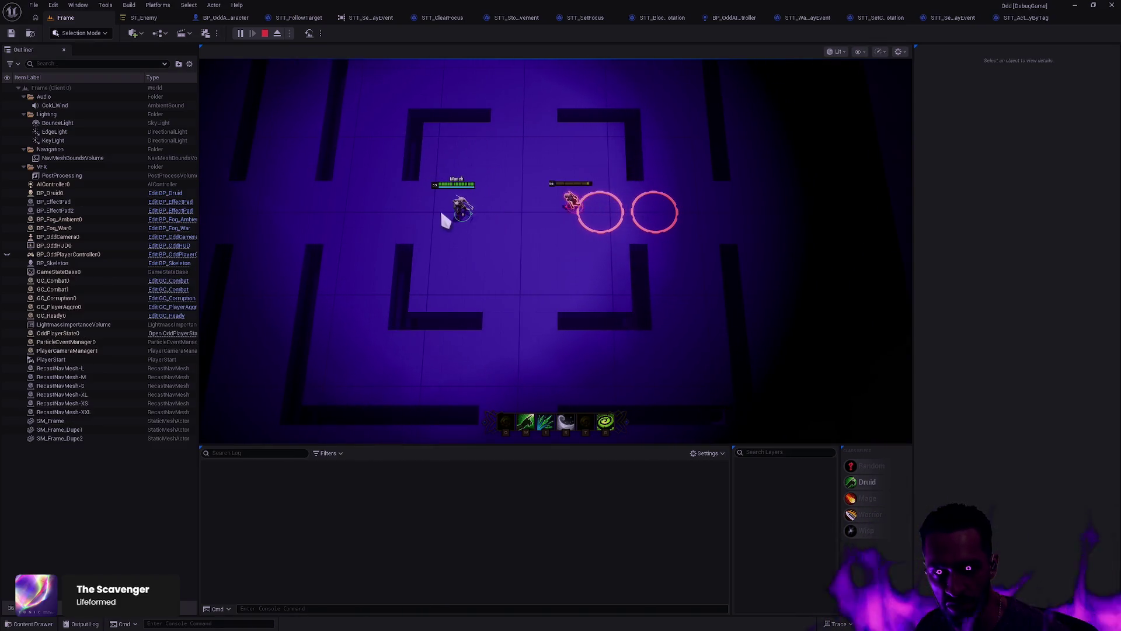
pyautogui.click(353, 219)
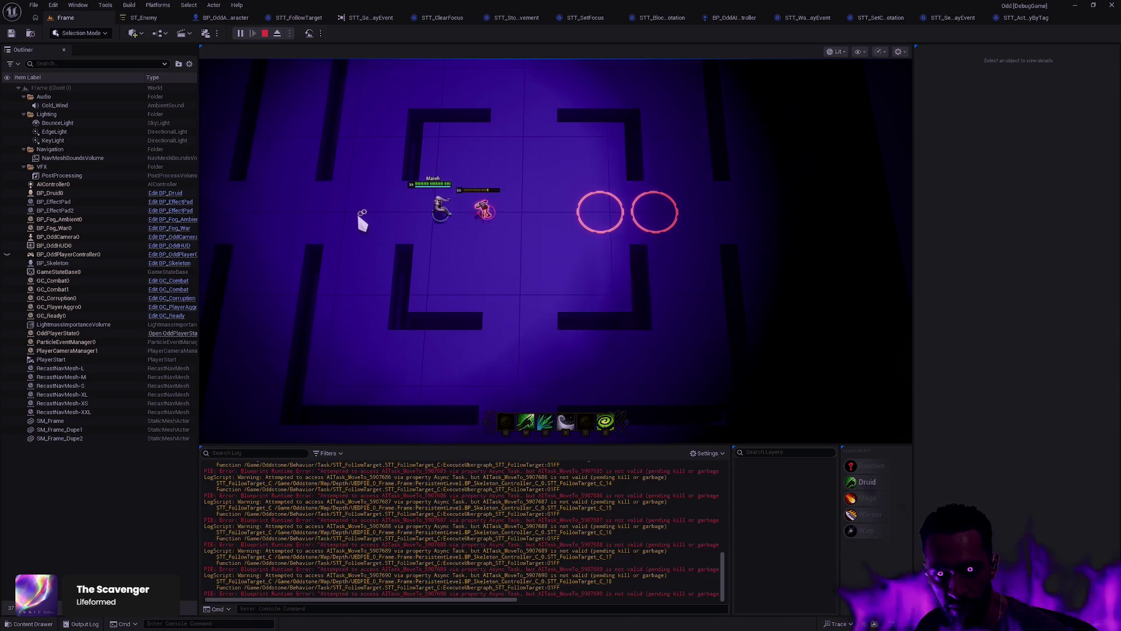
pyautogui.click(353, 275)
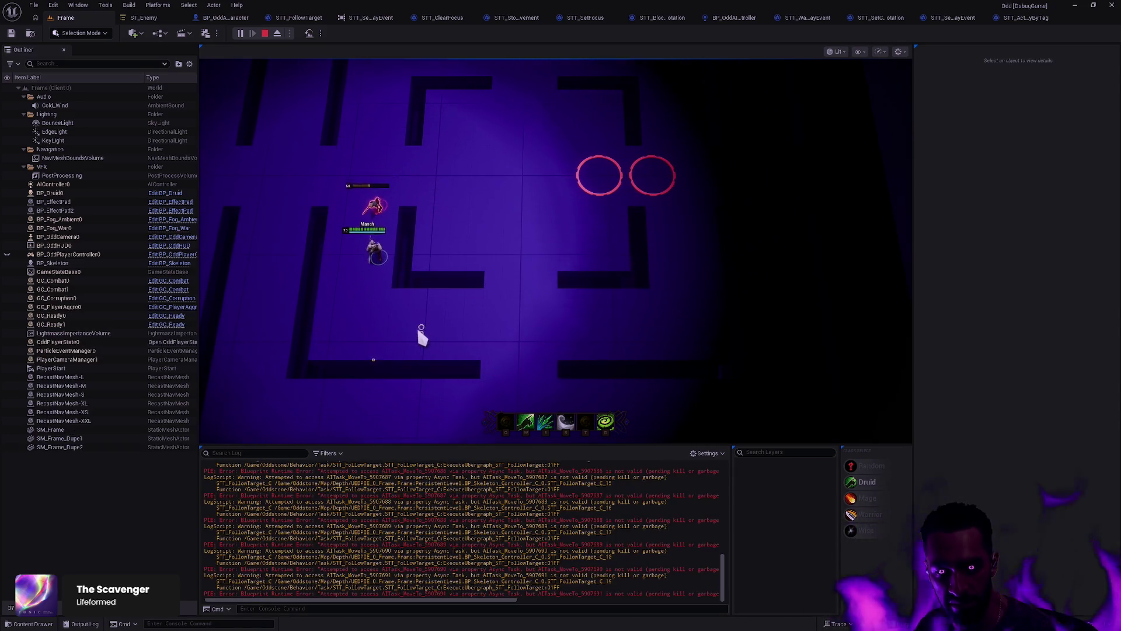
pyautogui.click(417, 328)
pyautogui.click(448, 322)
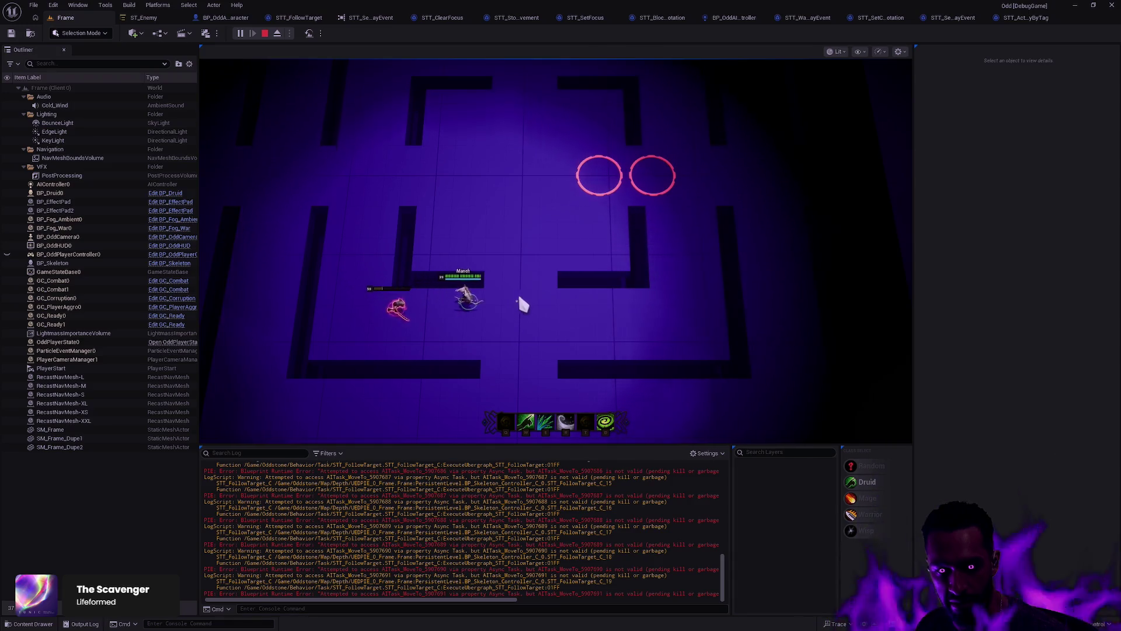
pyautogui.click(537, 257)
pyautogui.click(516, 160)
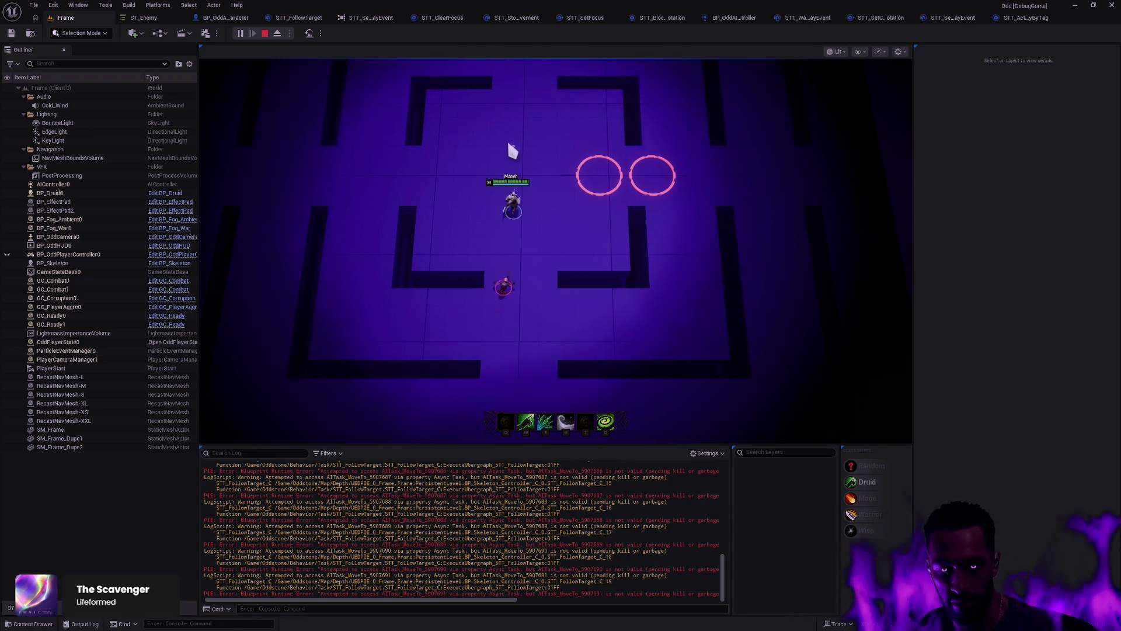
# Step: Stop the session, close the Message Log and return to the task blueprint editor
pyautogui.press('Escape')
pyautogui.click(770, 189)
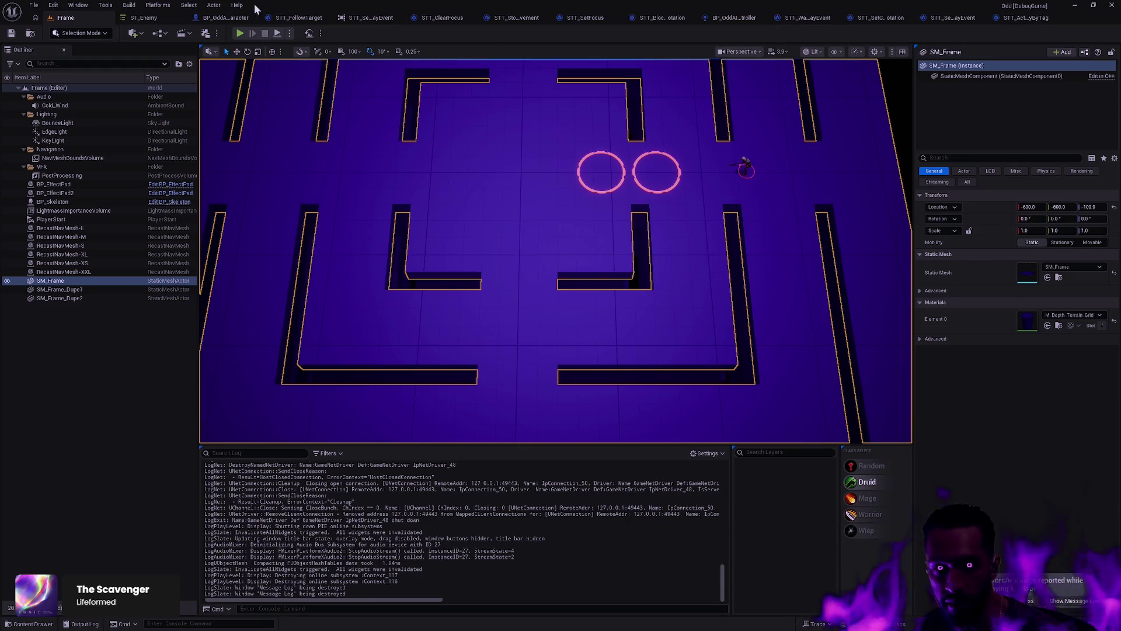
pyautogui.click(224, 17)
pyautogui.click(260, 17)
# Step: Close the task tabs and open STT_FollowTarget from the Content Drawer's Task folder
pyautogui.hotkey('ctrl', 'w')
pyautogui.hotkey('ctrl', 'w')
pyautogui.hotkey('ctrl', 'w')
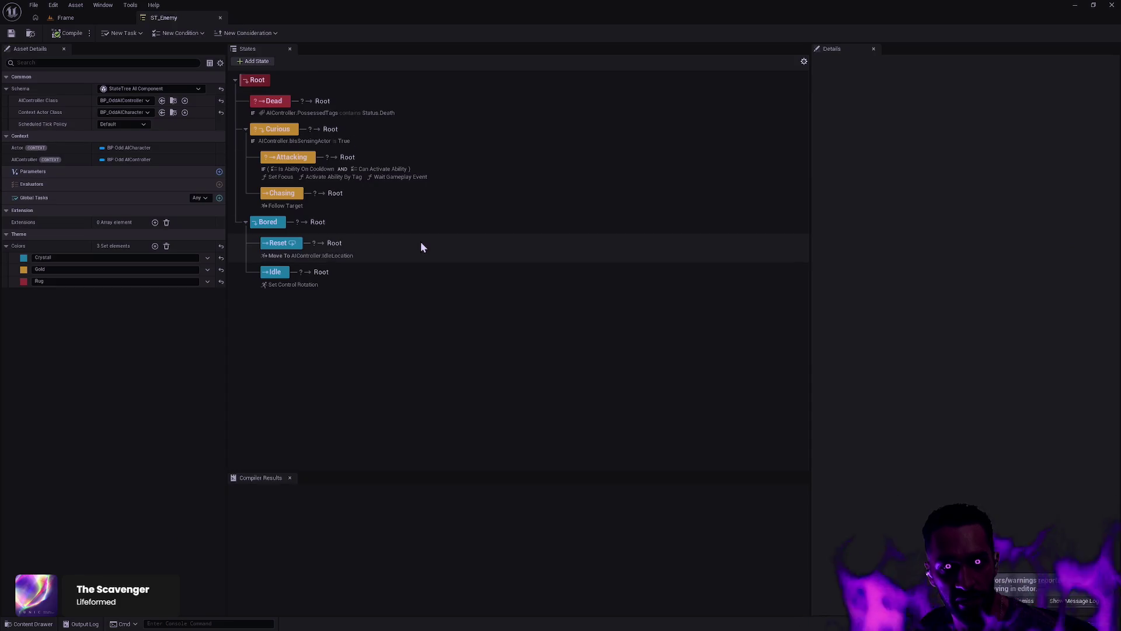
pyautogui.hotkey('ctrl', 'space')
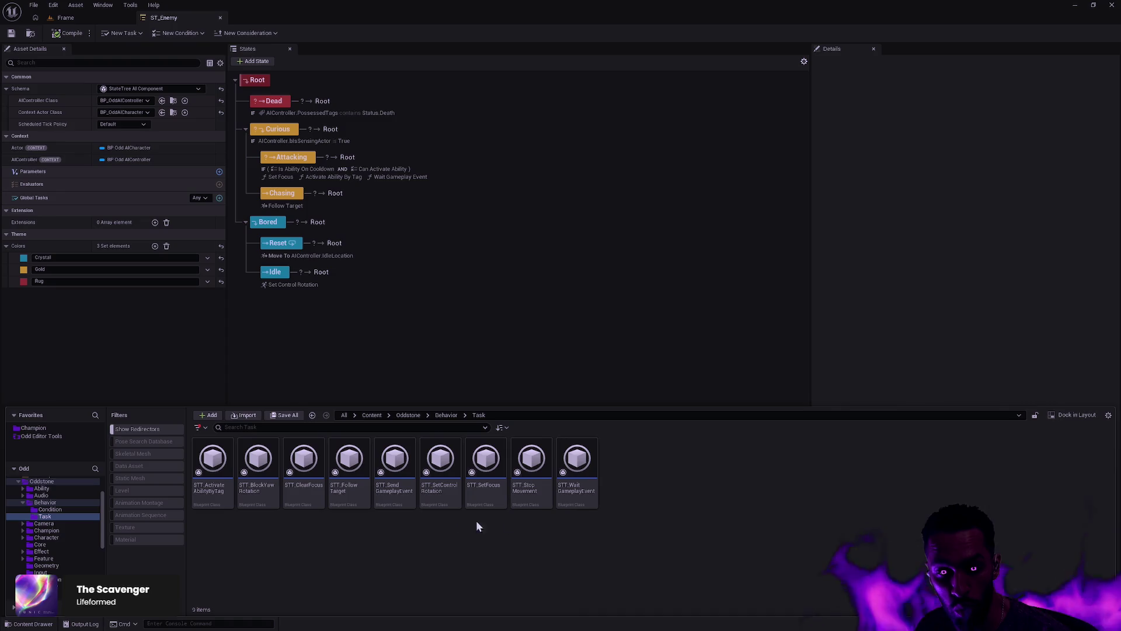
pyautogui.doubleClick(338, 495)
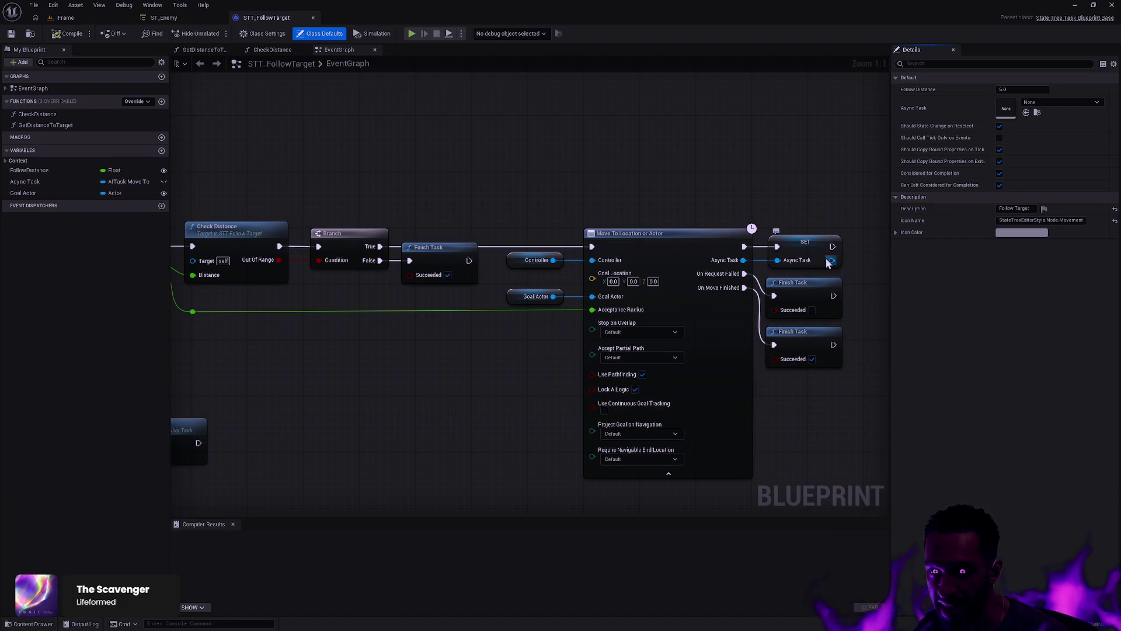
# Step: Add an Is Valid check on Async Task between Event ExitState and End Task
pyautogui.moveTo(695, 335); pyautogui.dragTo(651, 413)
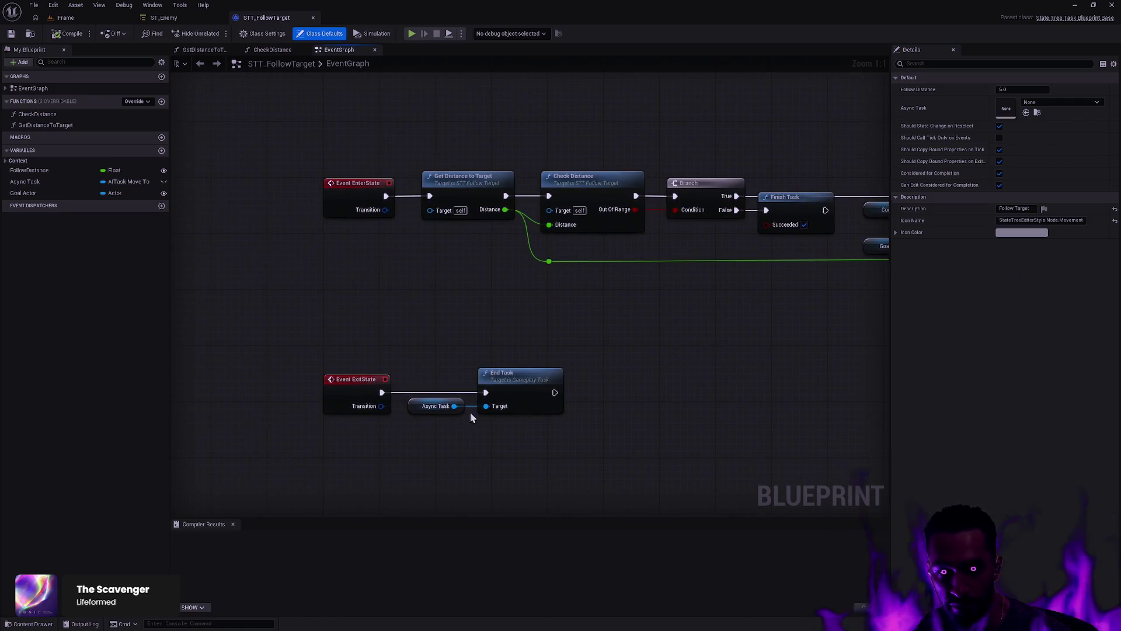
pyautogui.moveTo(454, 406); pyautogui.dragTo(487, 451)
pyautogui.write('is valid')
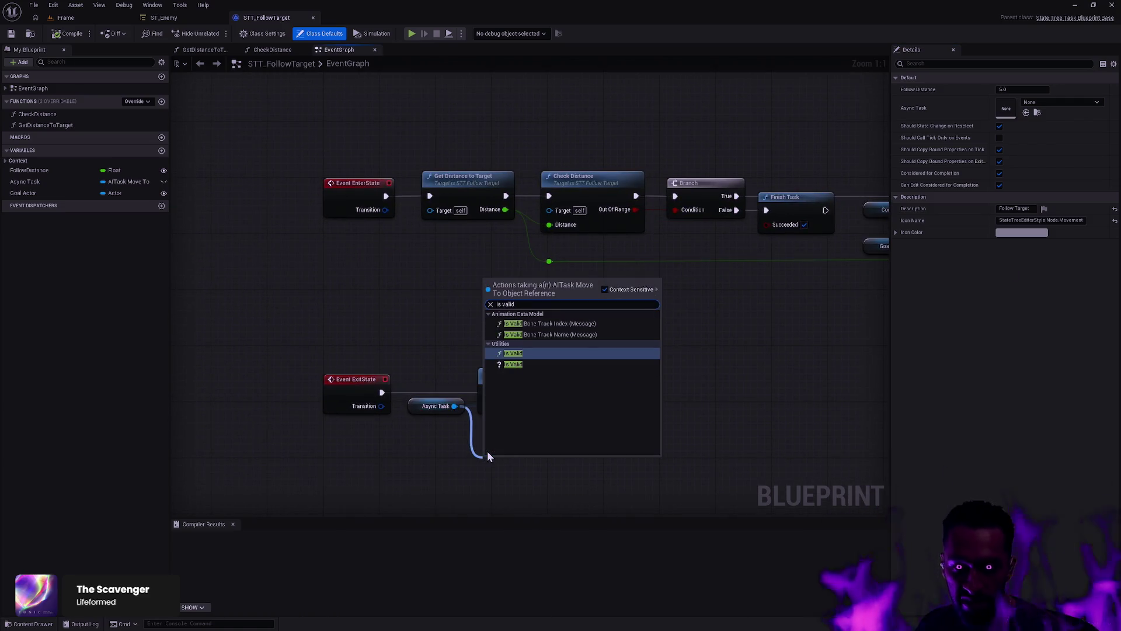
pyautogui.click(529, 363)
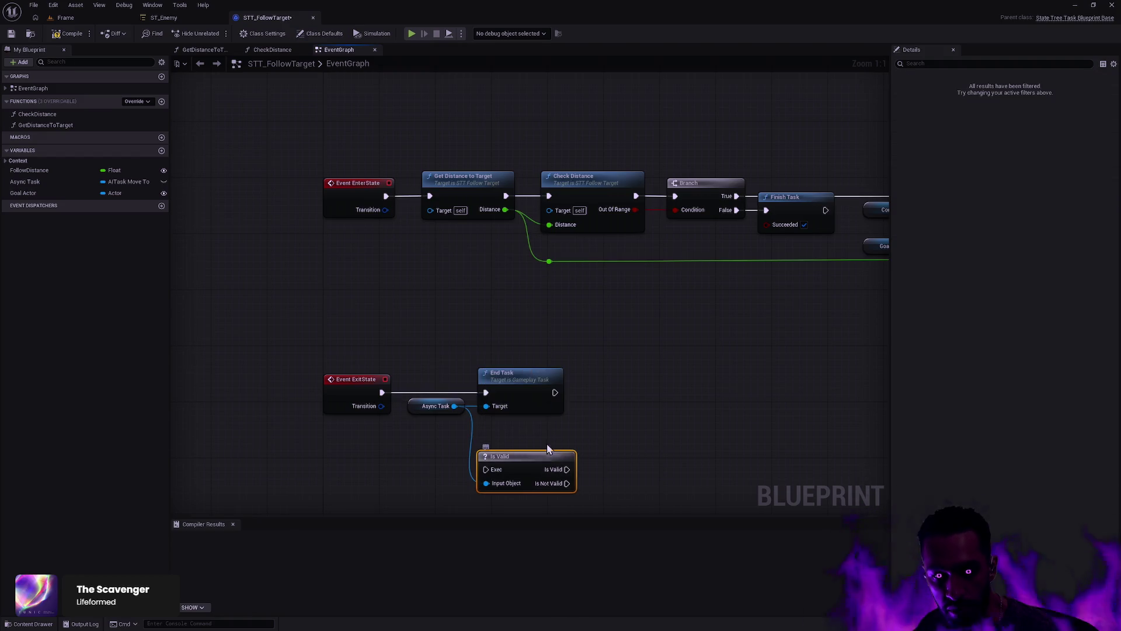
pyautogui.moveTo(546, 445); pyautogui.dragTo(561, 417)
pyautogui.moveTo(435, 414); pyautogui.dragTo(429, 463)
pyautogui.moveTo(382, 392)
pyautogui.mouseDown()
pyautogui.moveTo(471, 404)
pyautogui.moveTo(390, 395)
pyautogui.mouseUp()
pyautogui.click(541, 383)
pyautogui.moveTo(532, 376); pyautogui.dragTo(654, 368)
pyautogui.moveTo(537, 430); pyautogui.dragTo(487, 380)
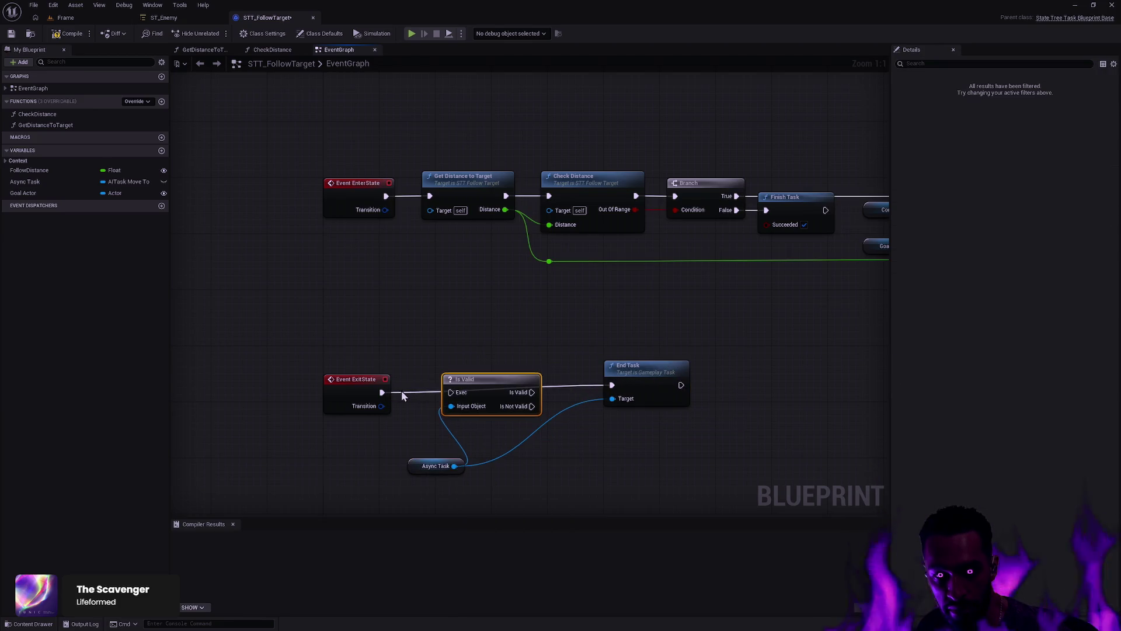
pyautogui.moveTo(382, 392); pyautogui.dragTo(450, 393)
pyautogui.moveTo(531, 392)
pyautogui.mouseDown()
pyautogui.moveTo(613, 385)
pyautogui.moveTo(619, 374)
pyautogui.moveTo(605, 385)
pyautogui.mouseUp()
# Step: Straighten the nodes, route the Async Task wire through a reroute point, and compile
pyautogui.moveTo(739, 393); pyautogui.dragTo(432, 360)
pyautogui.press('q')
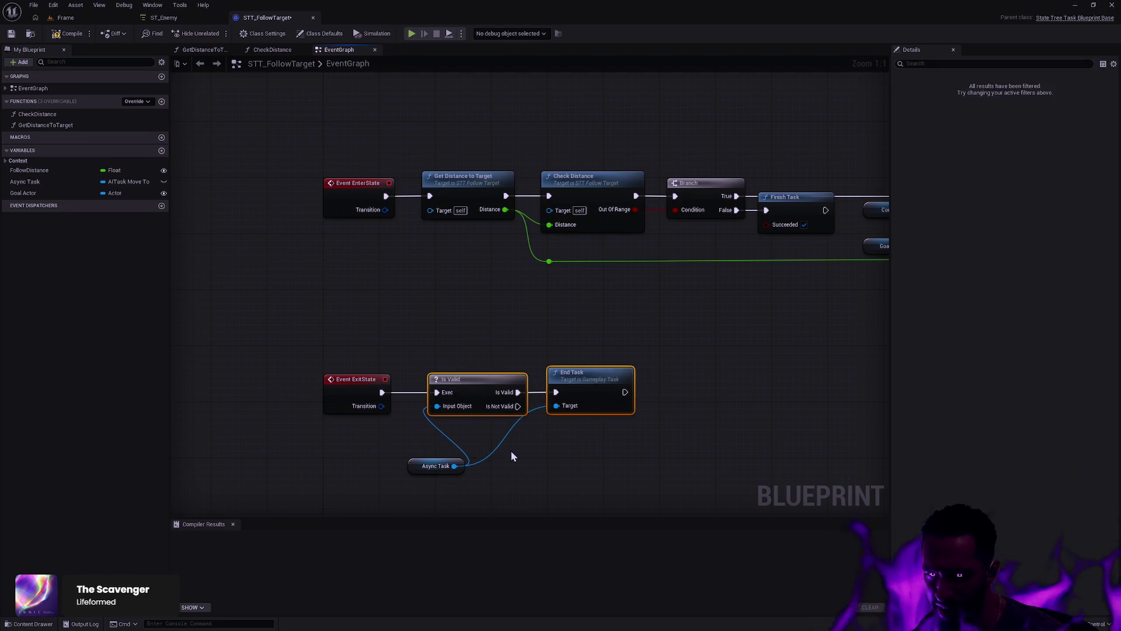
pyautogui.moveTo(432, 468)
pyautogui.mouseDown()
pyautogui.moveTo(449, 430)
pyautogui.moveTo(429, 456)
pyautogui.mouseUp()
pyautogui.moveTo(633, 423)
pyautogui.mouseDown()
pyautogui.moveTo(503, 397)
pyautogui.moveTo(584, 409)
pyautogui.mouseUp()
pyautogui.moveTo(433, 452)
pyautogui.mouseDown()
pyautogui.moveTo(426, 431)
pyautogui.moveTo(579, 439)
pyautogui.mouseUp()
pyautogui.doubleClick(495, 435)
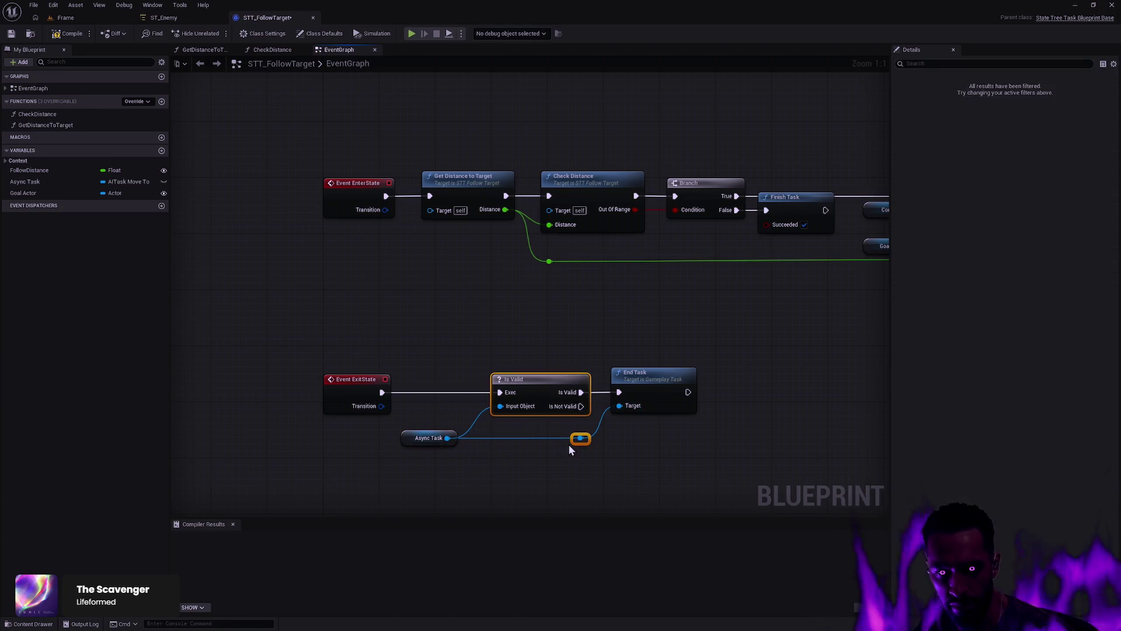
pyautogui.moveTo(716, 463); pyautogui.dragTo(421, 342)
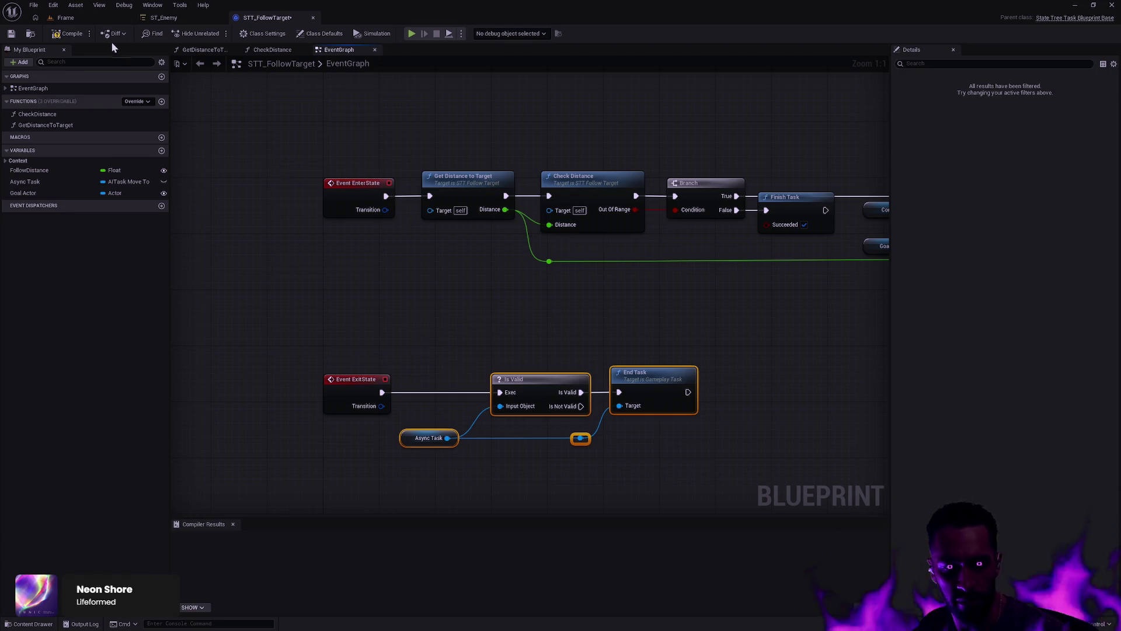
pyautogui.click(68, 33)
pyautogui.click(96, 18)
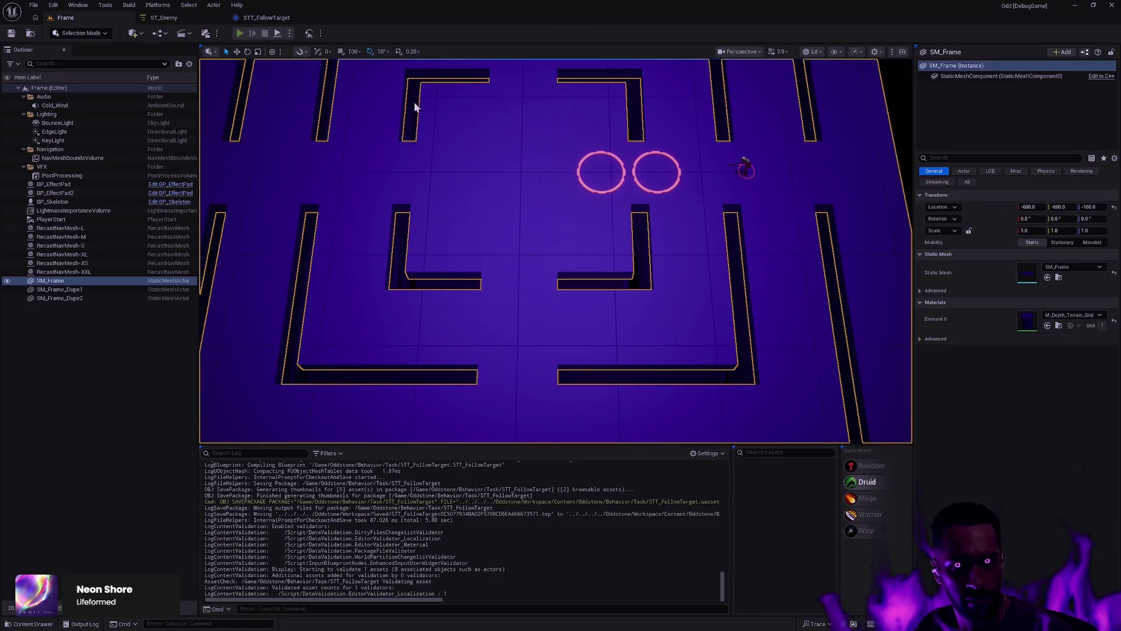
# Step: Playtest the Frame level with the enemies, then stop and return to ST_Enemy
pyautogui.hotkey('alt', 'p')
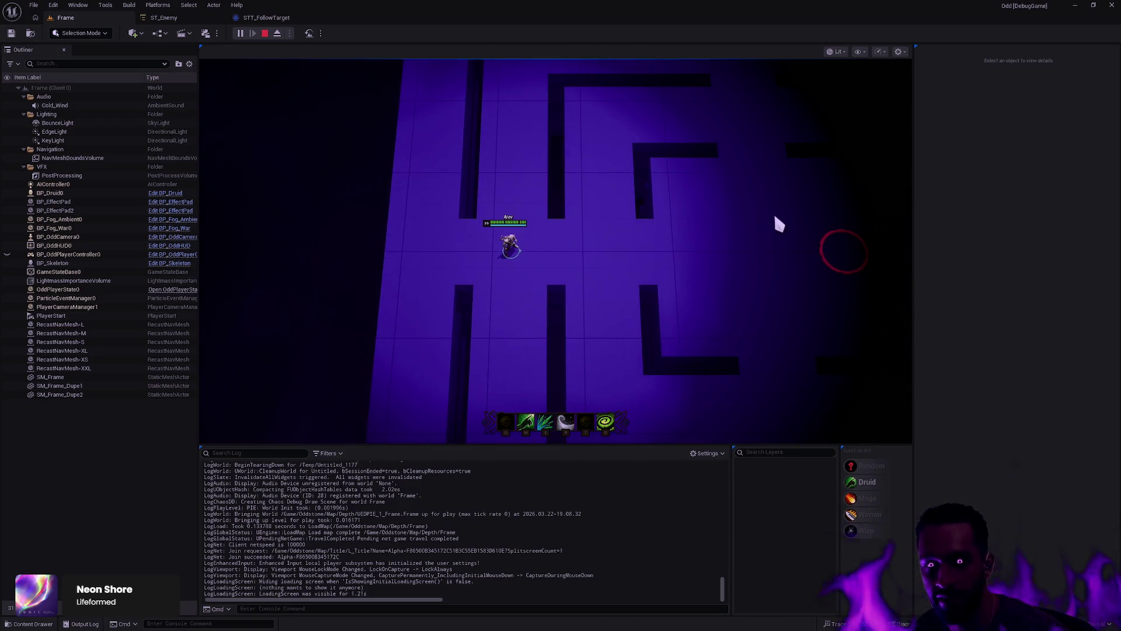
pyautogui.press('Escape')
pyautogui.click(187, 17)
# Step: In STT_FollowTarget, browse Async Task's actions searching for 'async' and 'end'
pyautogui.click(271, 18)
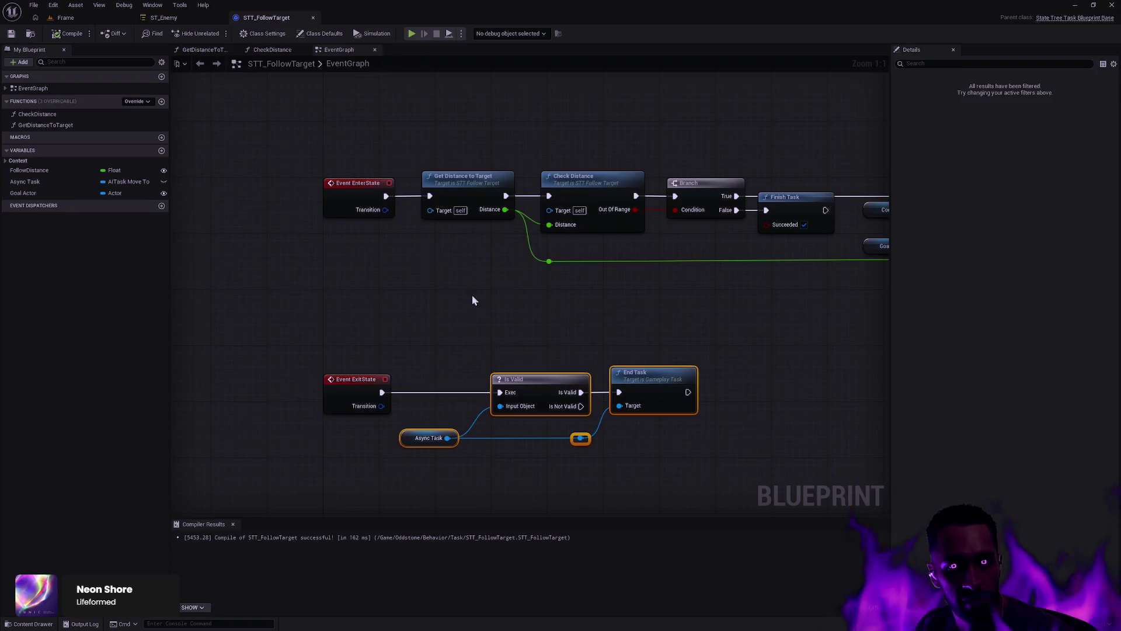
pyautogui.click(472, 295)
pyautogui.scroll(1, 438, 412)
pyautogui.moveTo(425, 404); pyautogui.dragTo(474, 436)
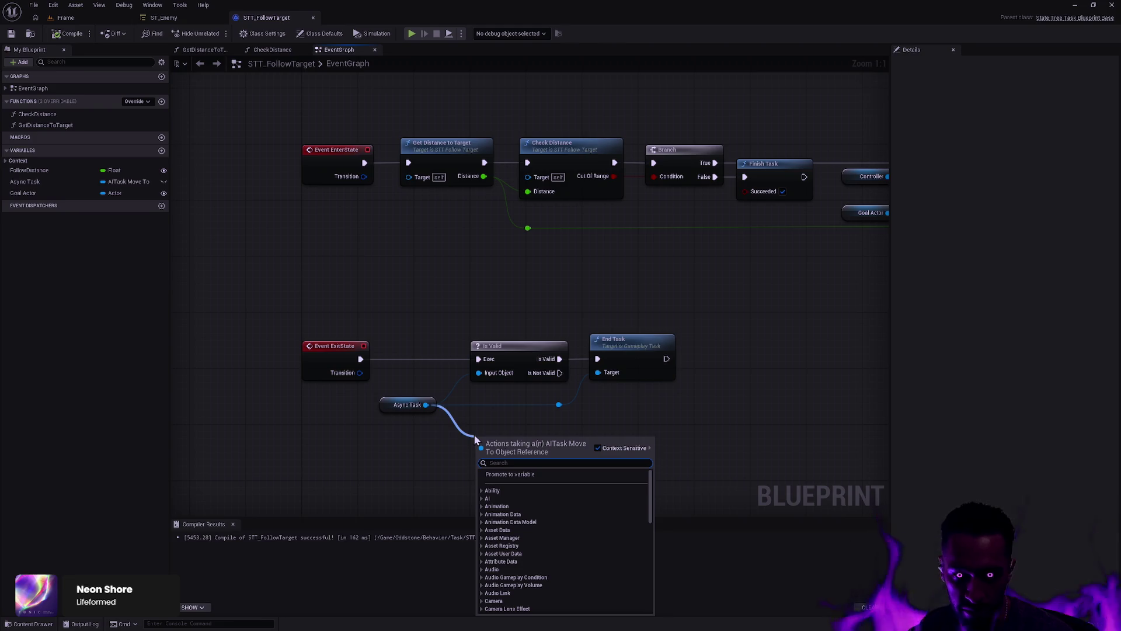
pyautogui.moveTo(744, 259)
pyautogui.mouseDown()
pyautogui.moveTo(540, 337)
pyautogui.moveTo(705, 268)
pyautogui.mouseUp()
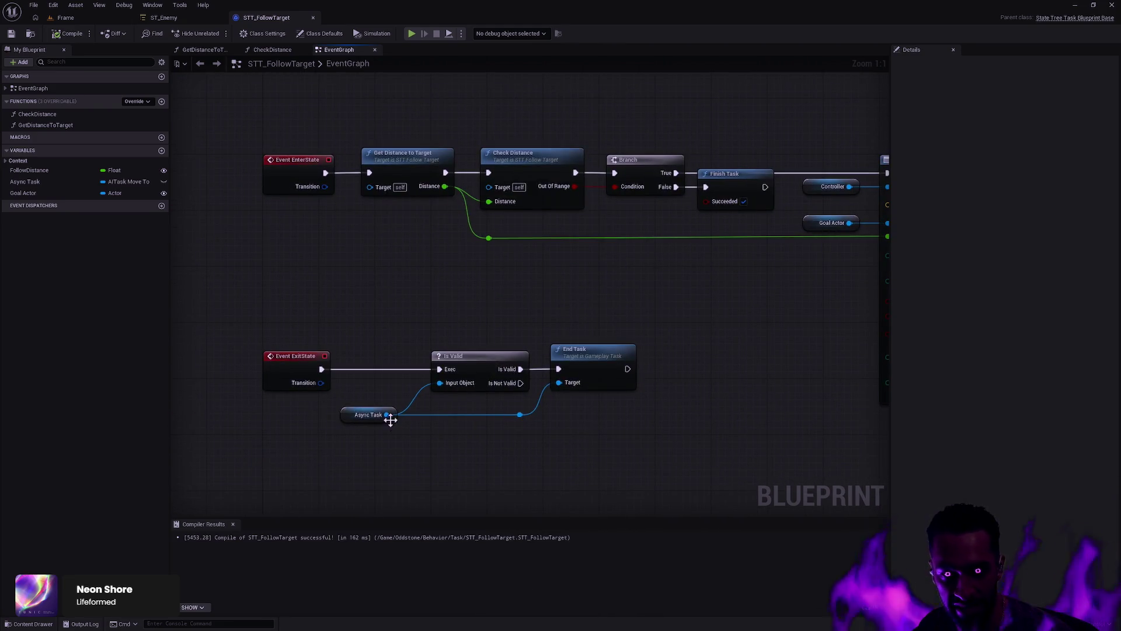
pyautogui.moveTo(388, 415); pyautogui.dragTo(428, 436)
pyautogui.write('async')
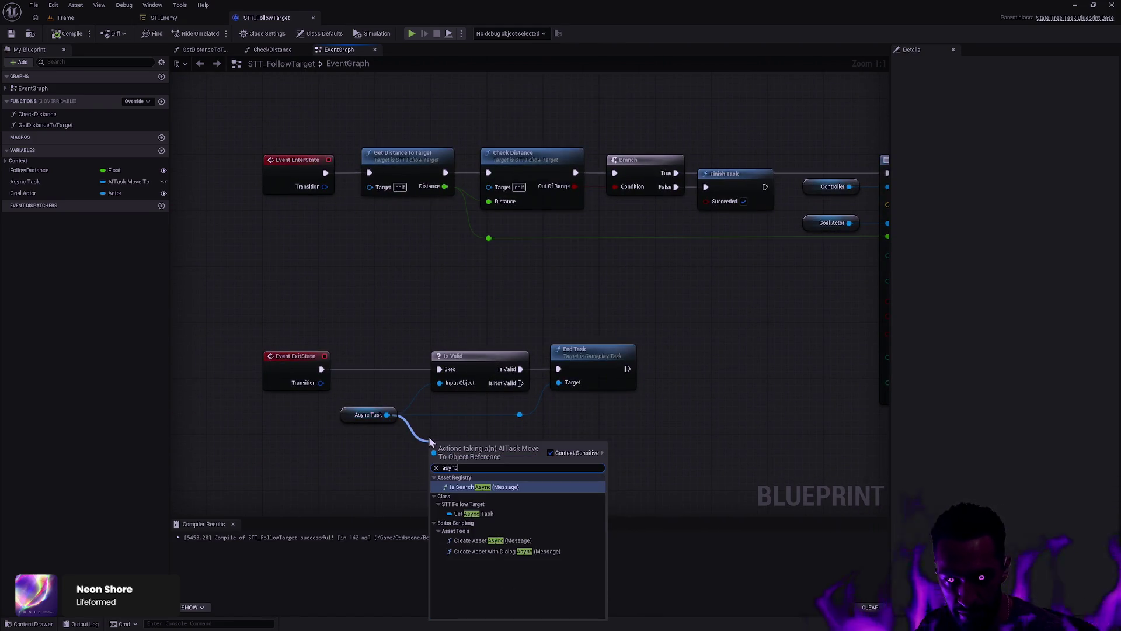
pyautogui.press('BackSpace')
pyautogui.press('BackSpace')
pyautogui.press('BackSpace')
pyautogui.write('end')
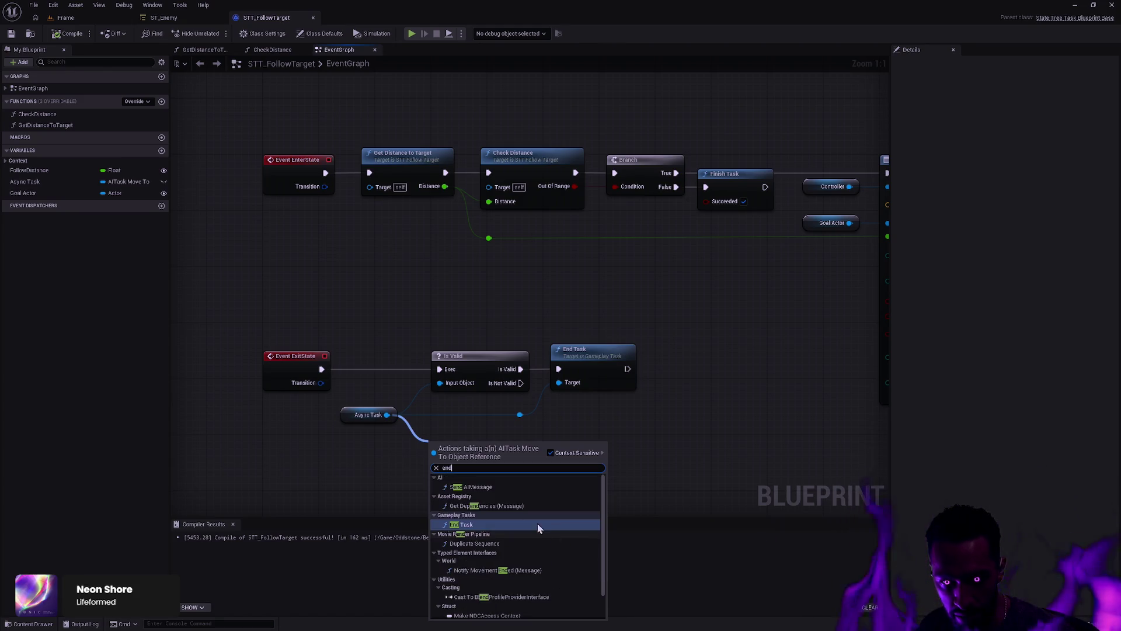
# Step: Select the Move To Location or Actor node and search Rider for MoveToLocationOrActor
pyautogui.moveTo(762, 309); pyautogui.dragTo(554, 356)
pyautogui.click(588, 221)
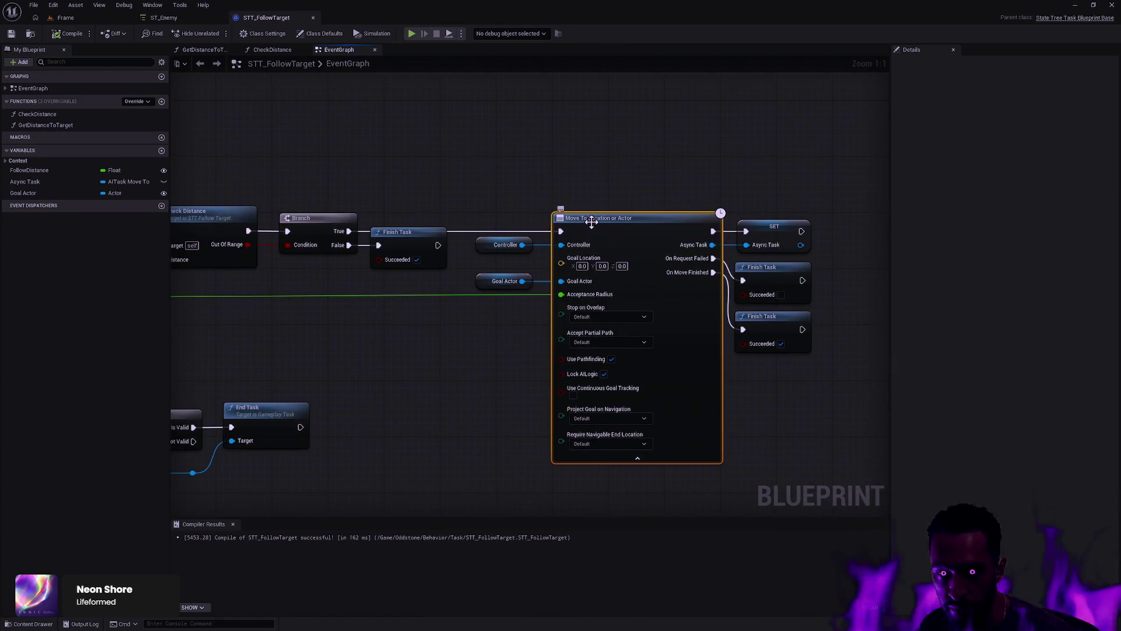
pyautogui.hotkey('alt', 'Tab')
pyautogui.hotkey('ctrl', 't')
pyautogui.write('MoveToLocationOrA')
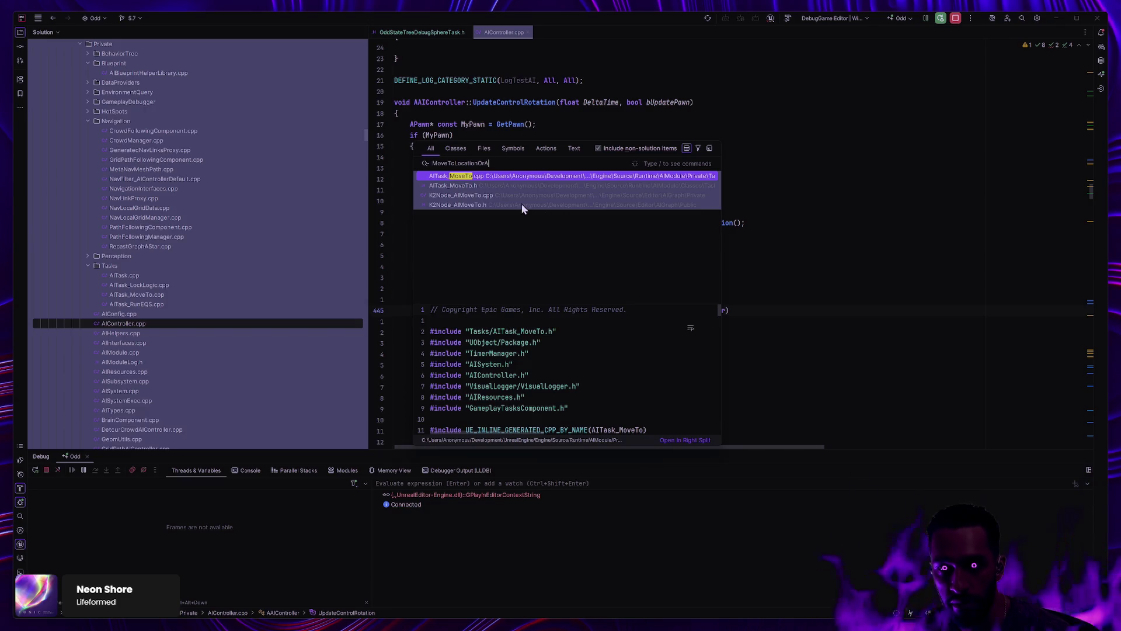
pyautogui.write('ctor')
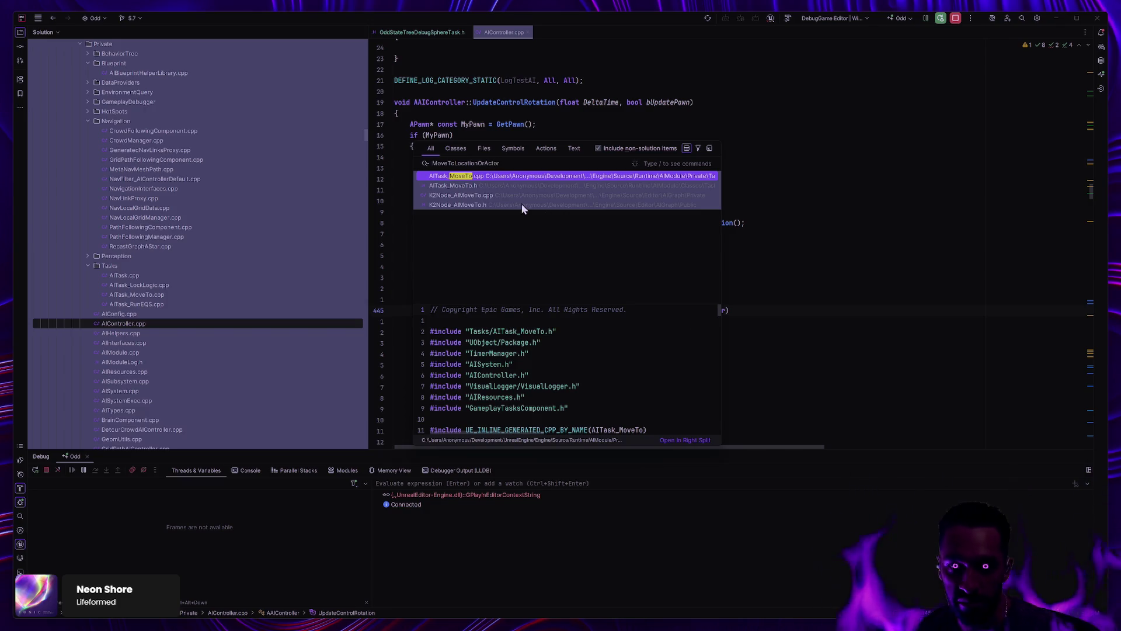
# Step: Switch to a file-contents search for 'MoveToLocationOrAc'
pyautogui.press('Up')
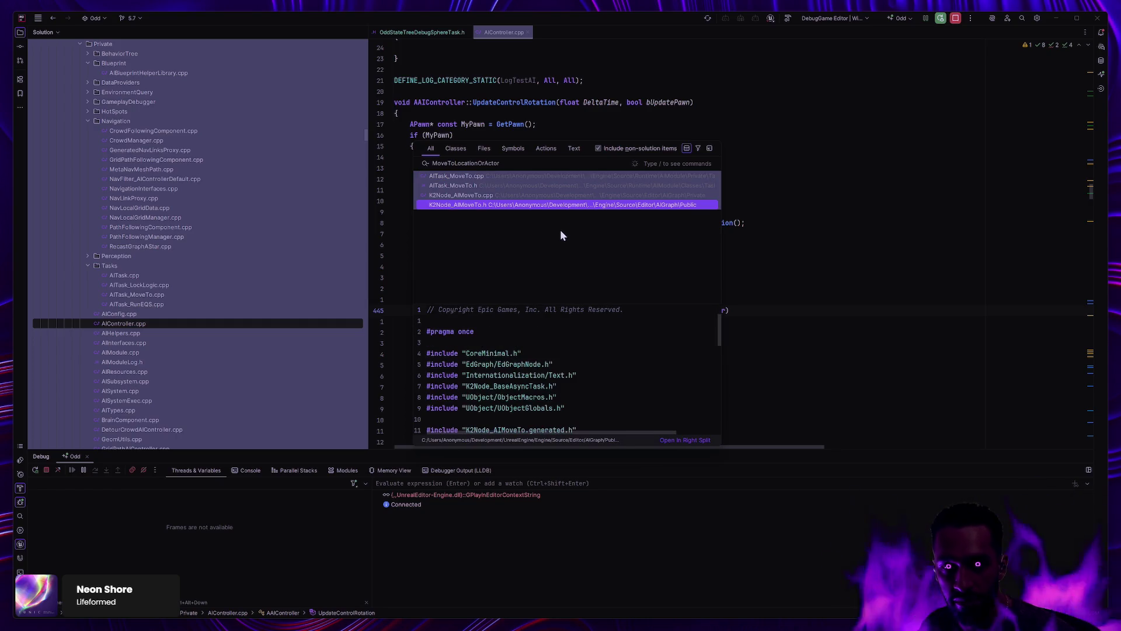
pyautogui.hotkey('ctrl', 'a')
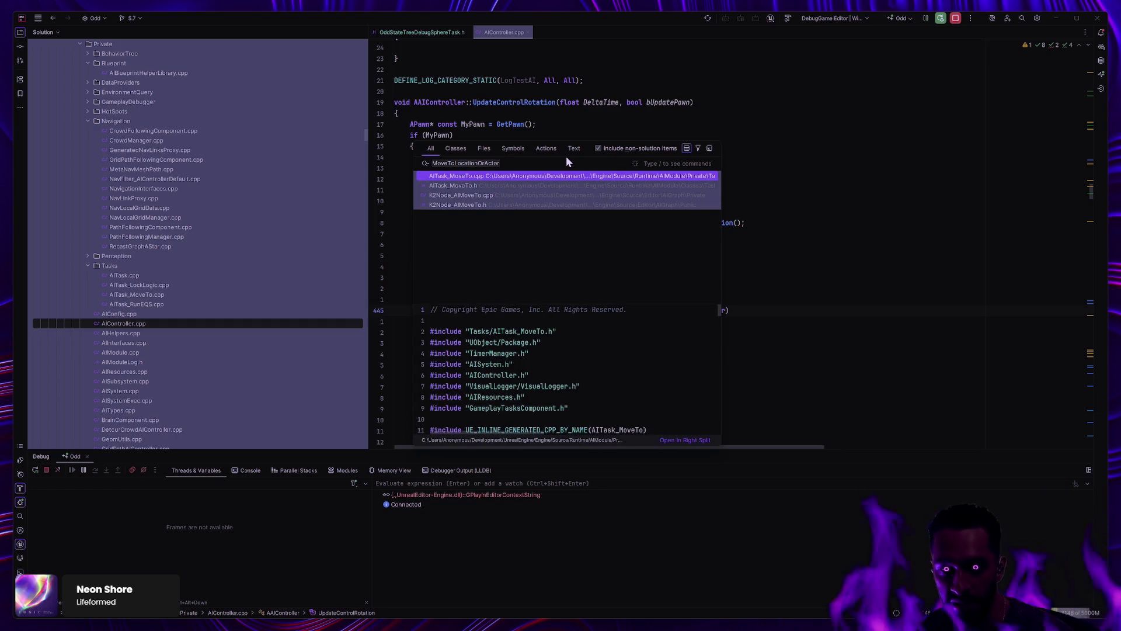
pyautogui.press('BackSpace')
pyautogui.click(573, 148)
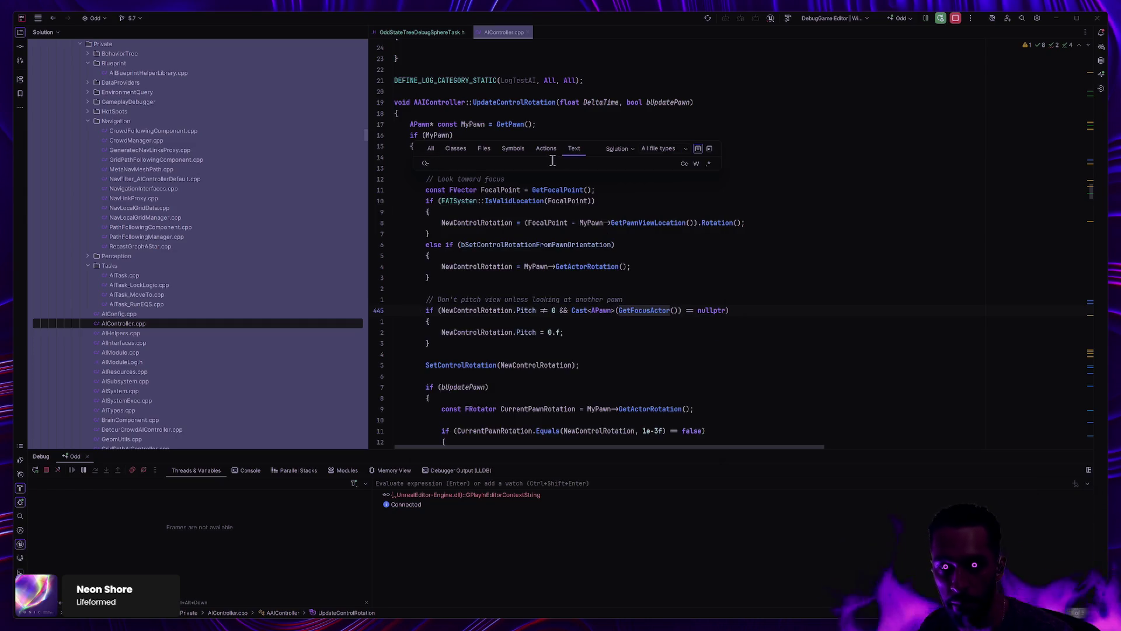
pyautogui.write('MoveToA')
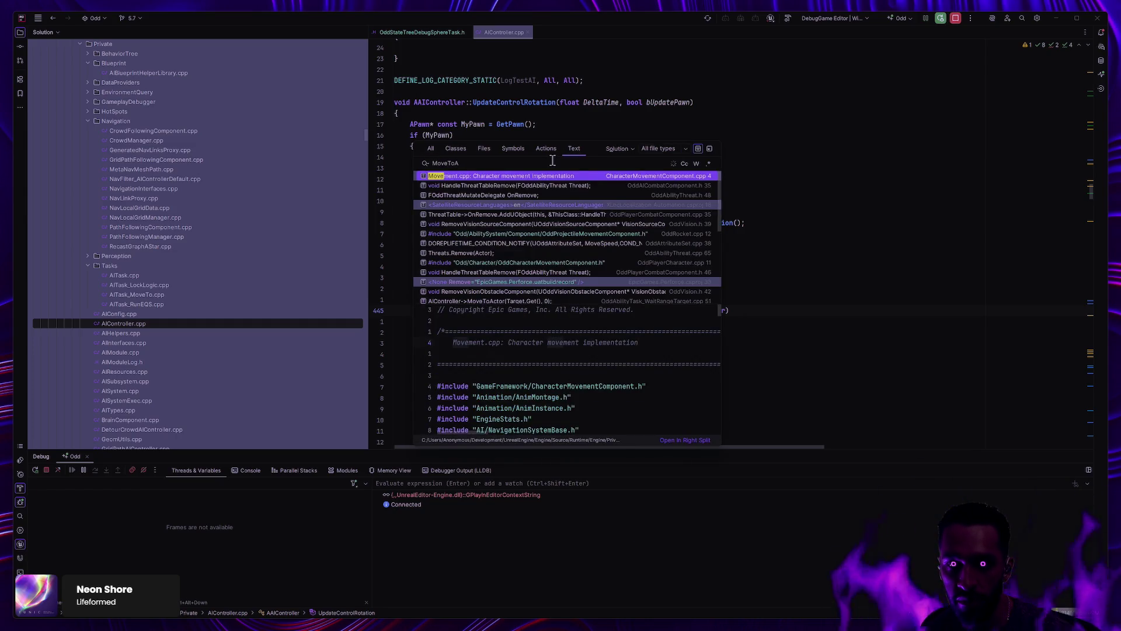
pyautogui.press('BackSpace')
pyautogui.write('LocationOr')
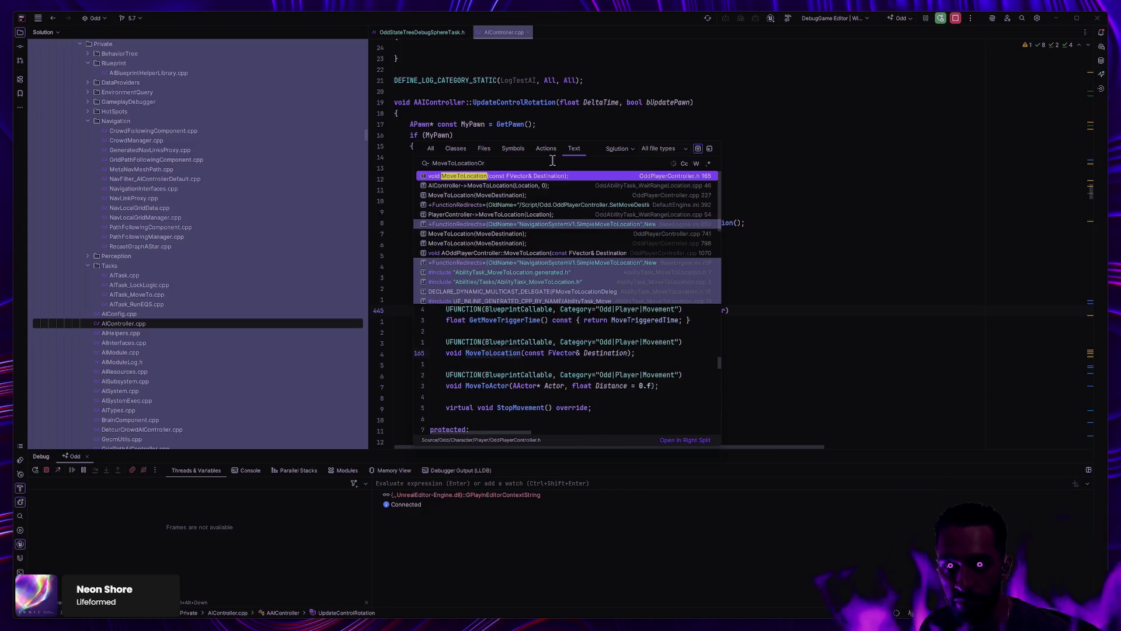
pyautogui.write('Actor')
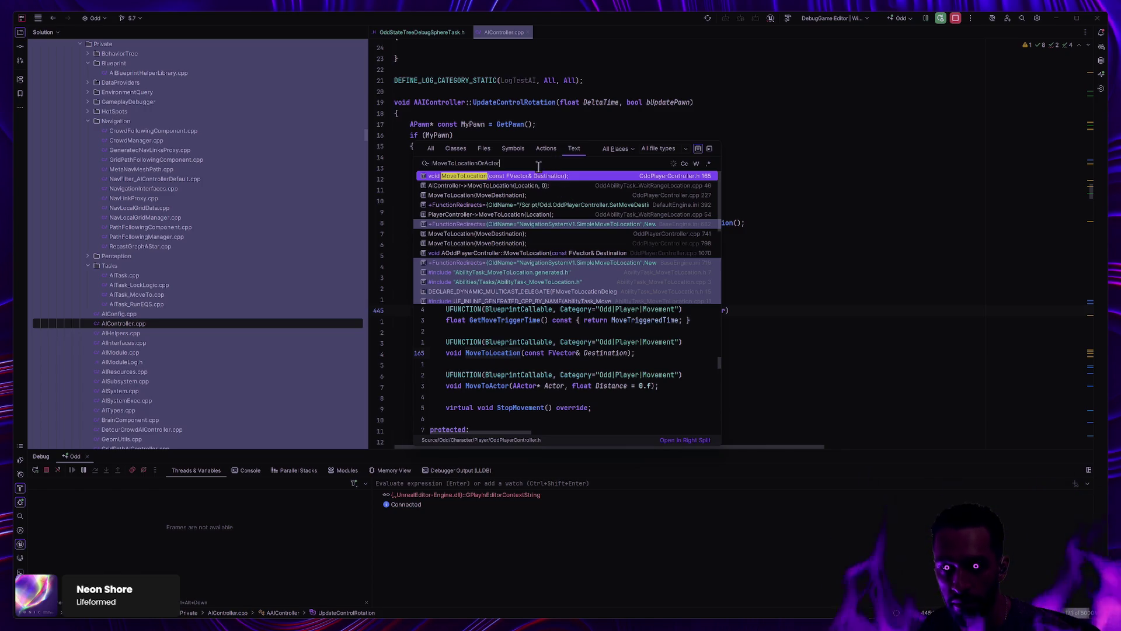
# Step: Search symbols again for MoveToLocationOrActor and open the AbilityTask_MoveToLocation result
pyautogui.hotkey('alt', 'Tab')
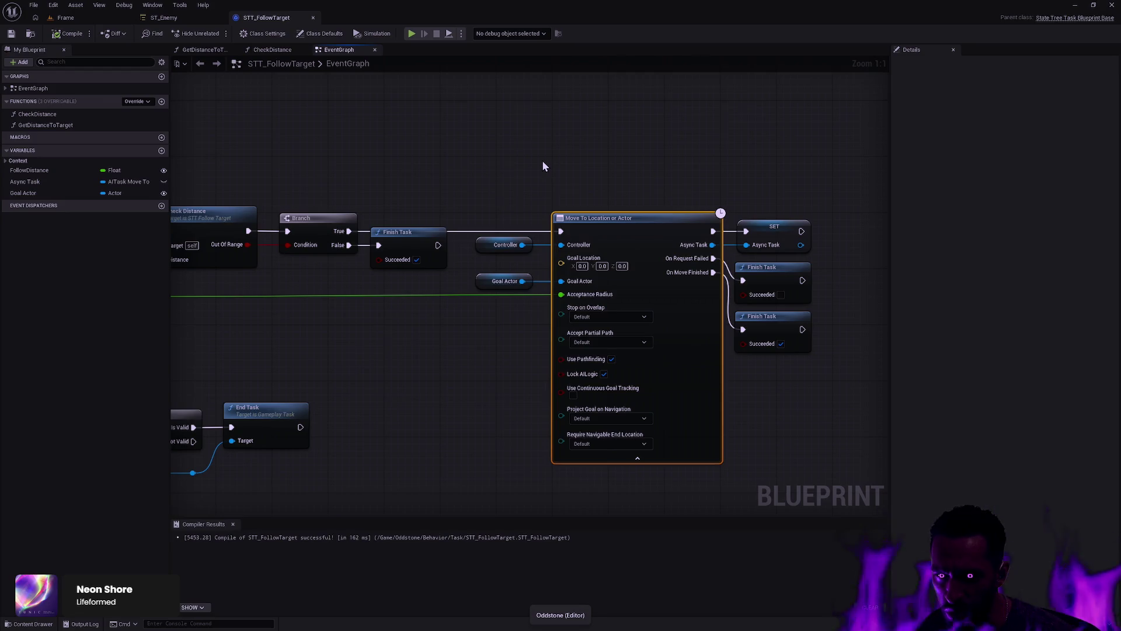
pyautogui.hotkey('alt', 'Tab')
pyautogui.hotkey('ctrl', 't')
pyautogui.write('MoveToLocationOrActor')
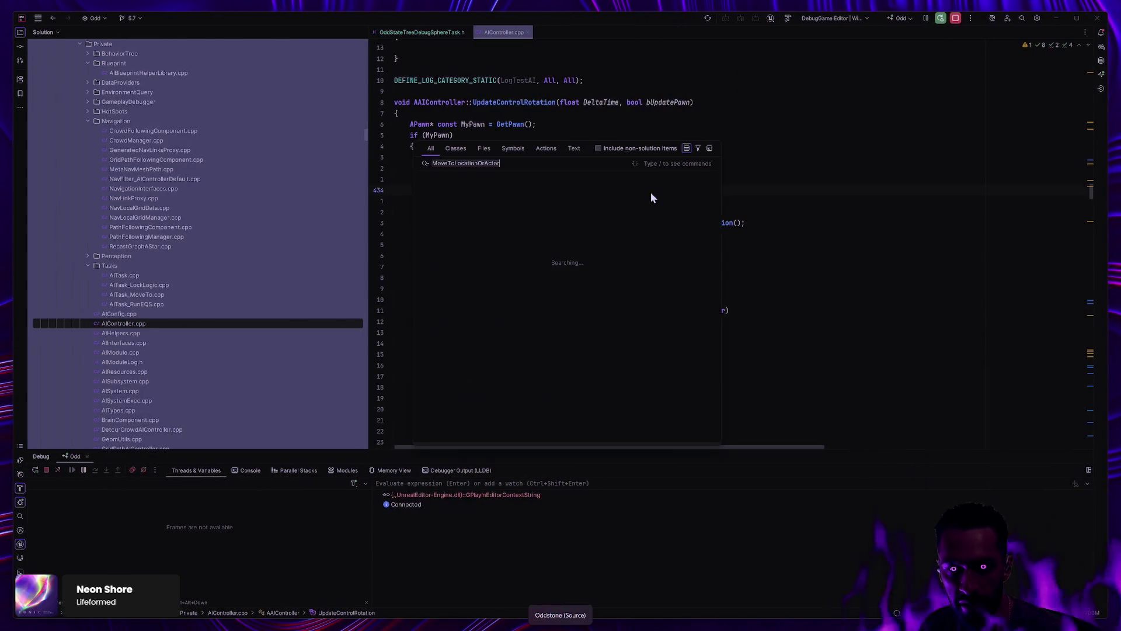
pyautogui.press('BackSpace')
pyautogui.press('BackSpace')
pyautogui.press('BackSpace')
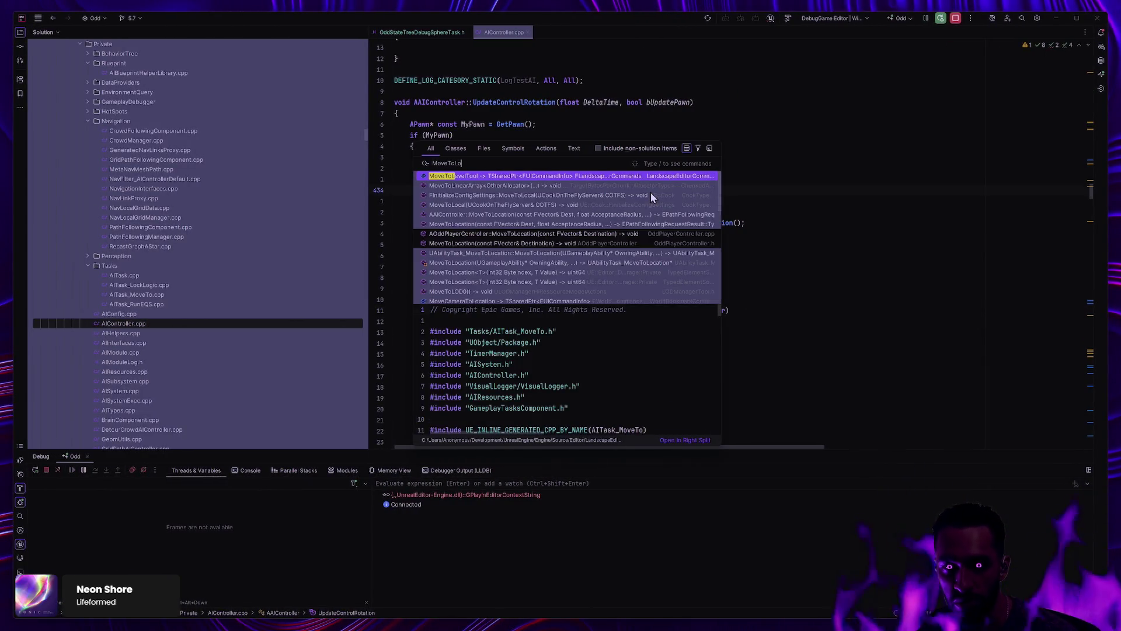
pyautogui.write('cation')
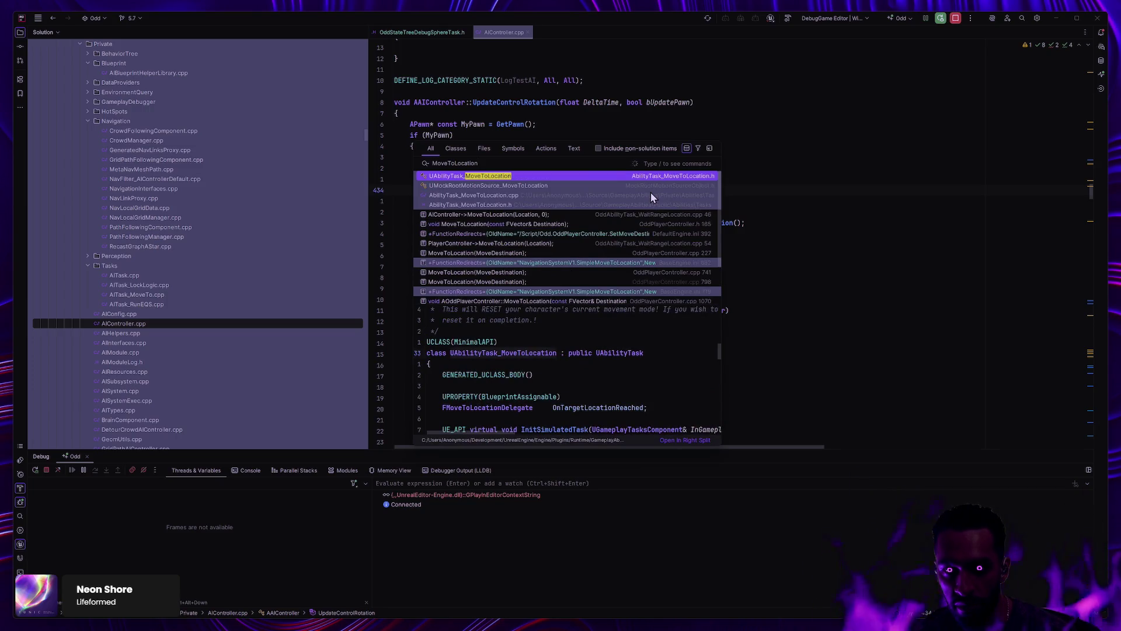
pyautogui.scroll(-2, 554, 248)
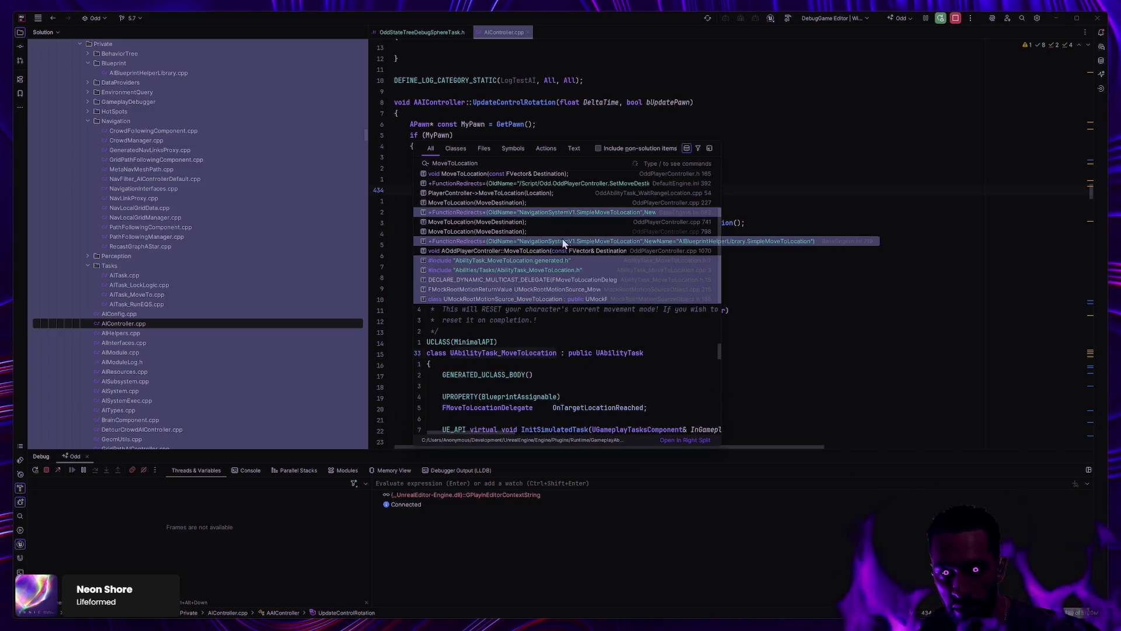
pyautogui.scroll(2, 556, 262)
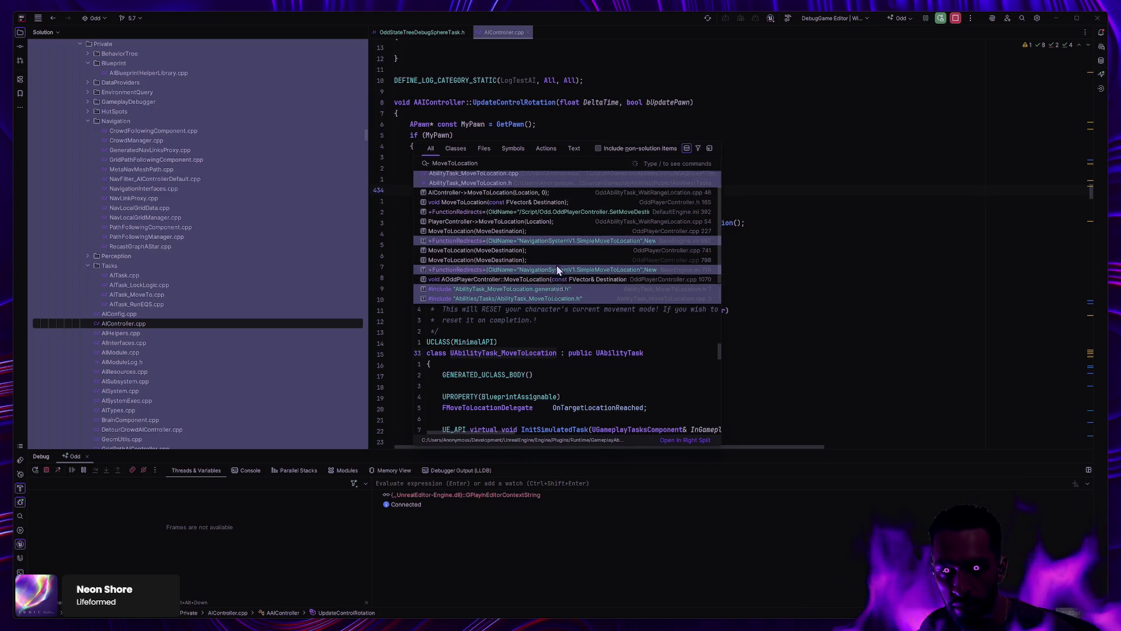
pyautogui.write('OrActor')
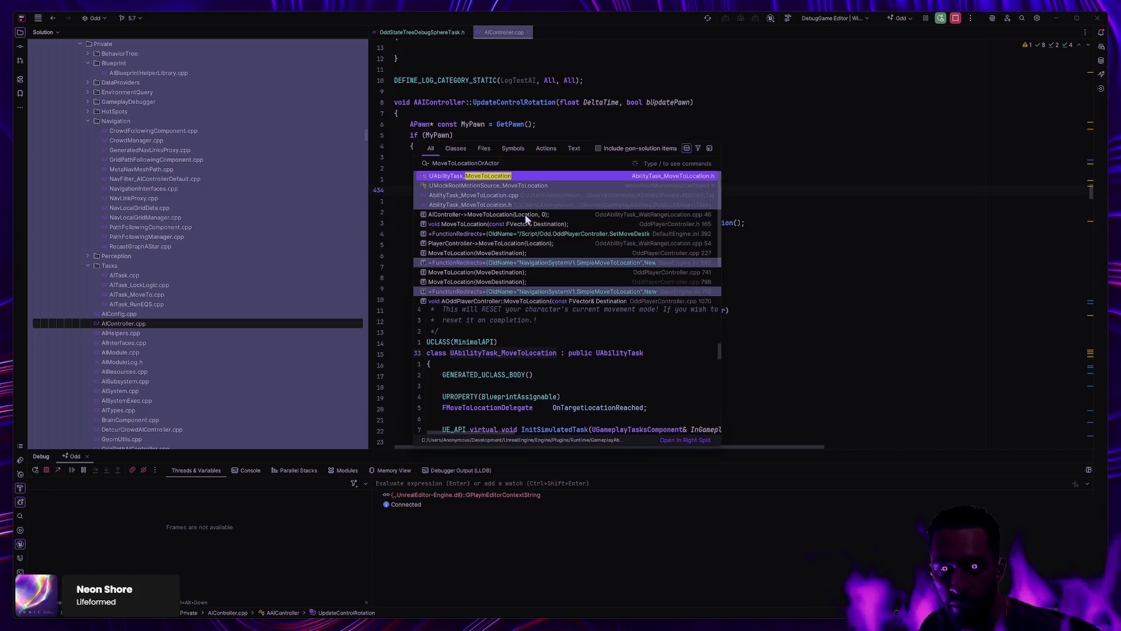
pyautogui.click(493, 195)
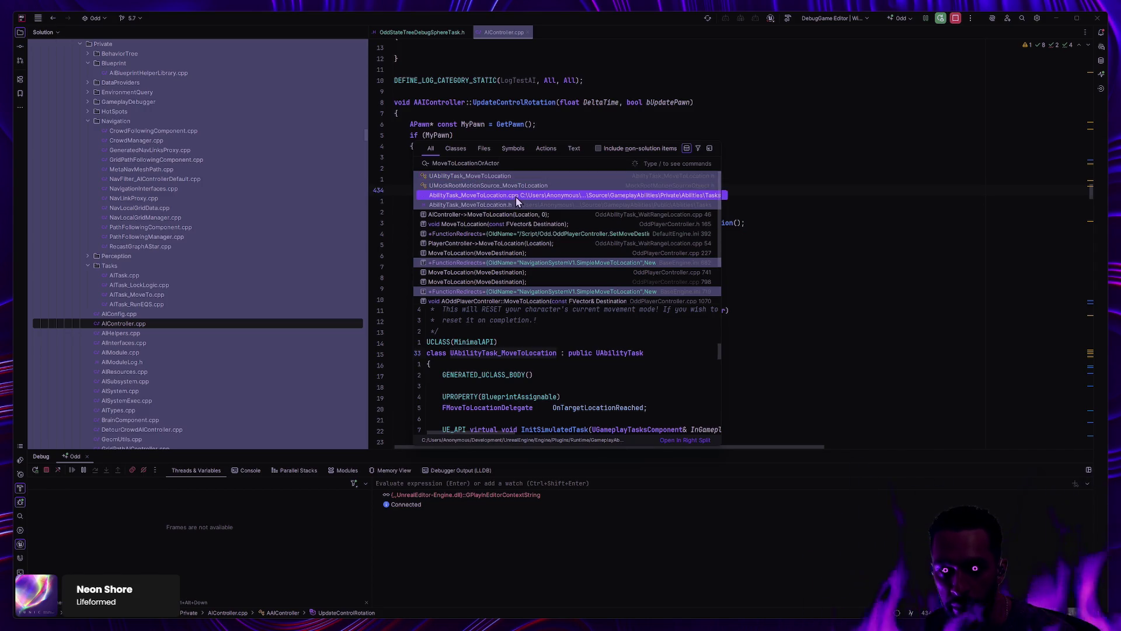
pyautogui.doubleClick(491, 204)
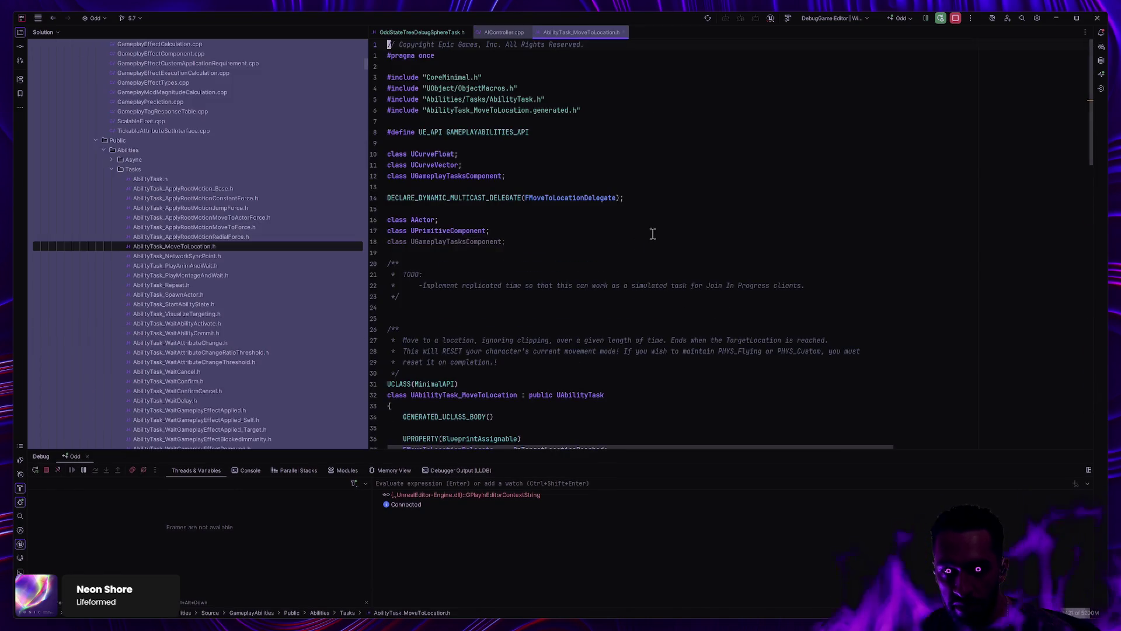
pyautogui.scroll(-4, 268, 269)
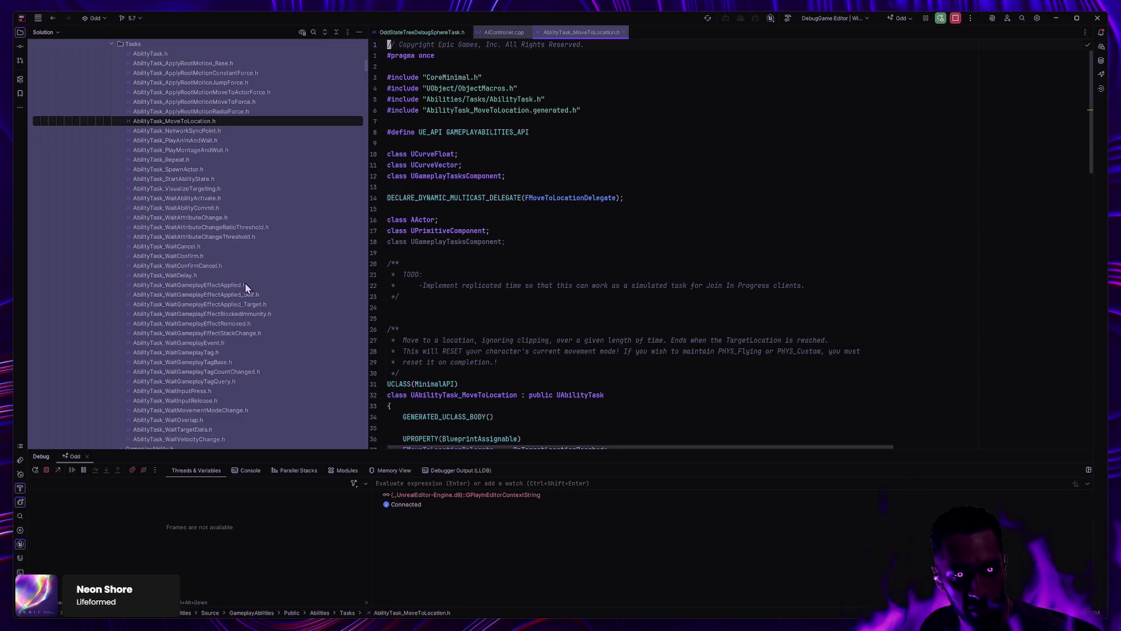
pyautogui.scroll(-3, 245, 286)
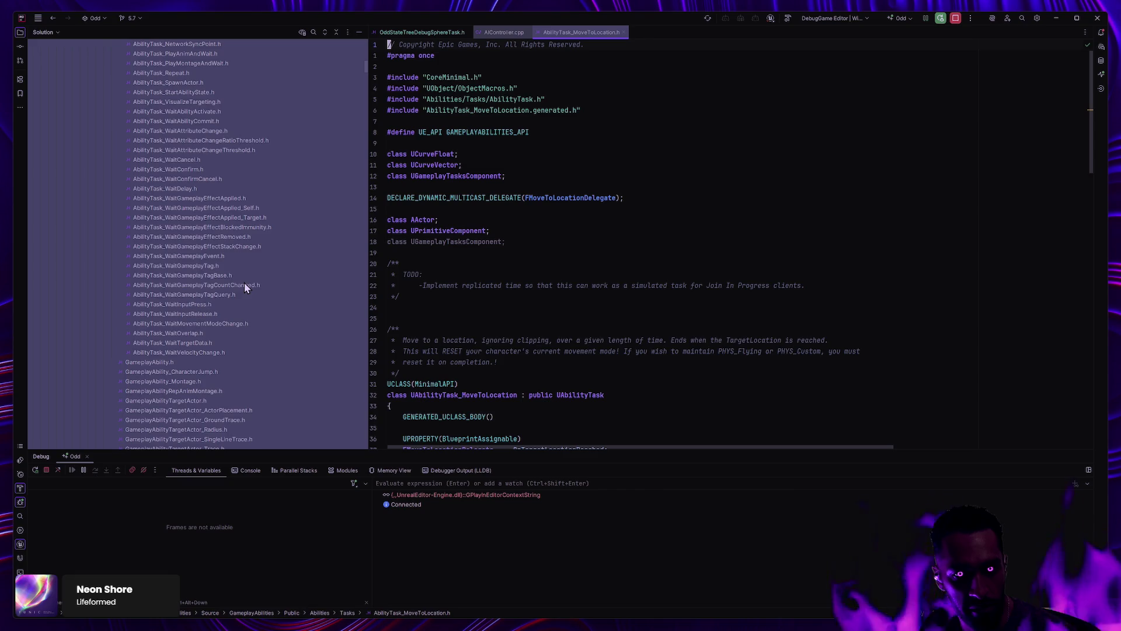
pyautogui.scroll(5, 251, 279)
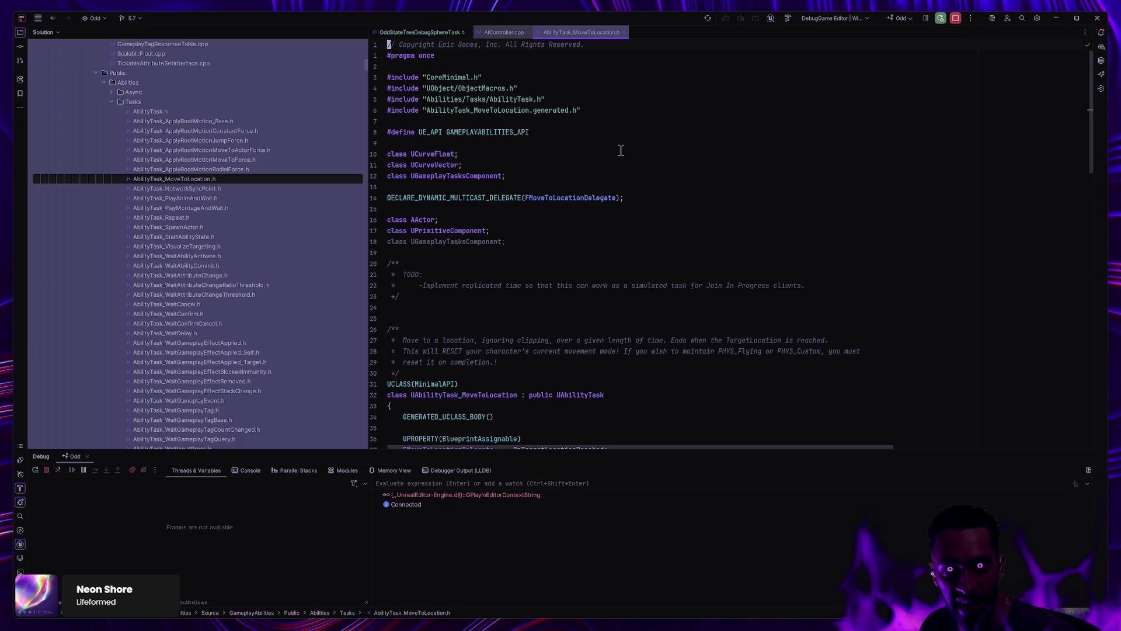
pyautogui.click(623, 32)
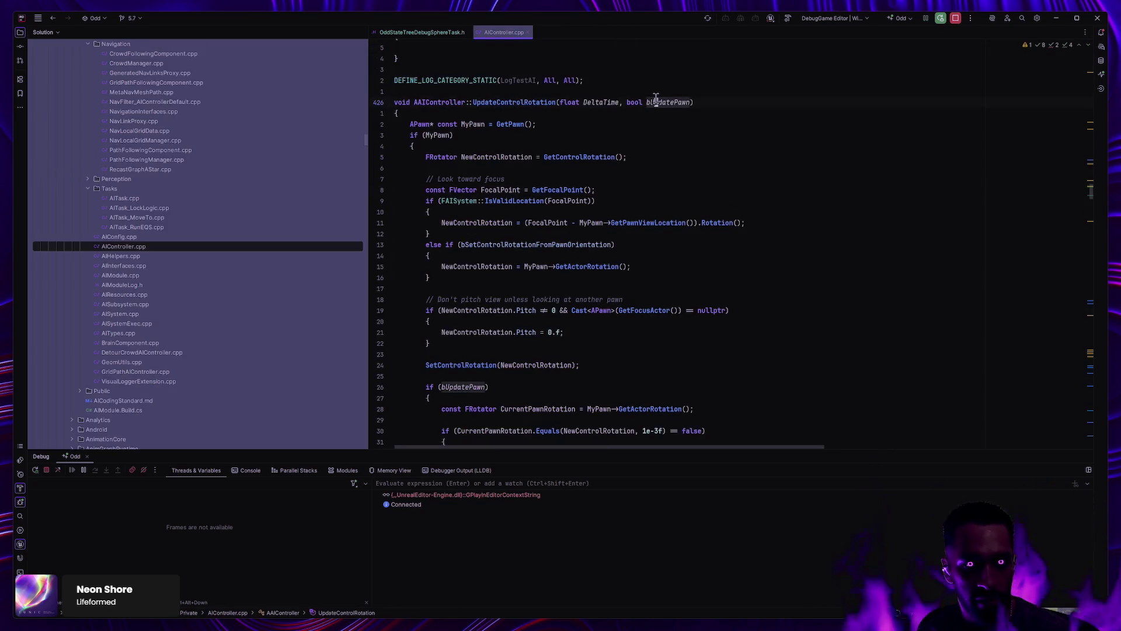
pyautogui.hotkey('ctrl', 't')
pyautogui.write('Mov')
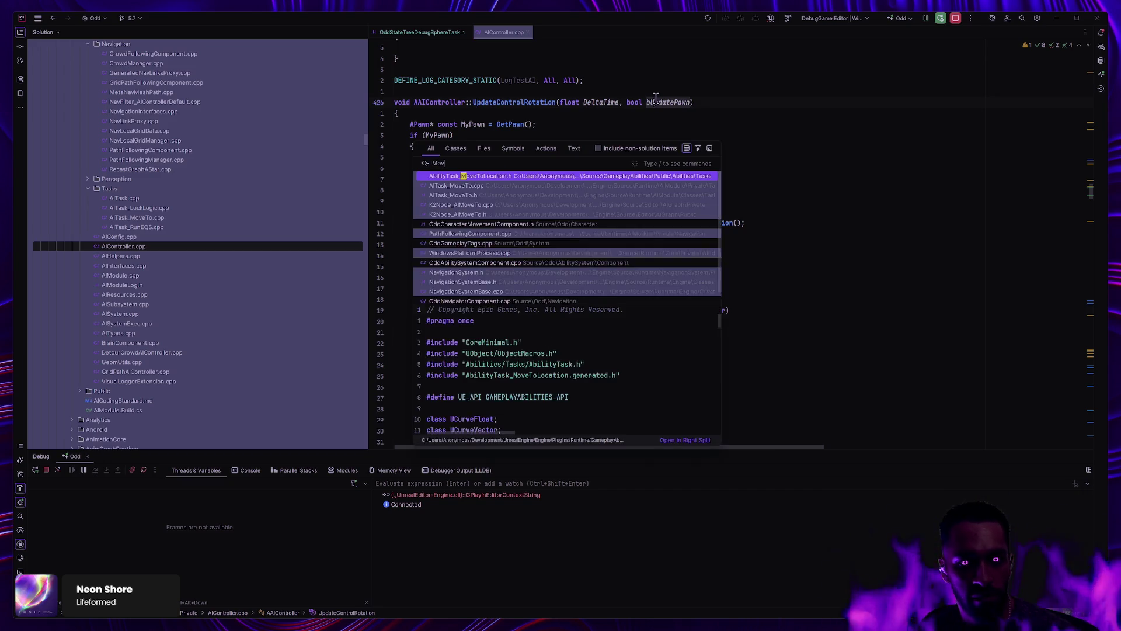
pyautogui.write('eToLocation')
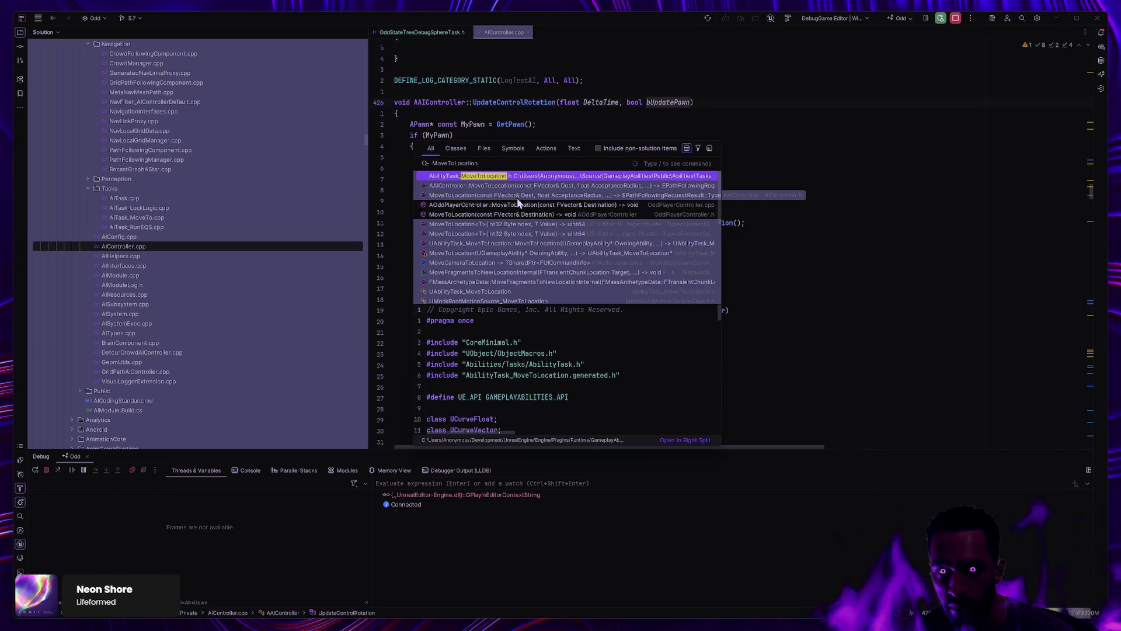
pyautogui.scroll(-2, 533, 234)
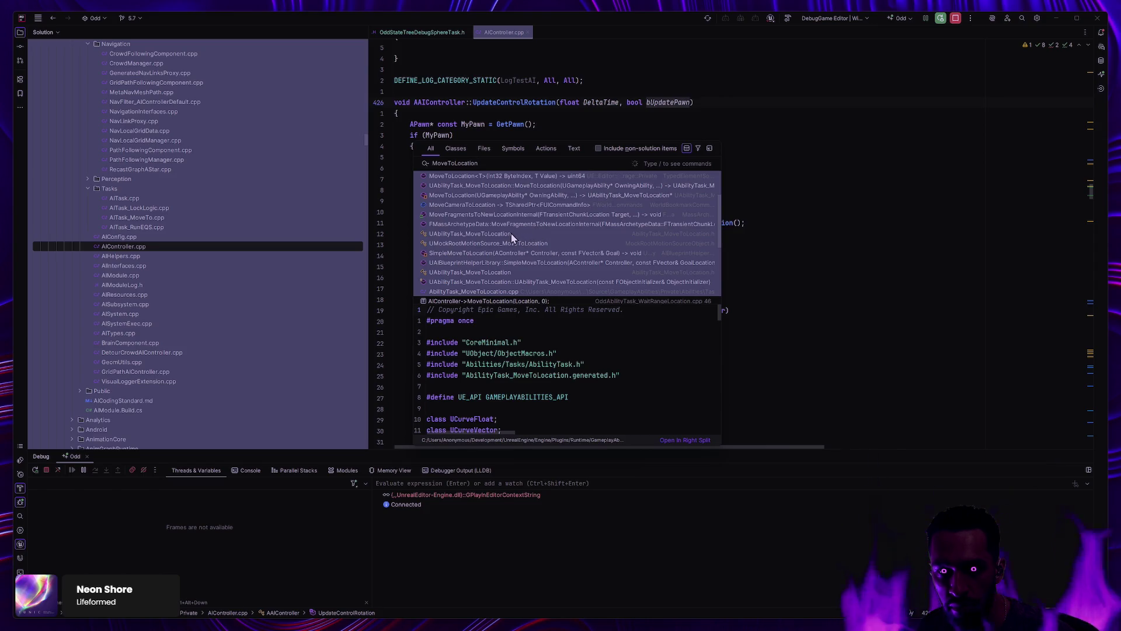
pyautogui.press('Escape')
pyautogui.hotkey('alt', 'Tab')
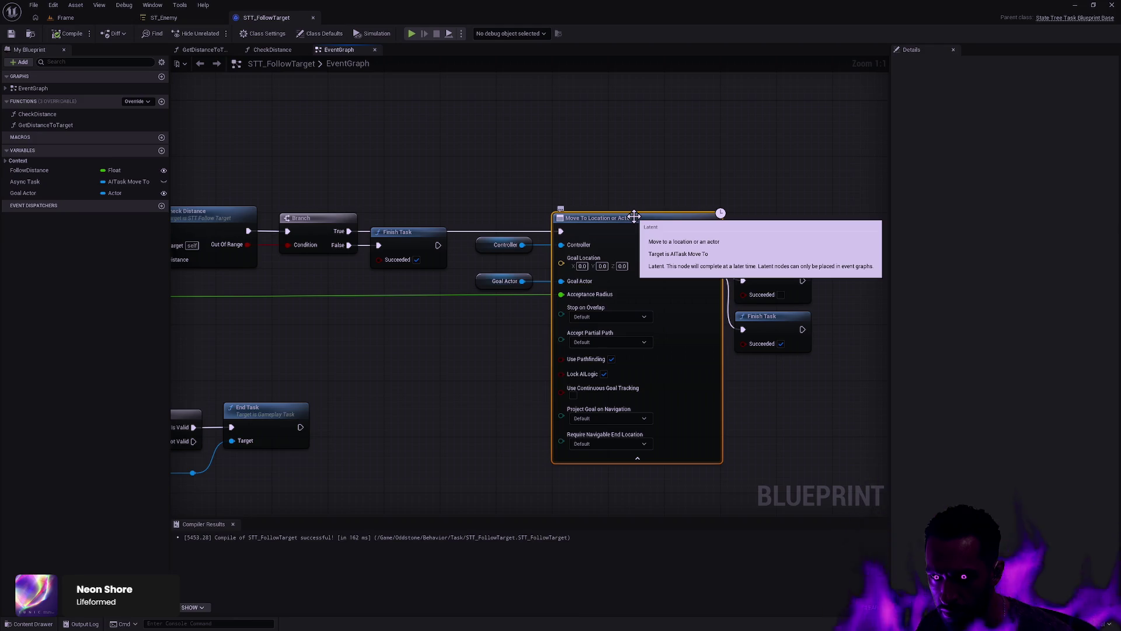
pyautogui.hotkey('alt', 'Tab')
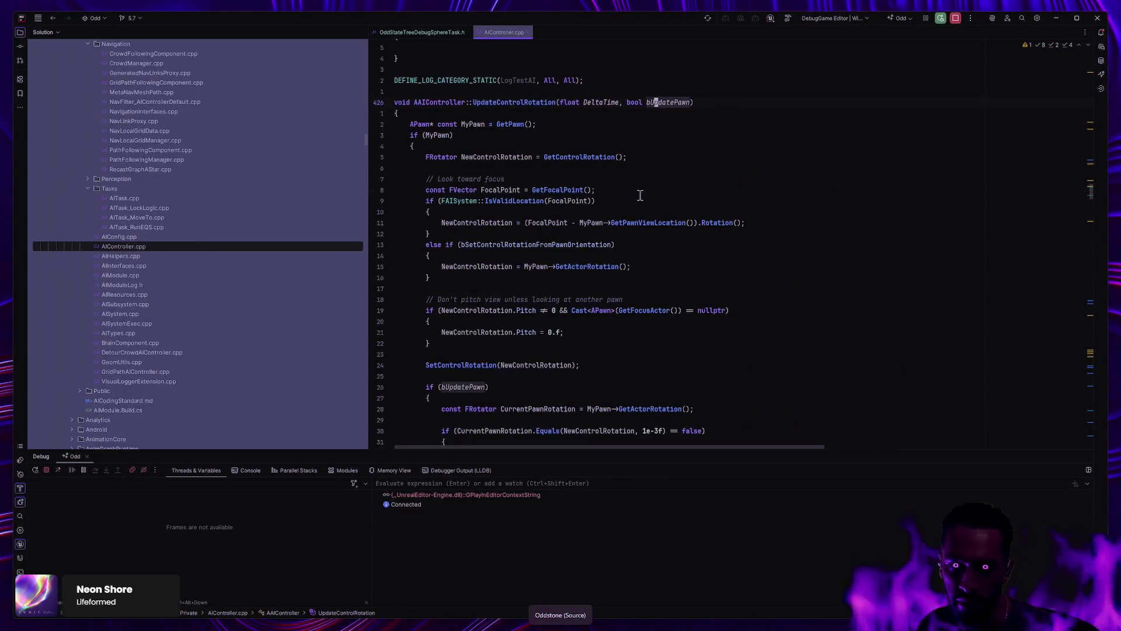
# Step: Open AITask_MoveTo.cpp via 'AITaskMove', hide the Debug panel and scroll through AIMoveTo, SetUp, FinishMoveTask
pyautogui.hotkey('ctrl', 't')
pyautogui.write('AITaskMove')
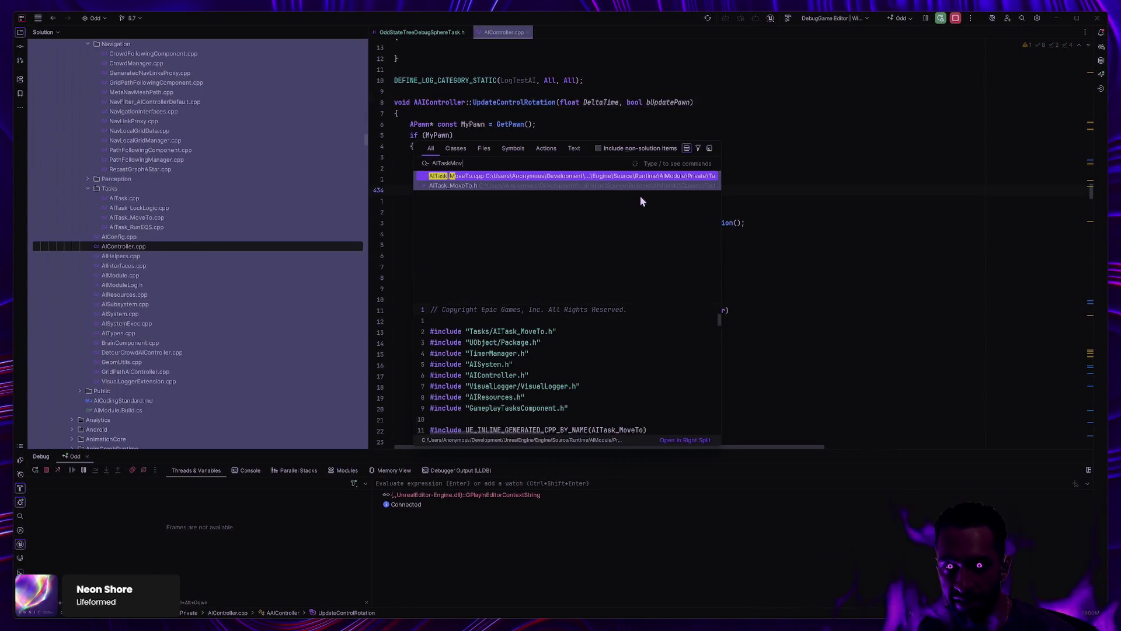
pyautogui.click(471, 177)
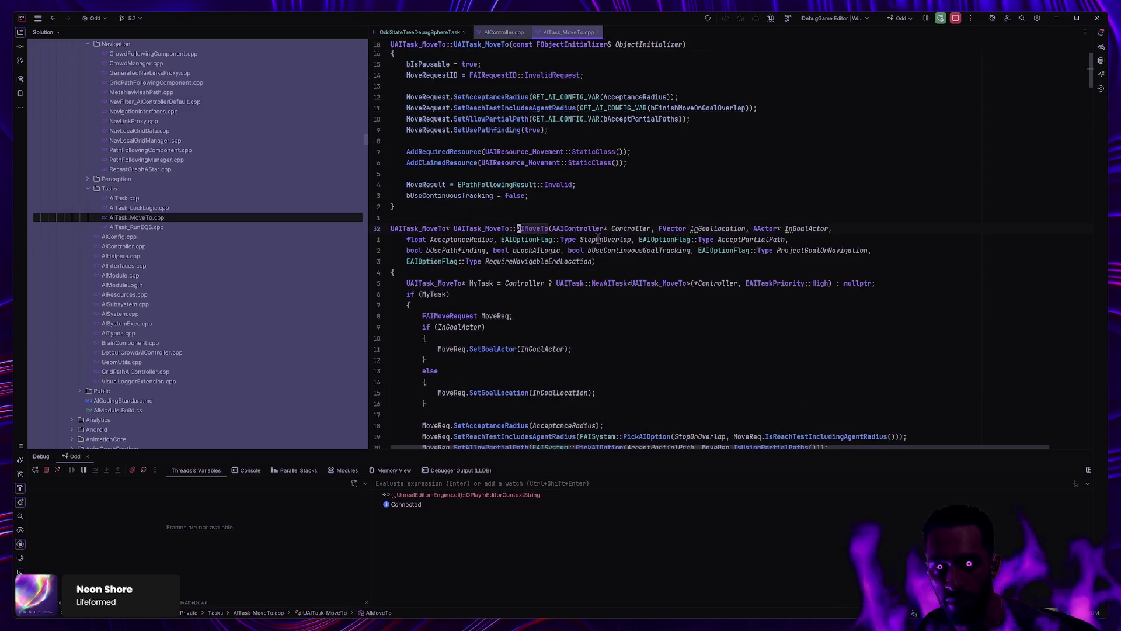
pyautogui.scroll(-3, 748, 318)
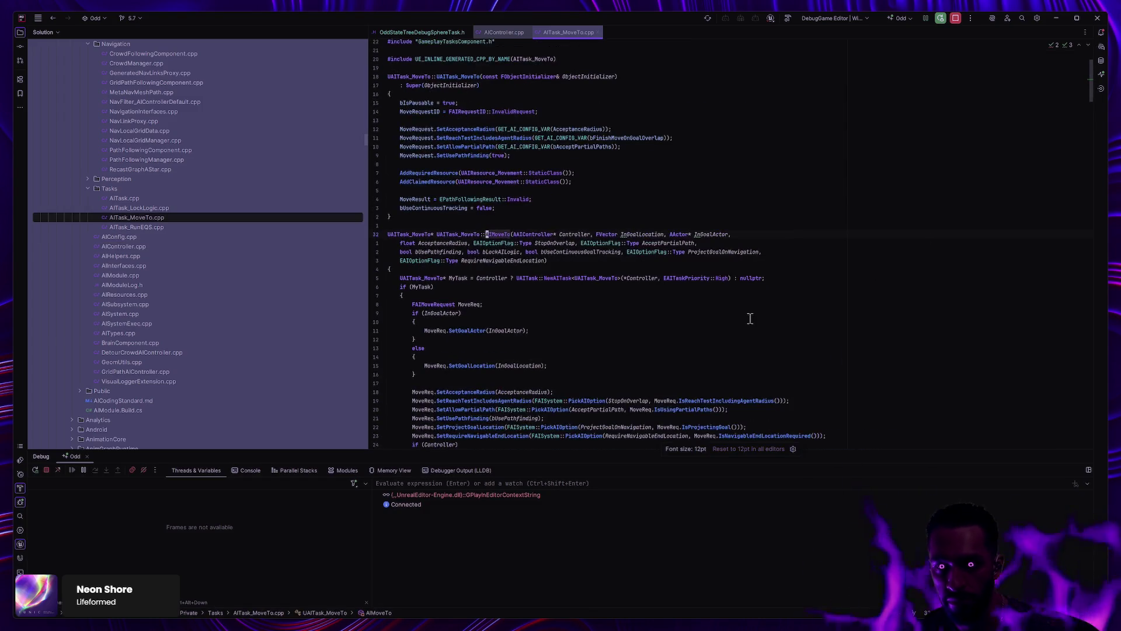
pyautogui.click(1082, 472)
pyautogui.keyDown('ctrl'); pyautogui.scroll(2, 683, 285); pyautogui.keyUp('ctrl')
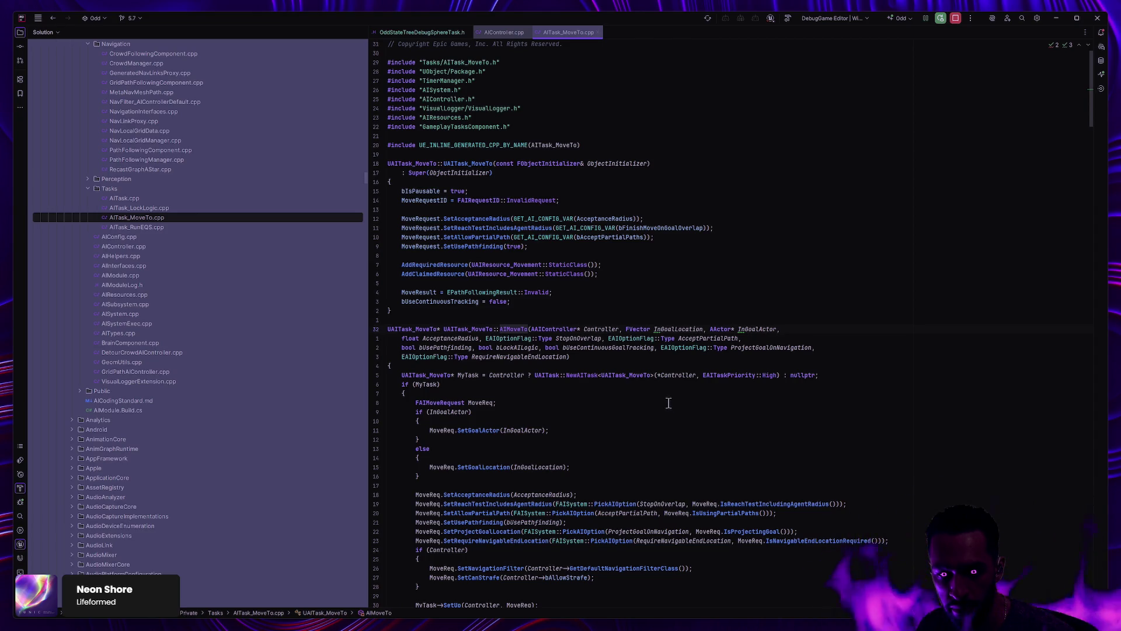
pyautogui.scroll(-5, 669, 403)
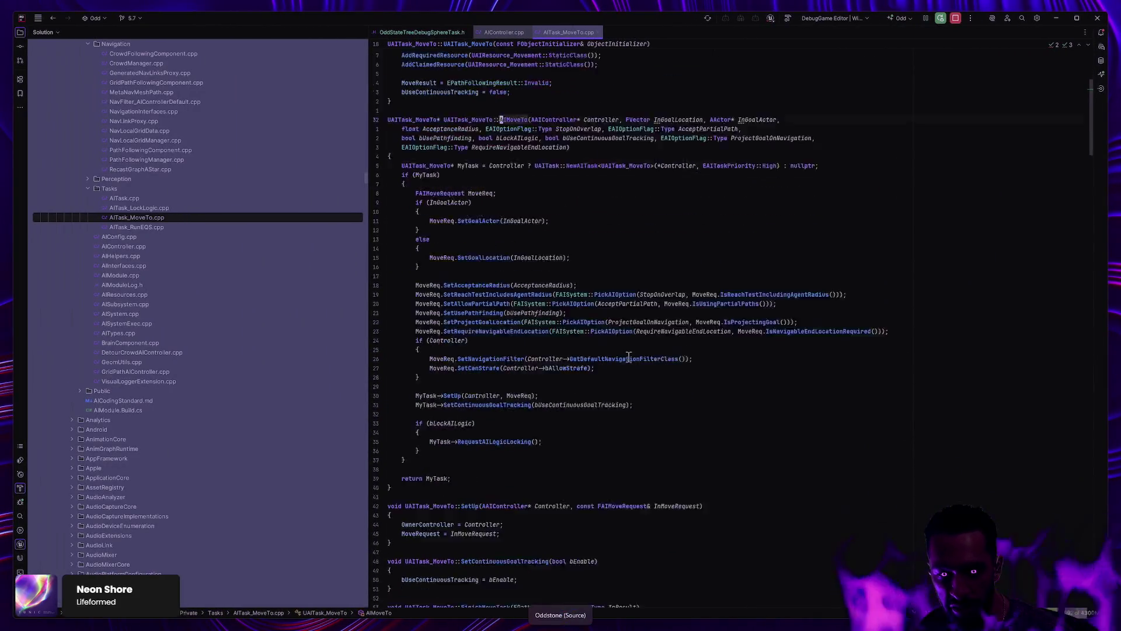
pyautogui.scroll(-5, 628, 357)
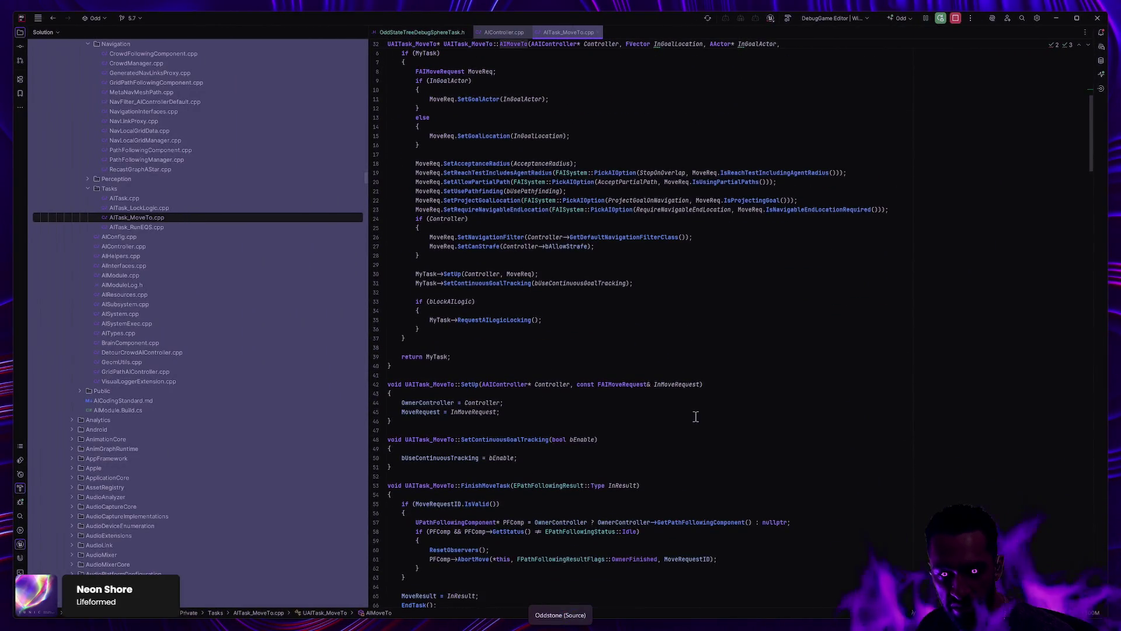
pyautogui.scroll(-6, 701, 412)
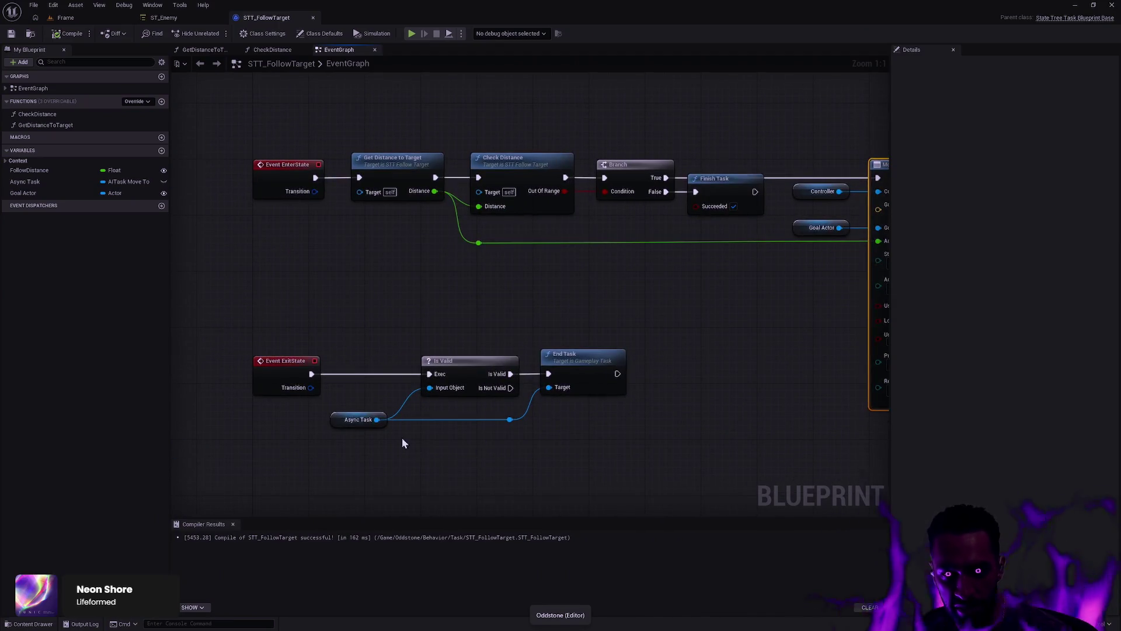
pyautogui.moveTo(377, 419); pyautogui.dragTo(433, 442)
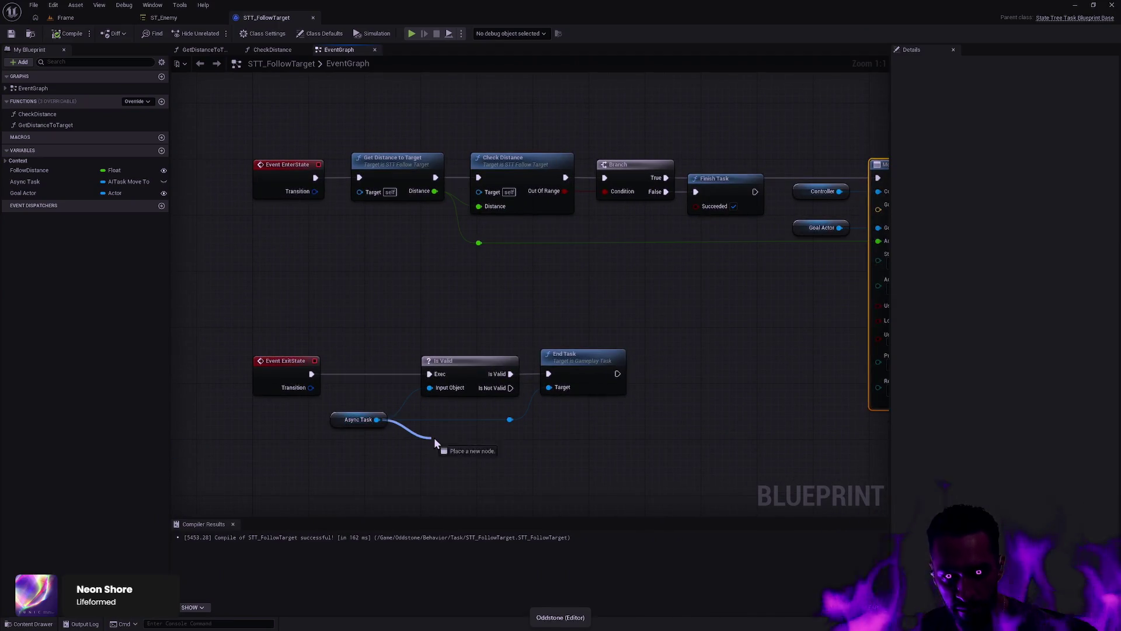
pyautogui.write('Finish')
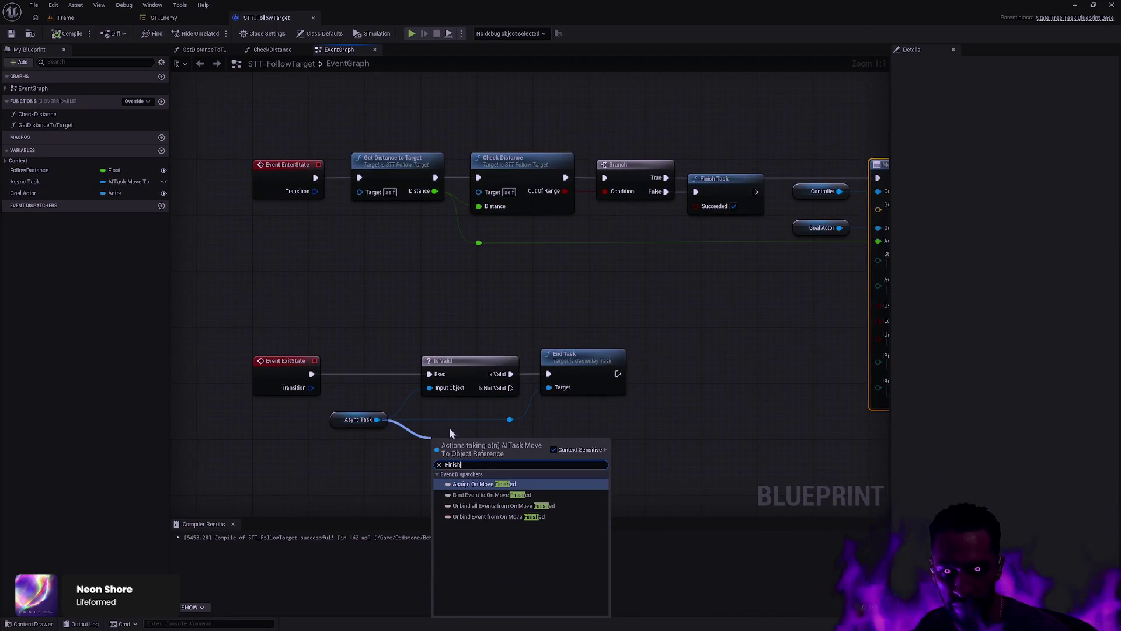
pyautogui.click(680, 403)
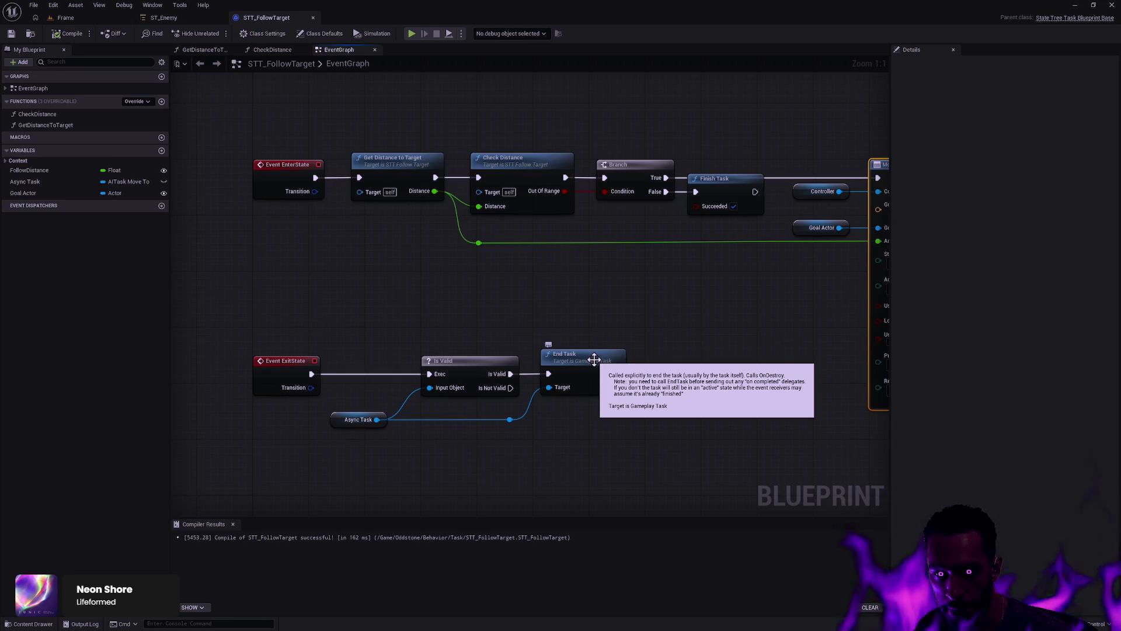
pyautogui.moveTo(728, 327)
pyautogui.mouseDown()
pyautogui.moveTo(698, 340)
pyautogui.moveTo(363, 370)
pyautogui.mouseUp()
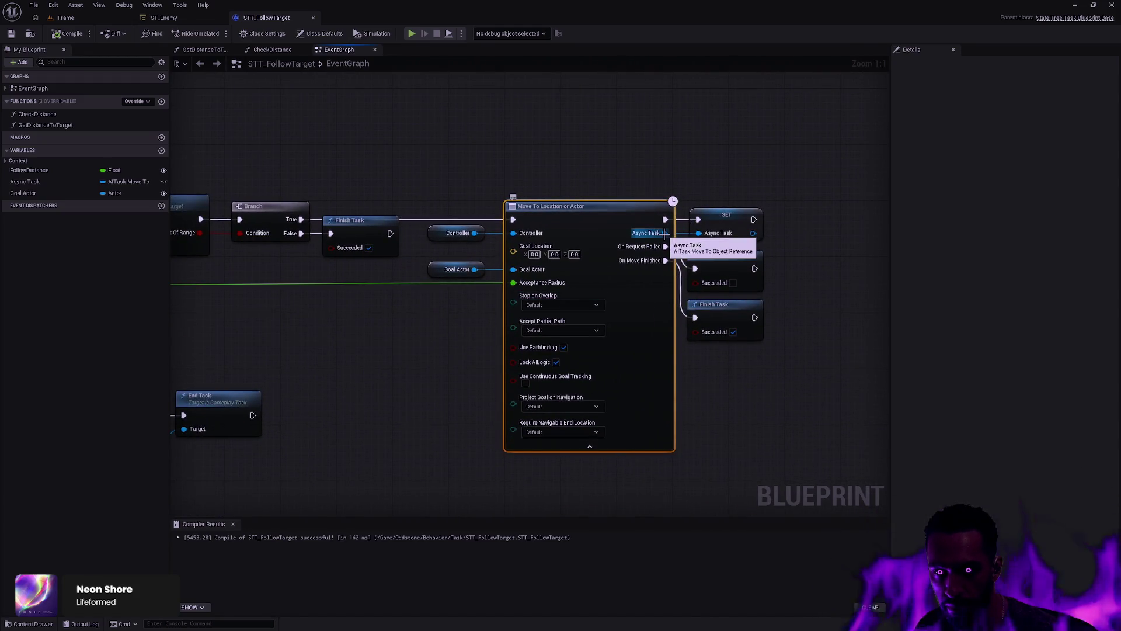
pyautogui.moveTo(665, 233); pyautogui.dragTo(722, 154)
pyautogui.scroll(-5, 791, 250)
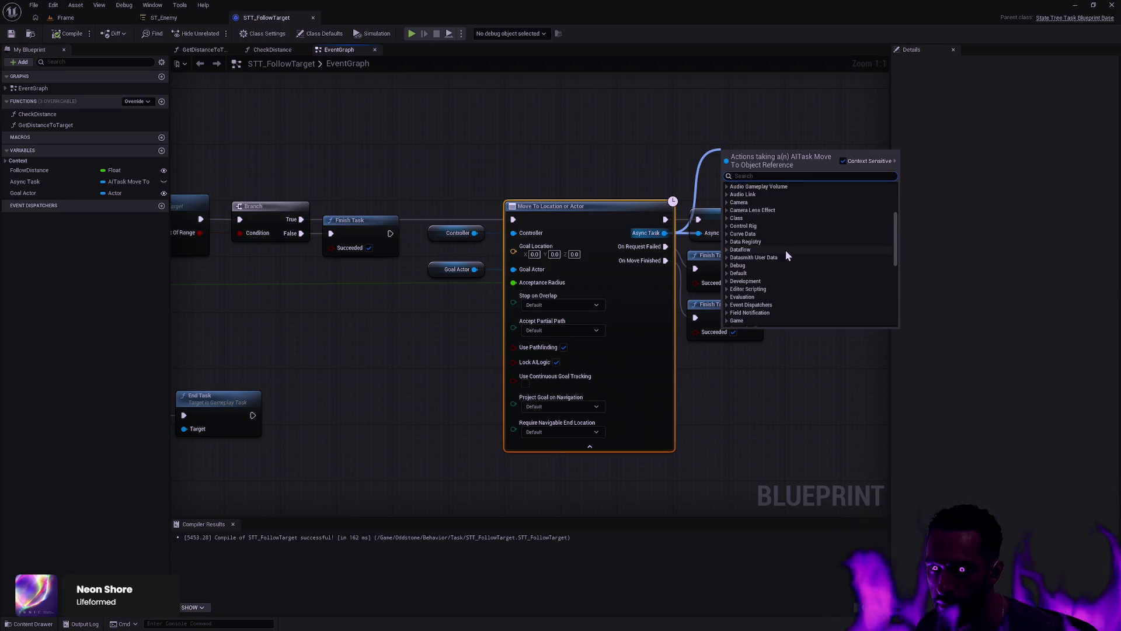
pyautogui.scroll(-5, 790, 251)
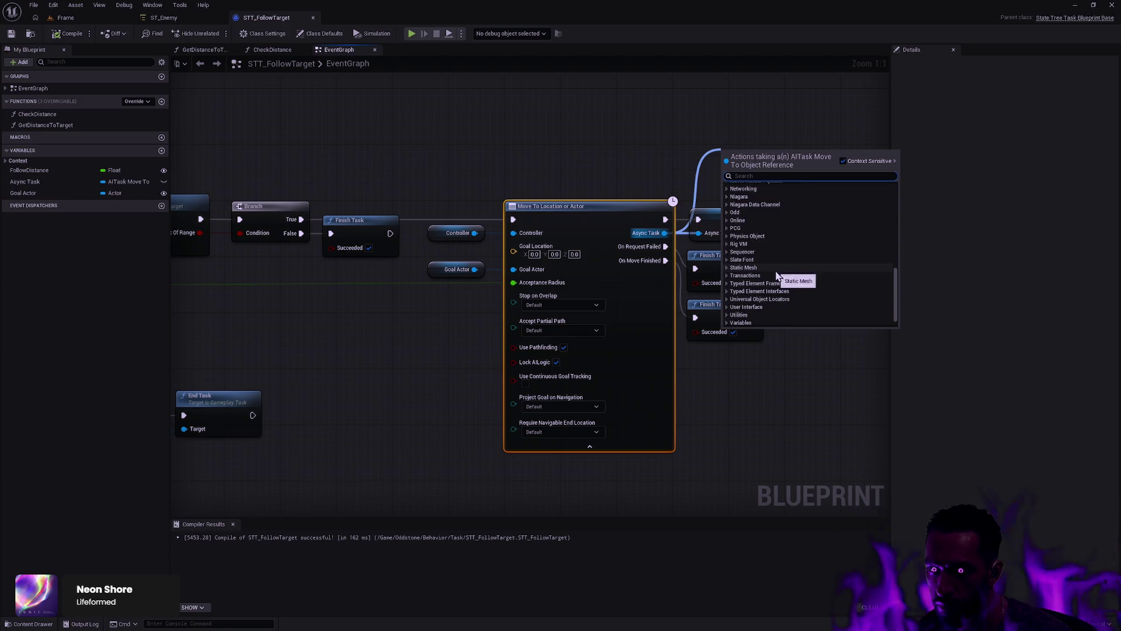
pyautogui.scroll(10, 772, 296)
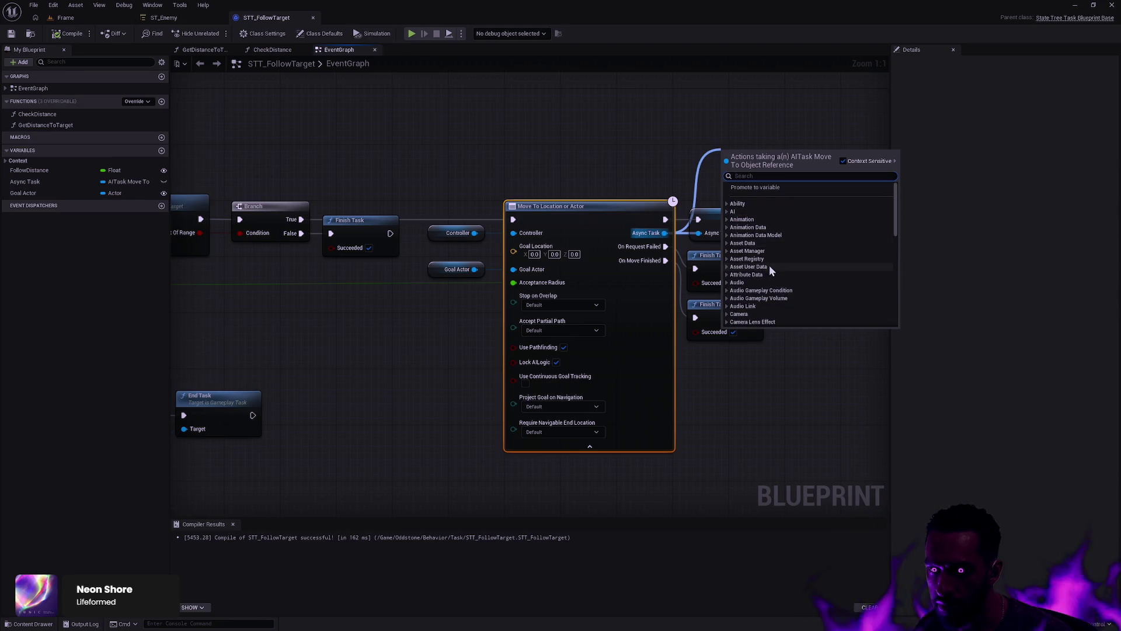
pyautogui.click(636, 139)
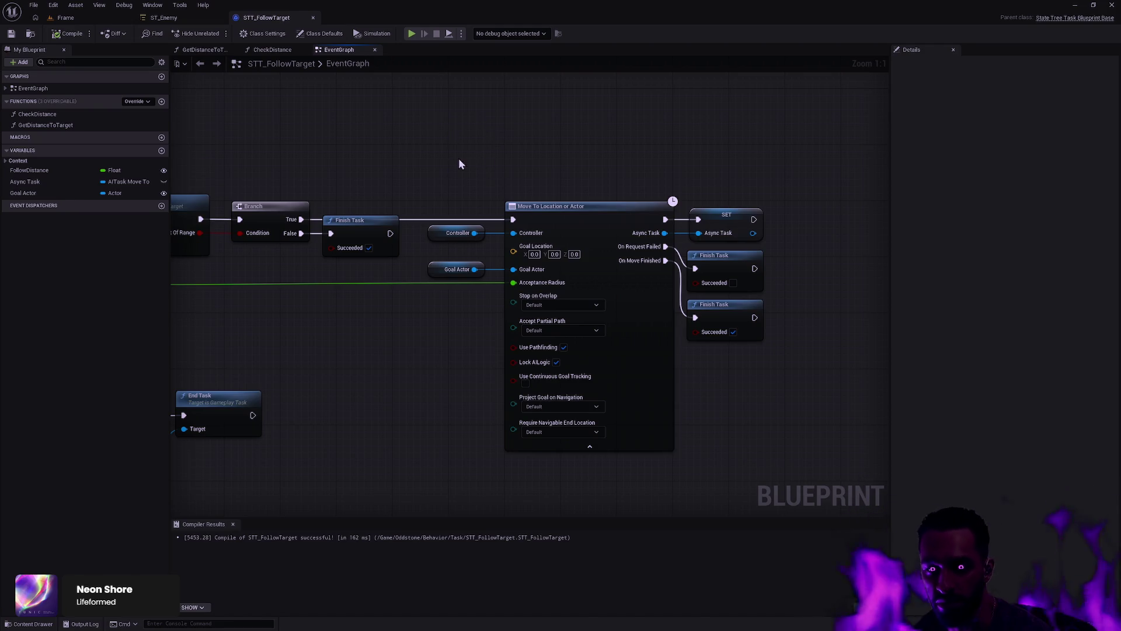
pyautogui.moveTo(459, 164)
pyautogui.mouseDown()
pyautogui.moveTo(584, 198)
pyautogui.moveTo(455, 280)
pyautogui.moveTo(450, 321)
pyautogui.mouseUp()
pyautogui.moveTo(724, 408); pyautogui.dragTo(409, 292)
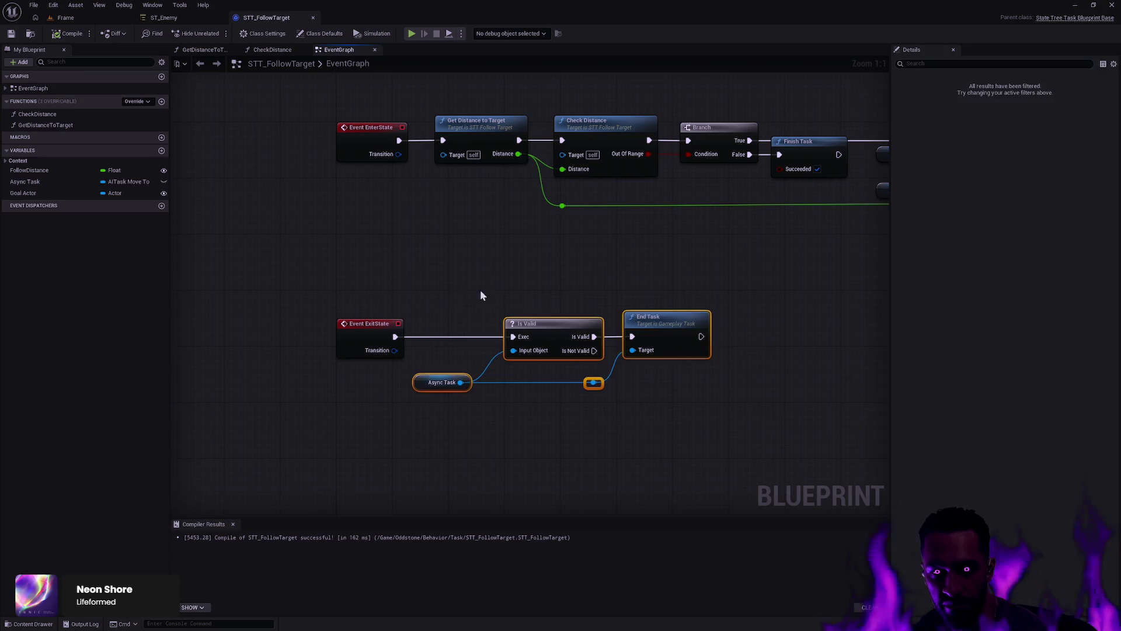
pyautogui.moveTo(480, 295)
pyautogui.mouseDown()
pyautogui.moveTo(718, 430)
pyautogui.moveTo(766, 394)
pyautogui.moveTo(757, 297)
pyautogui.moveTo(615, 336)
pyautogui.moveTo(375, 351)
pyautogui.moveTo(403, 336)
pyautogui.mouseUp()
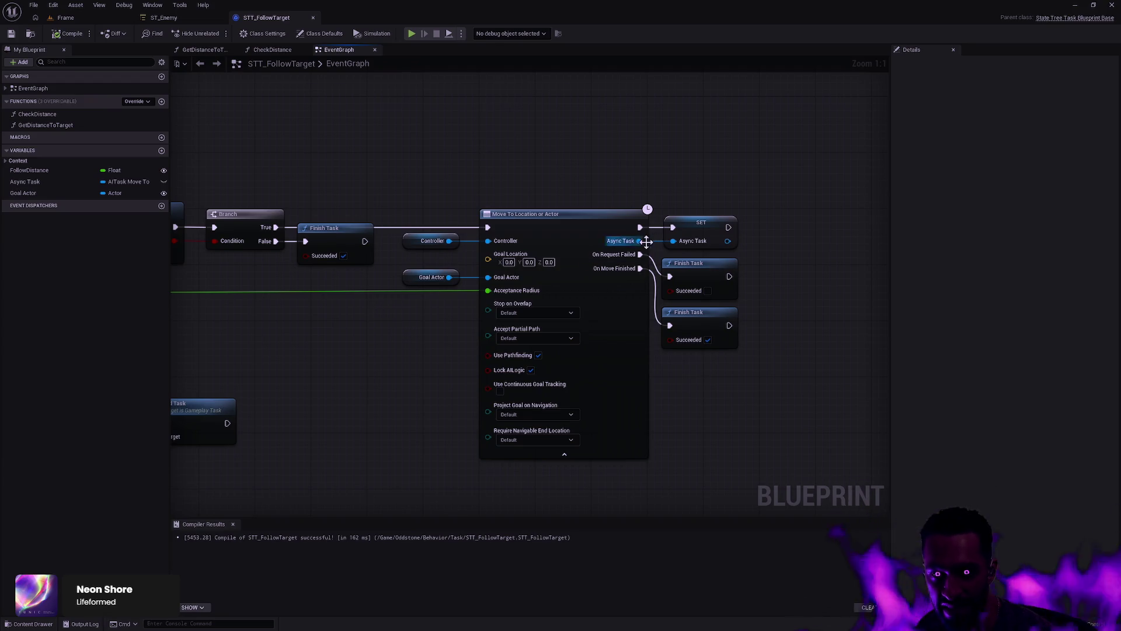
# Step: Add an AI MoveTo node and place it above Move To Location or Actor
pyautogui.rightClick(499, 172)
pyautogui.write('MoveTo')
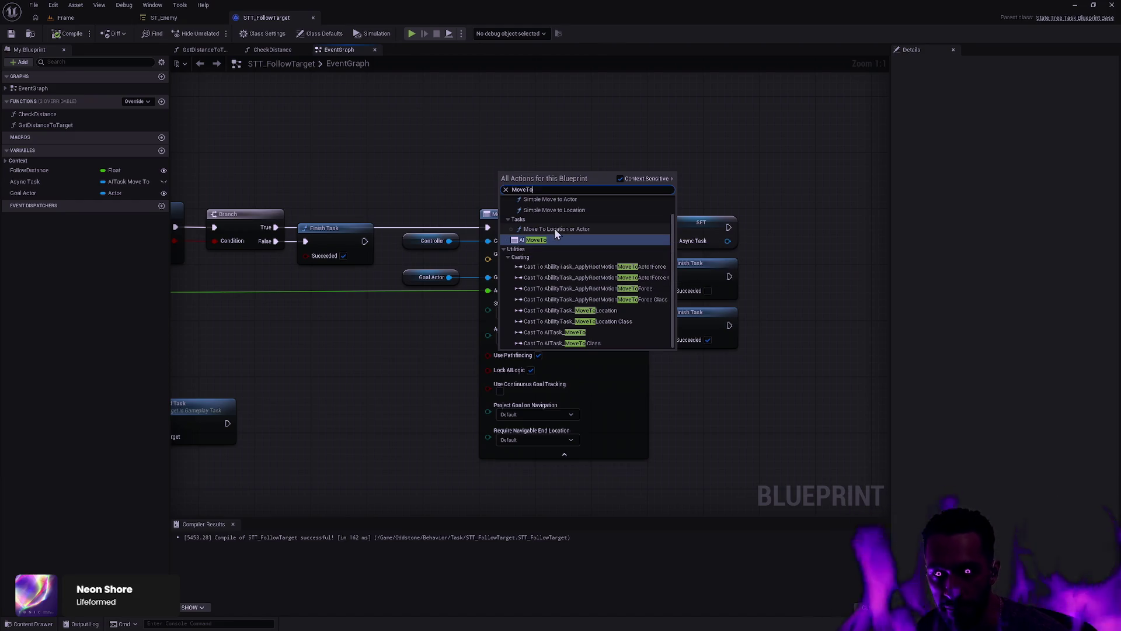
pyautogui.scroll(1, 557, 236)
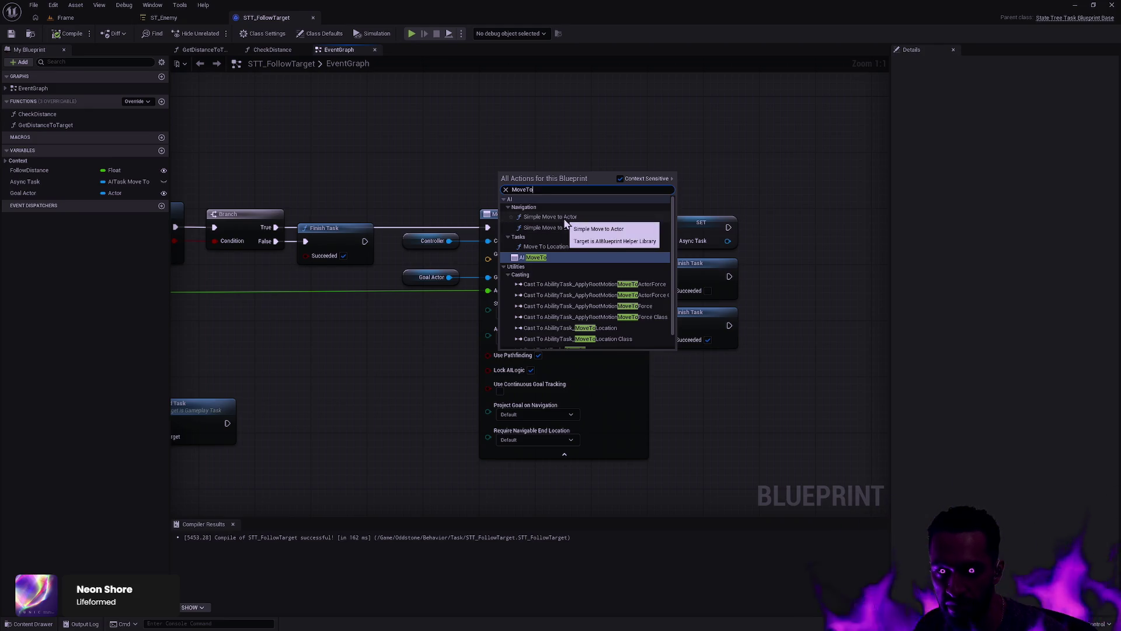
pyautogui.scroll(-1, 566, 269)
pyautogui.scroll(1, 576, 275)
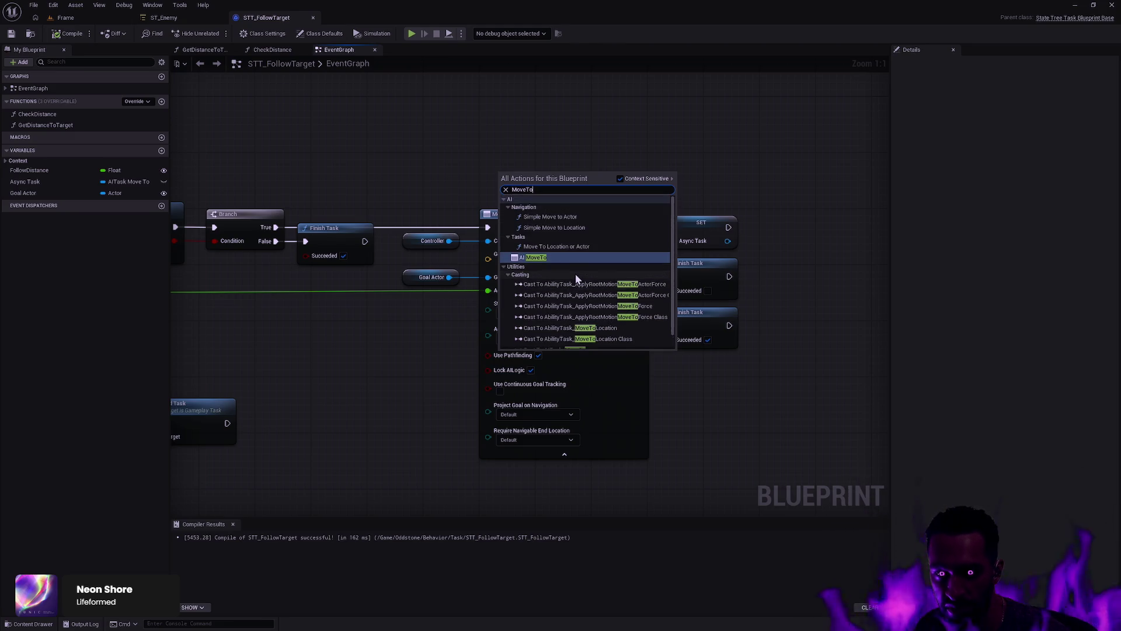
pyautogui.click(563, 259)
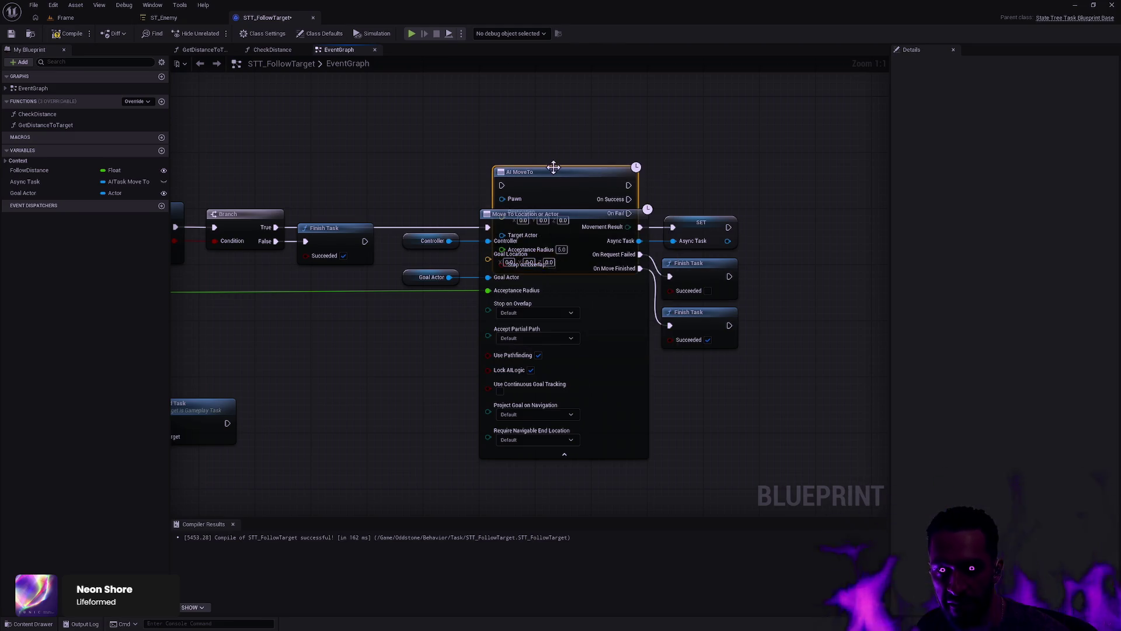
pyautogui.moveTo(553, 168)
pyautogui.mouseDown()
pyautogui.moveTo(529, 113)
pyautogui.moveTo(546, 84)
pyautogui.mouseUp()
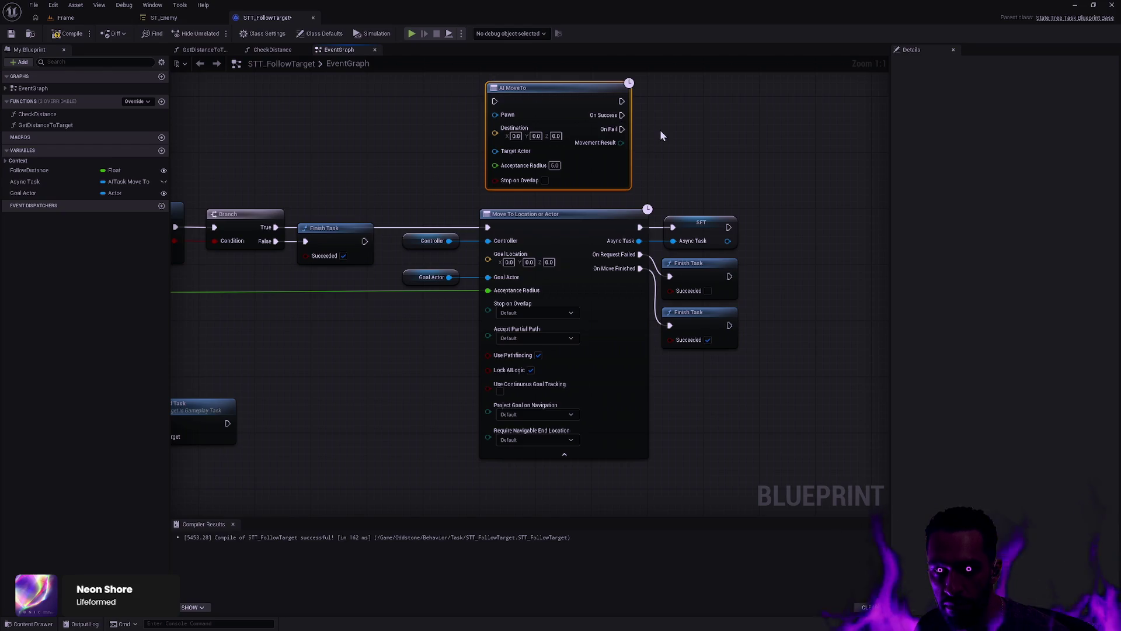
# Step: Zoom out to the Exit State events and select the Is Valid and End Task nodes
pyautogui.scroll(-2, 450, 153)
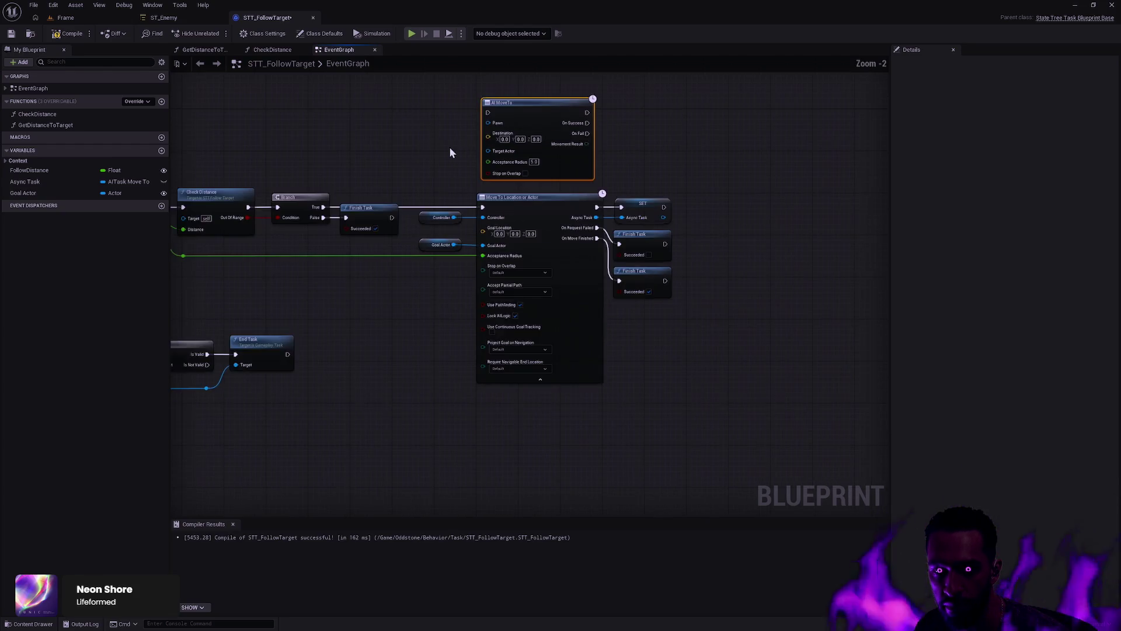
pyautogui.moveTo(449, 153); pyautogui.dragTo(589, 241)
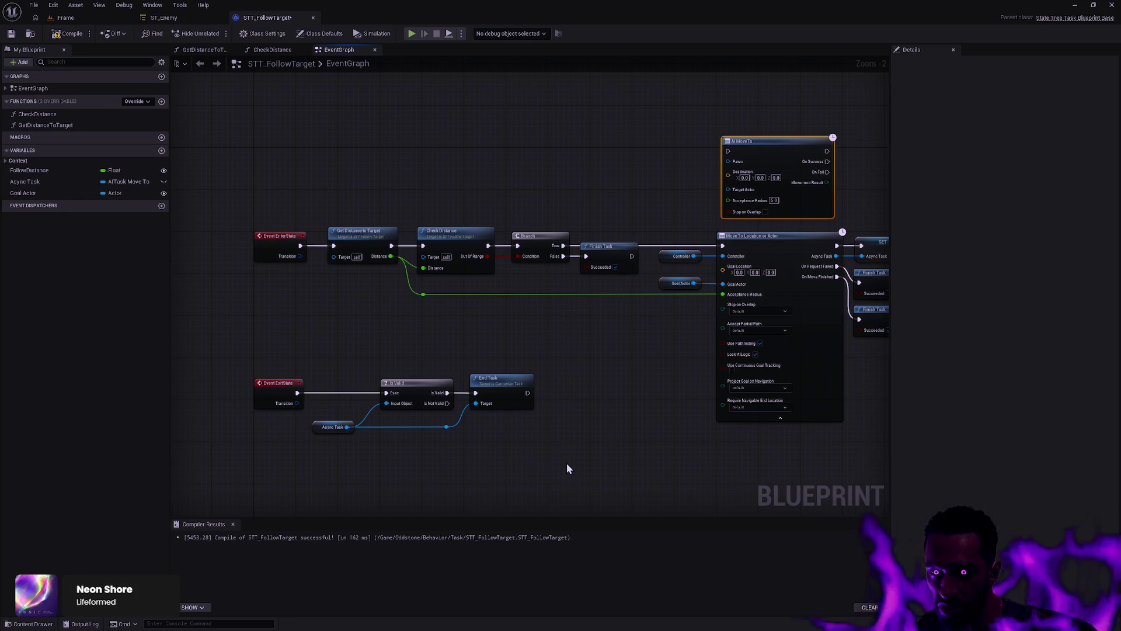
pyautogui.moveTo(592, 469); pyautogui.dragTo(345, 362)
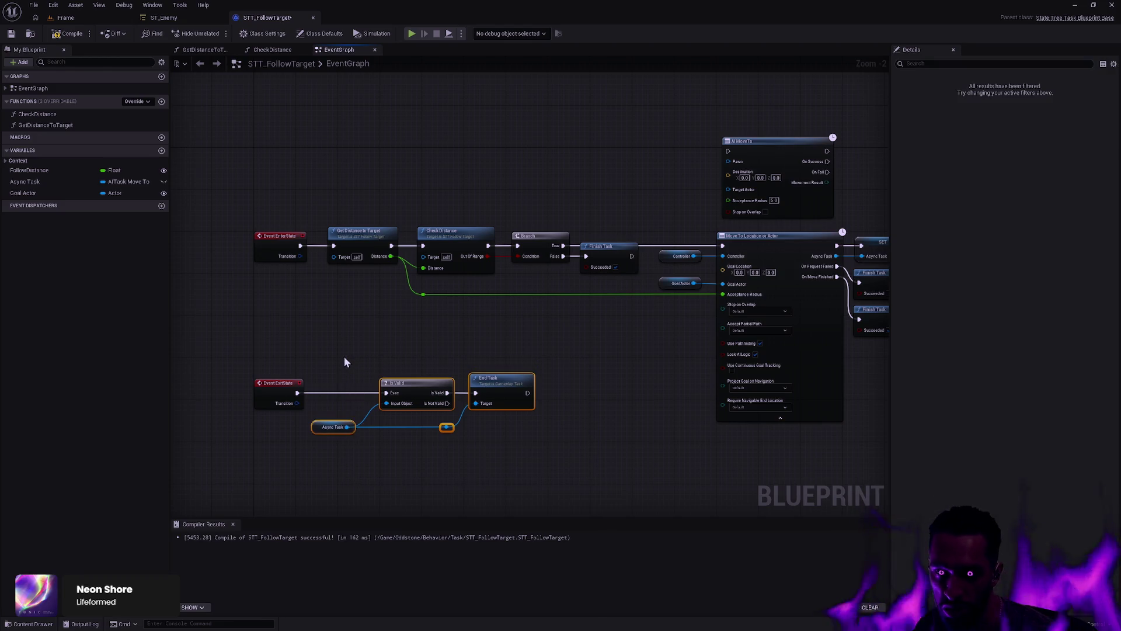
# Step: Replace the Is Valid/End Task chain with a Controller Stop Movement call wired from Event ExitState
pyautogui.press('Delete')
pyautogui.moveTo(297, 392); pyautogui.dragTo(342, 399)
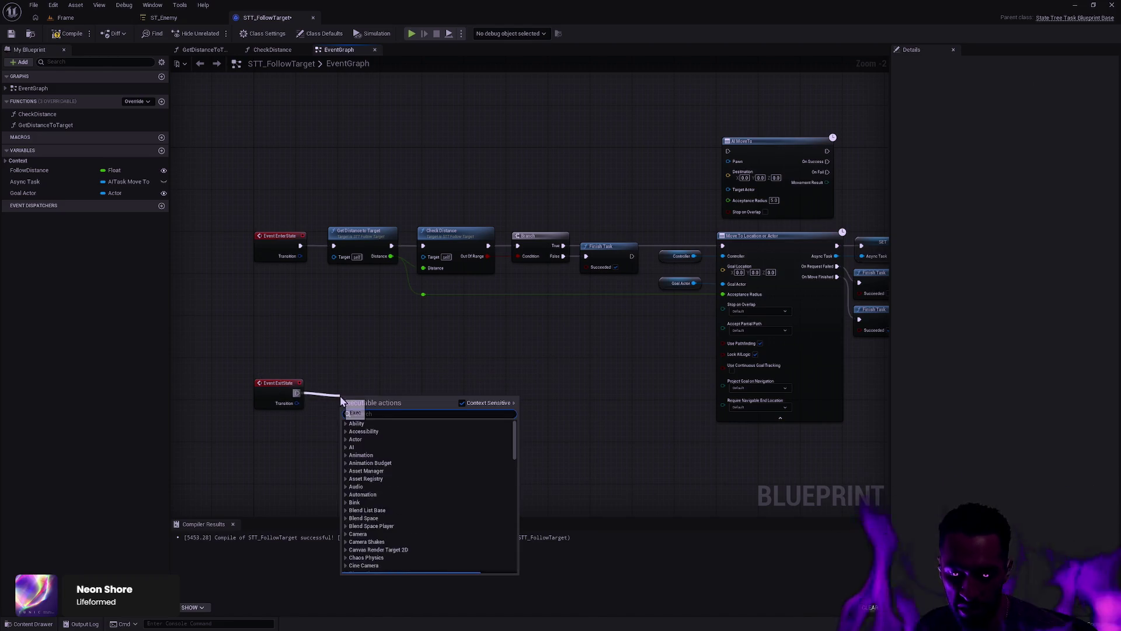
pyautogui.write('Stop Movement')
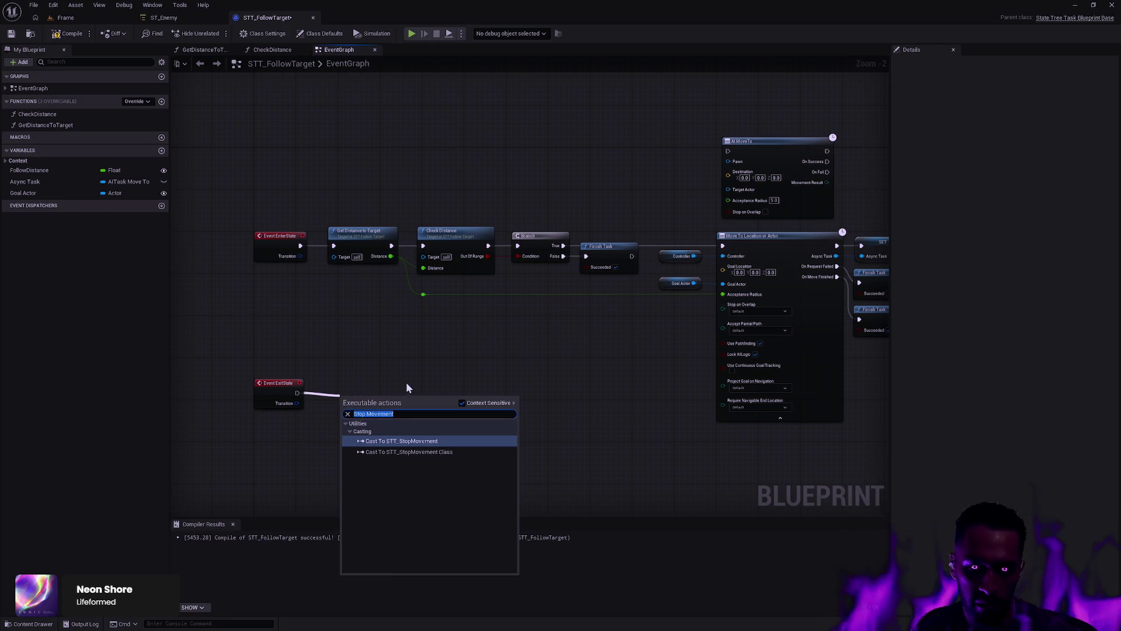
pyautogui.click(407, 387)
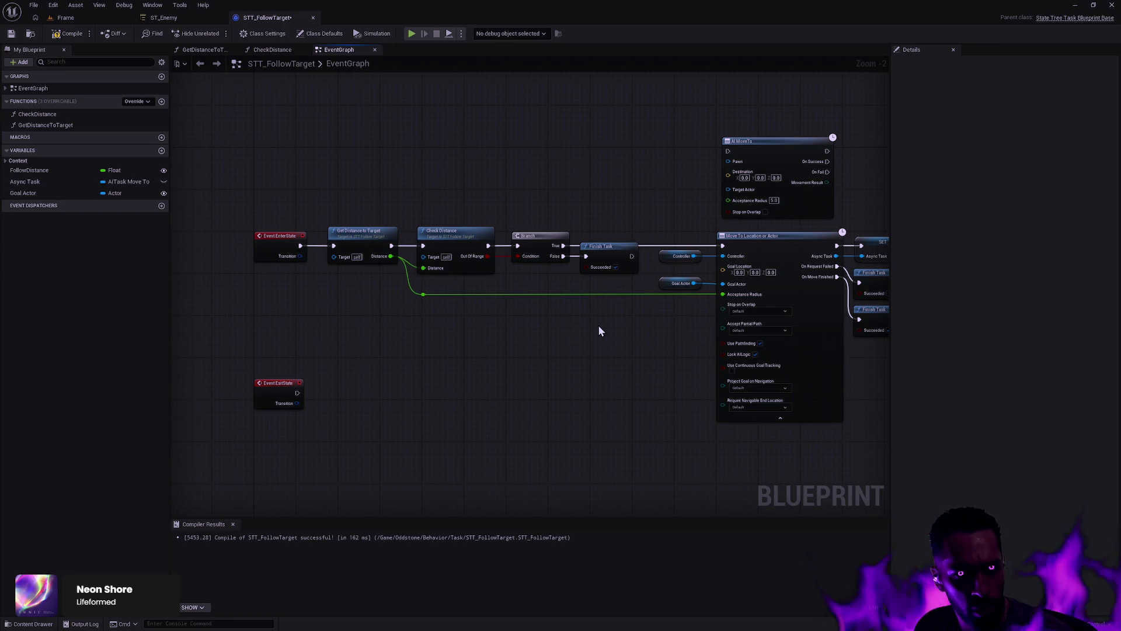
pyautogui.click(6, 160)
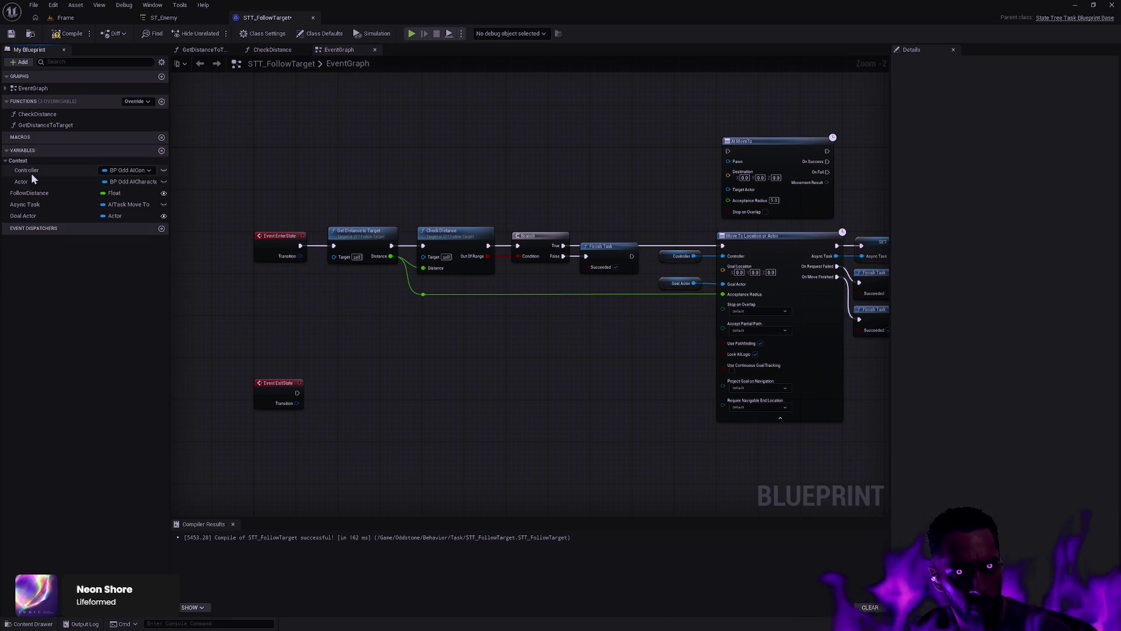
pyautogui.moveTo(26, 170)
pyautogui.mouseDown()
pyautogui.moveTo(350, 406)
pyautogui.moveTo(428, 387)
pyautogui.mouseUp()
pyautogui.write('Sto')
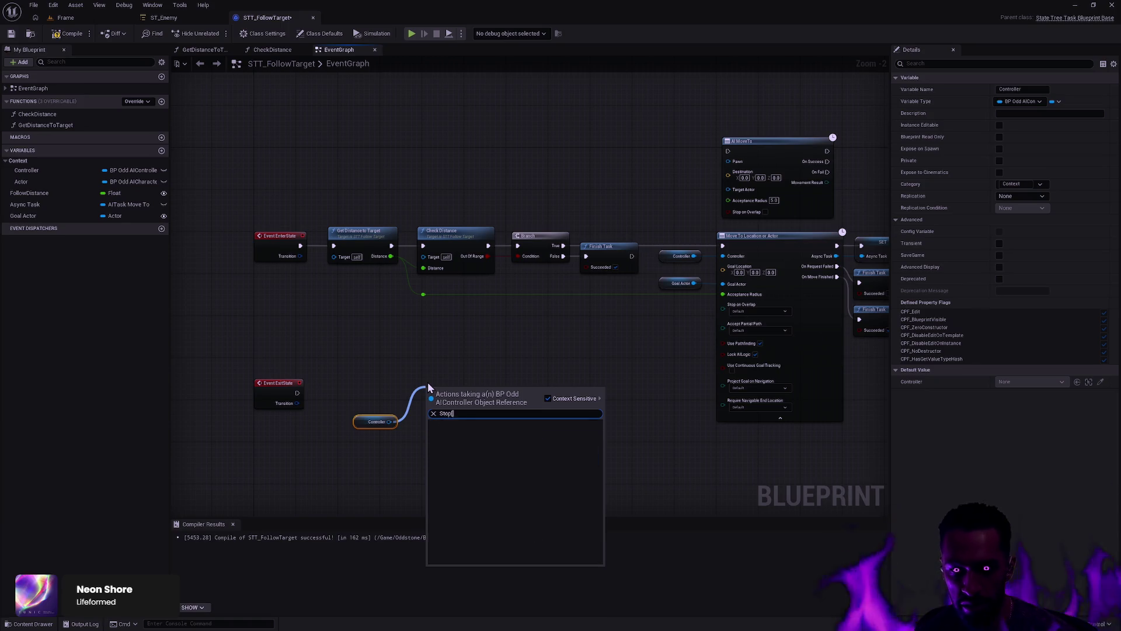
pyautogui.write('p')
pyautogui.press('Return')
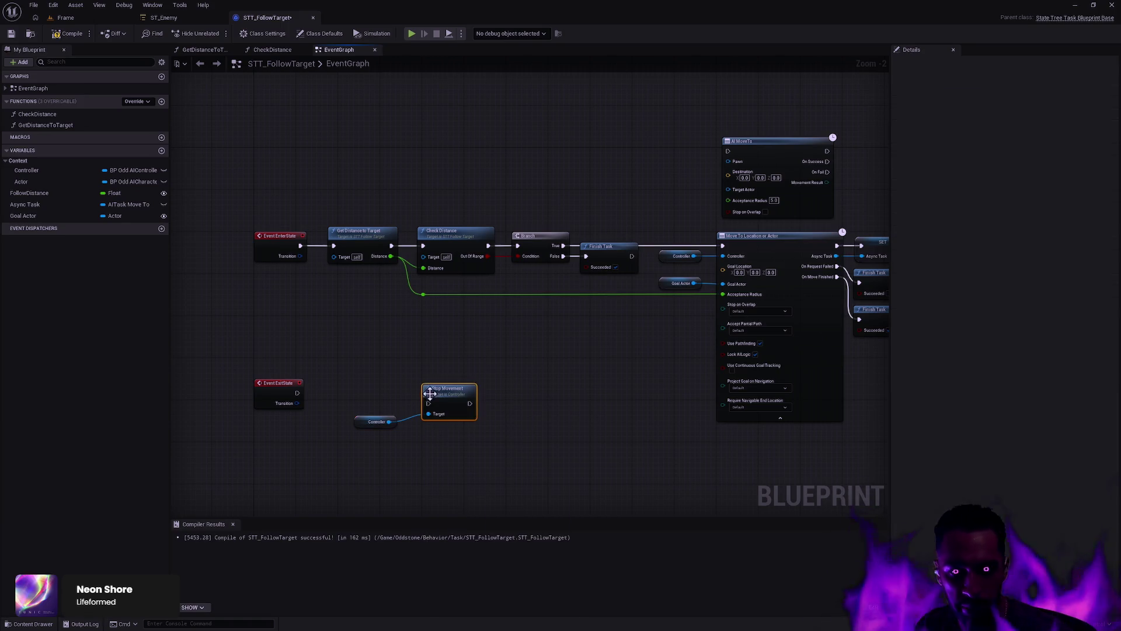
pyautogui.moveTo(428, 403)
pyautogui.mouseDown()
pyautogui.moveTo(313, 403)
pyautogui.moveTo(297, 392)
pyautogui.mouseUp()
pyautogui.moveTo(496, 435)
pyautogui.mouseDown()
pyautogui.moveTo(331, 362)
pyautogui.moveTo(251, 374)
pyautogui.mouseUp()
pyautogui.press('q')
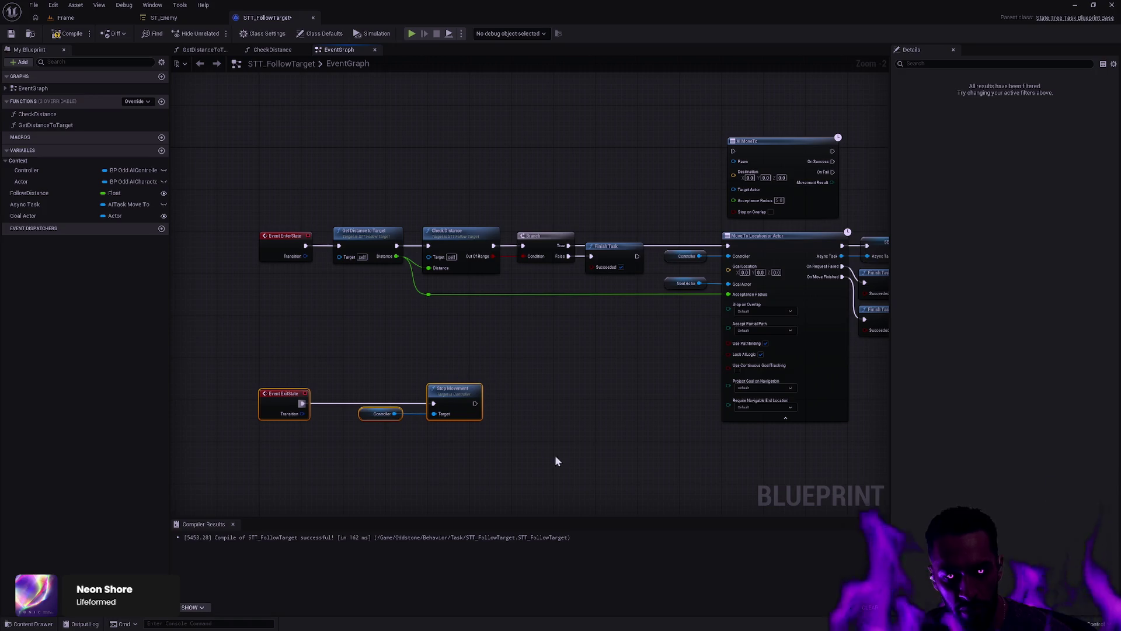
# Step: Tidy the Controller, Stop Movement and exit-state nodes into a compact row
pyautogui.click(381, 413)
pyautogui.moveTo(380, 413); pyautogui.dragTo(356, 413)
pyautogui.click(462, 233)
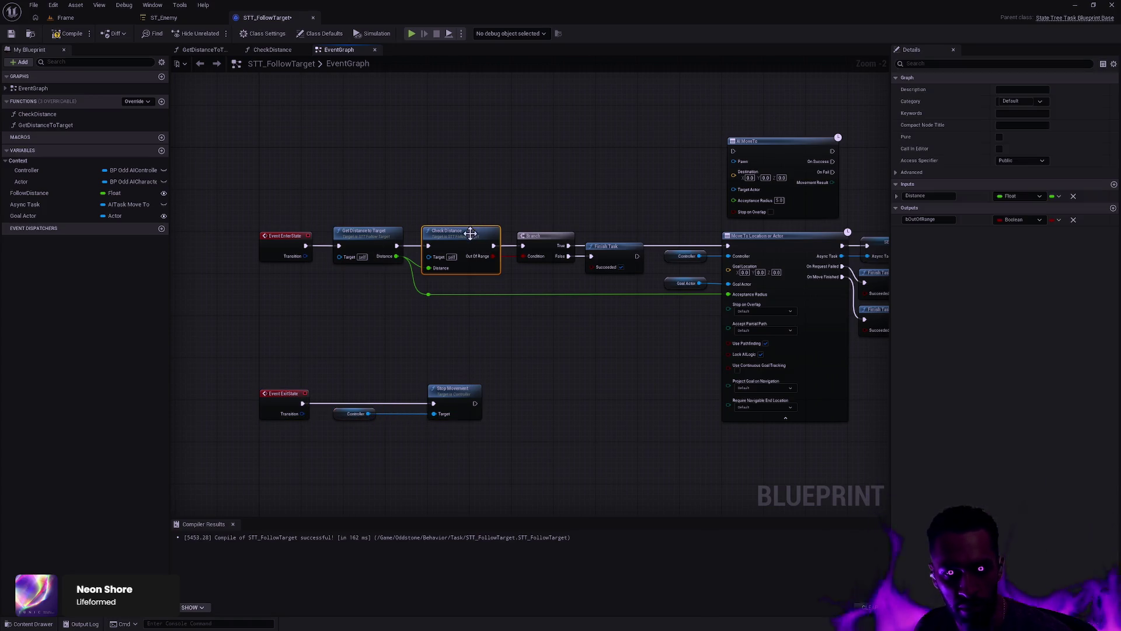
pyautogui.moveTo(427, 416); pyautogui.dragTo(395, 422)
pyautogui.moveTo(445, 358)
pyautogui.mouseDown()
pyautogui.moveTo(254, 426)
pyautogui.moveTo(286, 377)
pyautogui.mouseUp()
pyautogui.click(295, 357)
pyautogui.scroll(2, 466, 328)
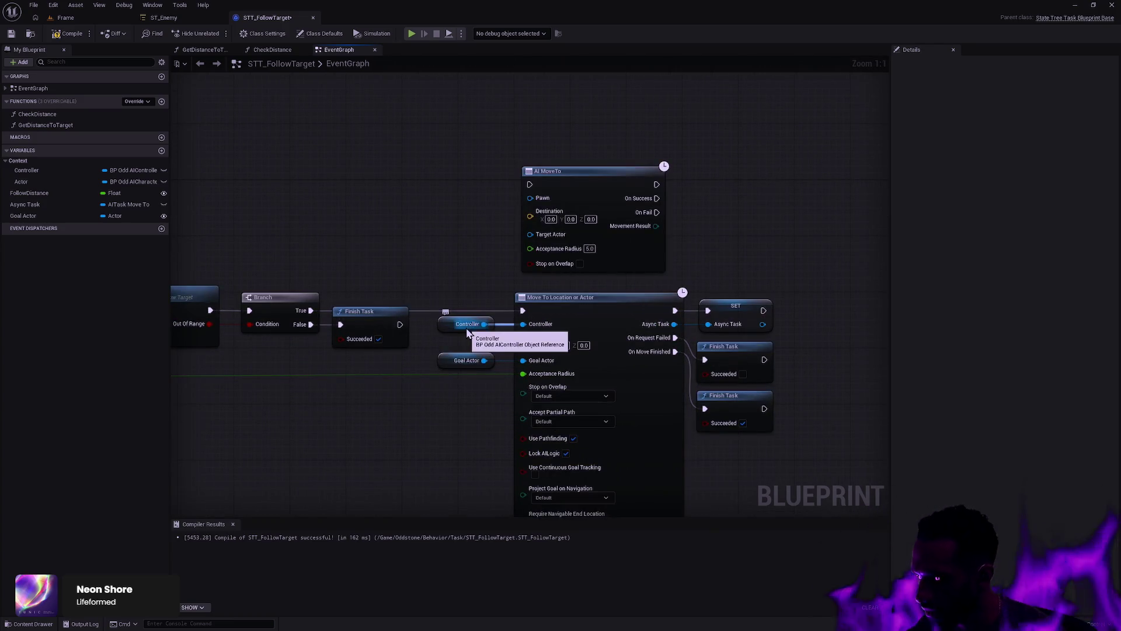
# Step: Search SET's Async Task actions for 'cance' and 'succes', then return to Rider
pyautogui.moveTo(763, 324); pyautogui.dragTo(815, 288)
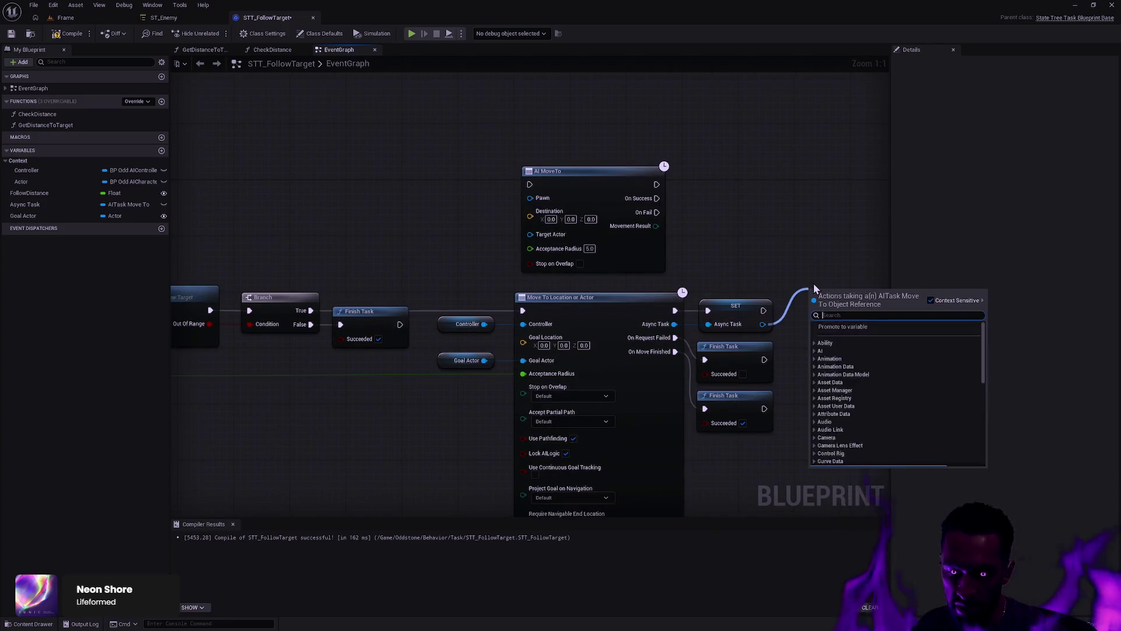
pyautogui.write('cance')
pyautogui.press('BackSpace')
pyautogui.press('BackSpace')
pyautogui.press('BackSpace')
pyautogui.write('succes')
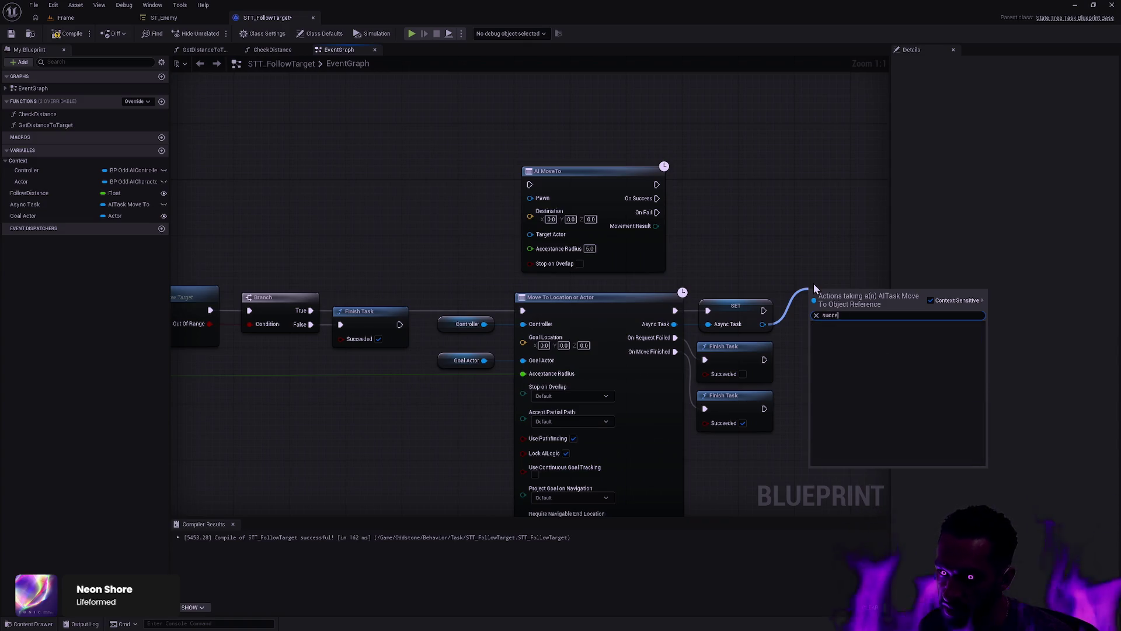
pyautogui.press('Escape')
pyautogui.hotkey('alt', 'Tab')
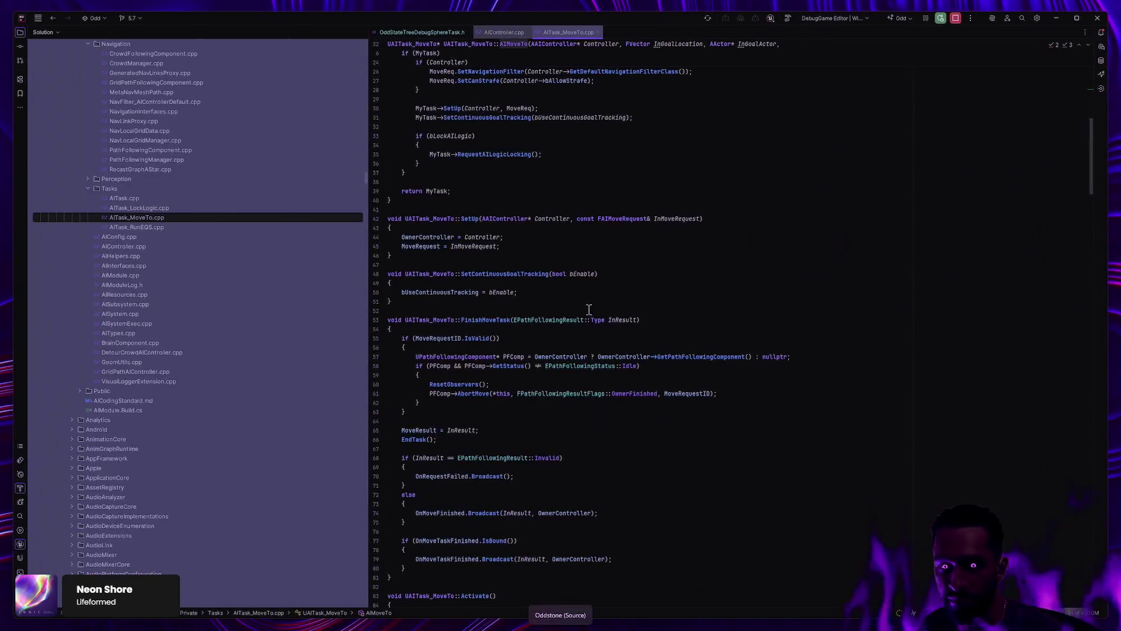
# Step: Review AITask_MoveTo's SetUp function and the bUseContinuousTracking default in its constructor
pyautogui.click(432, 218)
pyautogui.scroll(6, 528, 266)
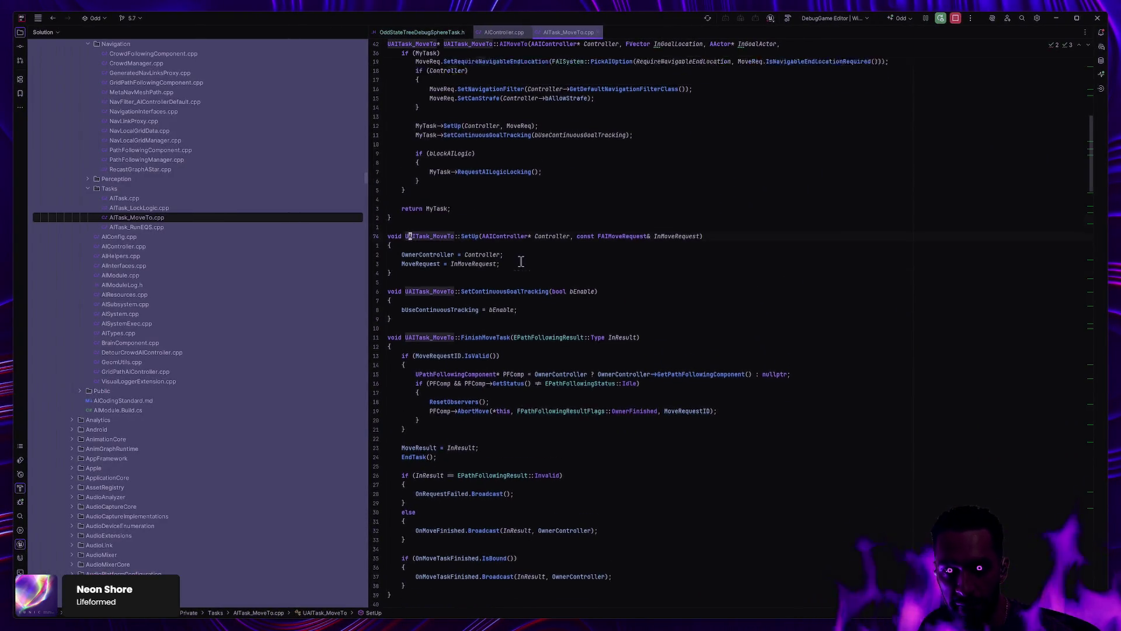
pyautogui.scroll(6, 529, 268)
pyautogui.click(428, 136)
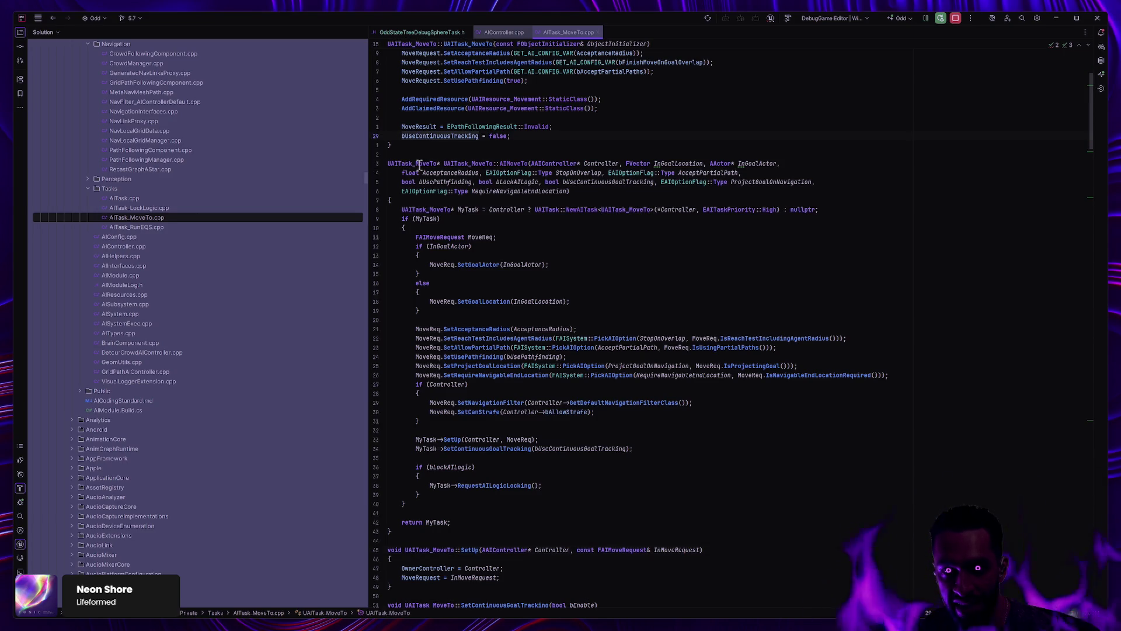
# Step: Trace UAITask_MoveTo's declaration through UAITask to UGameplayTask, then go back to Unreal
pyautogui.keyDown('ctrl'); pyautogui.click(419, 164); pyautogui.keyUp('ctrl')
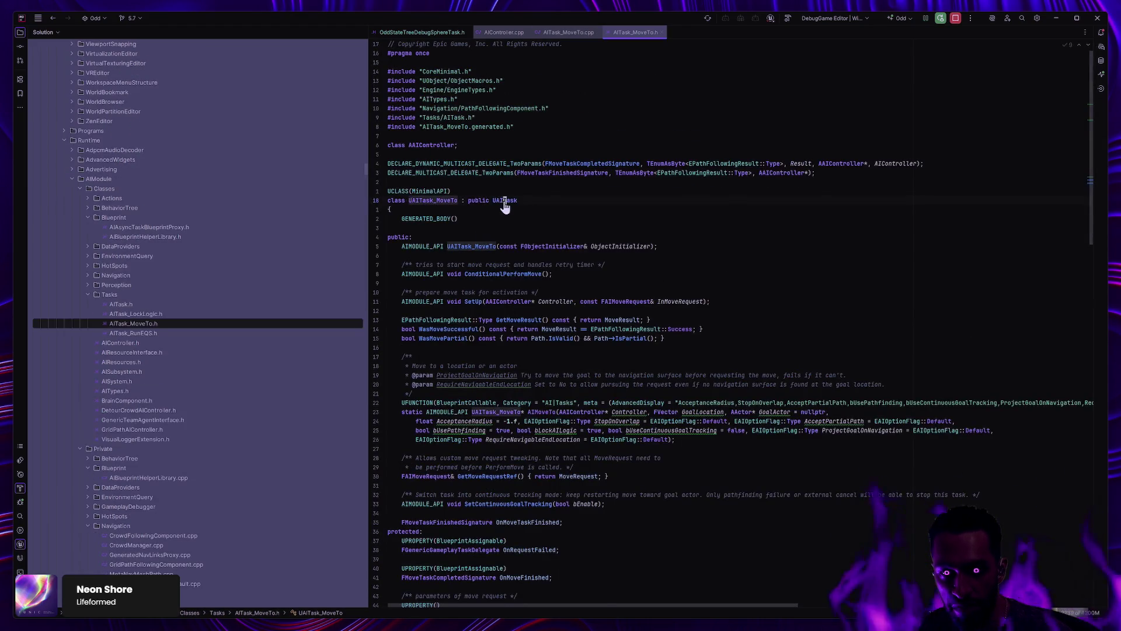
pyautogui.keyDown('ctrl'); pyautogui.click(504, 200); pyautogui.keyUp('ctrl')
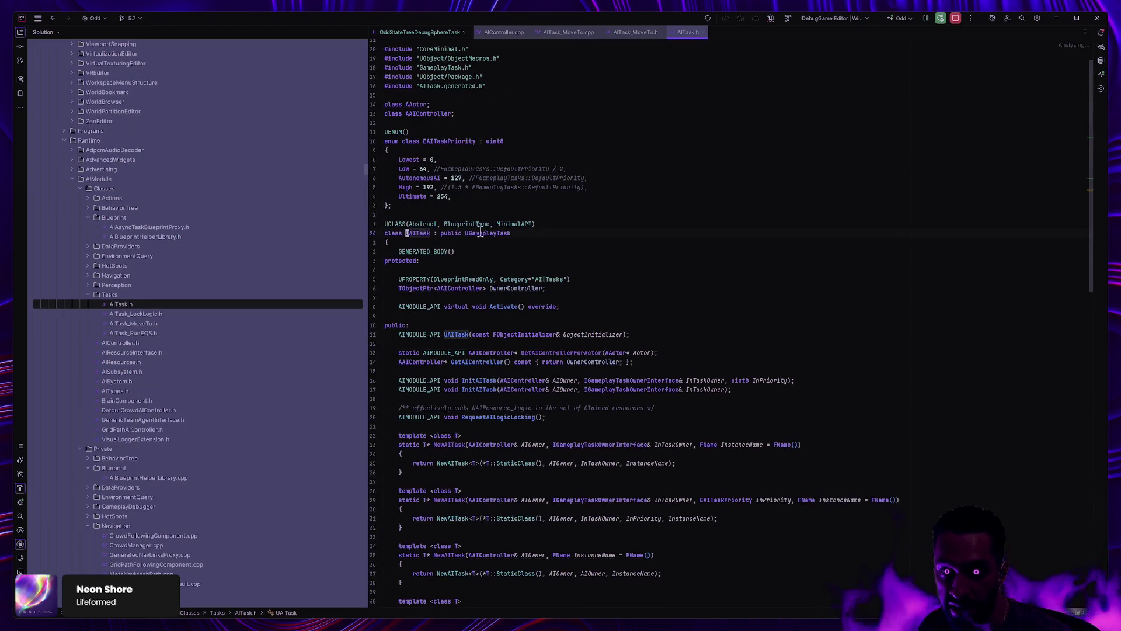
pyautogui.moveTo(490, 233)
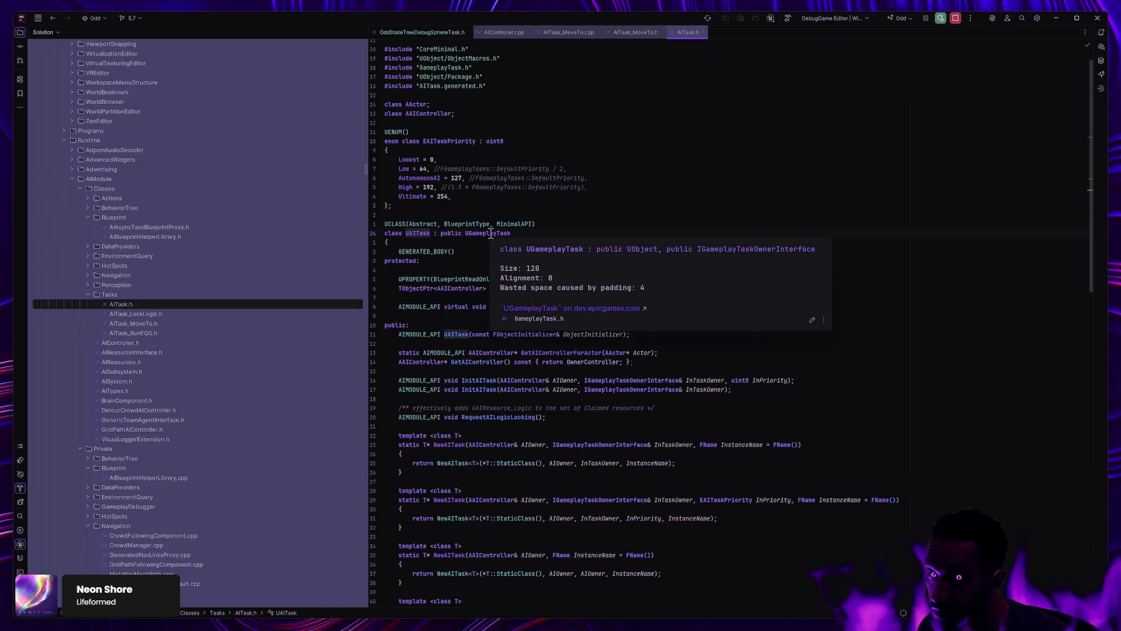
pyautogui.keyDown('ctrl'); pyautogui.click(491, 233); pyautogui.keyUp('ctrl')
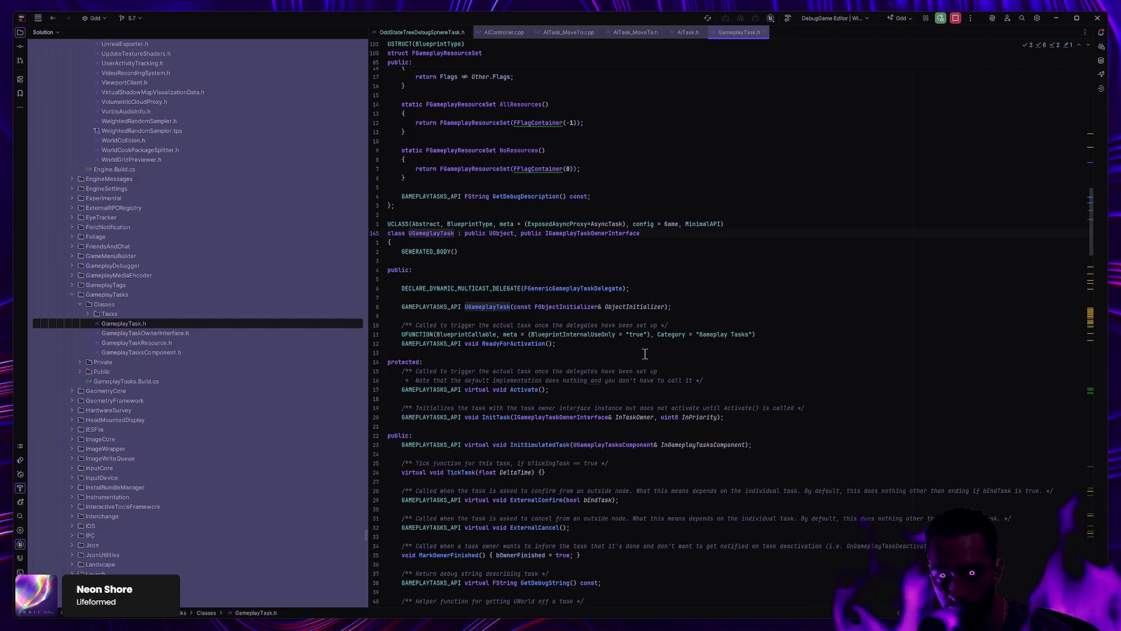
pyautogui.hotkey('alt', 'Tab')
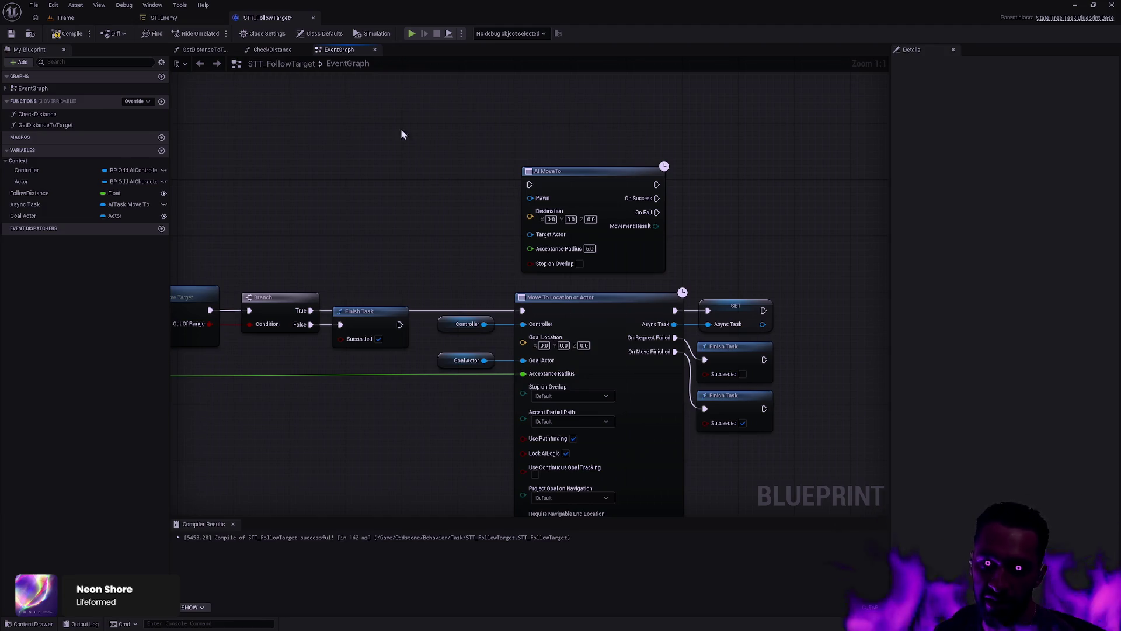
# Step: Delete the unused AI MoveTo node and undo back to the Move To Location or Actor version
pyautogui.click(166, 17)
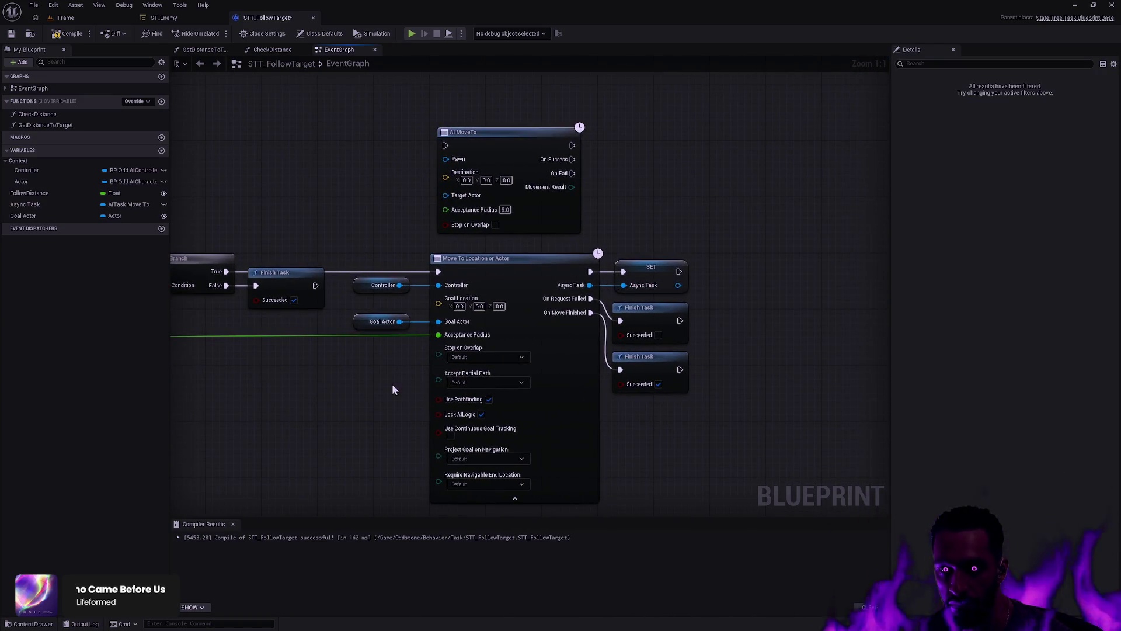
pyautogui.moveTo(392, 384)
pyautogui.mouseDown()
pyautogui.moveTo(612, 349)
pyautogui.moveTo(621, 369)
pyautogui.mouseUp()
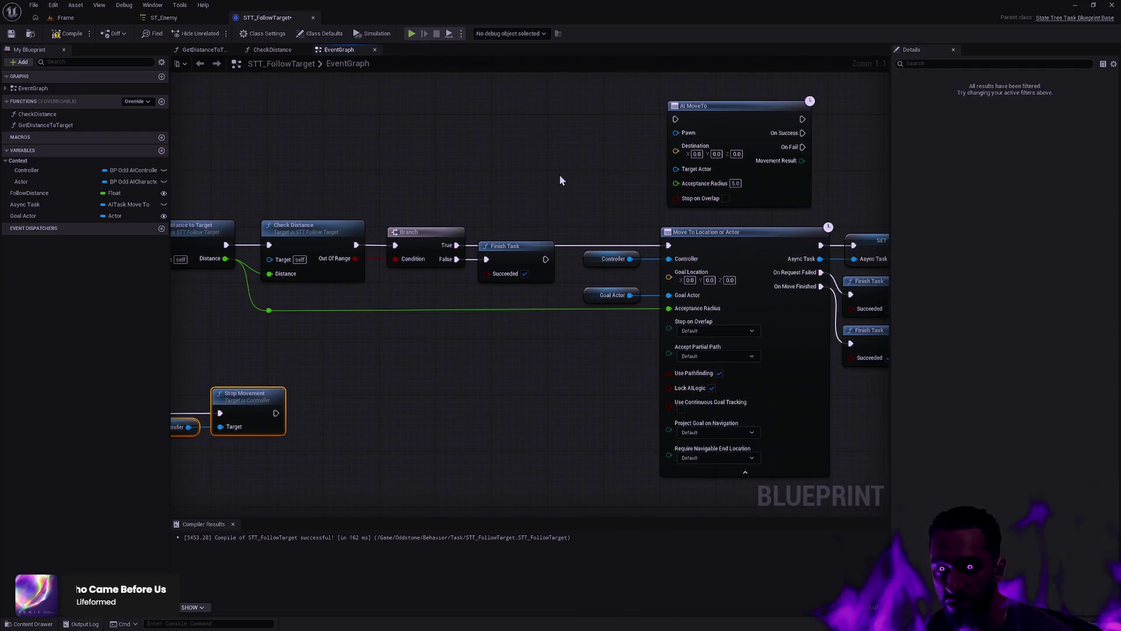
pyautogui.click(821, 113)
pyautogui.press('Delete')
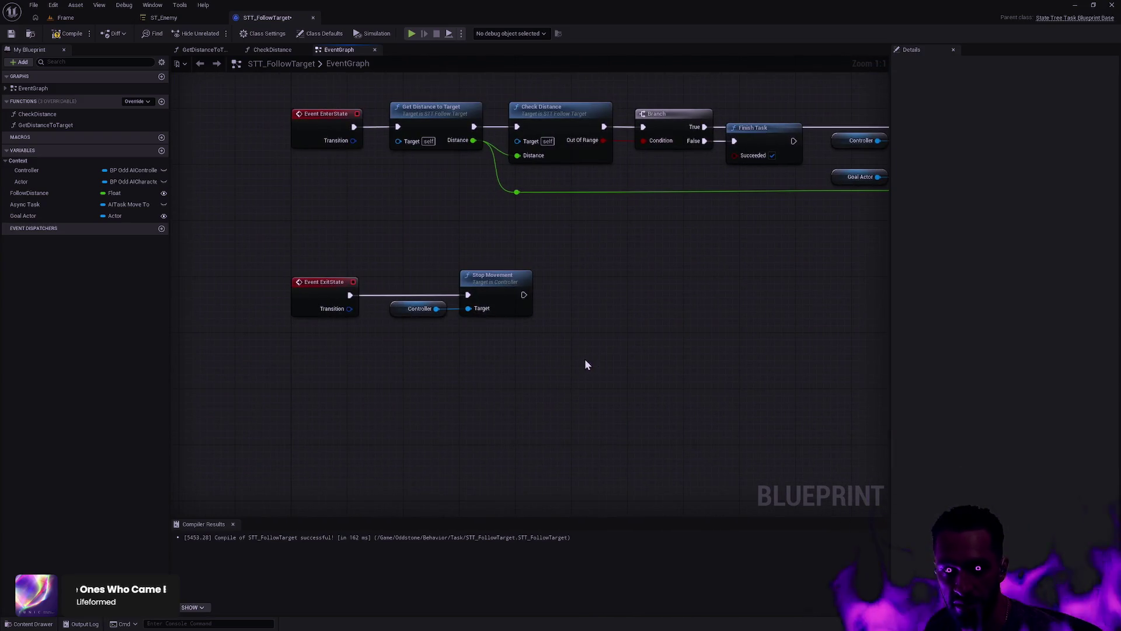
pyautogui.moveTo(585, 365); pyautogui.dragTo(409, 268)
pyautogui.click(631, 303)
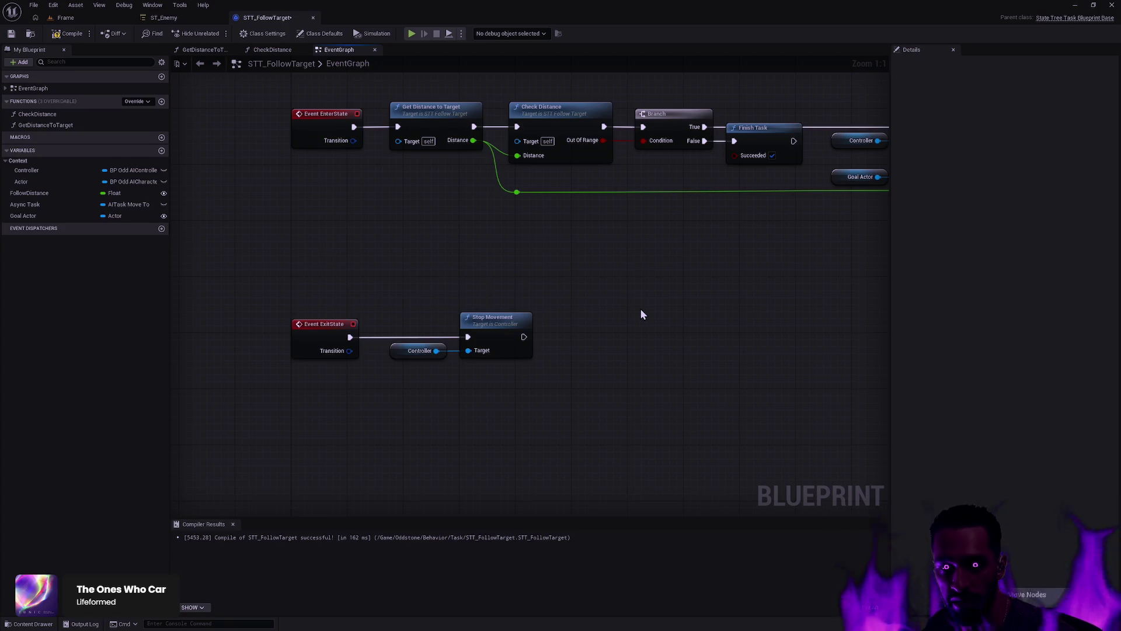
pyautogui.hotkey('ctrl', 'z')
pyautogui.hotkey('ctrl', 'z')
pyautogui.hotkey('ctrl', 'z')
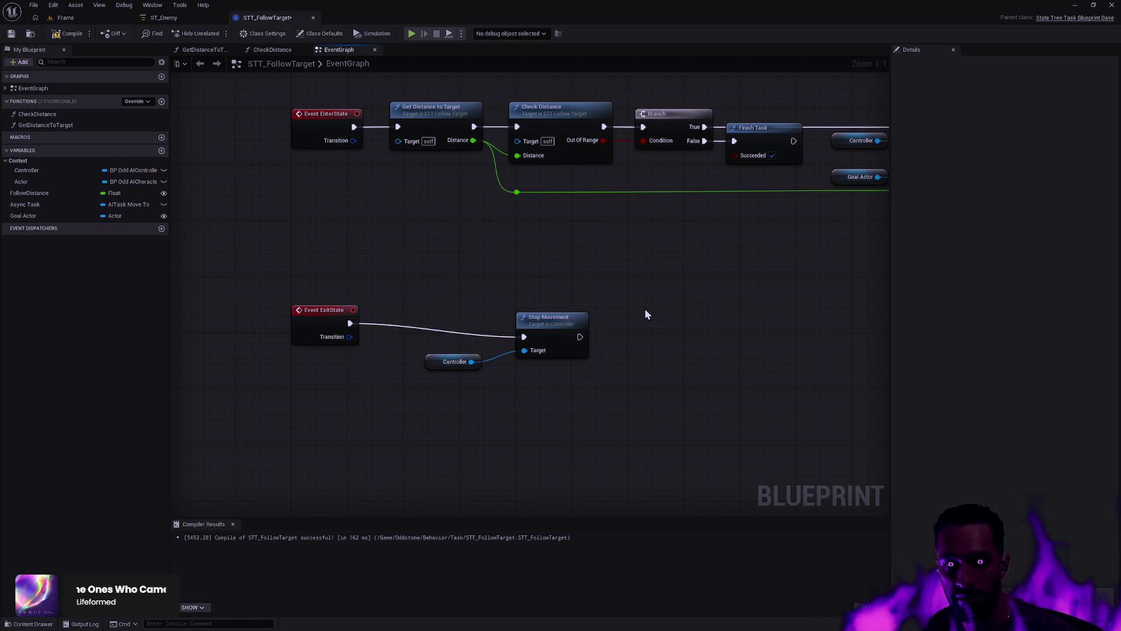
pyautogui.hotkey('ctrl', 'z')
pyautogui.hotkey('ctrl', 'z')
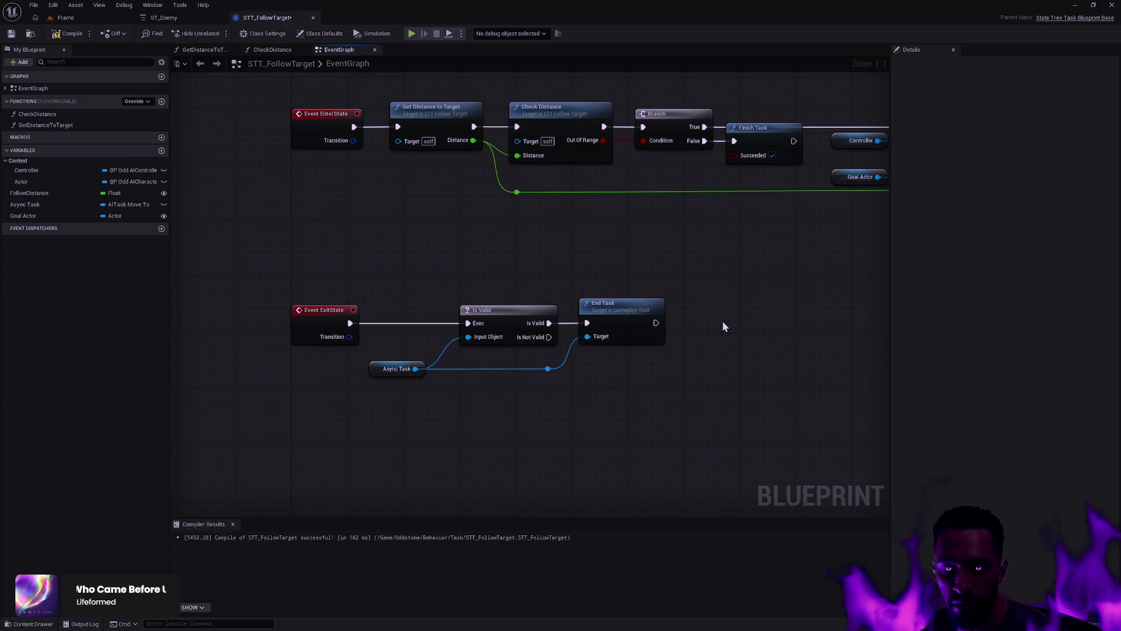
pyautogui.hotkey('ctrl', 'z')
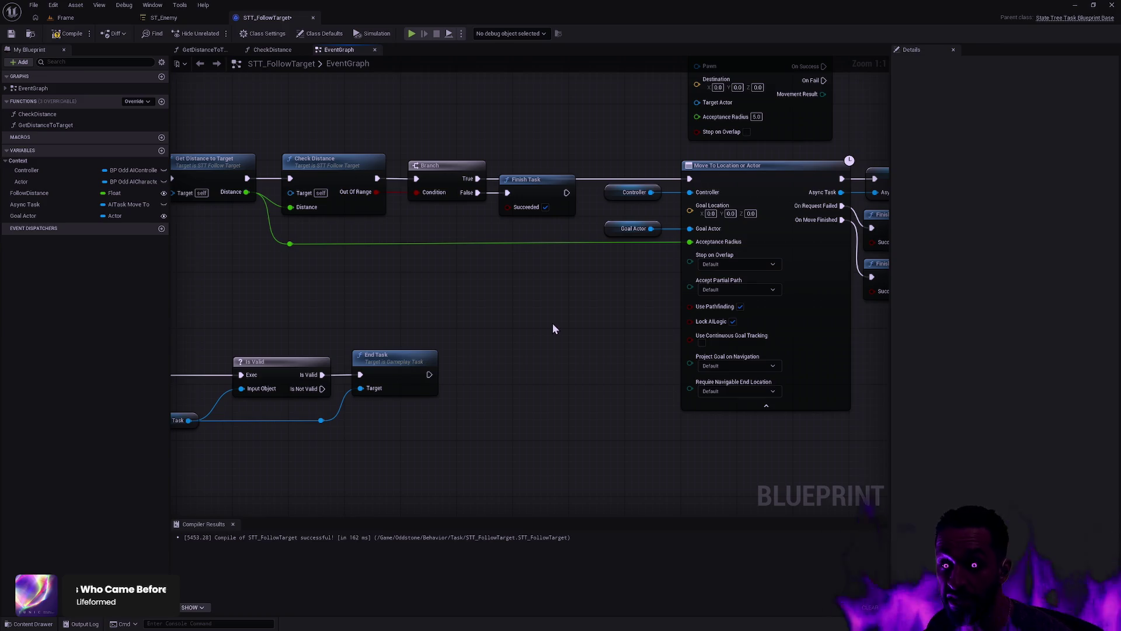
# Step: Delete the leftover AI MoveTo node, tidy the exit-state nodes, and compile STT_FollowTarget
pyautogui.scroll(-1, 552, 328)
pyautogui.moveTo(506, 307)
pyautogui.mouseDown()
pyautogui.moveTo(726, 336)
pyautogui.moveTo(663, 405)
pyautogui.moveTo(571, 407)
pyautogui.mouseUp()
pyautogui.moveTo(645, 194); pyautogui.dragTo(763, 141)
pyautogui.press('Delete')
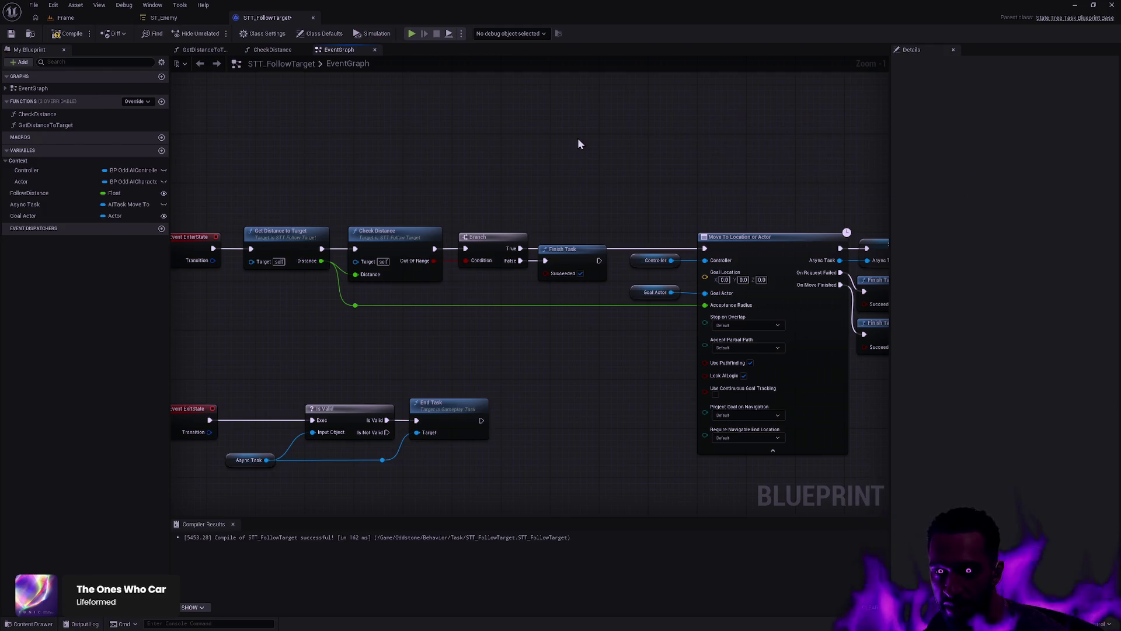
pyautogui.moveTo(578, 144); pyautogui.dragTo(421, 120)
pyautogui.moveTo(528, 138); pyautogui.dragTo(473, 134)
pyautogui.moveTo(736, 328); pyautogui.dragTo(668, 194)
pyautogui.scroll(1, 671, 257)
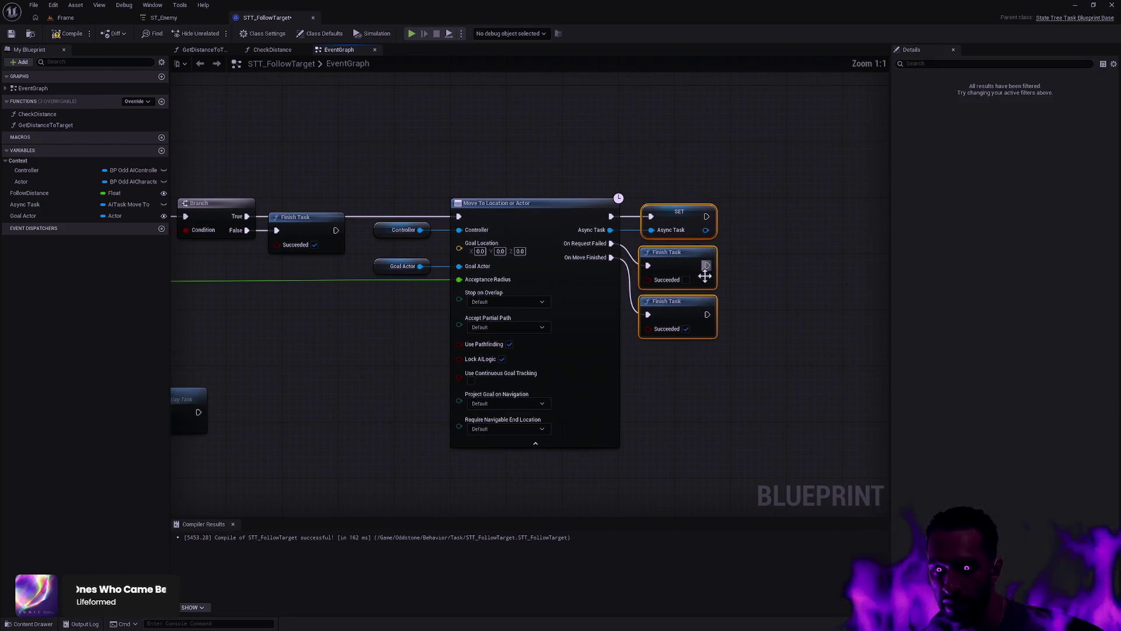
pyautogui.moveTo(705, 276)
pyautogui.mouseDown()
pyautogui.moveTo(433, 321)
pyautogui.moveTo(485, 296)
pyautogui.moveTo(429, 305)
pyautogui.mouseUp()
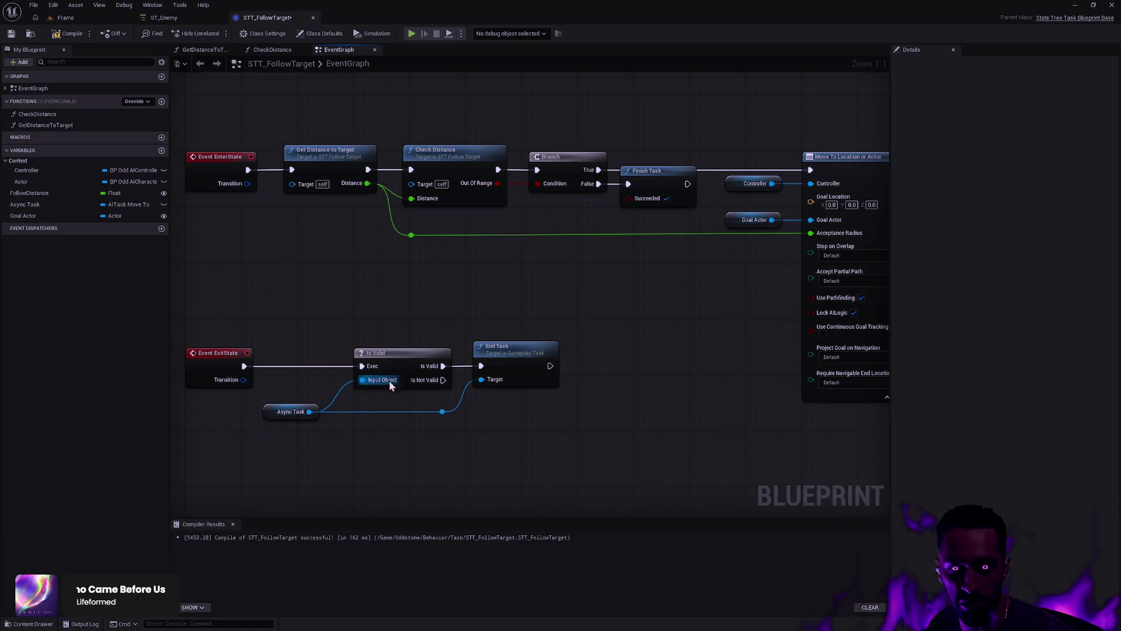
pyautogui.moveTo(591, 461)
pyautogui.mouseDown()
pyautogui.moveTo(353, 334)
pyautogui.moveTo(371, 353)
pyautogui.mouseUp()
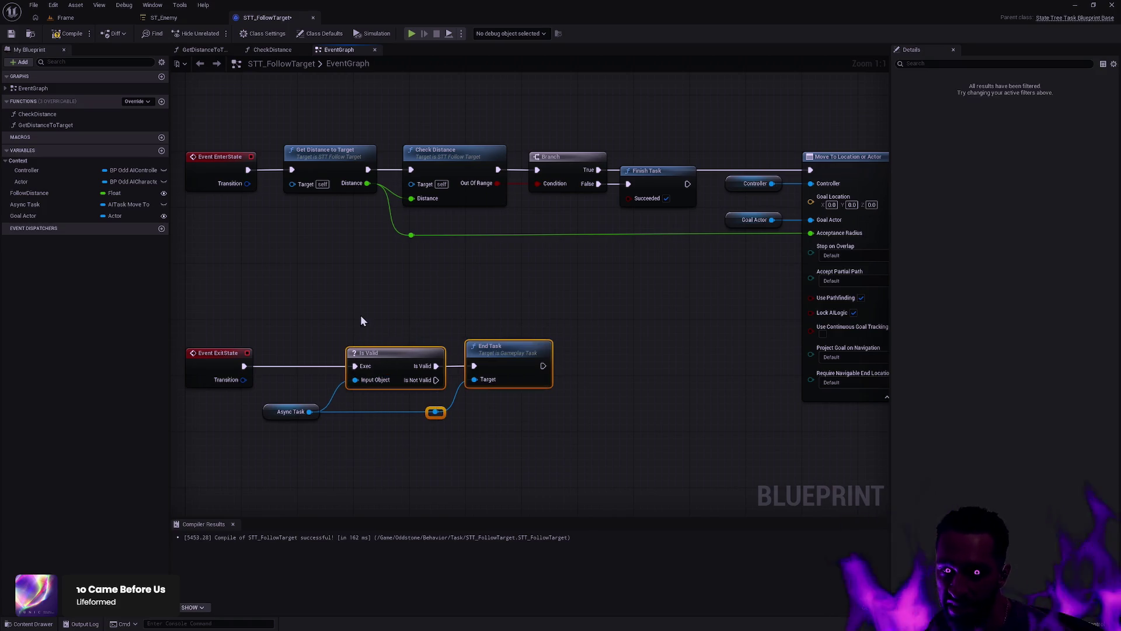
pyautogui.click(67, 33)
pyautogui.click(11, 33)
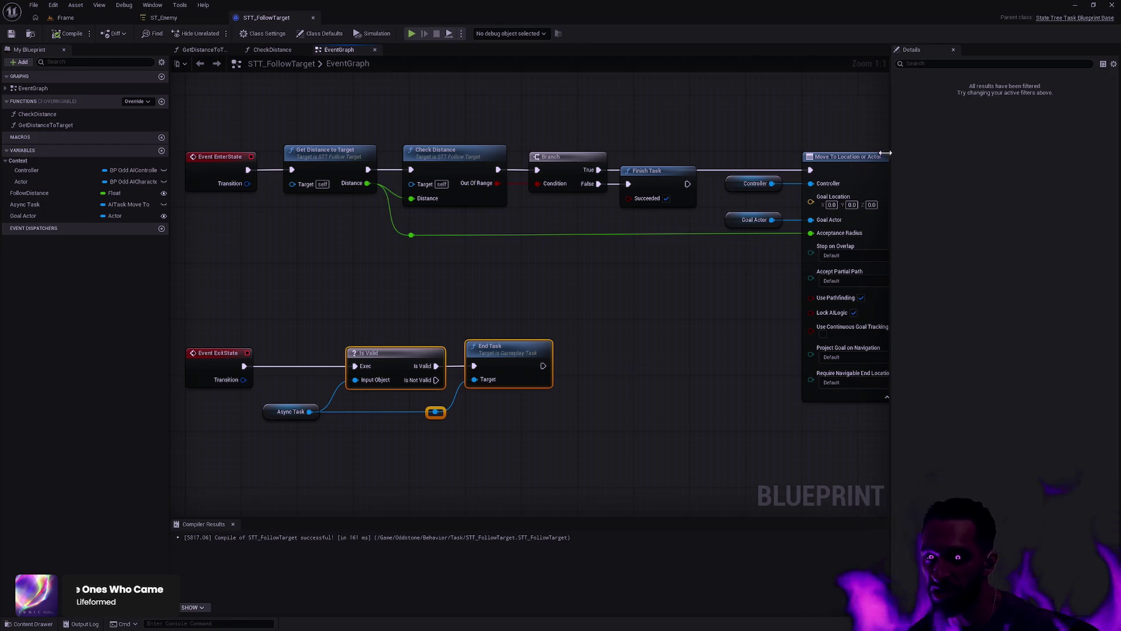
# Step: Shift the exit-state Is Valid, End Task and reroute nodes slightly left
pyautogui.click(835, 157)
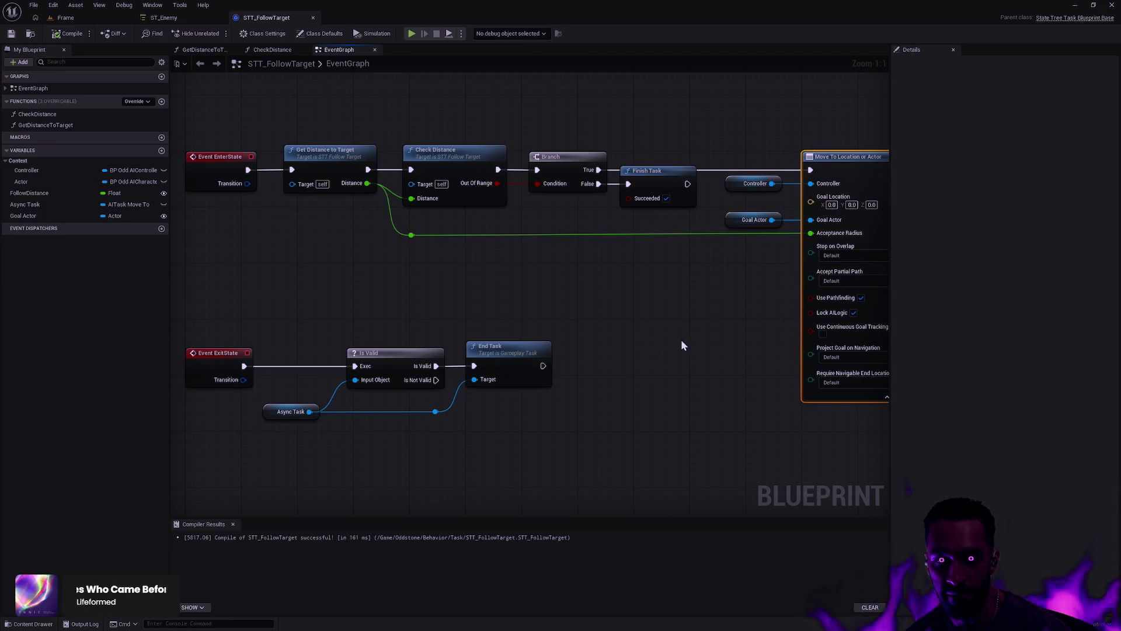
pyautogui.moveTo(707, 339); pyautogui.dragTo(460, 338)
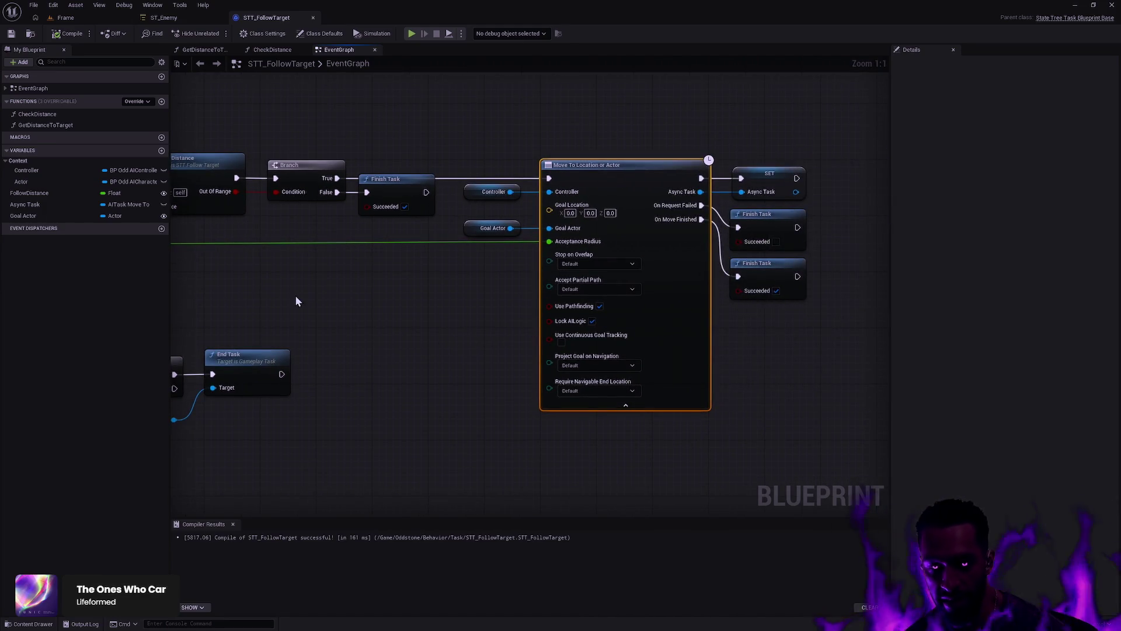
pyautogui.moveTo(298, 300); pyautogui.dragTo(639, 279)
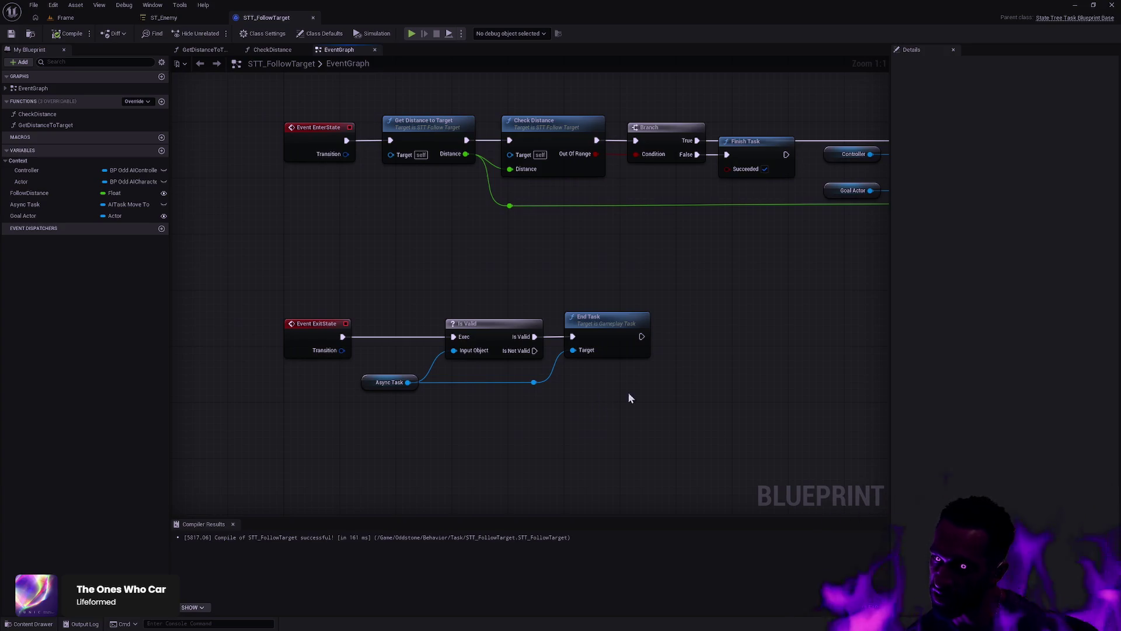
pyautogui.moveTo(729, 442)
pyautogui.mouseDown()
pyautogui.moveTo(451, 324)
pyautogui.moveTo(433, 278)
pyautogui.mouseUp()
pyautogui.click(625, 289)
pyautogui.moveTo(694, 401); pyautogui.dragTo(504, 279)
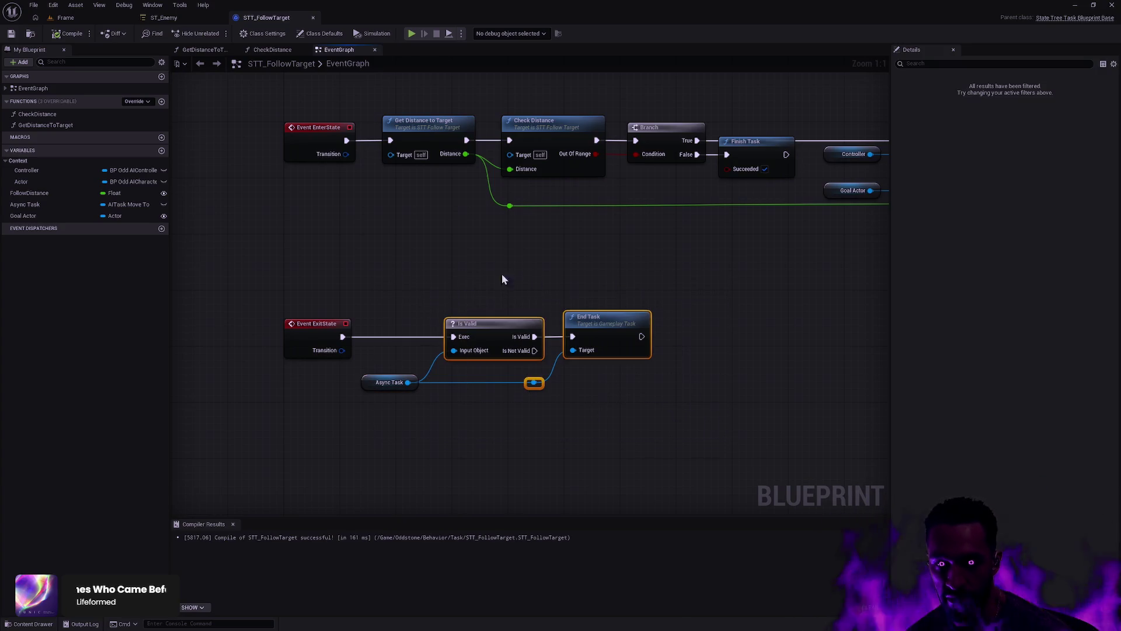
pyautogui.moveTo(713, 454); pyautogui.dragTo(369, 265)
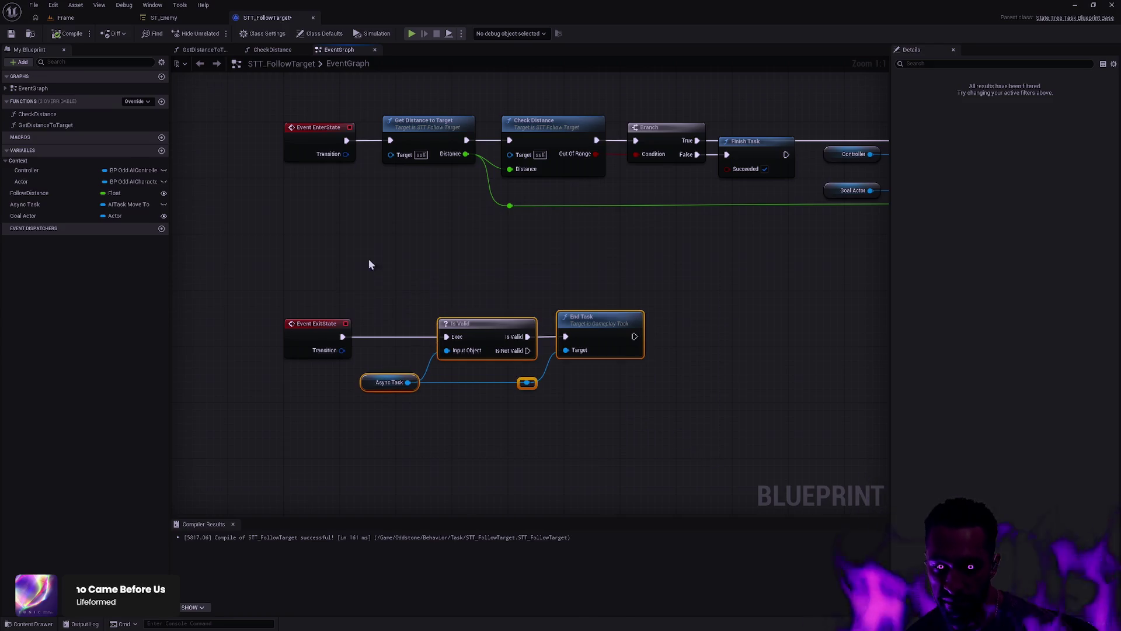
pyautogui.click(682, 302)
# Step: Collapse the Move To Location or Actor node's advanced pins and return to the Frame level
pyautogui.moveTo(686, 300)
pyautogui.mouseDown()
pyautogui.moveTo(515, 317)
pyautogui.moveTo(523, 286)
pyautogui.moveTo(492, 282)
pyautogui.mouseUp()
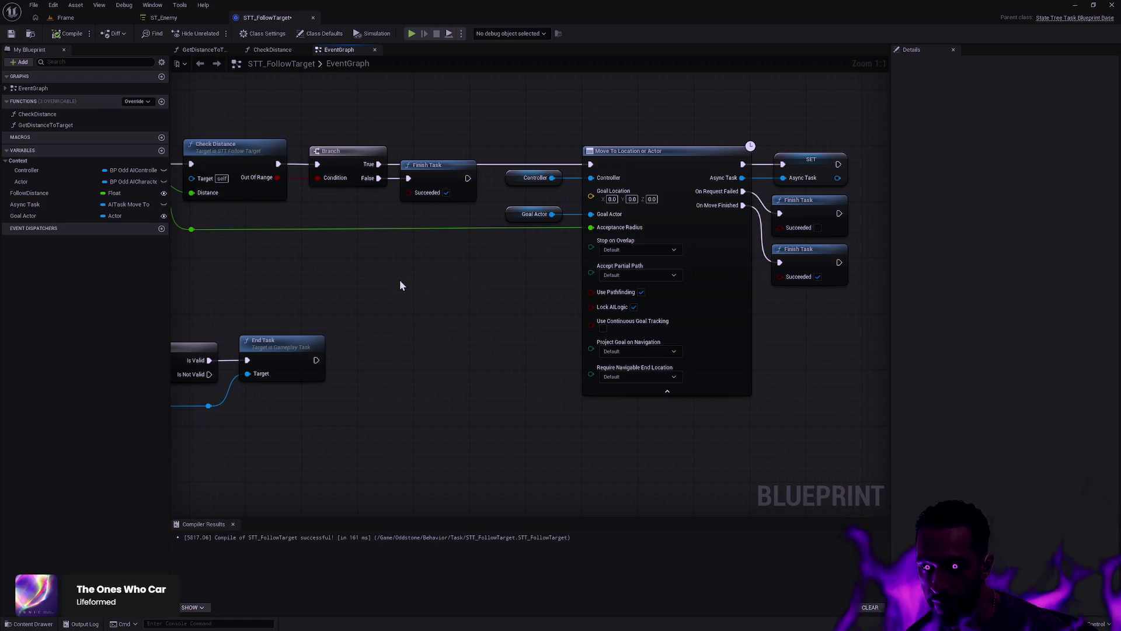
pyautogui.moveTo(502, 302); pyautogui.dragTo(611, 338)
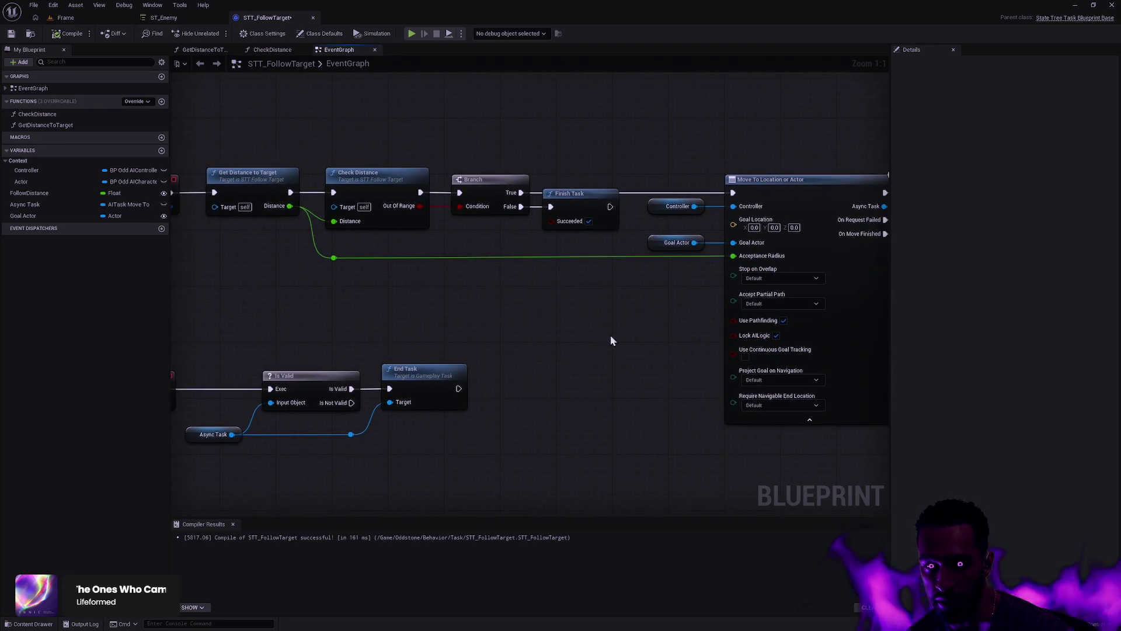
pyautogui.click(810, 421)
pyautogui.moveTo(791, 350); pyautogui.dragTo(589, 361)
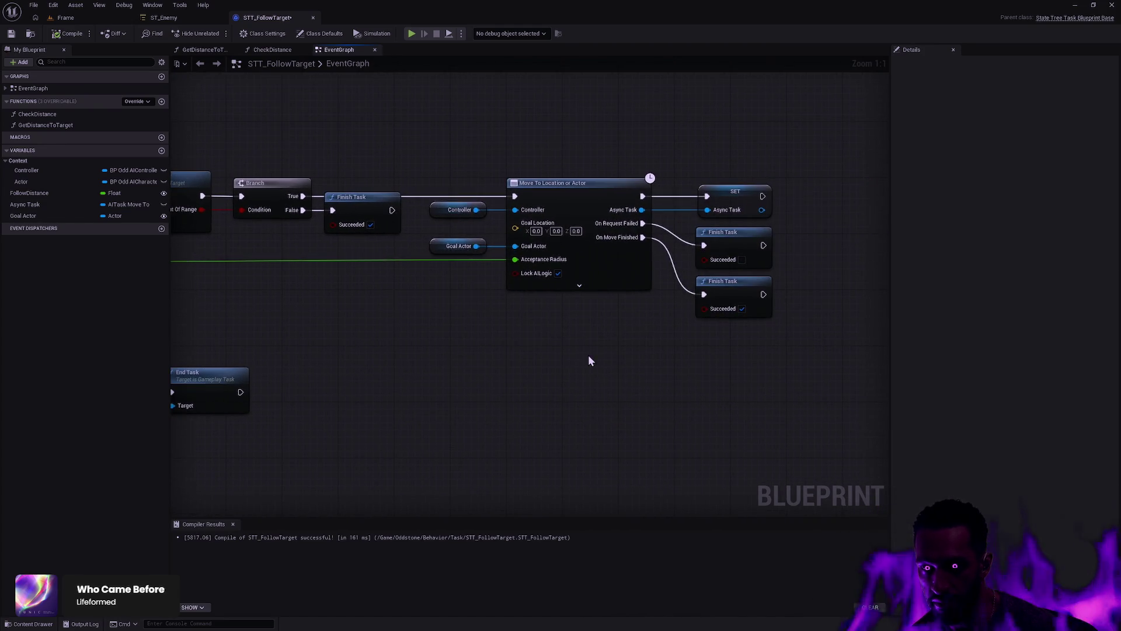
pyautogui.click(579, 285)
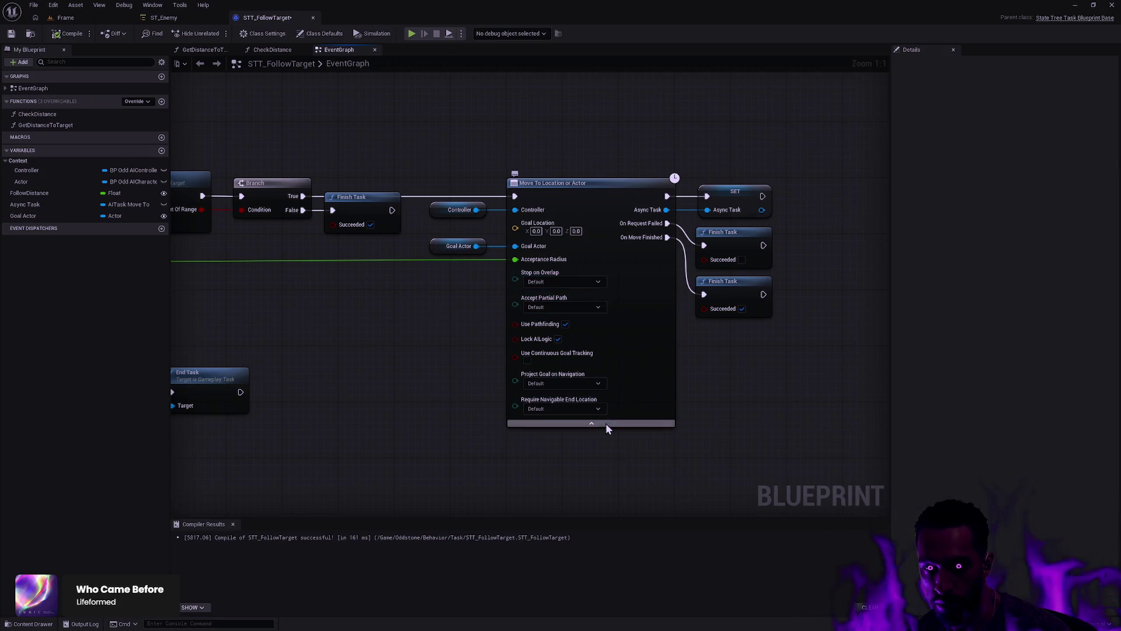
pyautogui.click(603, 423)
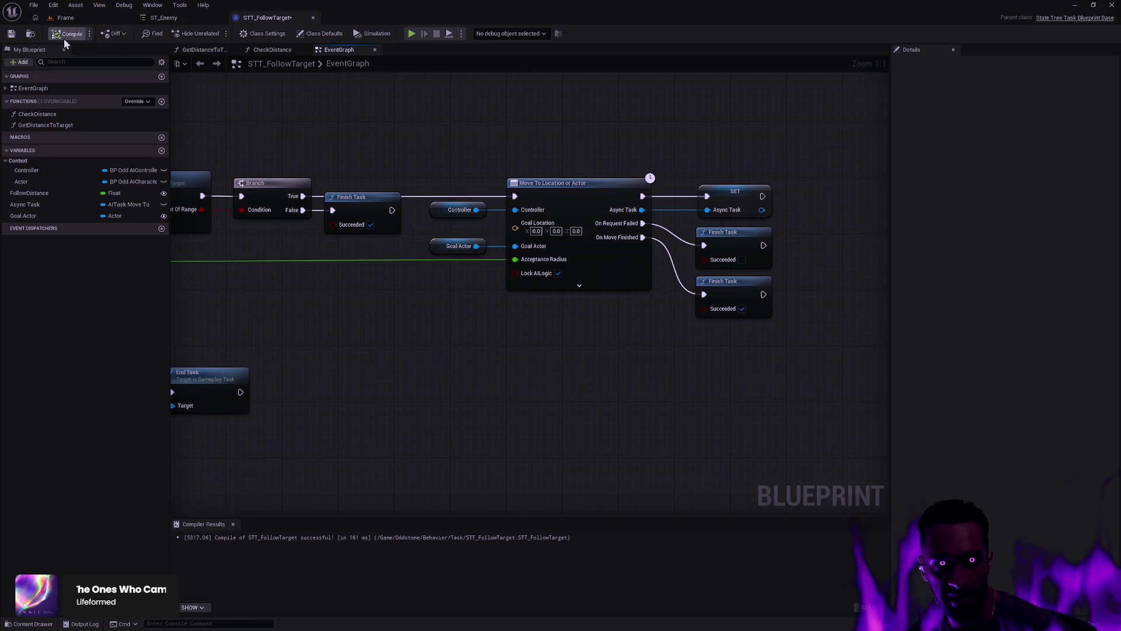
pyautogui.click(152, 16)
pyautogui.click(114, 16)
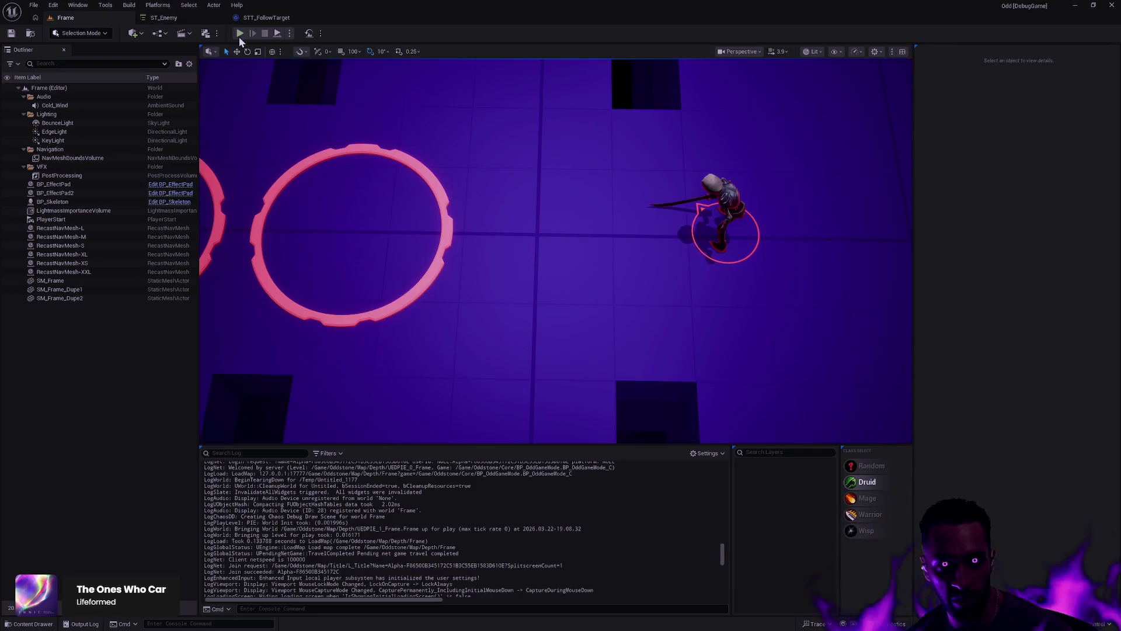
# Step: Playtest the level, walking the character around the enemy to check chasing, then stop and open ST_Enemy
pyautogui.click(239, 33)
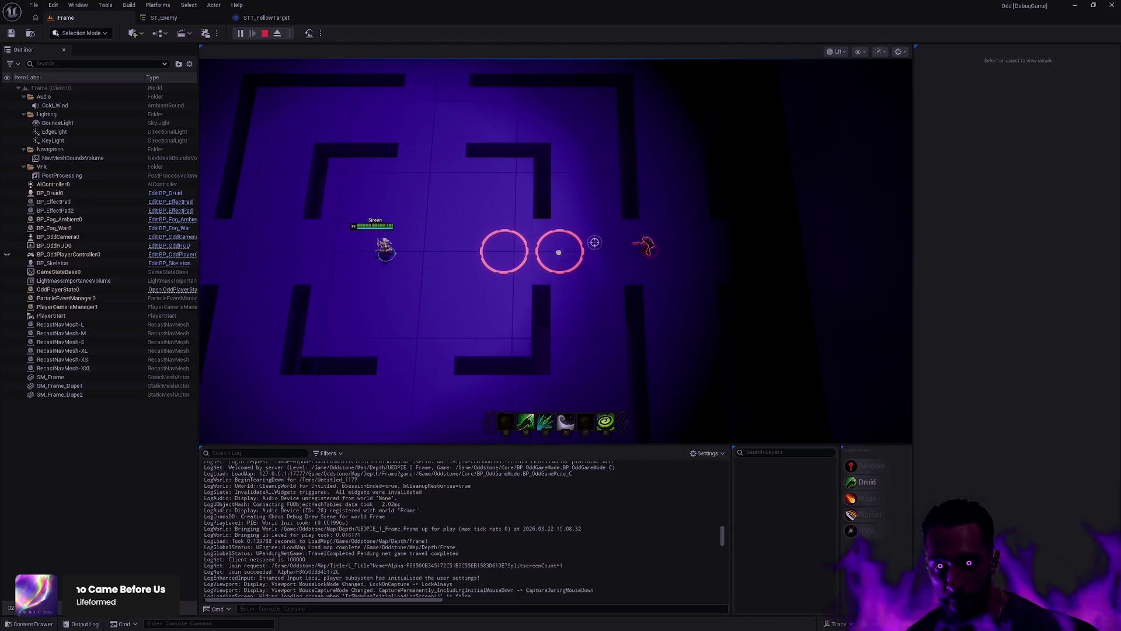
pyautogui.click(399, 251)
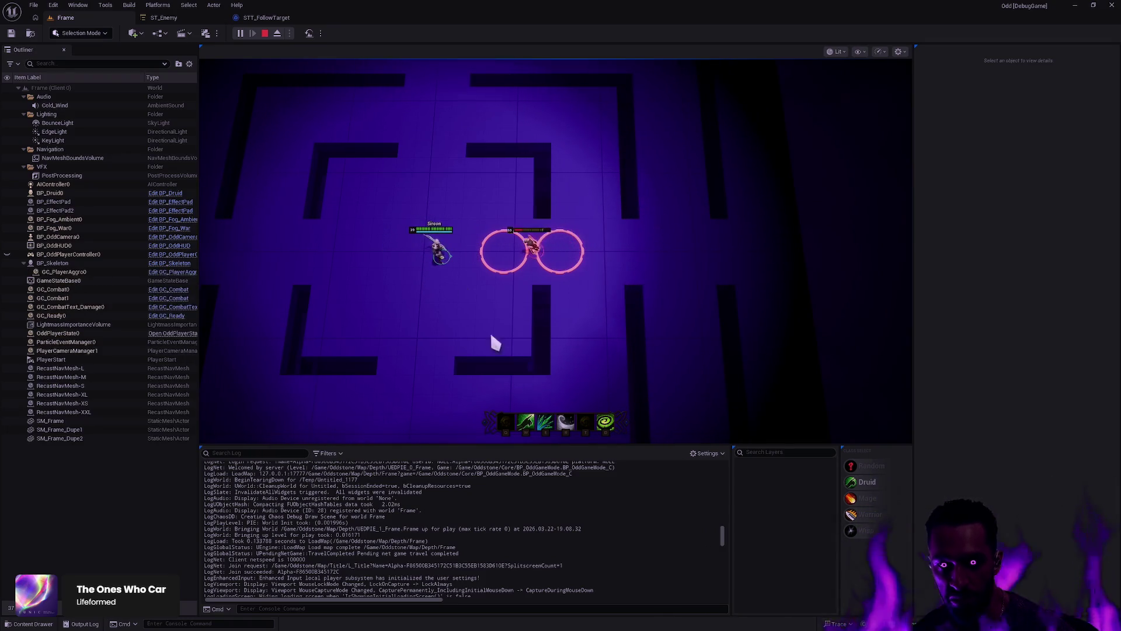
pyautogui.click(417, 147)
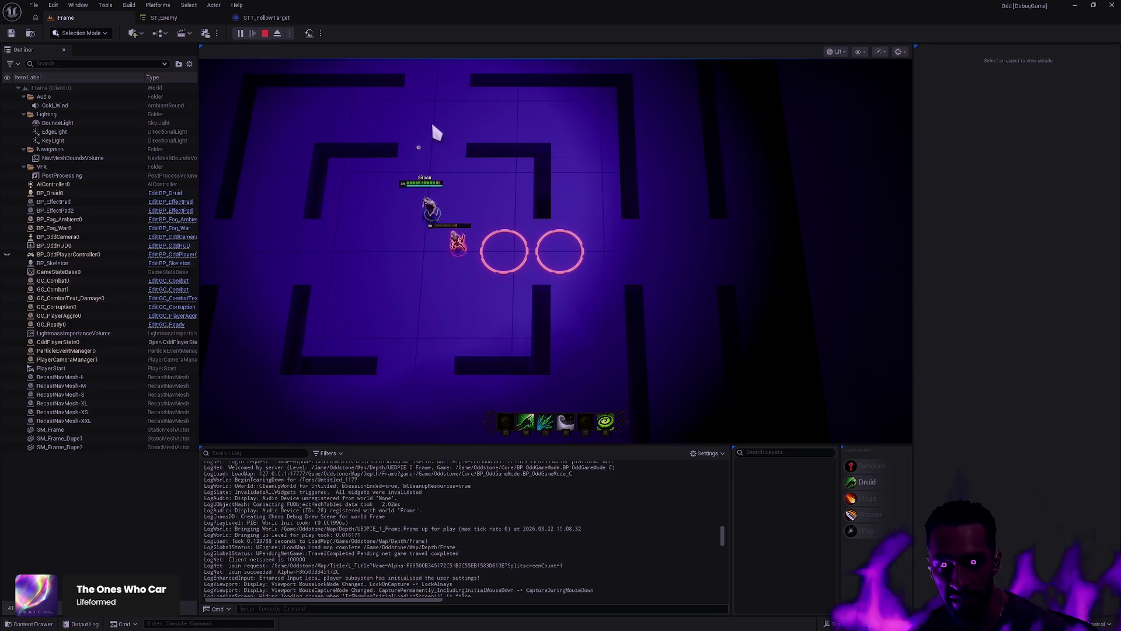
pyautogui.click(501, 108)
pyautogui.click(566, 151)
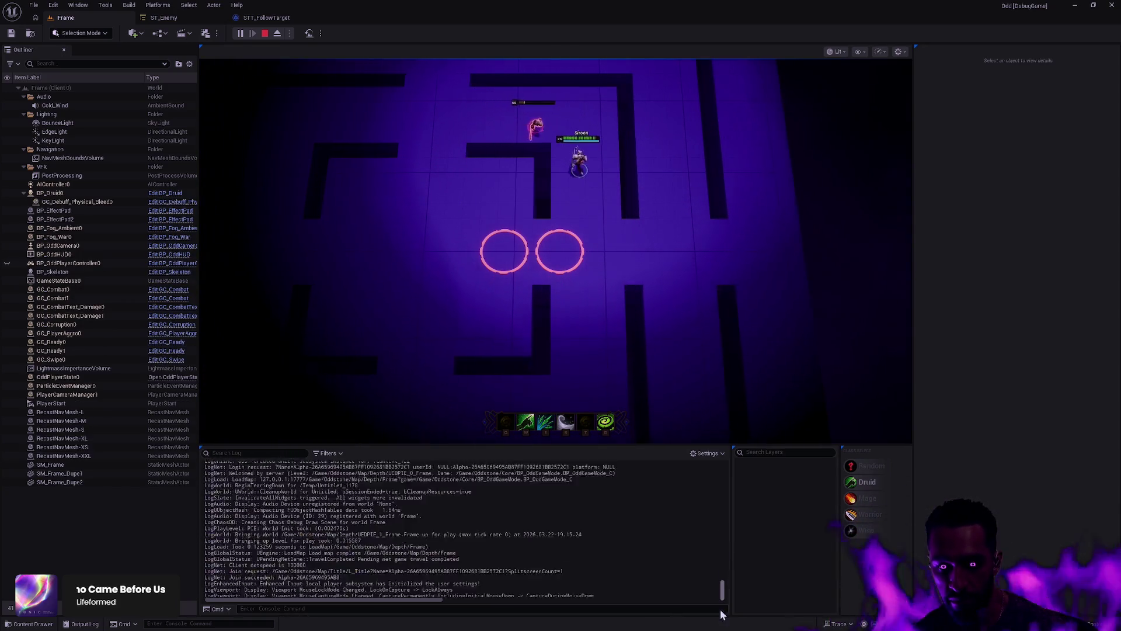
pyautogui.click(645, 245)
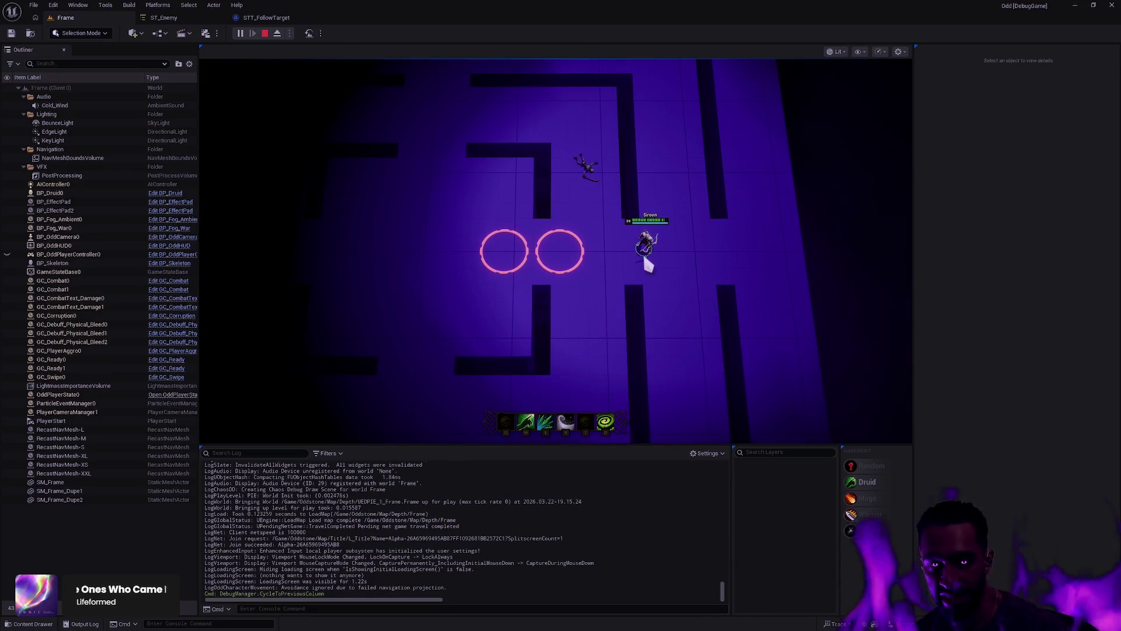
pyautogui.press('Escape')
pyautogui.click(181, 22)
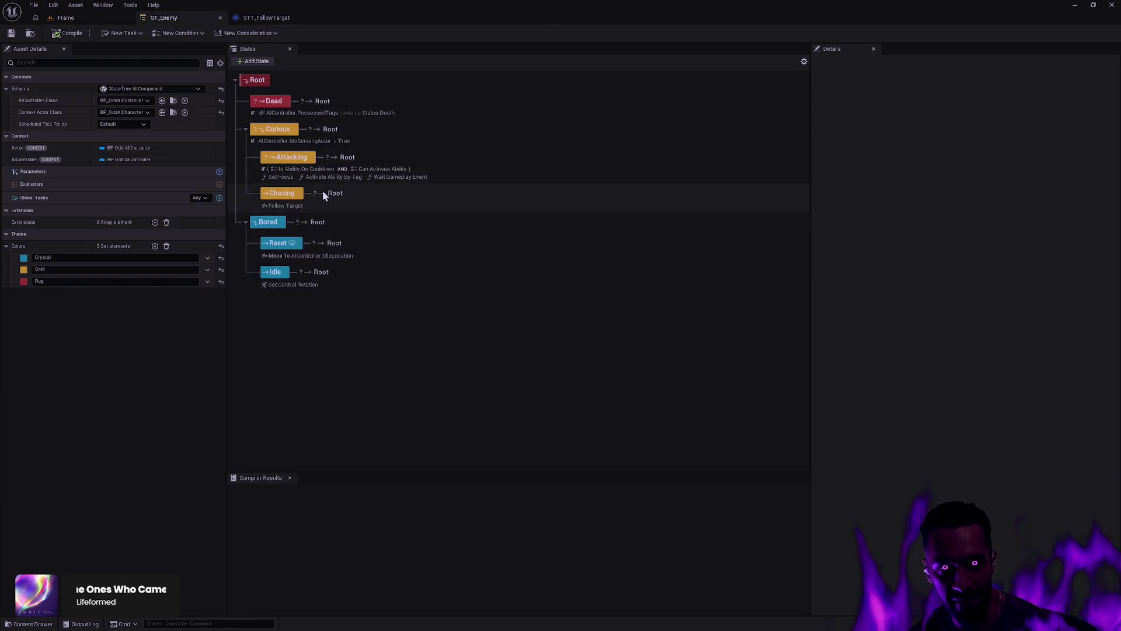
# Step: Review STT_FollowTarget's Move To, SET and Finish Task nodes and the EnterState and ExitState chains
pyautogui.click(267, 17)
pyautogui.click(543, 210)
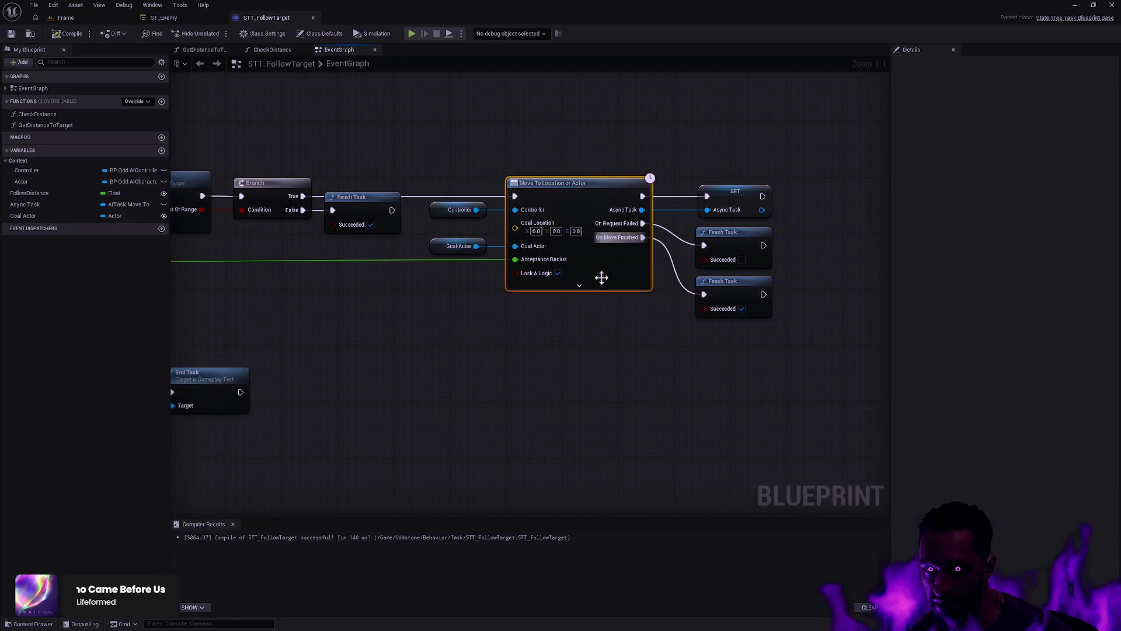
pyautogui.moveTo(694, 365); pyautogui.dragTo(781, 146)
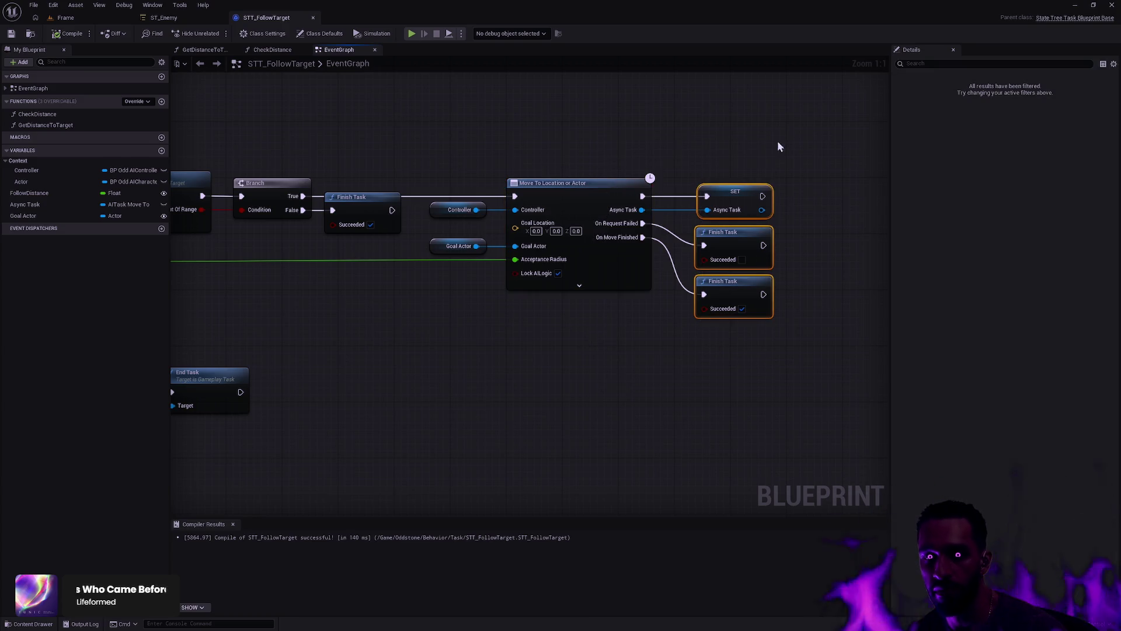
pyautogui.moveTo(292, 312); pyautogui.dragTo(483, 335)
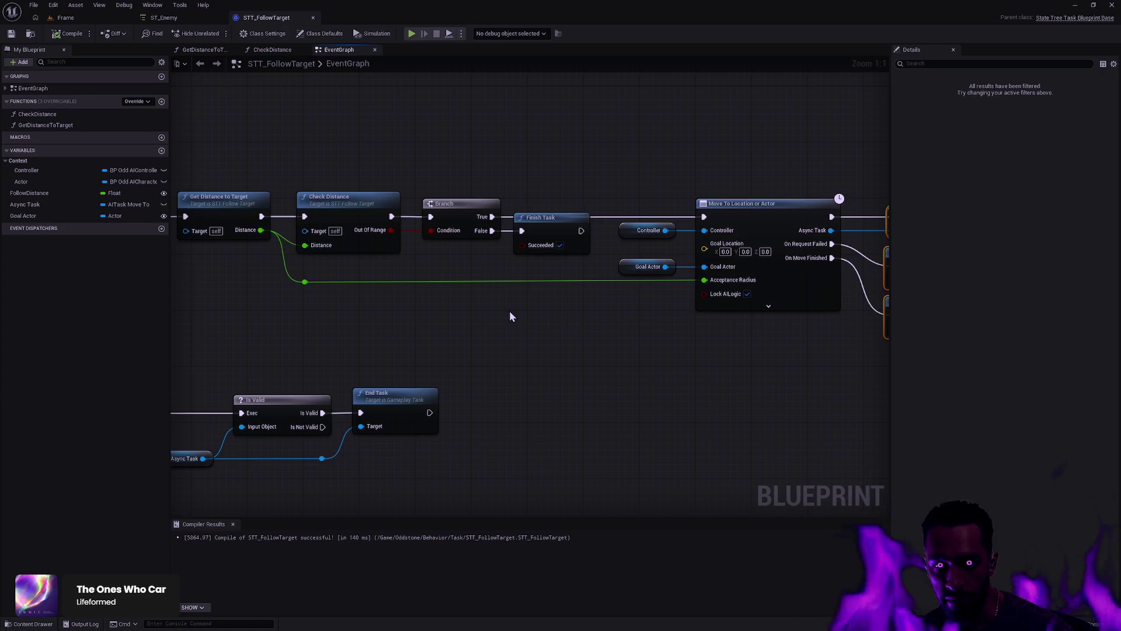
pyautogui.moveTo(510, 317)
pyautogui.mouseDown()
pyautogui.moveTo(501, 325)
pyautogui.moveTo(695, 353)
pyautogui.moveTo(541, 342)
pyautogui.mouseUp()
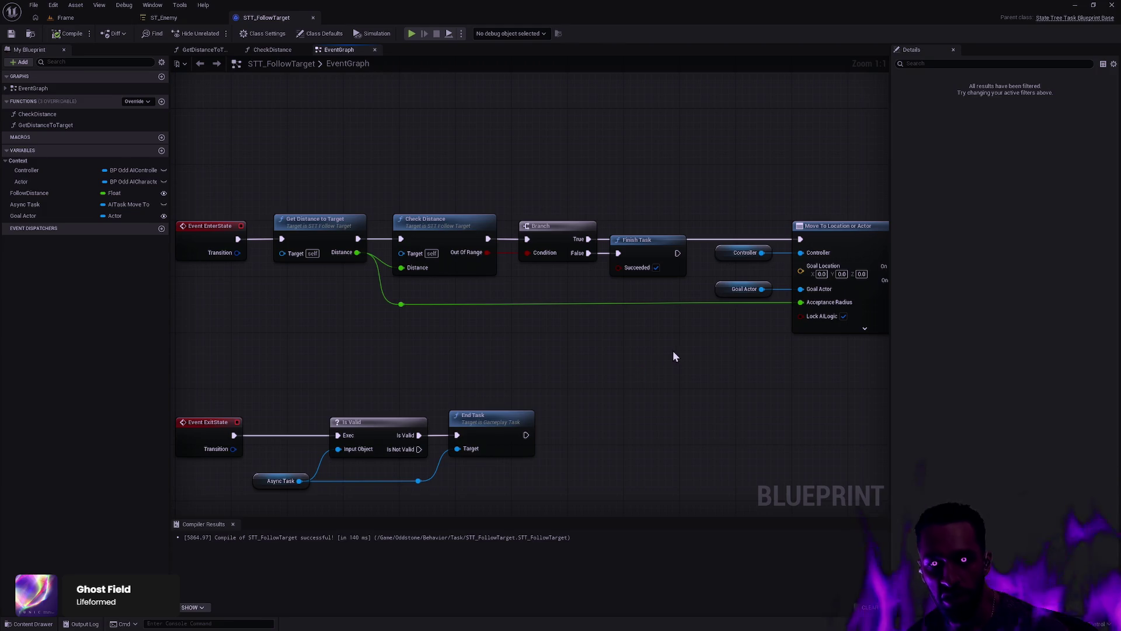
pyautogui.scroll(3, 686, 334)
pyautogui.moveTo(676, 338)
pyautogui.mouseDown()
pyautogui.moveTo(556, 387)
pyautogui.moveTo(174, 394)
pyautogui.moveTo(522, 281)
pyautogui.moveTo(635, 180)
pyautogui.mouseUp()
pyautogui.scroll(-2, 441, 201)
pyautogui.moveTo(440, 201); pyautogui.dragTo(592, 327)
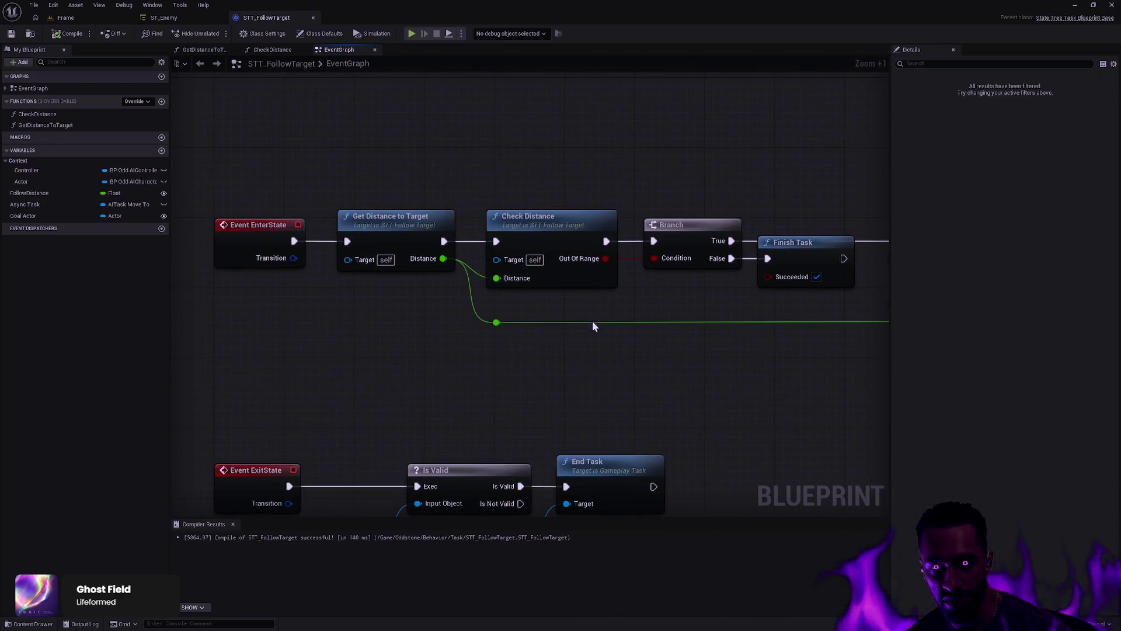
# Step: Check the distance and Finish Task nodes, then view the Async Task variable in Details
pyautogui.moveTo(368, 348); pyautogui.dragTo(584, 212)
pyautogui.moveTo(716, 305); pyautogui.dragTo(463, 257)
pyautogui.click(514, 251)
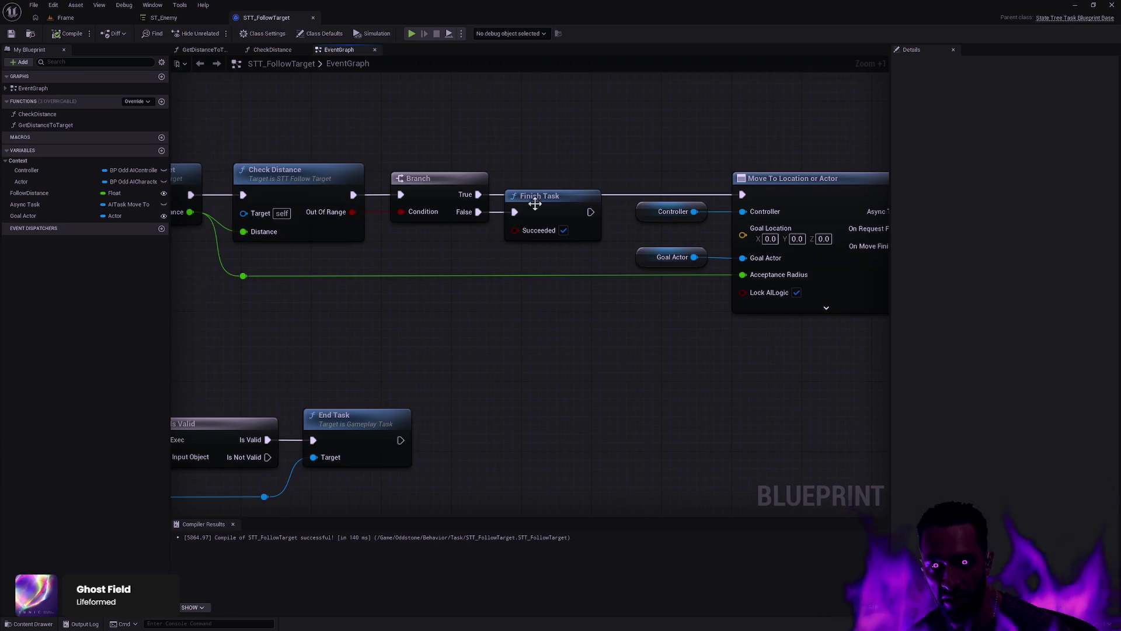
pyautogui.click(558, 208)
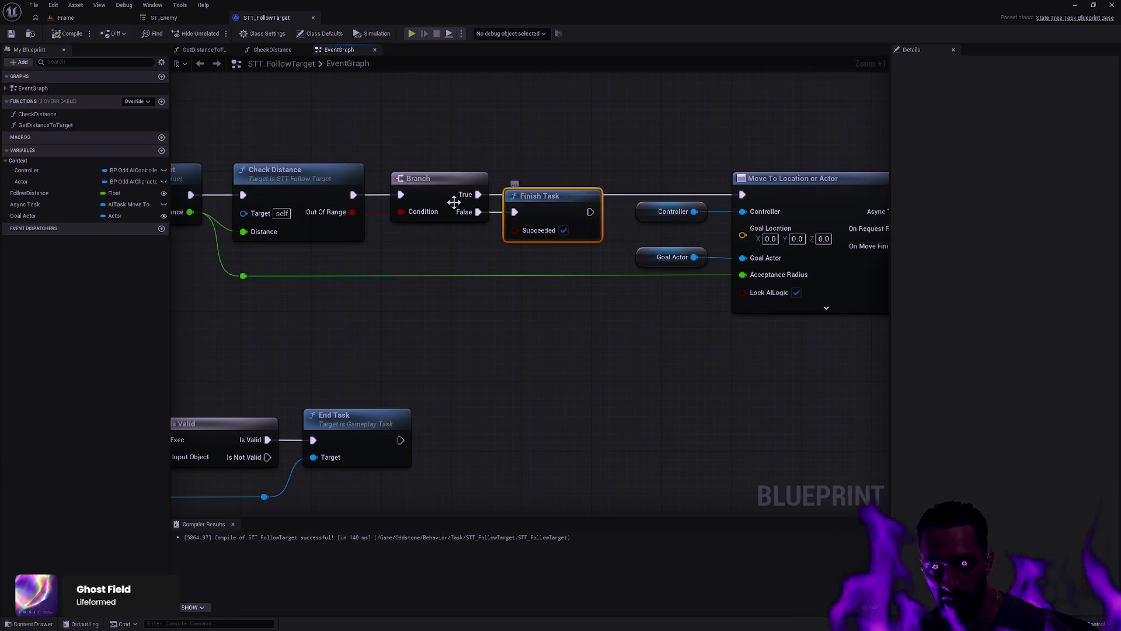
pyautogui.moveTo(408, 331)
pyautogui.mouseDown()
pyautogui.moveTo(534, 190)
pyautogui.moveTo(648, 193)
pyautogui.moveTo(580, 270)
pyautogui.moveTo(493, 327)
pyautogui.mouseUp()
pyautogui.click(450, 365)
pyautogui.scroll(-1, 493, 328)
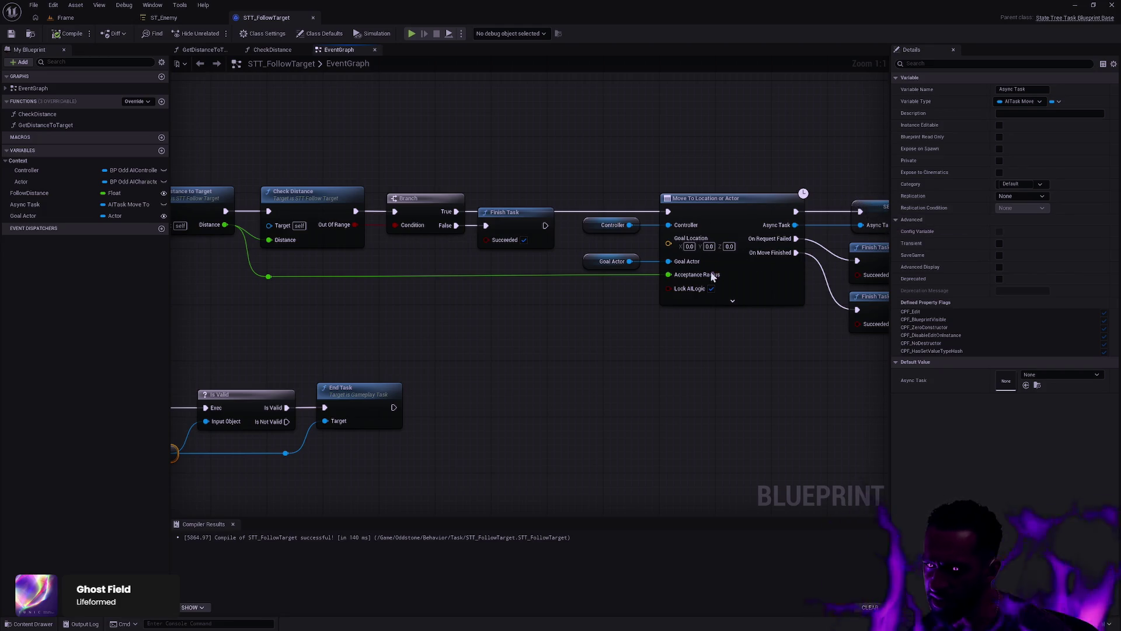
# Step: Move the Finish Task node below the Branch, aligned with its False pin
pyautogui.moveTo(572, 351)
pyautogui.mouseDown()
pyautogui.moveTo(786, 317)
pyautogui.moveTo(570, 355)
pyautogui.moveTo(686, 318)
pyautogui.mouseUp()
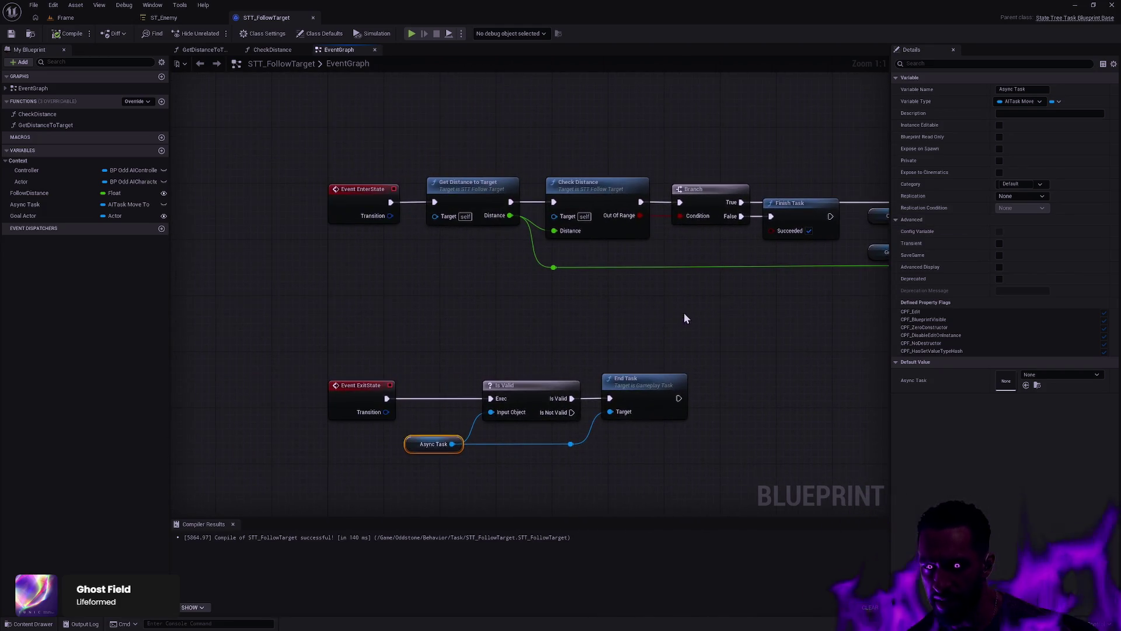
pyautogui.click(524, 314)
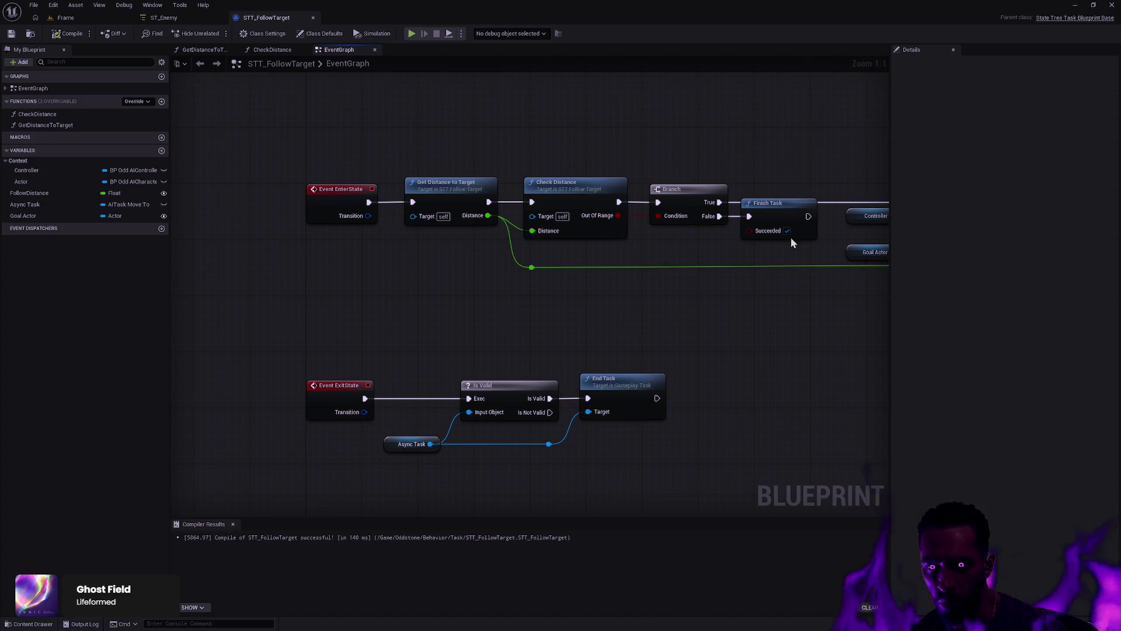
pyautogui.click(788, 230)
pyautogui.moveTo(789, 230)
pyautogui.mouseDown()
pyautogui.moveTo(485, 218)
pyautogui.moveTo(496, 327)
pyautogui.moveTo(502, 309)
pyautogui.moveTo(482, 296)
pyautogui.mouseUp()
pyautogui.press('q')
pyautogui.click(495, 353)
# Step: Check the SET node's Async Task and settle Finish Task slightly lower under the Branch
pyautogui.moveTo(495, 352)
pyautogui.mouseDown()
pyautogui.moveTo(304, 344)
pyautogui.moveTo(516, 314)
pyautogui.moveTo(549, 235)
pyautogui.moveTo(613, 362)
pyautogui.moveTo(607, 350)
pyautogui.mouseUp()
pyautogui.click(681, 220)
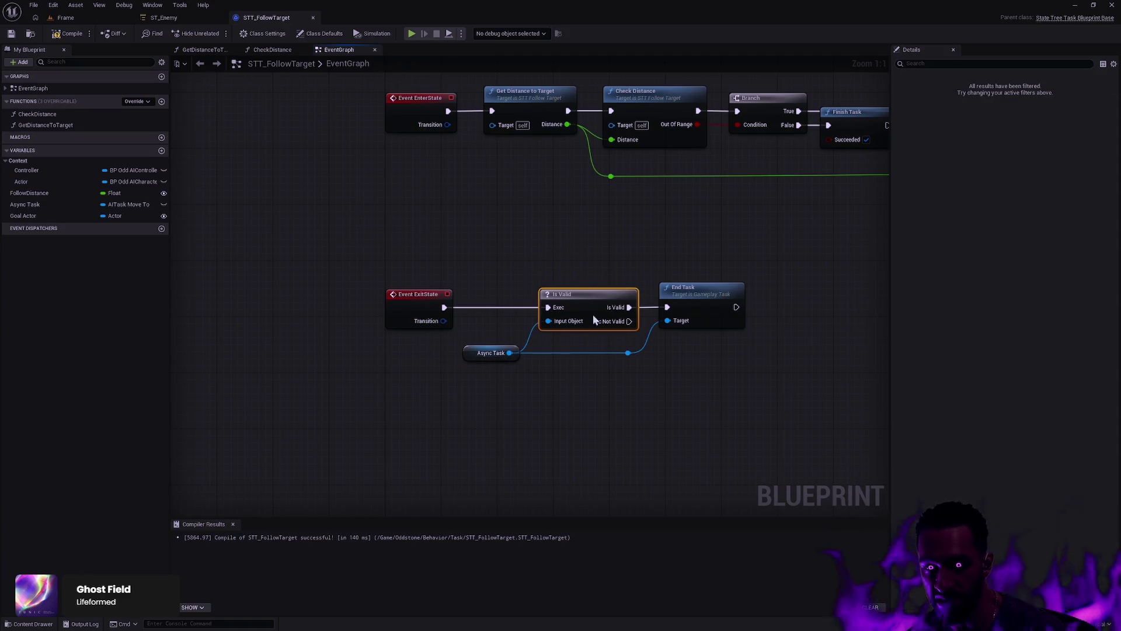
pyautogui.click(720, 219)
pyautogui.moveTo(721, 218); pyautogui.dragTo(472, 284)
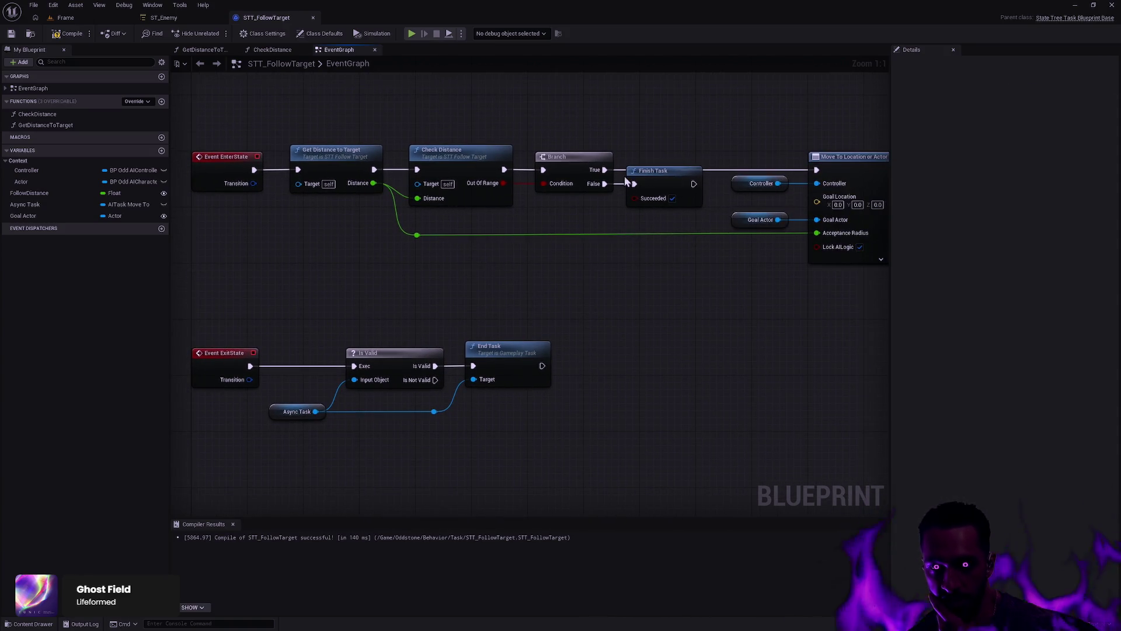
pyautogui.moveTo(642, 182)
pyautogui.mouseDown()
pyautogui.moveTo(662, 197)
pyautogui.moveTo(647, 208)
pyautogui.moveTo(647, 194)
pyautogui.mouseUp()
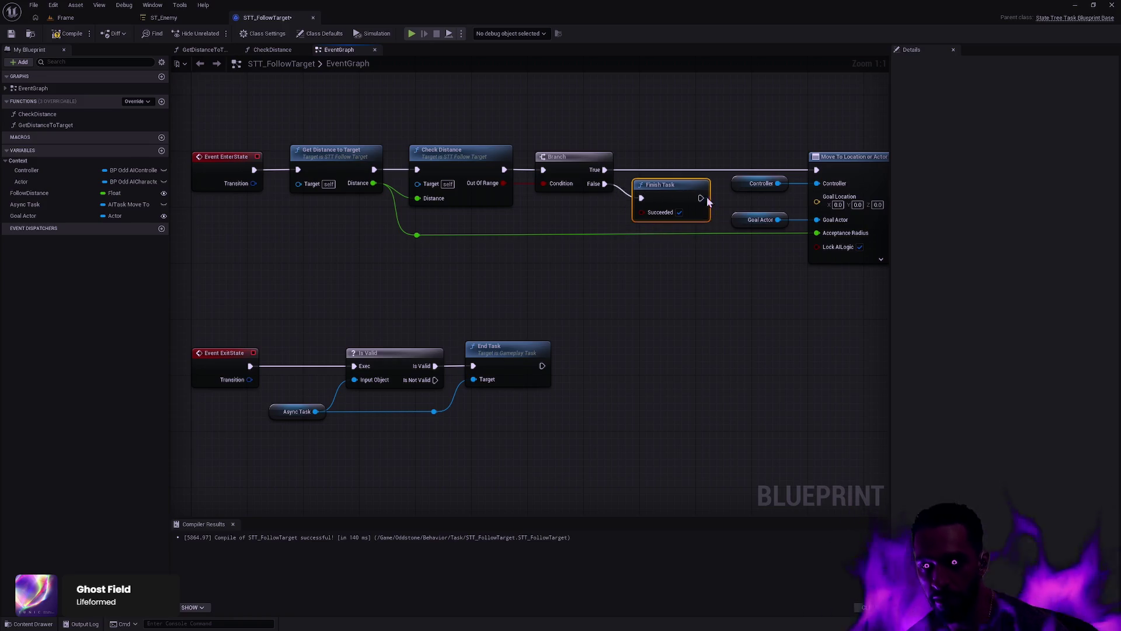
pyautogui.moveTo(703, 215); pyautogui.dragTo(705, 222)
pyautogui.click(725, 280)
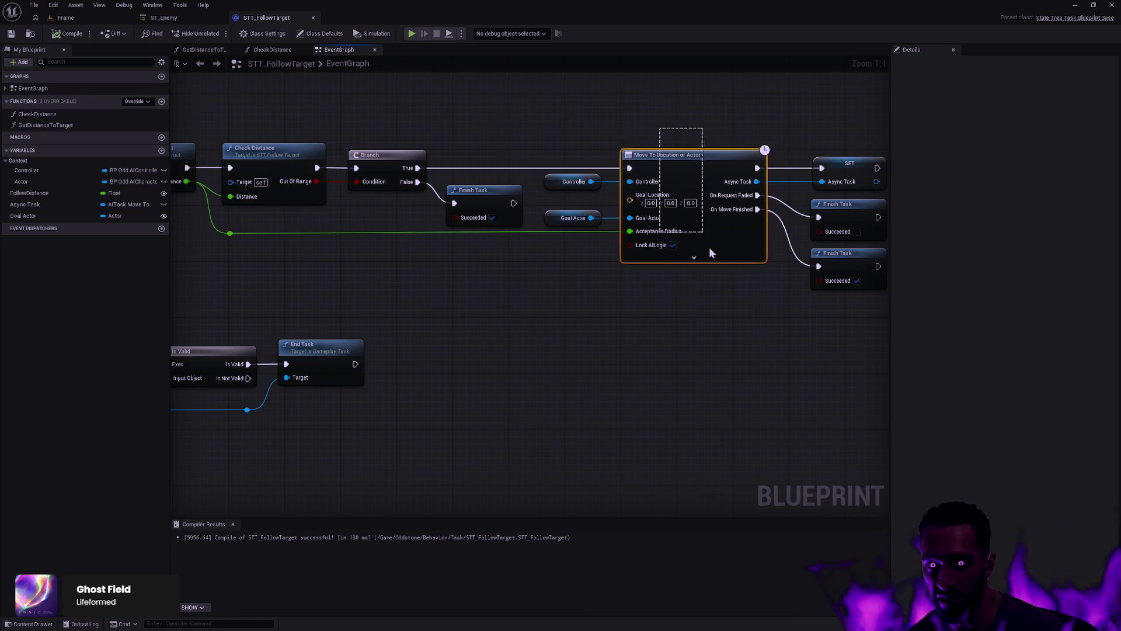
# Step: Review the Get Distance and Check Distance nodes, then return to the ST_Enemy state tree
pyautogui.moveTo(434, 197); pyautogui.dragTo(542, 315)
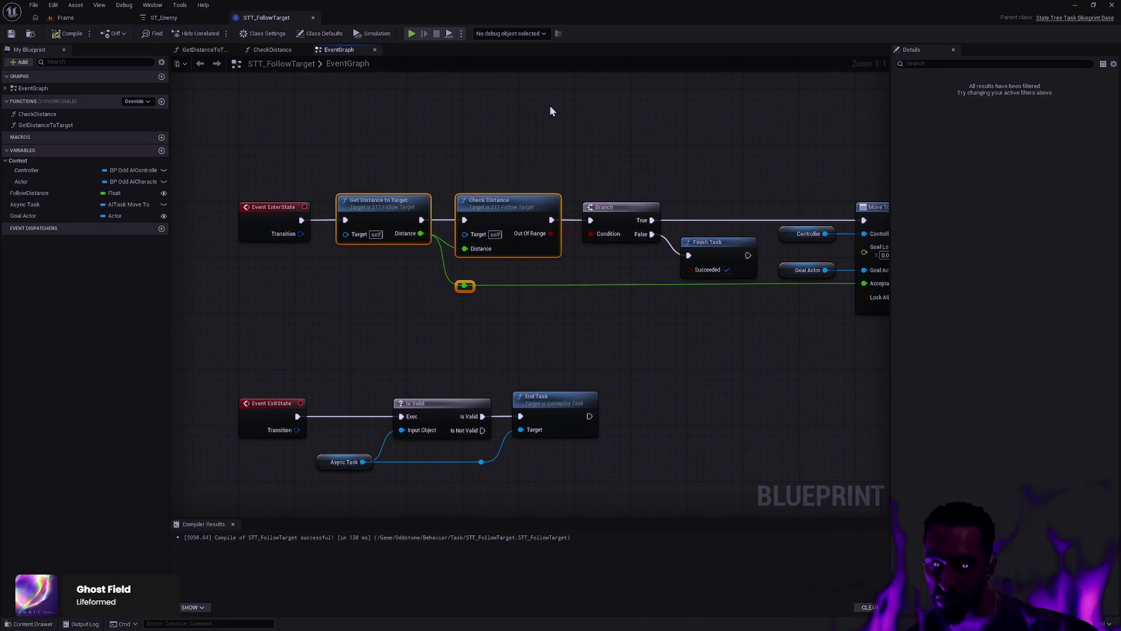
pyautogui.click(334, 132)
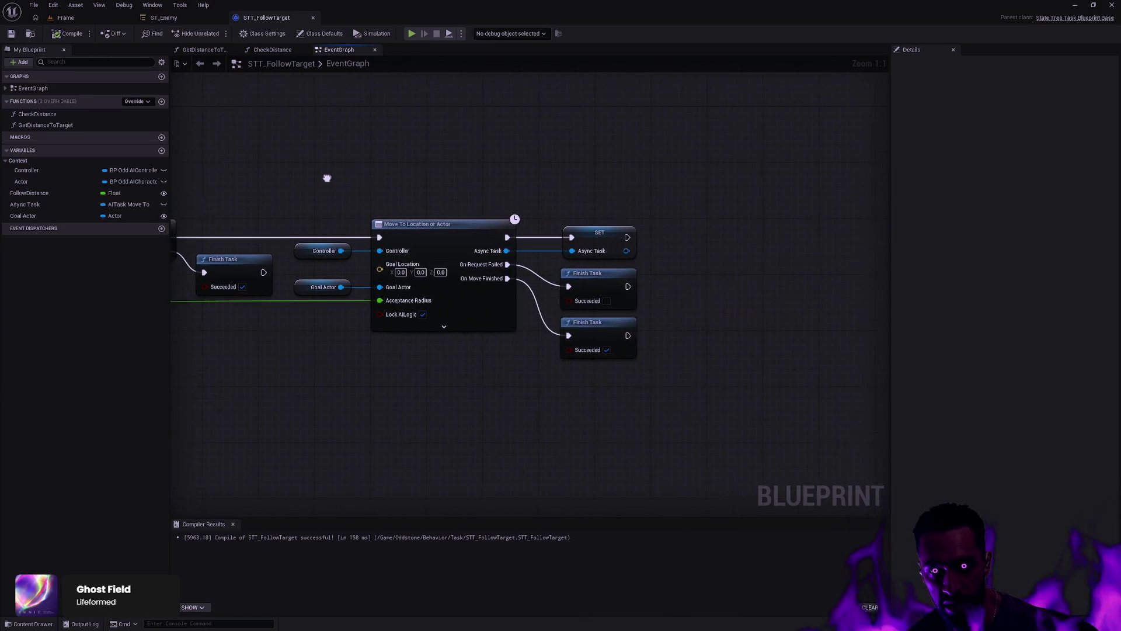
pyautogui.moveTo(325, 178); pyautogui.dragTo(872, 178)
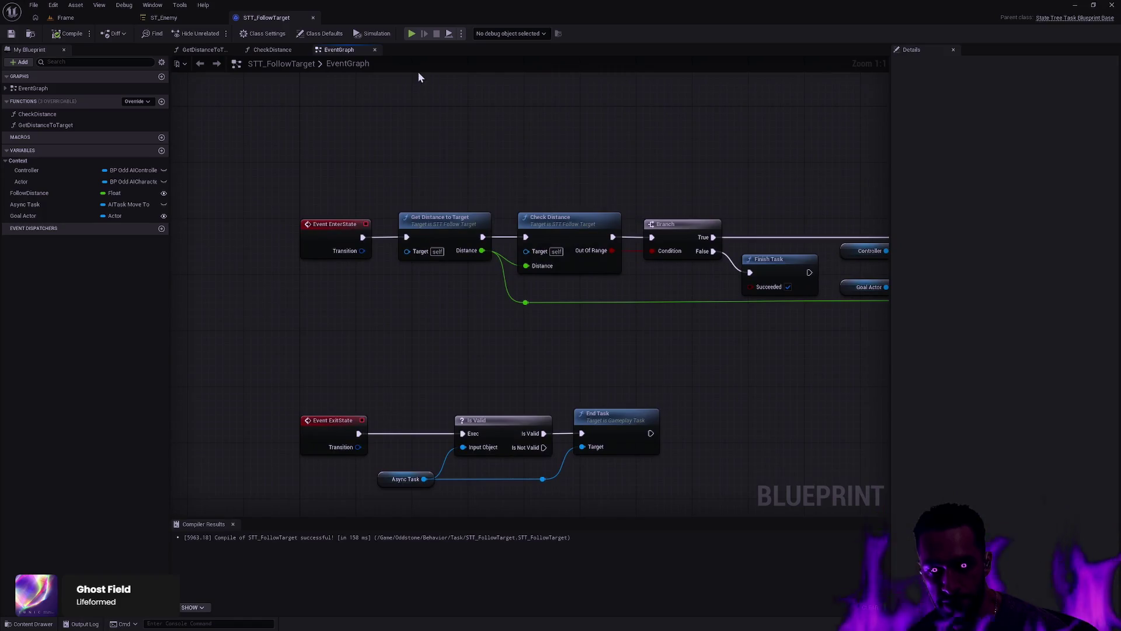
pyautogui.click(167, 18)
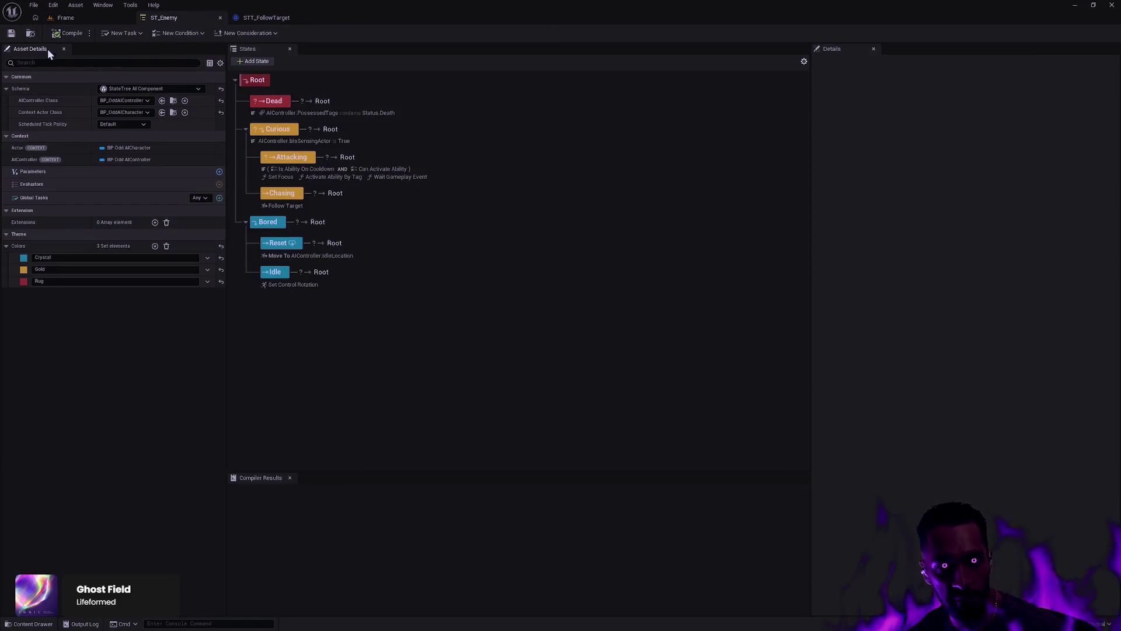
# Step: From the Frame level, open L_Terrarium via the Content Drawer's Map > Terrarium folder
pyautogui.click(80, 20)
pyautogui.hotkey('ctrl', 'space')
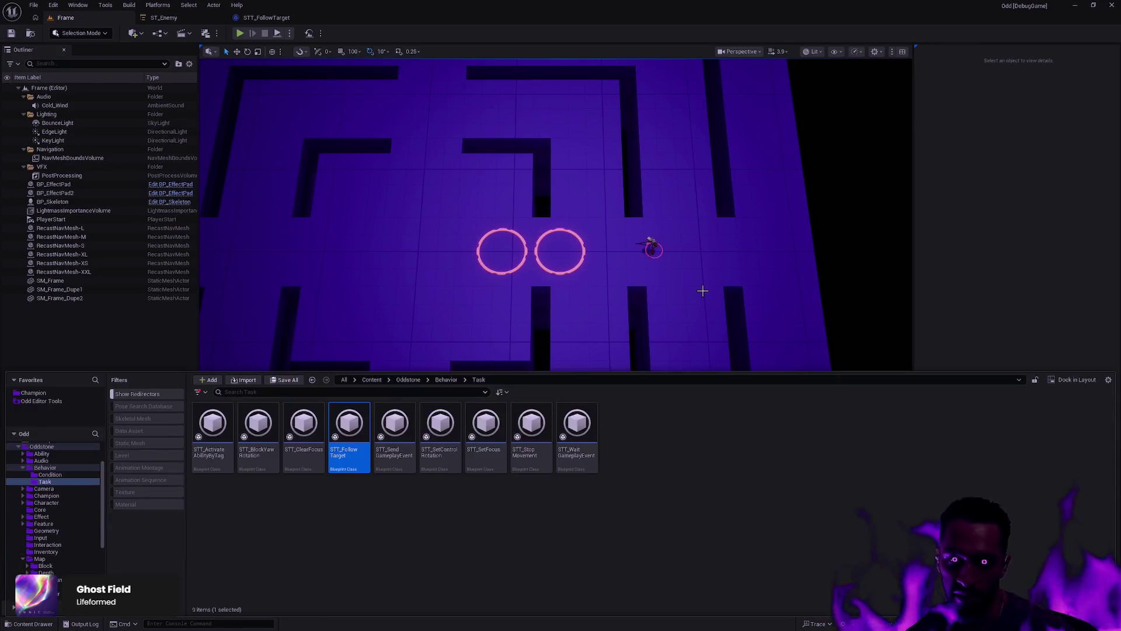
pyautogui.click(61, 570)
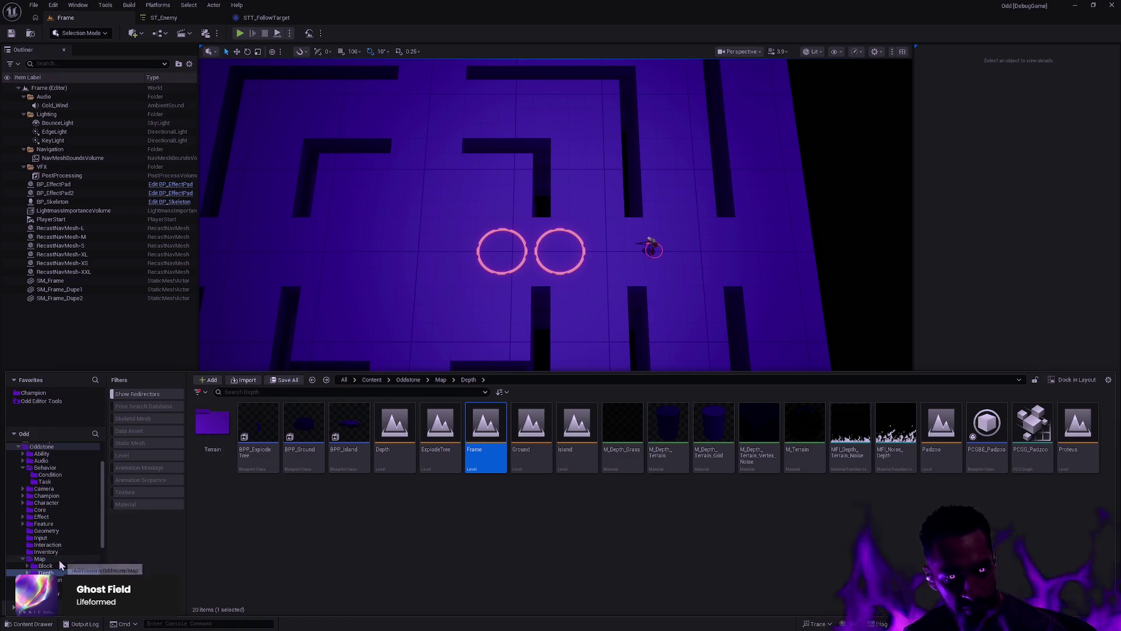
pyautogui.scroll(-5, 58, 559)
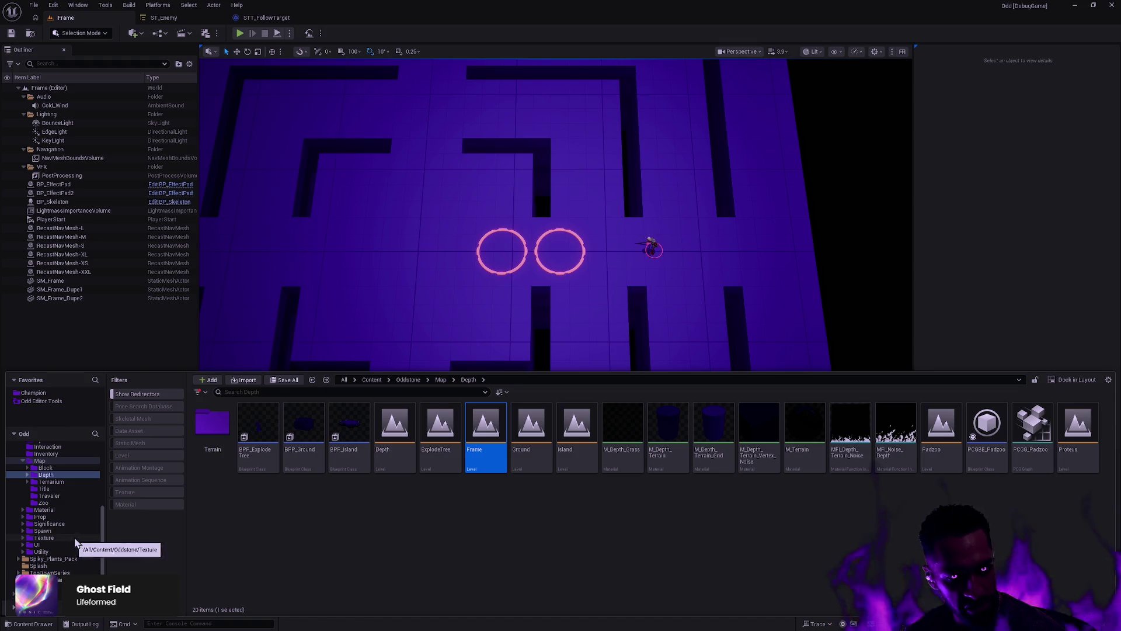
pyautogui.scroll(1, 67, 509)
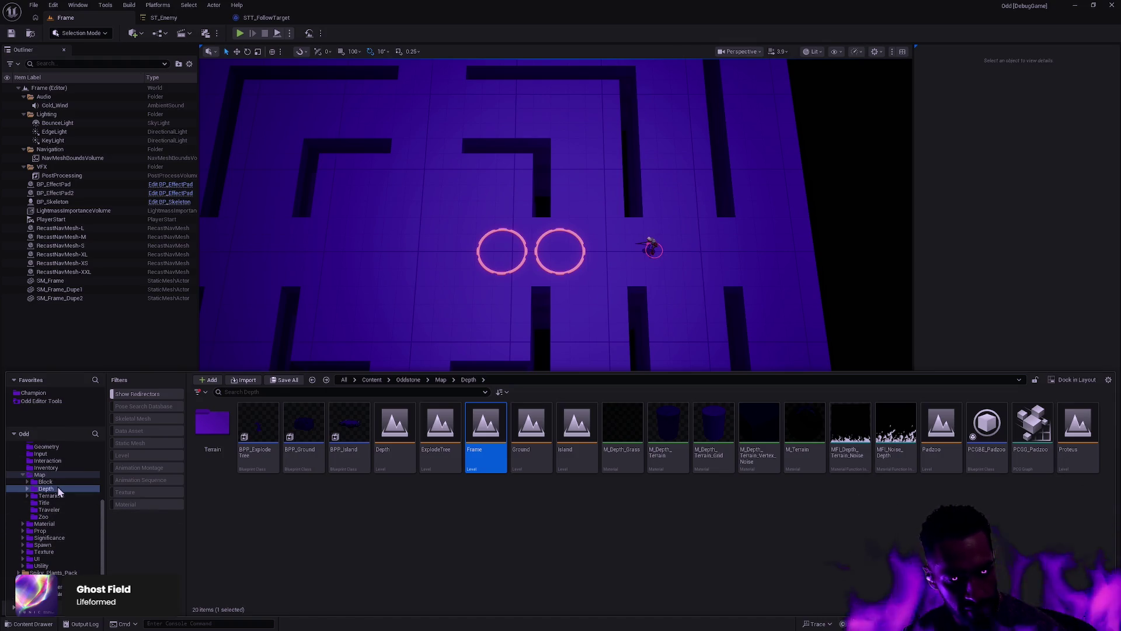
pyautogui.scroll(4, 69, 523)
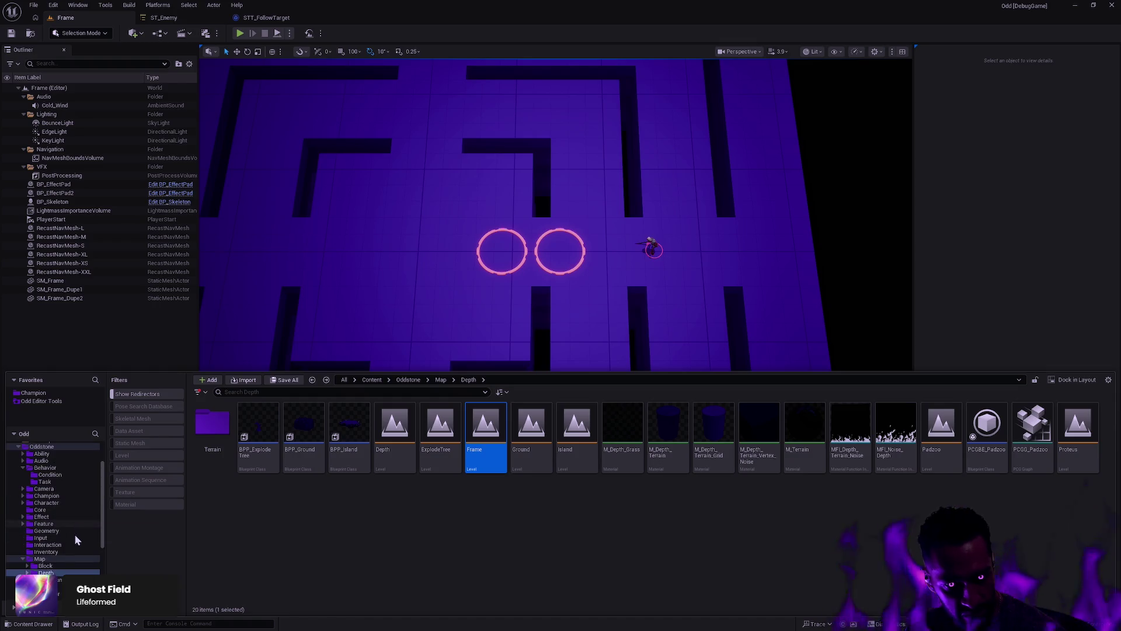
pyautogui.click(56, 579)
pyautogui.doubleClick(304, 429)
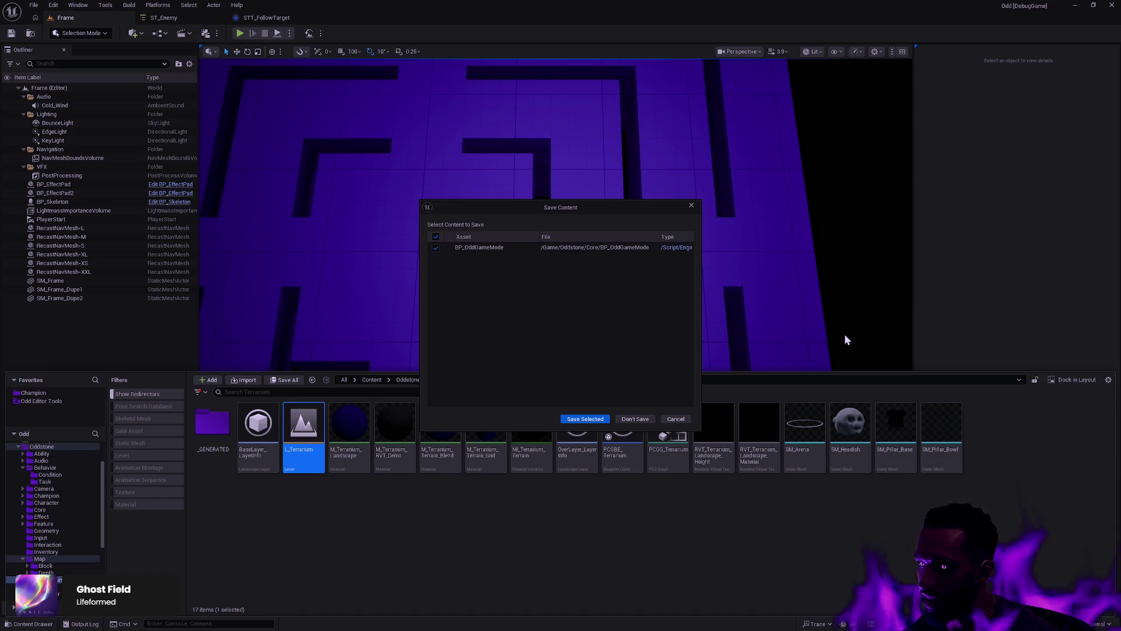
# Step: Choose Don't Save for BP_OddGameMode so L_Terrarium loads
pyautogui.click(629, 421)
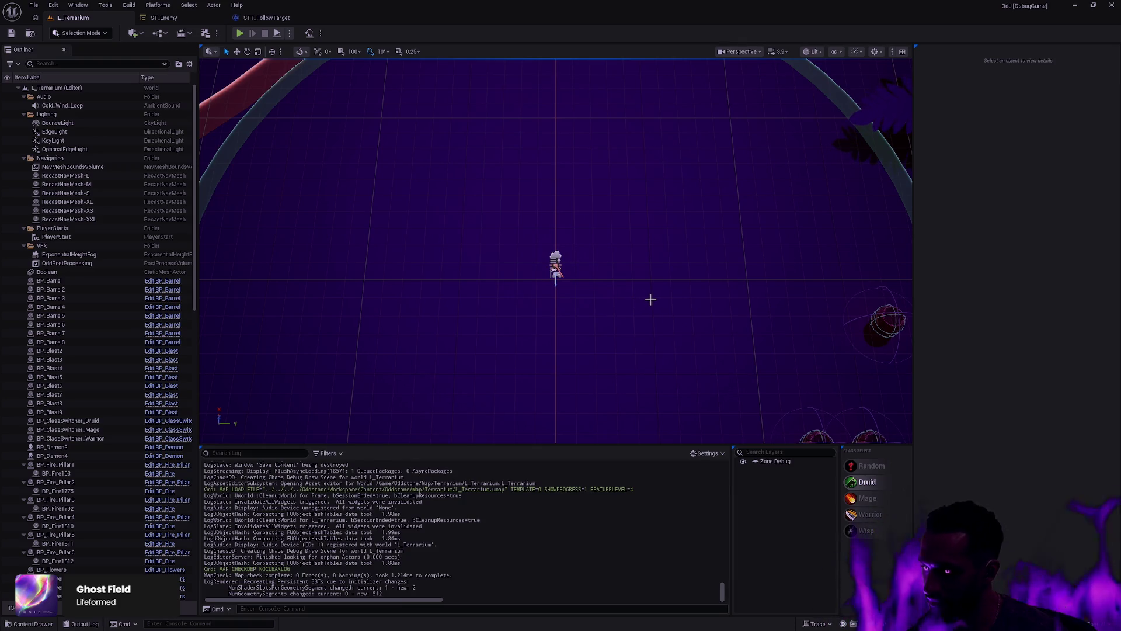
pyautogui.scroll(-10, 636, 307)
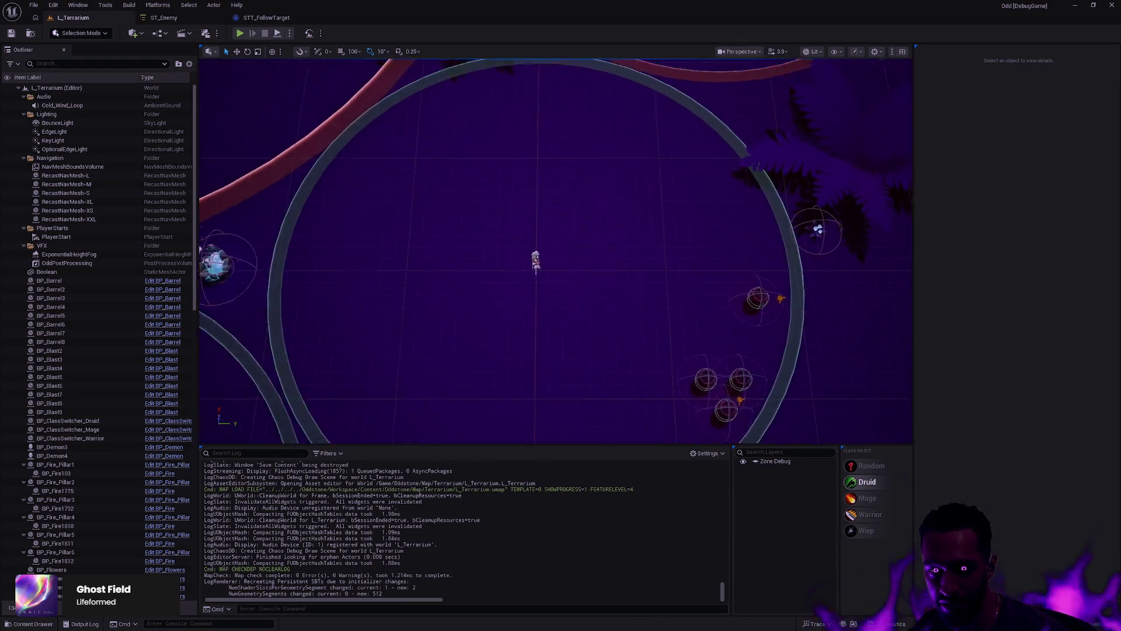
pyautogui.scroll(-5, 610, 322)
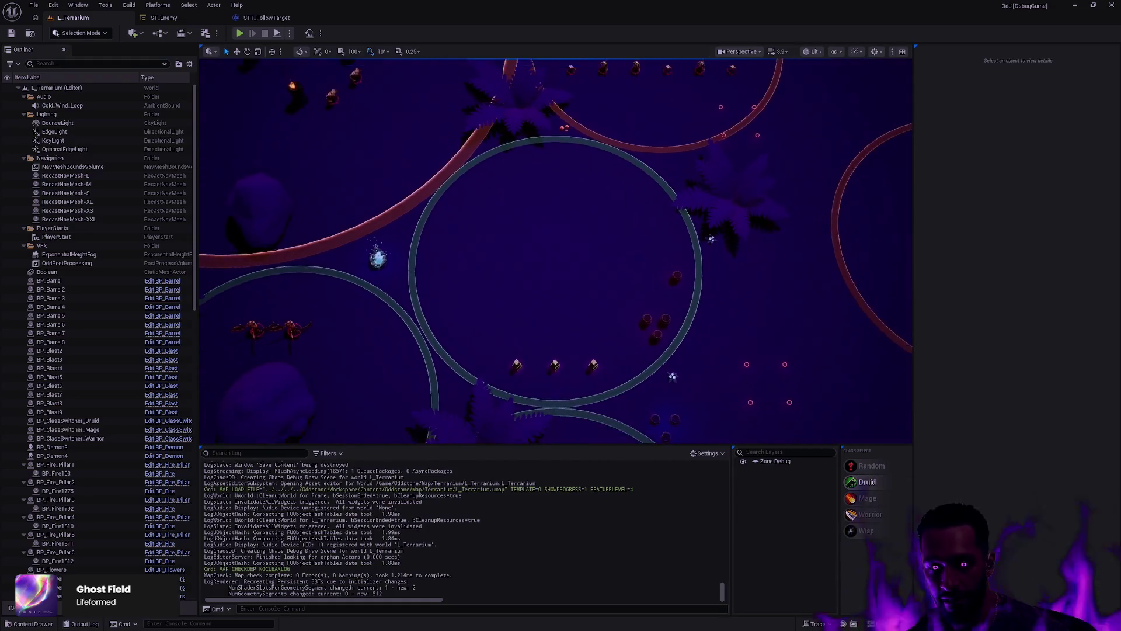
pyautogui.scroll(5, 610, 322)
pyautogui.scroll(-3, 597, 326)
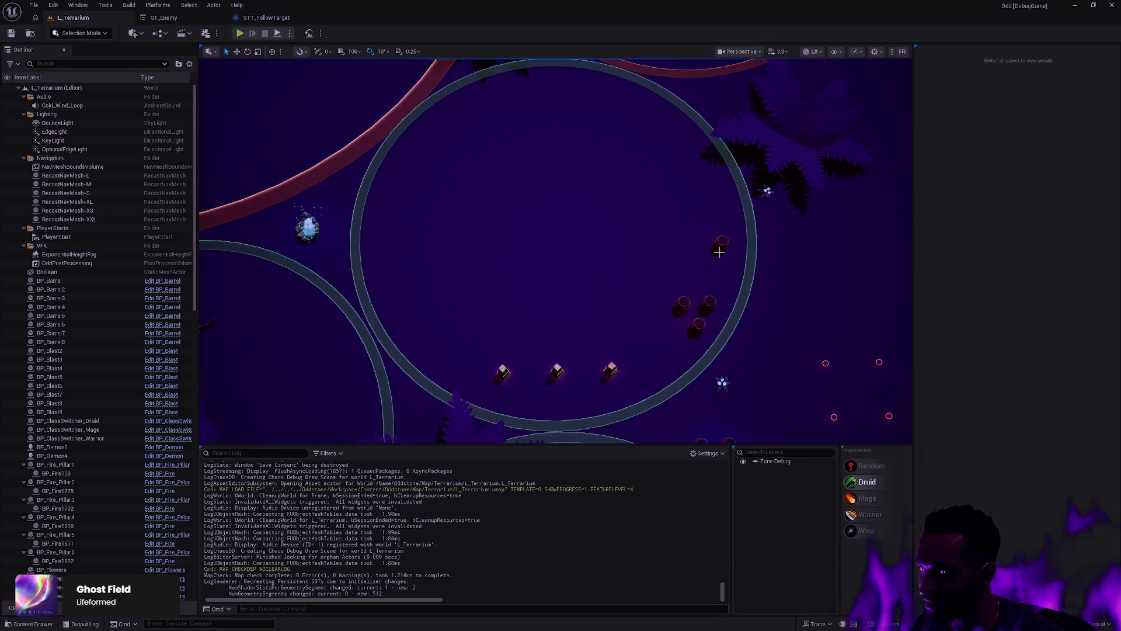
# Step: Pan the Perspective viewport over the L_Terrarium arena
pyautogui.moveTo(656, 245)
pyautogui.mouseDown()
pyautogui.moveTo(656, 222)
pyautogui.moveTo(654, 246)
pyautogui.mouseUp()
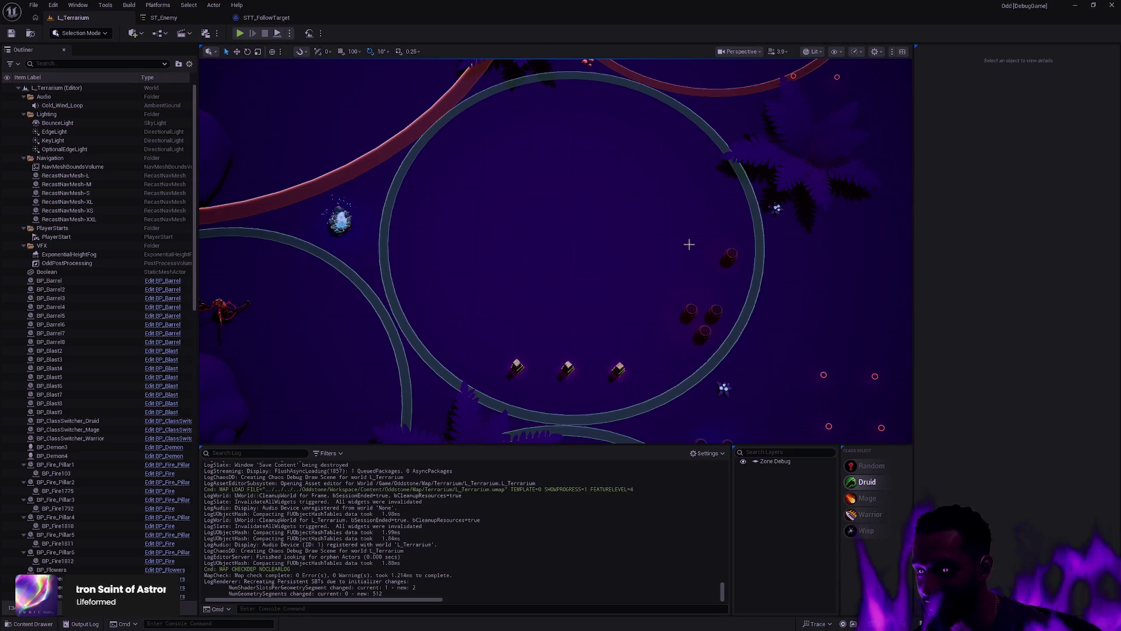
pyautogui.scroll(2, 663, 268)
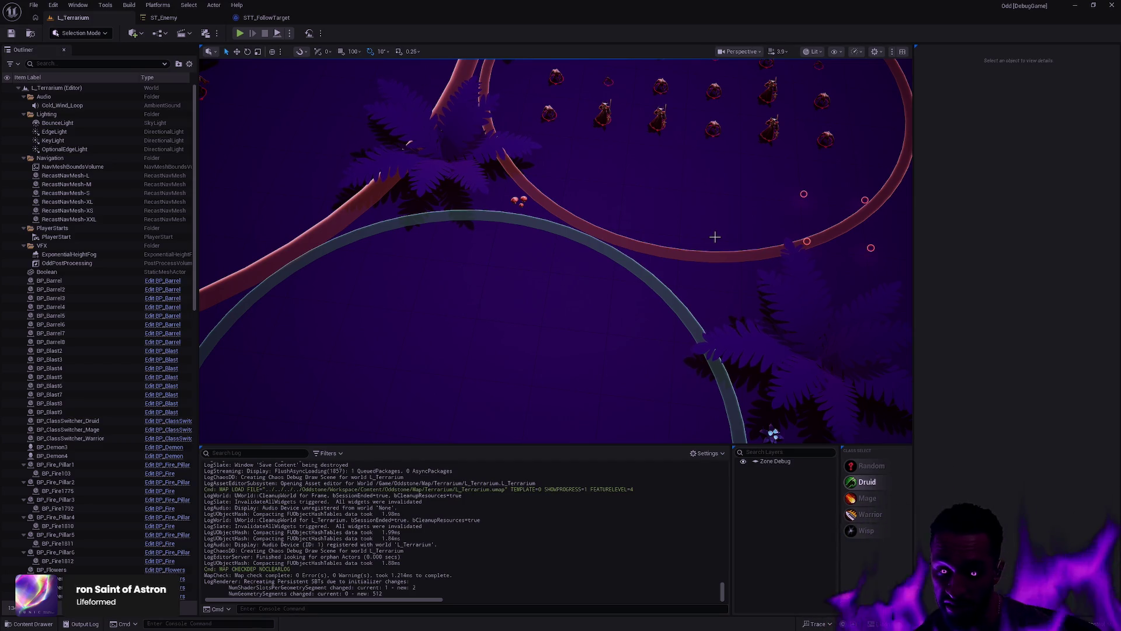
pyautogui.moveTo(674, 241)
pyautogui.mouseDown()
pyautogui.moveTo(613, 205)
pyautogui.moveTo(479, 184)
pyautogui.moveTo(633, 275)
pyautogui.mouseUp()
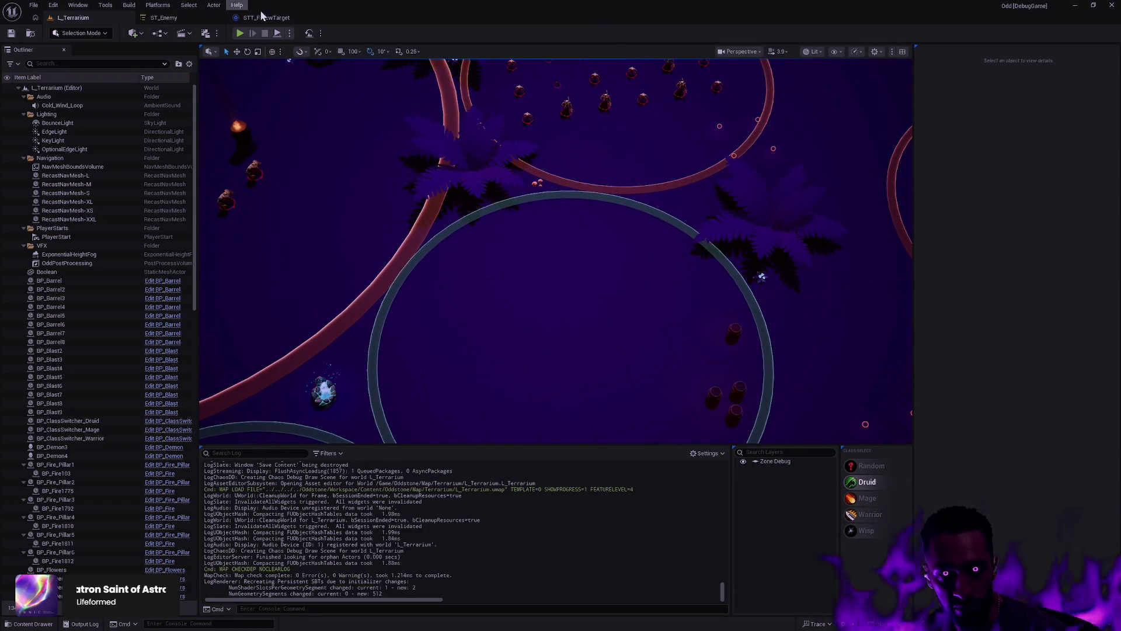
pyautogui.click(263, 18)
# Step: Add an STT Block Yaw Rotation task to ST_Enemy's Dead state, then compile and save ST_Enemy
pyautogui.click(163, 18)
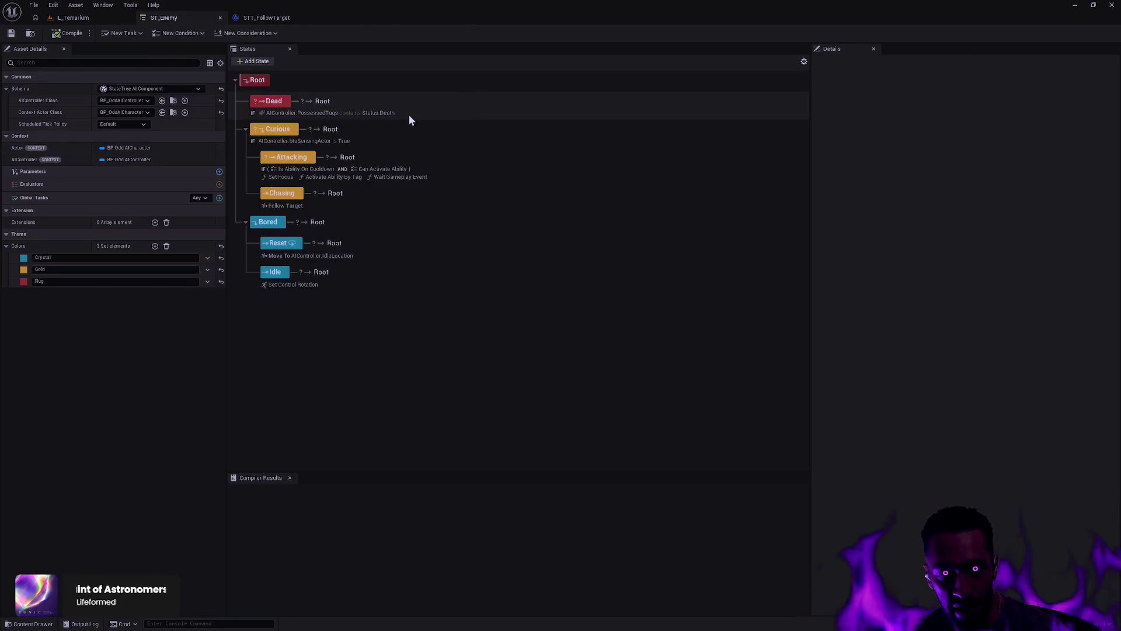
pyautogui.click(441, 105)
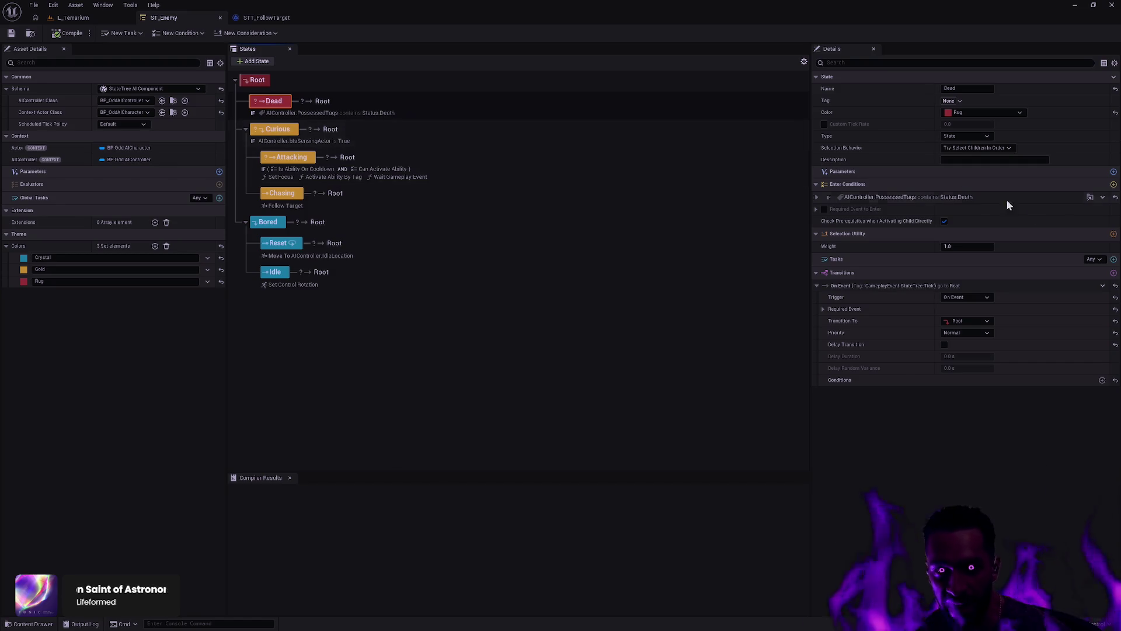
pyautogui.click(1113, 259)
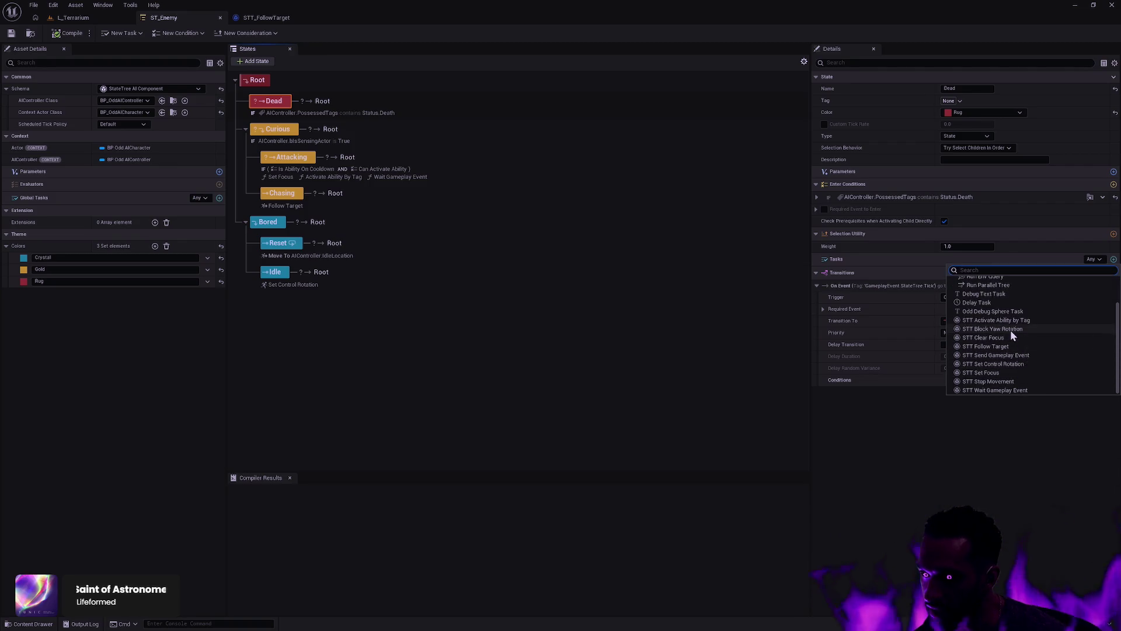
pyautogui.click(1002, 329)
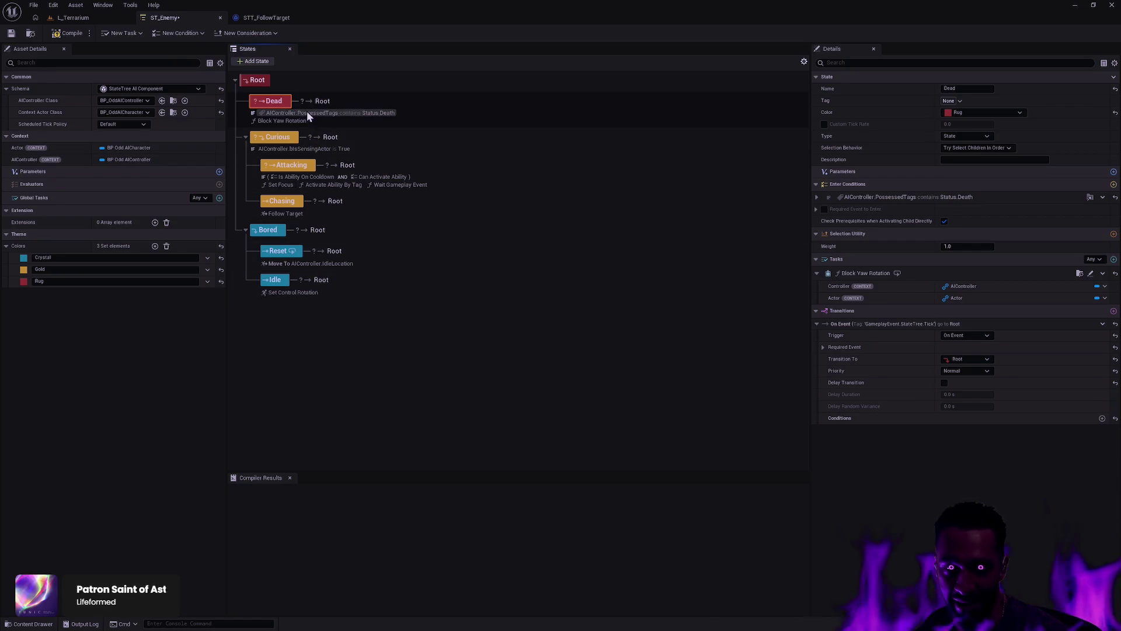
pyautogui.click(71, 33)
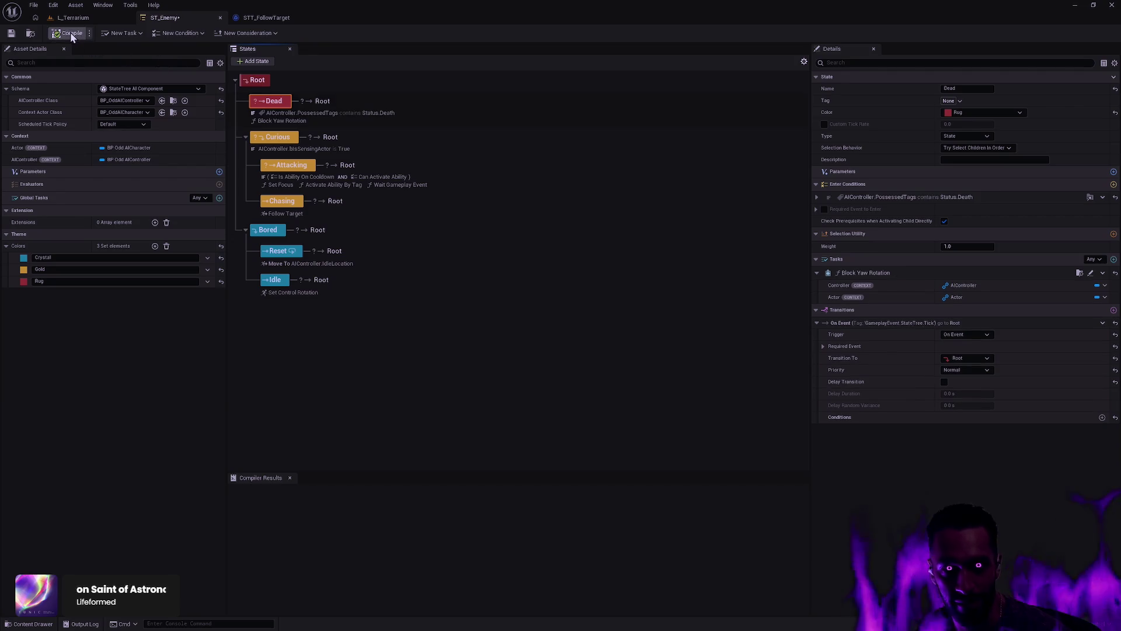
pyautogui.click(12, 33)
# Step: Switch to L_Terrarium, start a play session and move the champion along the red ring
pyautogui.click(80, 18)
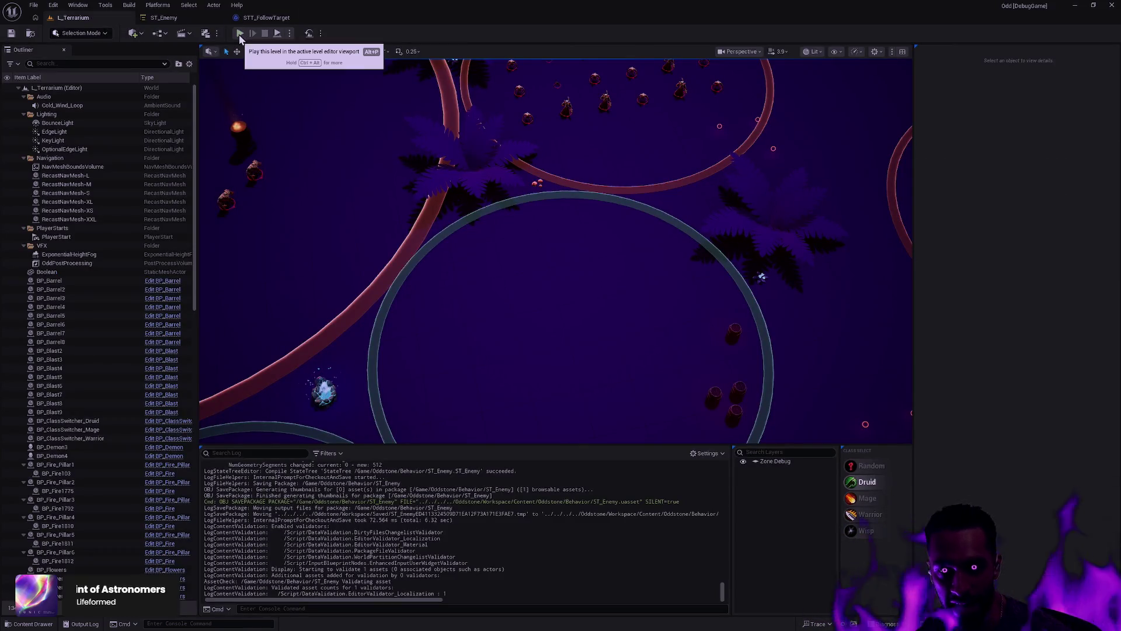
pyautogui.click(239, 34)
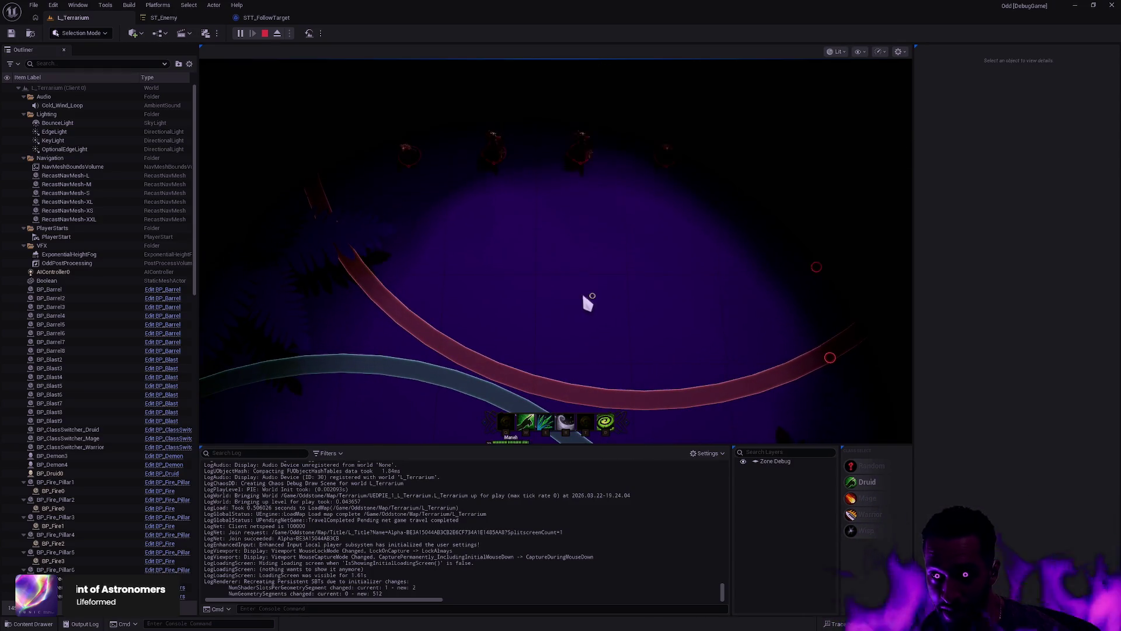
pyautogui.rightClick(472, 279)
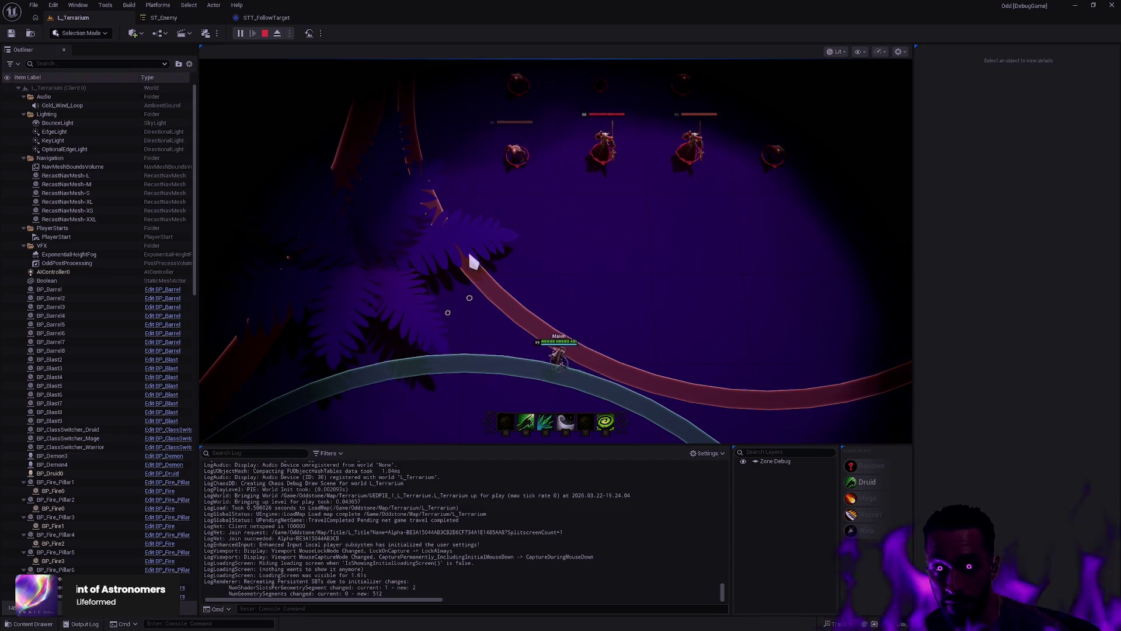
pyautogui.rightClick(476, 221)
pyautogui.press('F11')
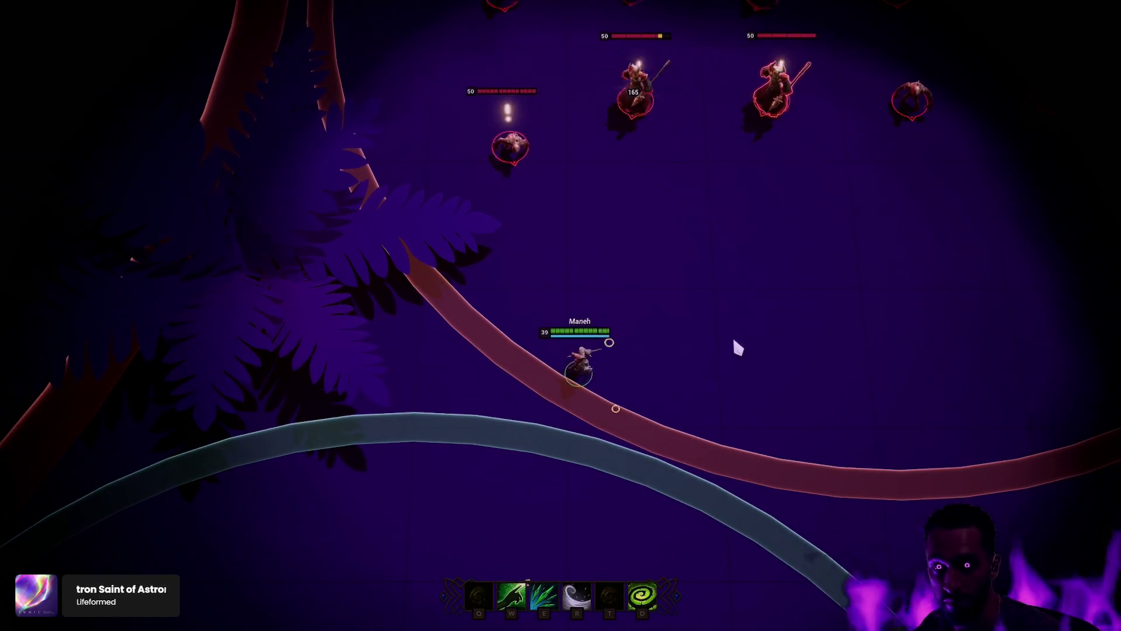
# Step: Engage the enemy group, kiting them around the arena while casting E and R abilities
pyautogui.rightClick(737, 340)
pyautogui.press('e')
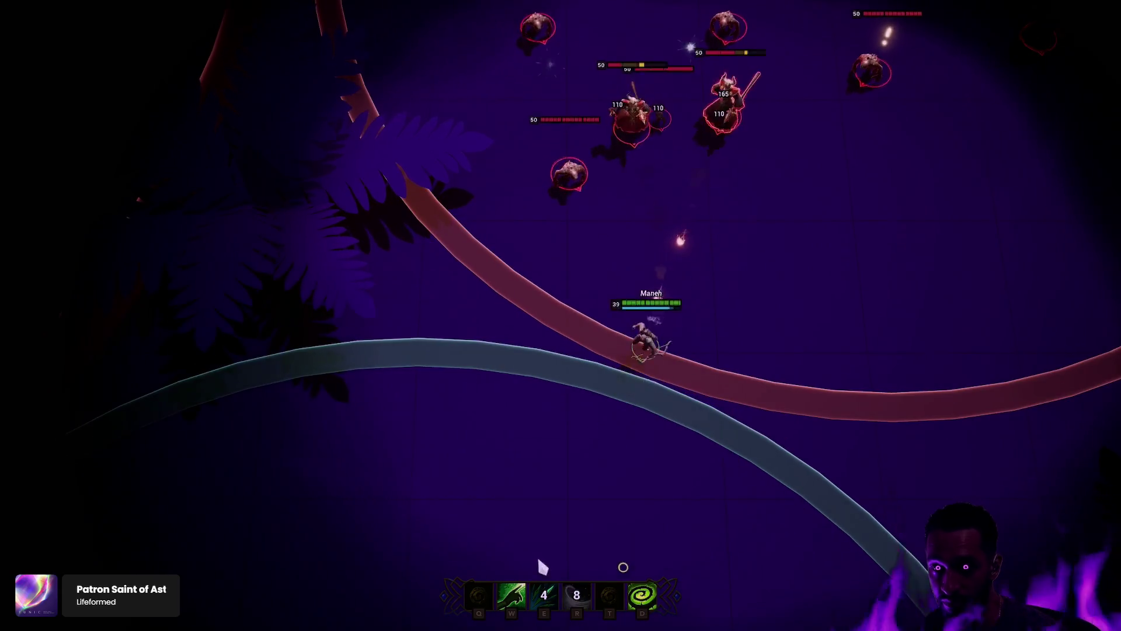
pyautogui.press('r')
pyautogui.rightClick(426, 381)
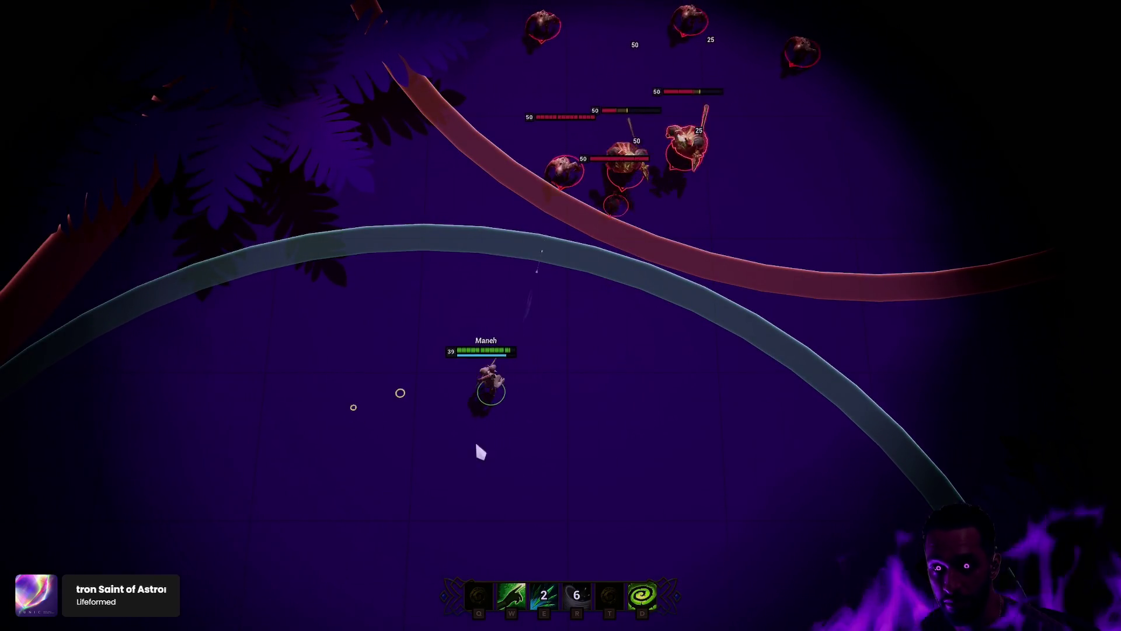
pyautogui.rightClick(524, 477)
pyautogui.rightClick(621, 418)
pyautogui.press('e')
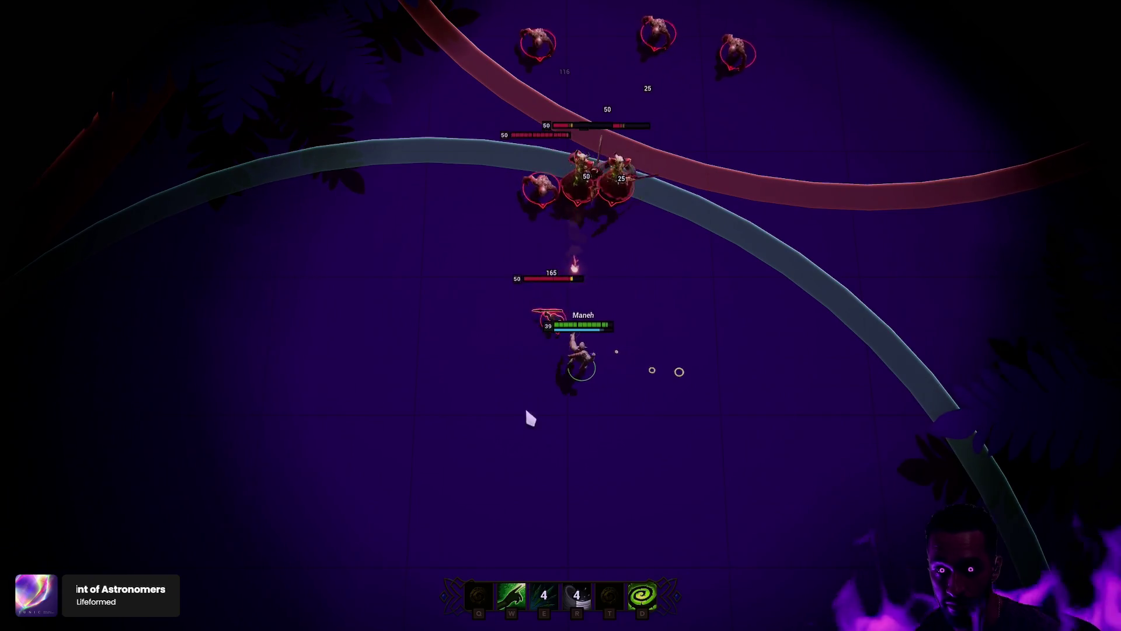
pyautogui.rightClick(486, 480)
pyautogui.rightClick(427, 476)
pyautogui.rightClick(257, 415)
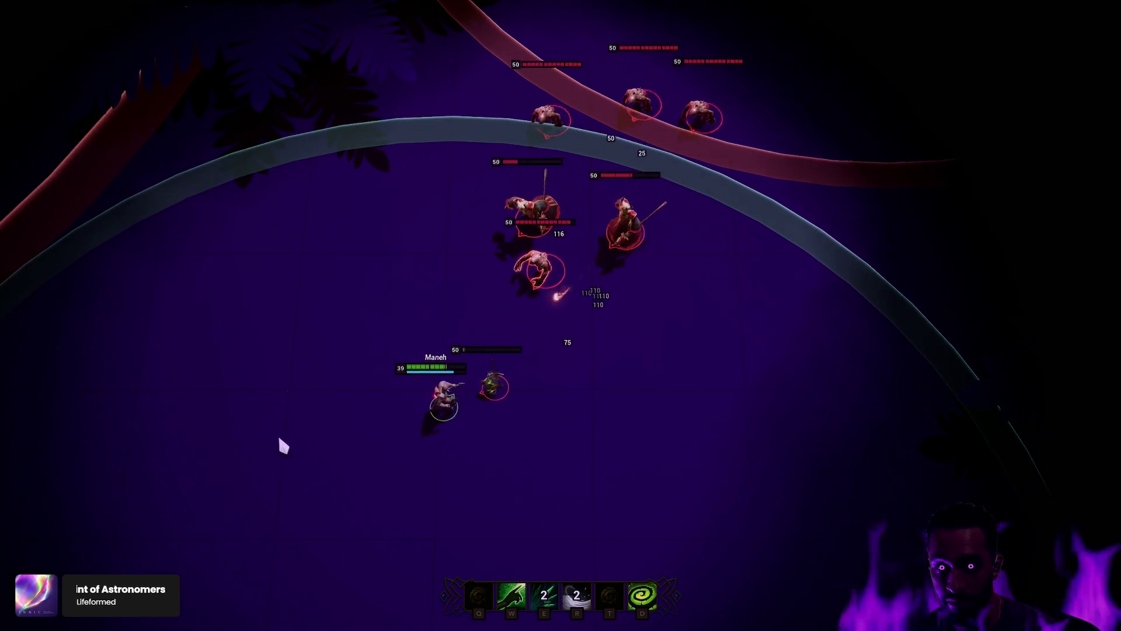
pyautogui.rightClick(278, 437)
pyautogui.rightClick(397, 513)
pyautogui.rightClick(511, 362)
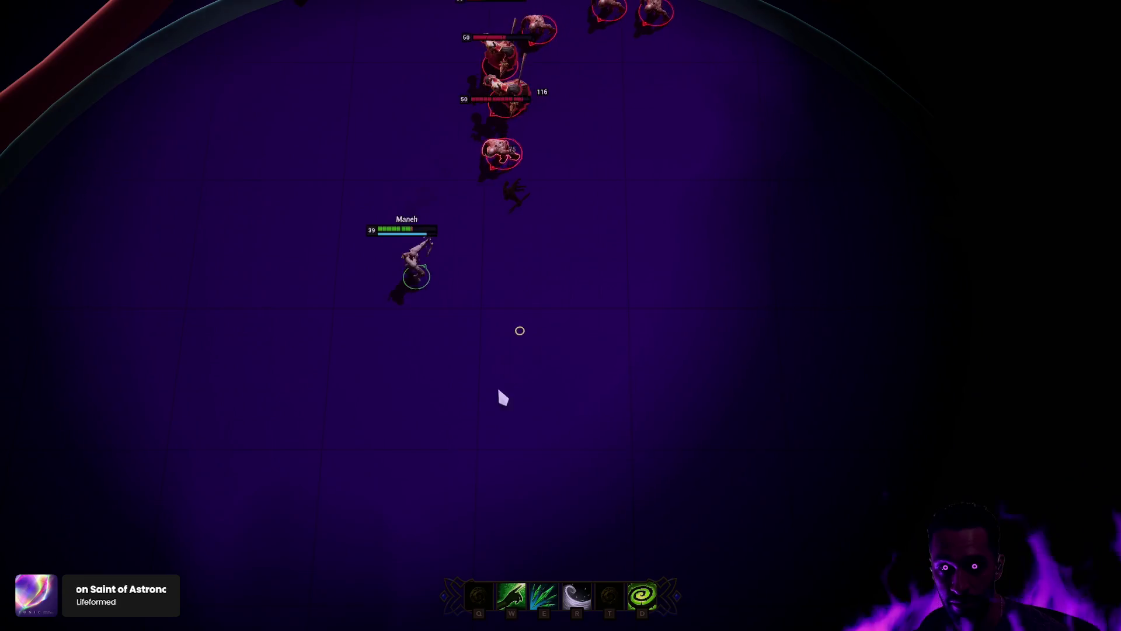
pyautogui.rightClick(495, 415)
pyautogui.press('r')
pyautogui.rightClick(496, 403)
pyautogui.rightClick(672, 444)
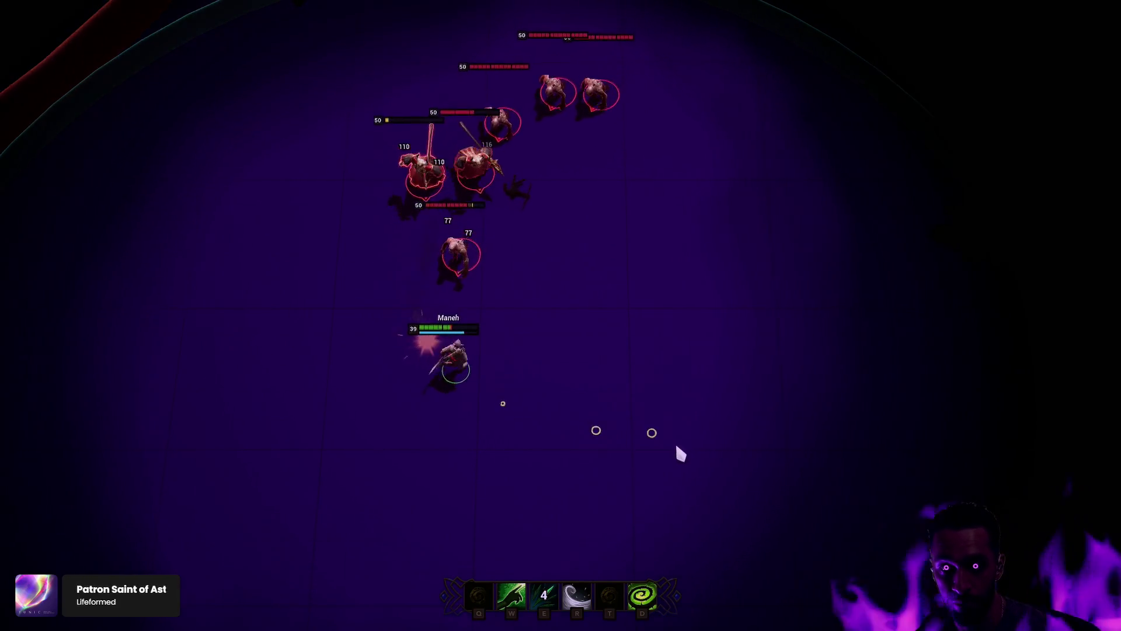
pyautogui.press('e')
pyautogui.rightClick(776, 333)
pyautogui.rightClick(847, 396)
pyautogui.rightClick(894, 388)
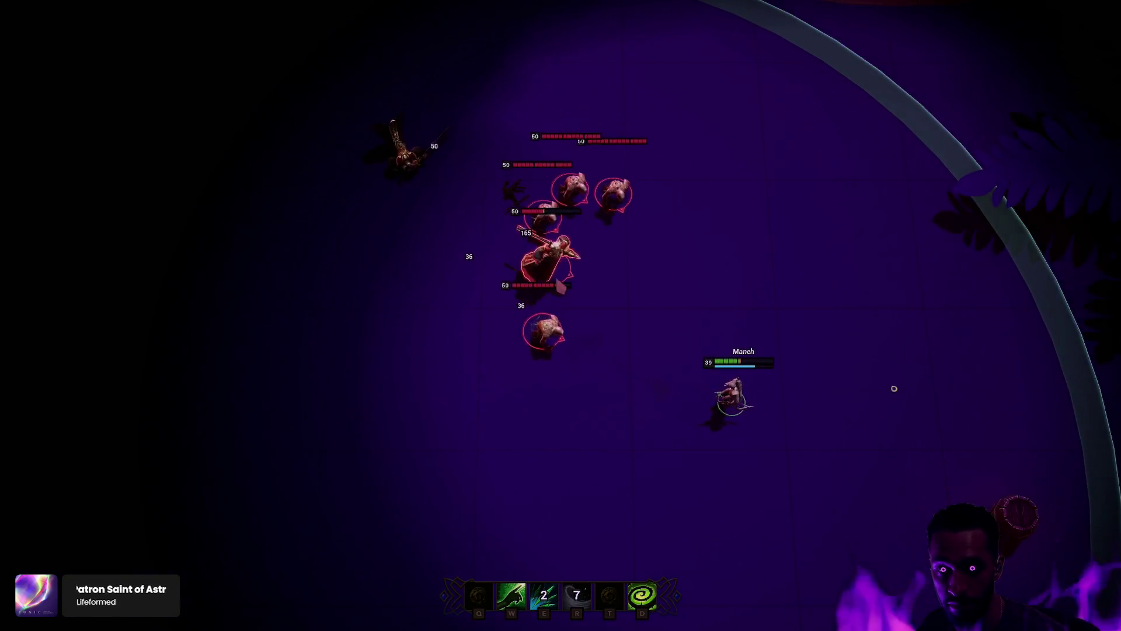
pyautogui.rightClick(924, 393)
pyautogui.rightClick(876, 350)
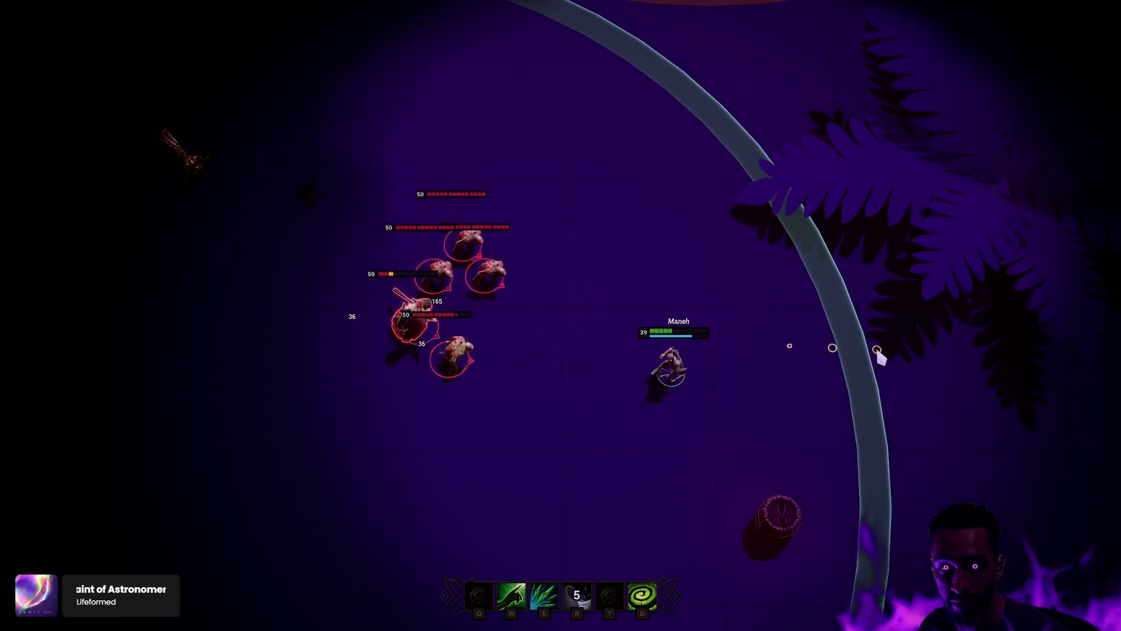
pyautogui.rightClick(821, 213)
pyautogui.rightClick(851, 130)
pyautogui.press('e')
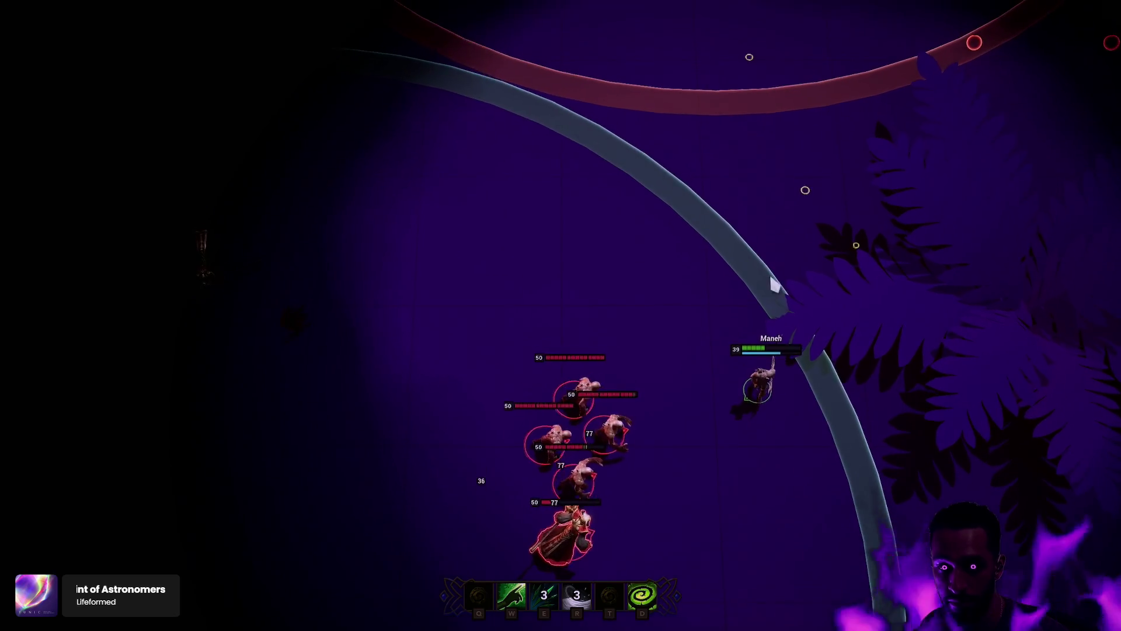
pyautogui.rightClick(819, 192)
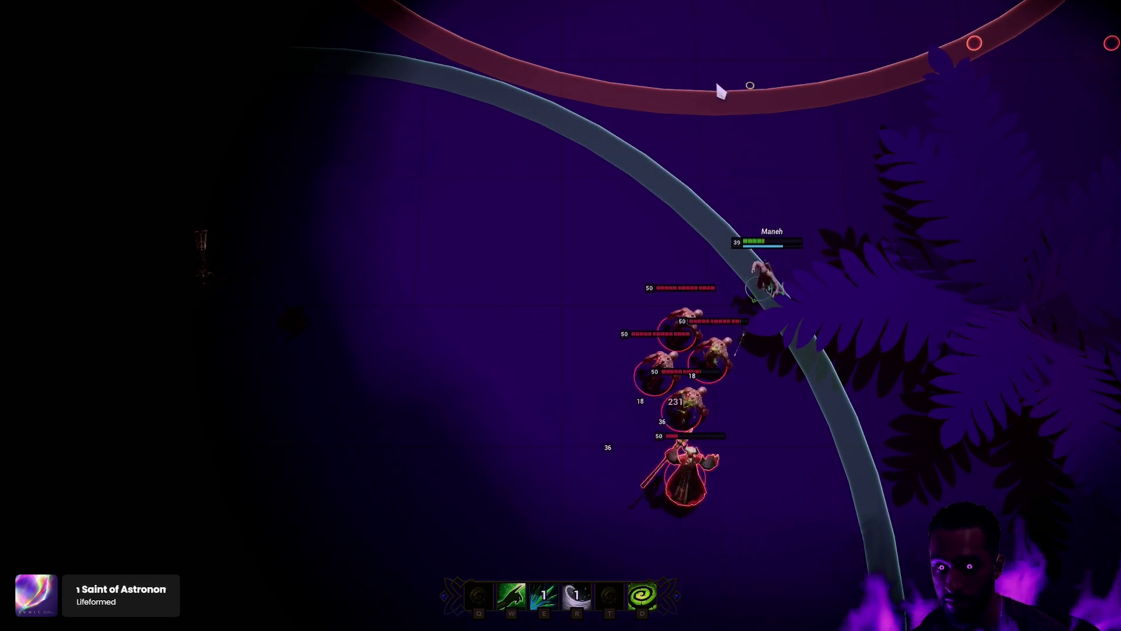
# Step: Keep leading the chasing enemies around while using W shield, E and R on them
pyautogui.press('r')
pyautogui.rightClick(237, 295)
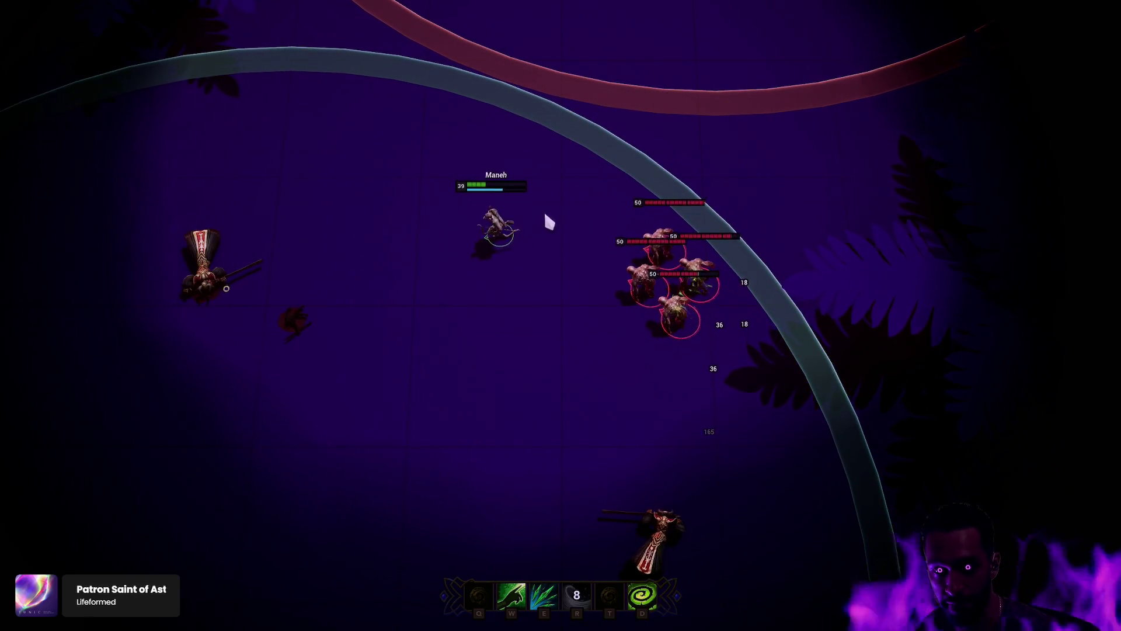
pyautogui.rightClick(355, 268)
pyautogui.press('w')
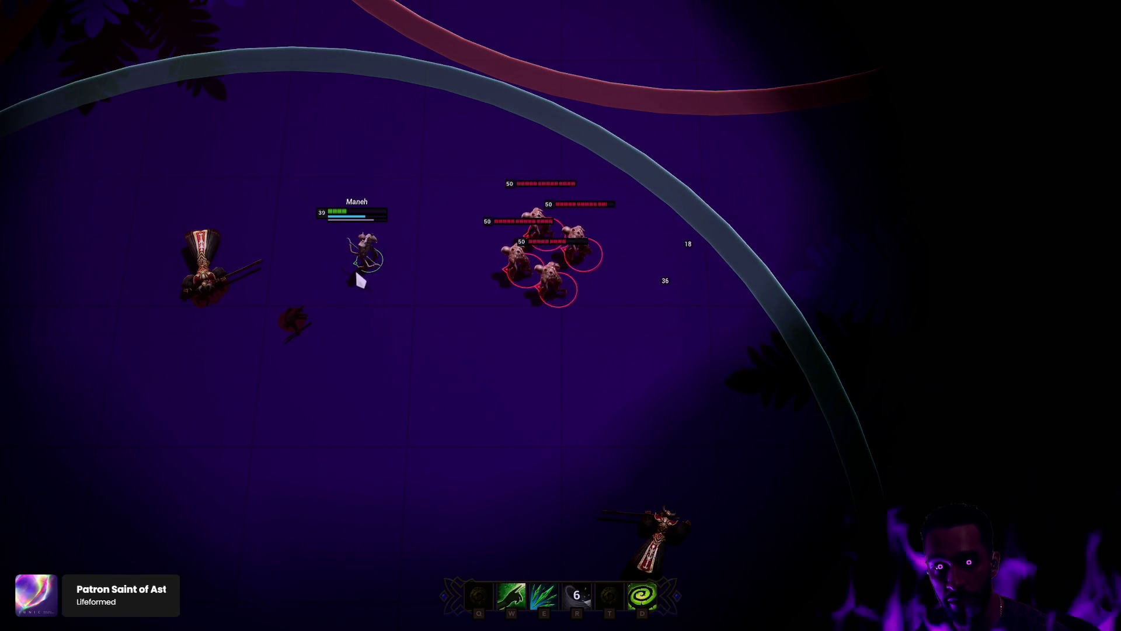
pyautogui.rightClick(323, 385)
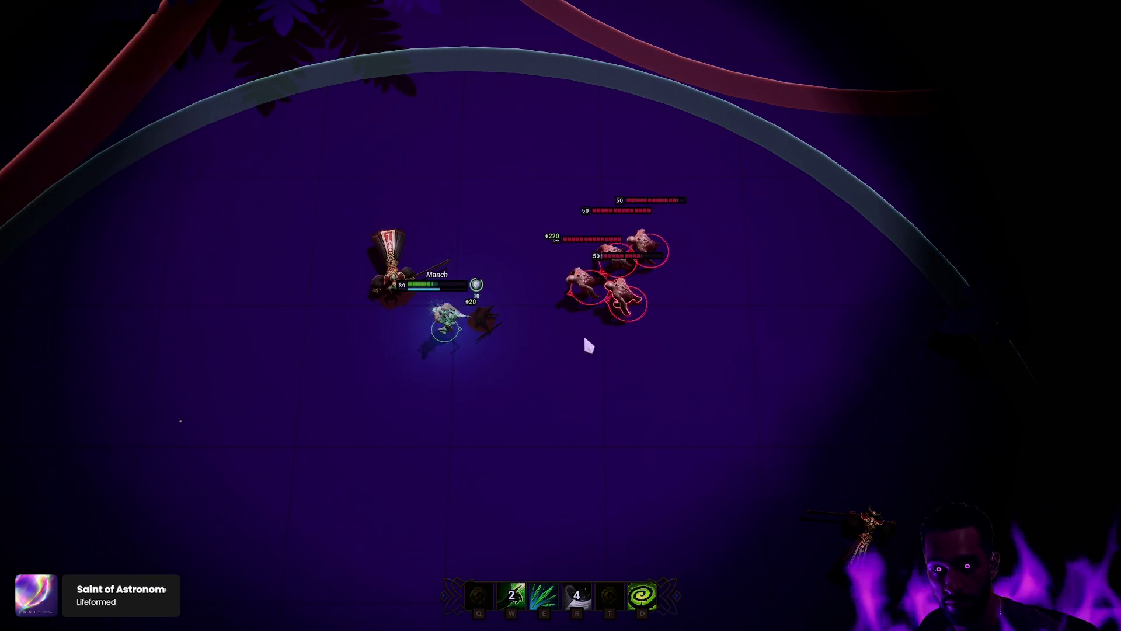
pyautogui.rightClick(585, 345)
pyautogui.press('e')
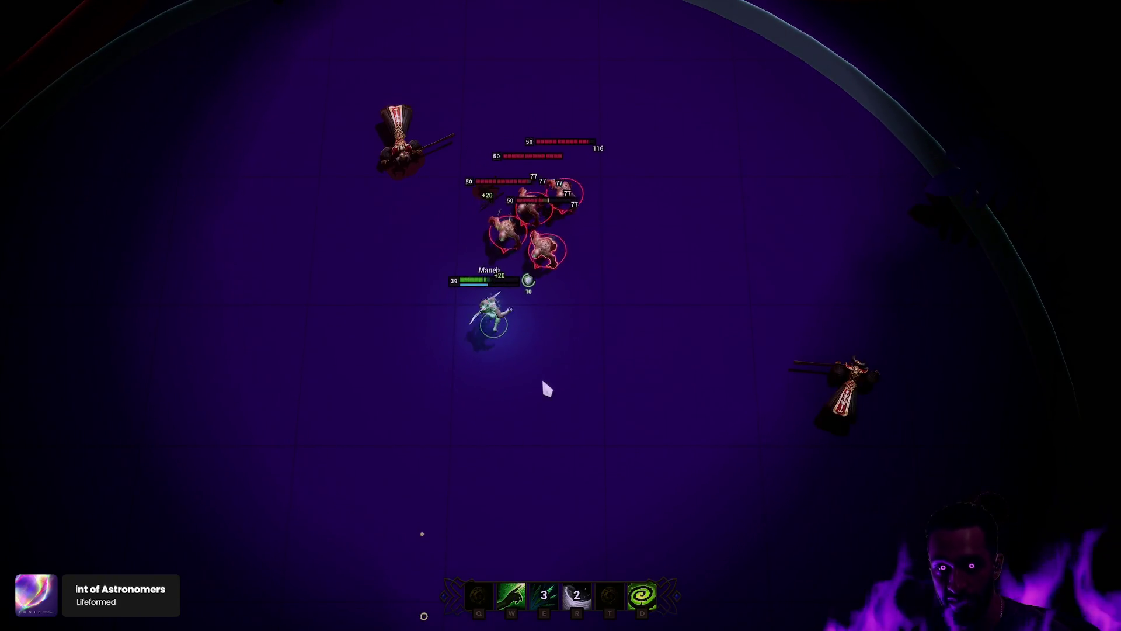
pyautogui.rightClick(553, 413)
pyautogui.rightClick(363, 483)
pyautogui.rightClick(574, 468)
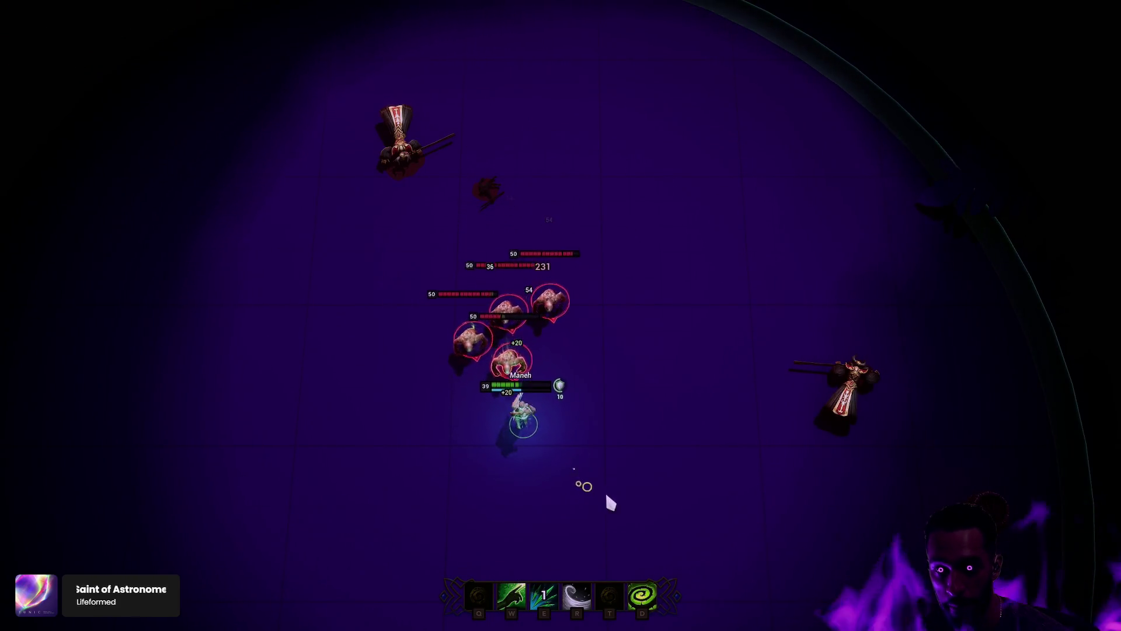
pyautogui.rightClick(693, 533)
pyautogui.rightClick(756, 483)
pyautogui.rightClick(740, 486)
pyautogui.rightClick(753, 362)
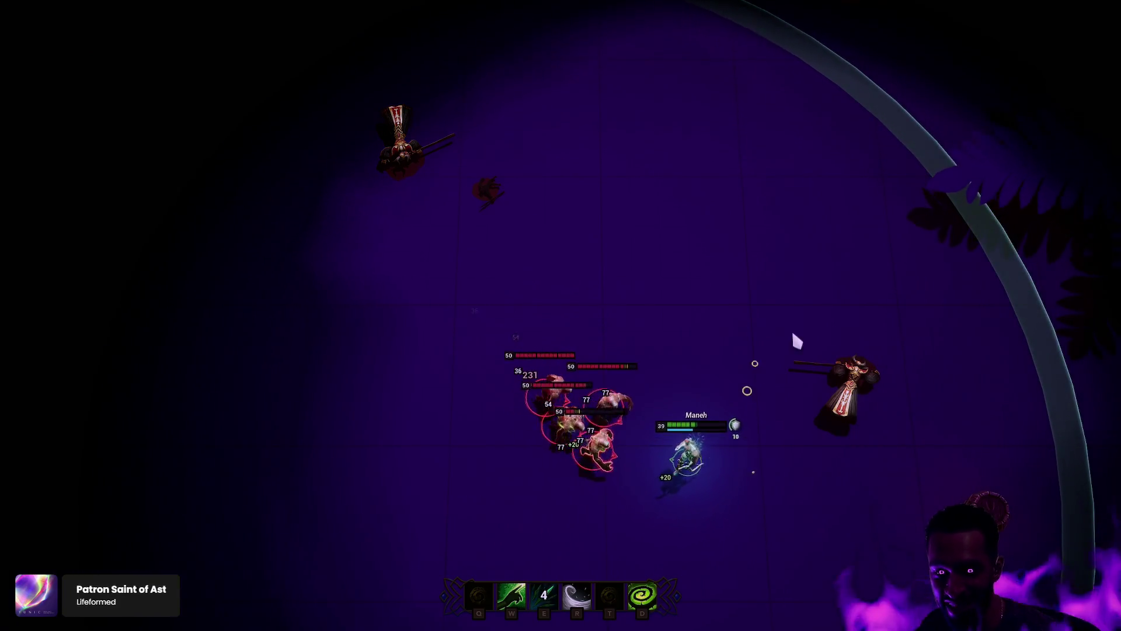
pyautogui.rightClick(800, 307)
pyautogui.rightClick(794, 206)
pyautogui.rightClick(791, 143)
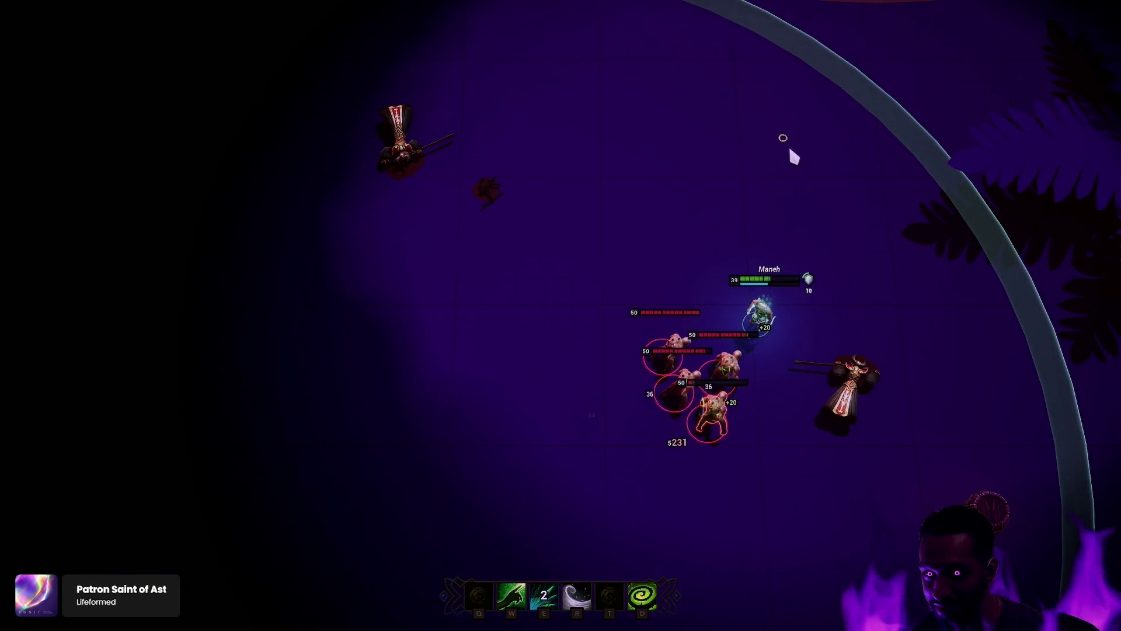
pyautogui.rightClick(807, 104)
pyautogui.rightClick(611, 225)
pyautogui.rightClick(553, 225)
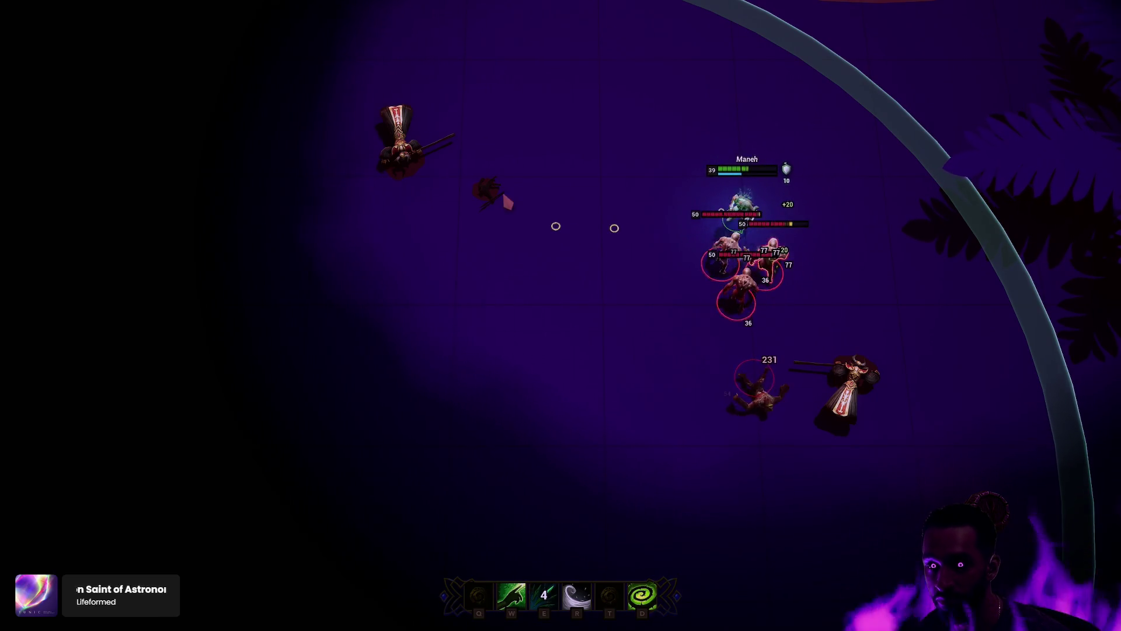
pyautogui.rightClick(393, 237)
pyautogui.press('r')
pyautogui.rightClick(468, 323)
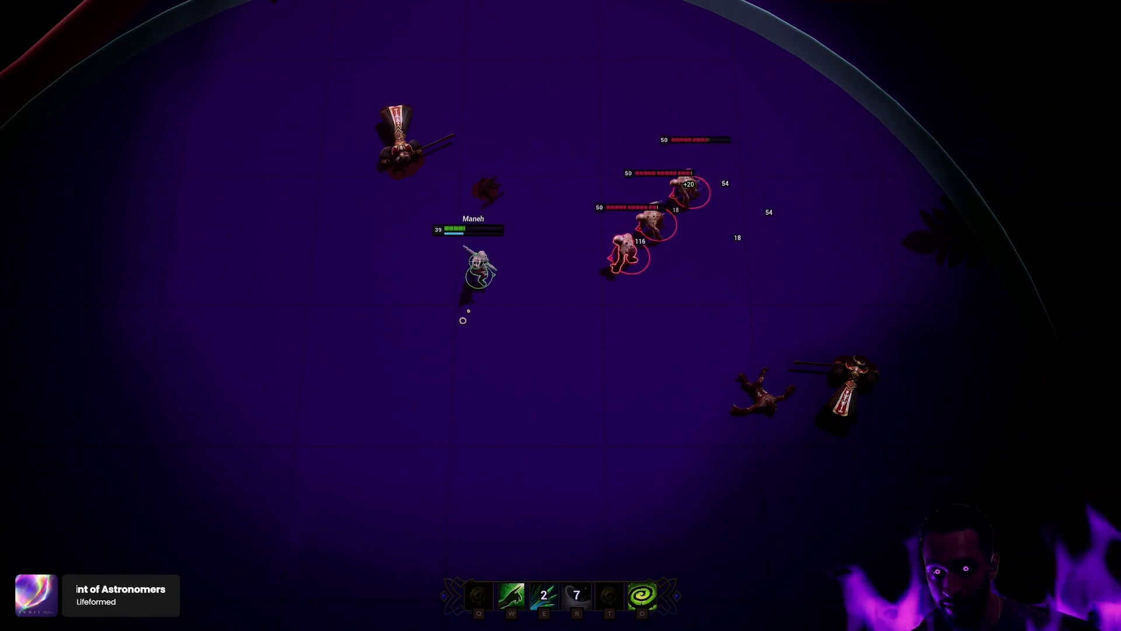
pyautogui.press('w')
pyautogui.rightClick(434, 381)
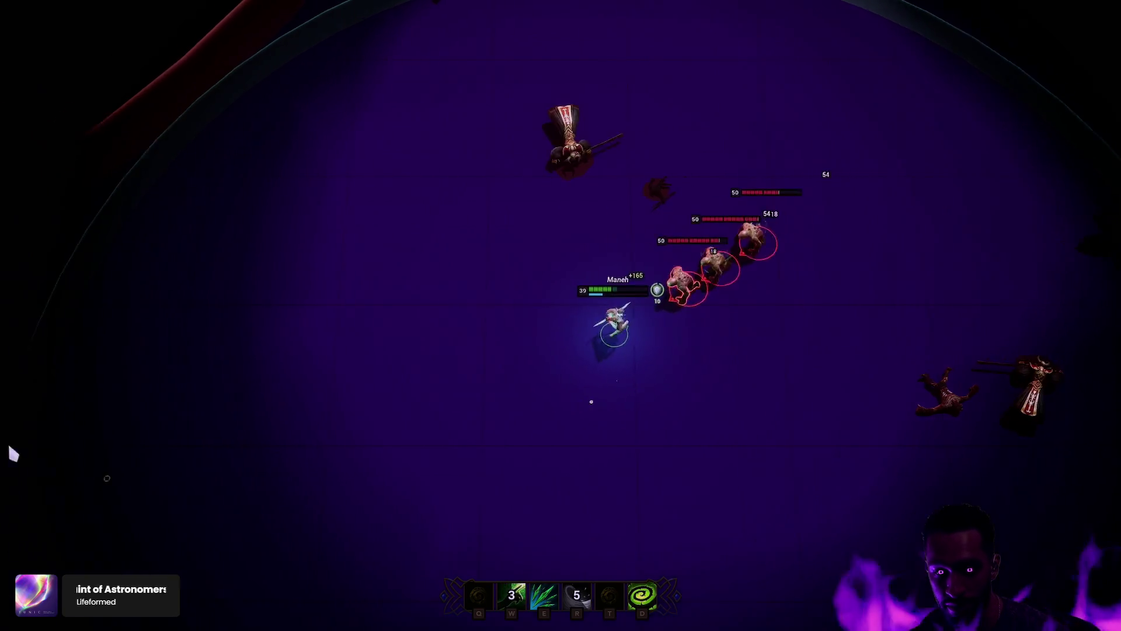
pyautogui.rightClick(238, 371)
pyautogui.rightClick(531, 186)
pyautogui.rightClick(483, 363)
pyautogui.press('e')
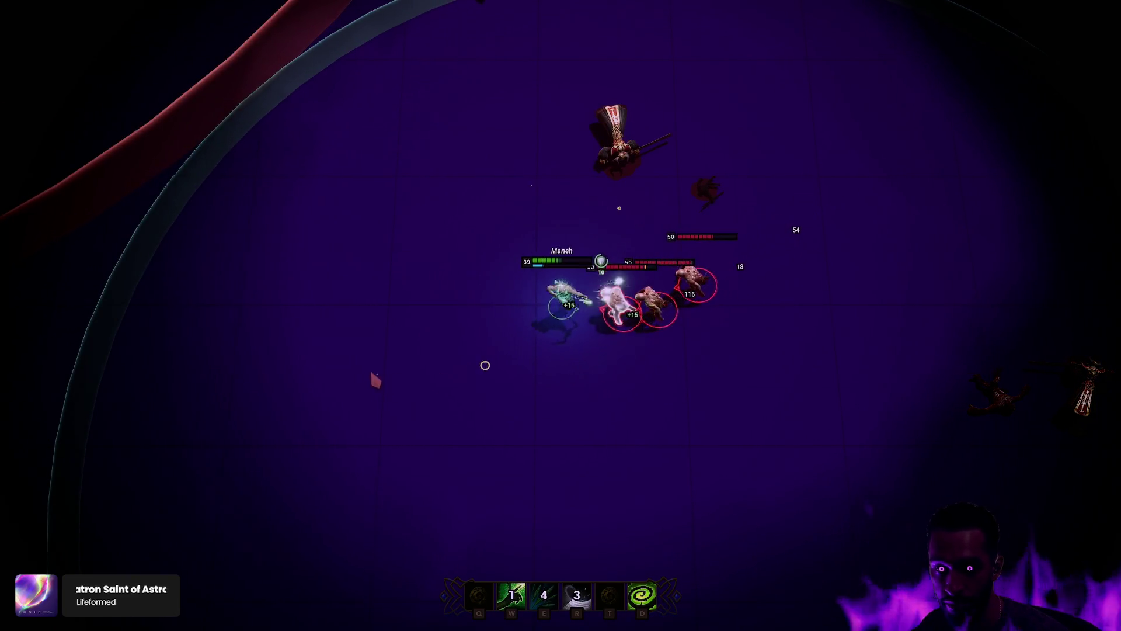
pyautogui.rightClick(320, 371)
# Step: Dash through the three enemies with D and hit them with E and R until most fall
pyautogui.rightClick(409, 330)
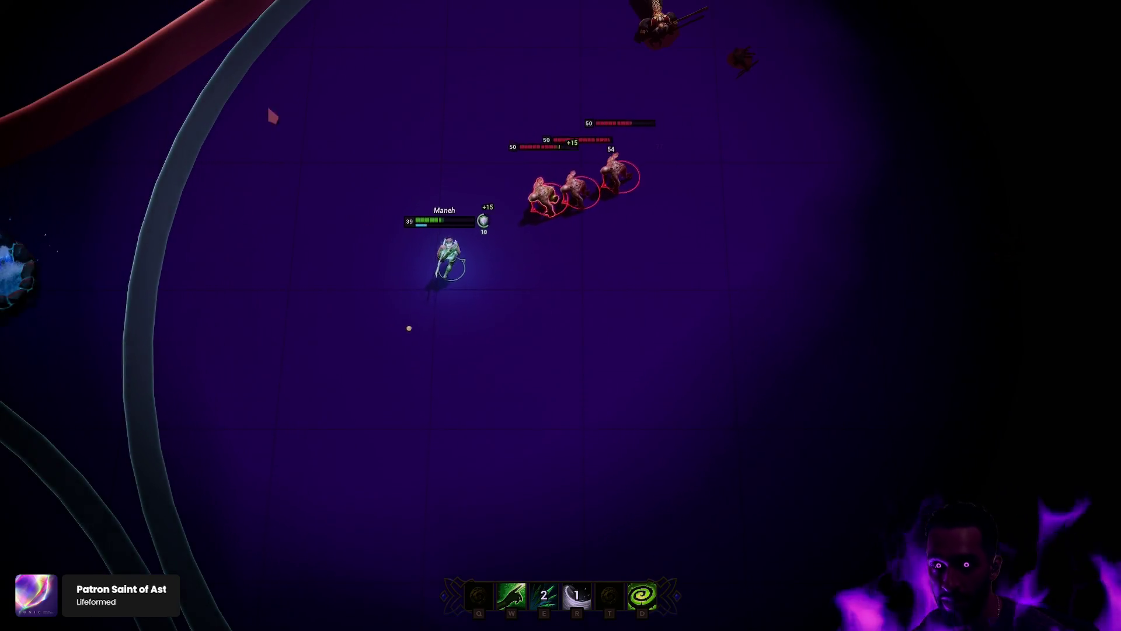
pyautogui.rightClick(274, 317)
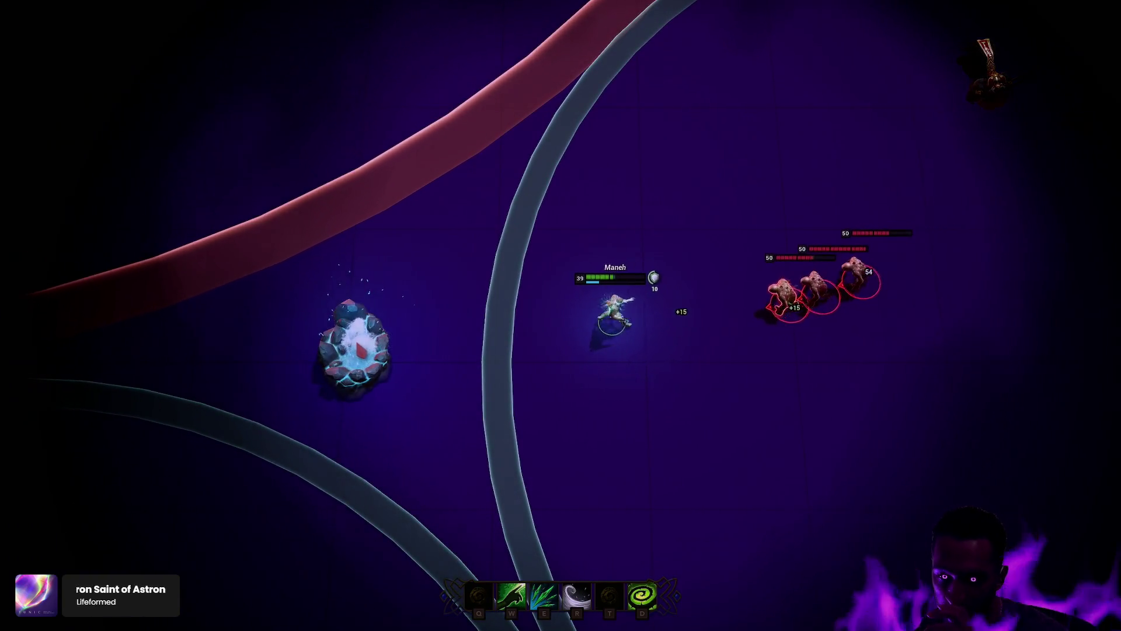
pyautogui.rightClick(413, 396)
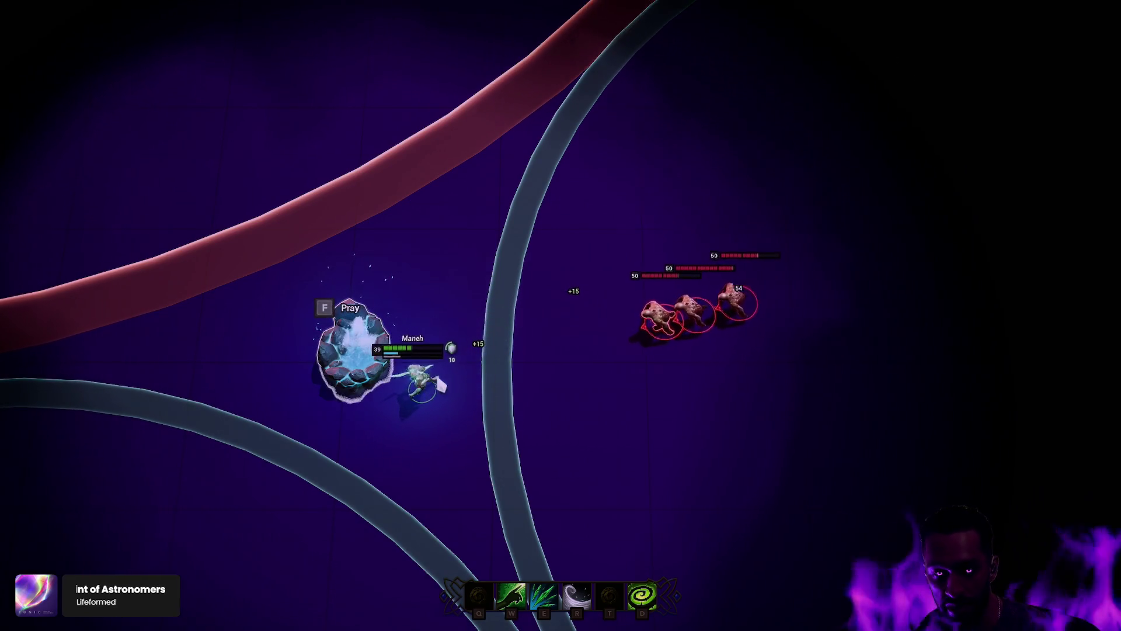
pyautogui.rightClick(551, 453)
pyautogui.rightClick(640, 514)
pyautogui.press('d')
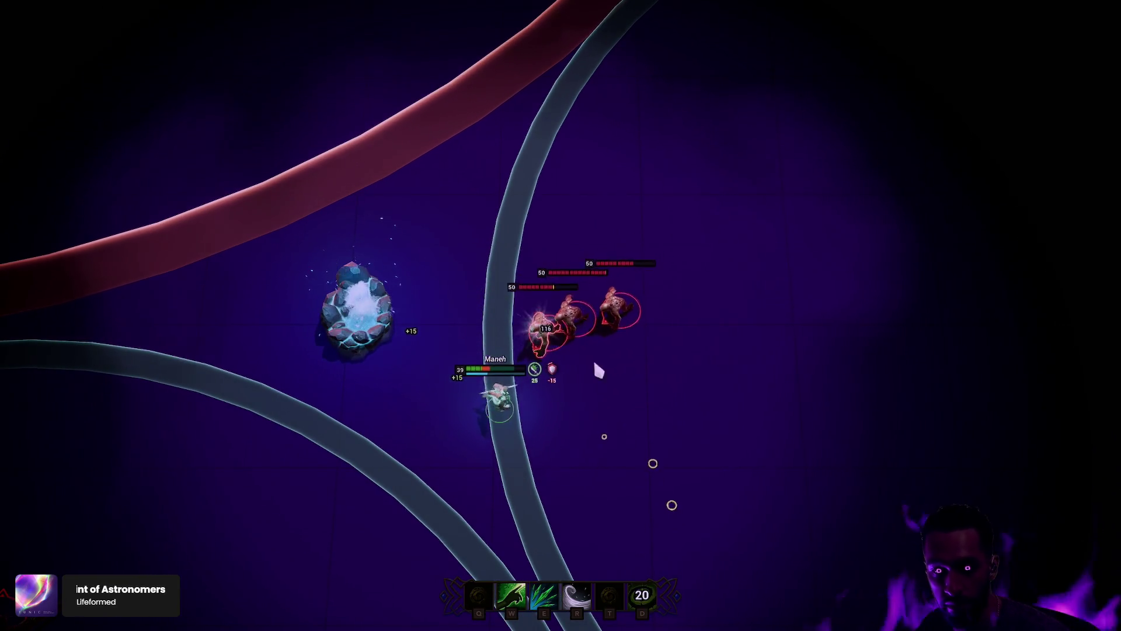
pyautogui.rightClick(658, 488)
pyautogui.press('e')
pyautogui.press('r')
pyautogui.rightClick(1005, 393)
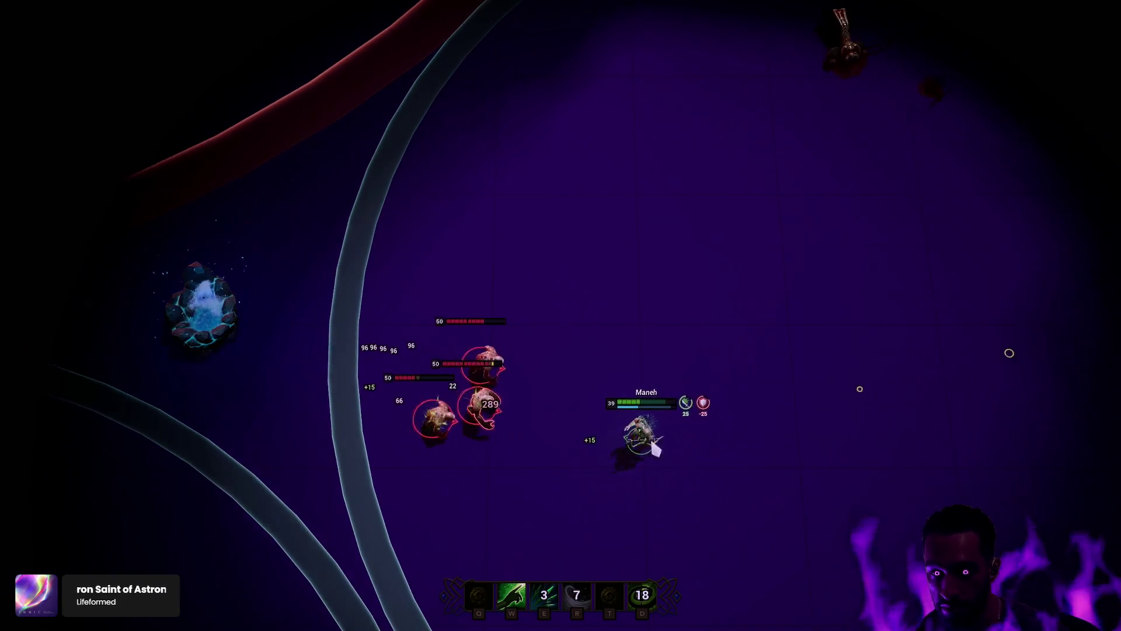
pyautogui.rightClick(536, 496)
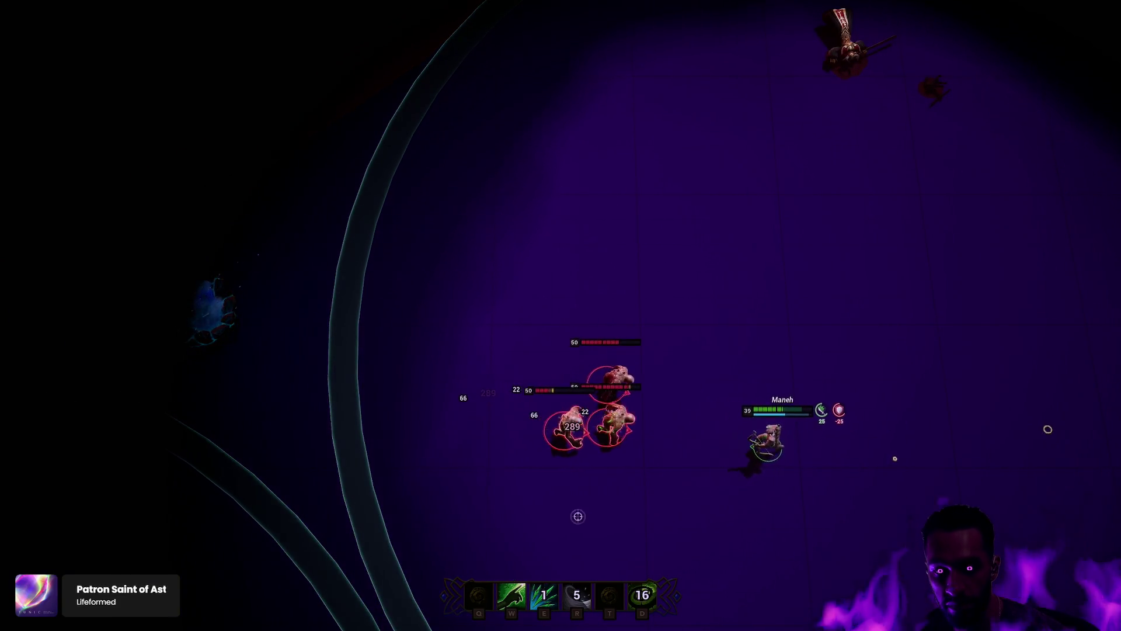
pyautogui.rightClick(897, 404)
pyautogui.press('e')
pyautogui.rightClick(878, 409)
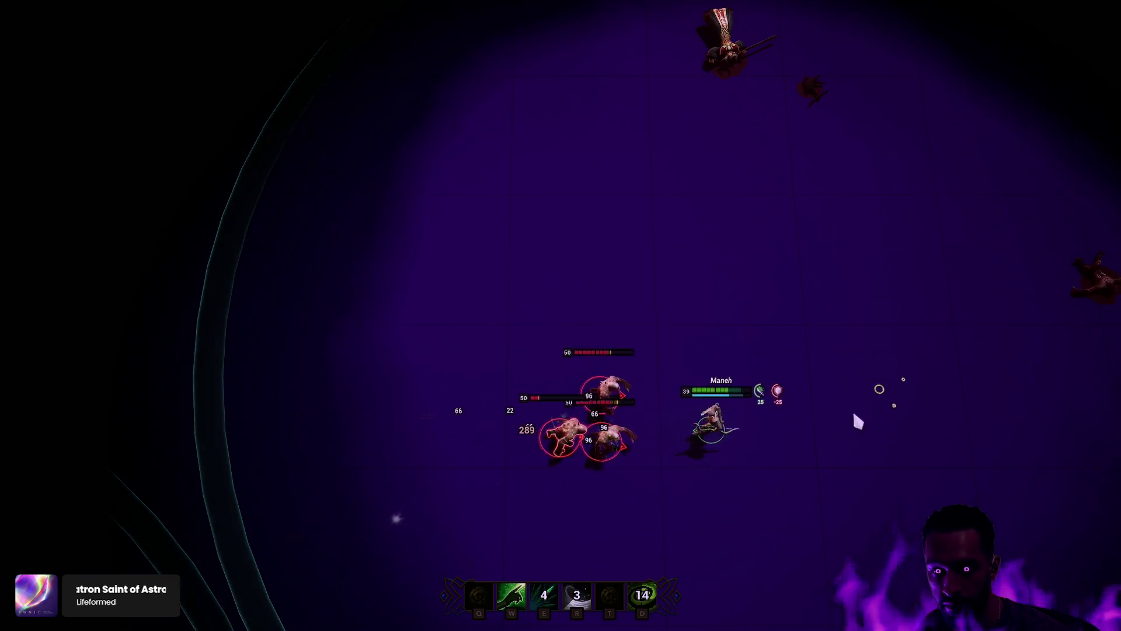
pyautogui.rightClick(892, 310)
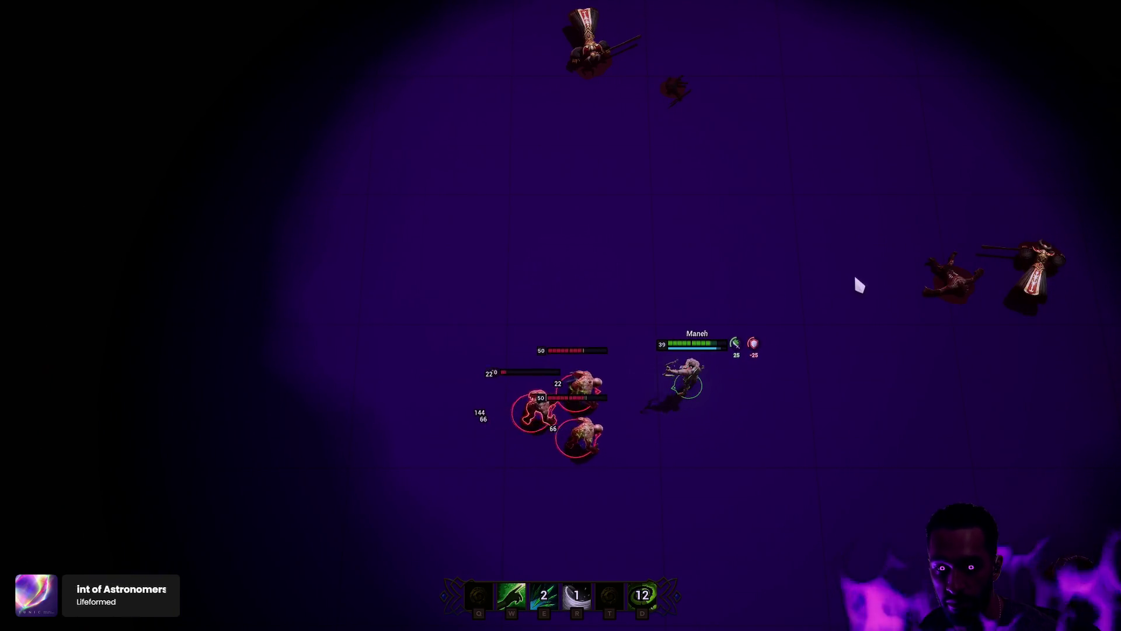
pyautogui.rightClick(873, 269)
pyautogui.rightClick(848, 198)
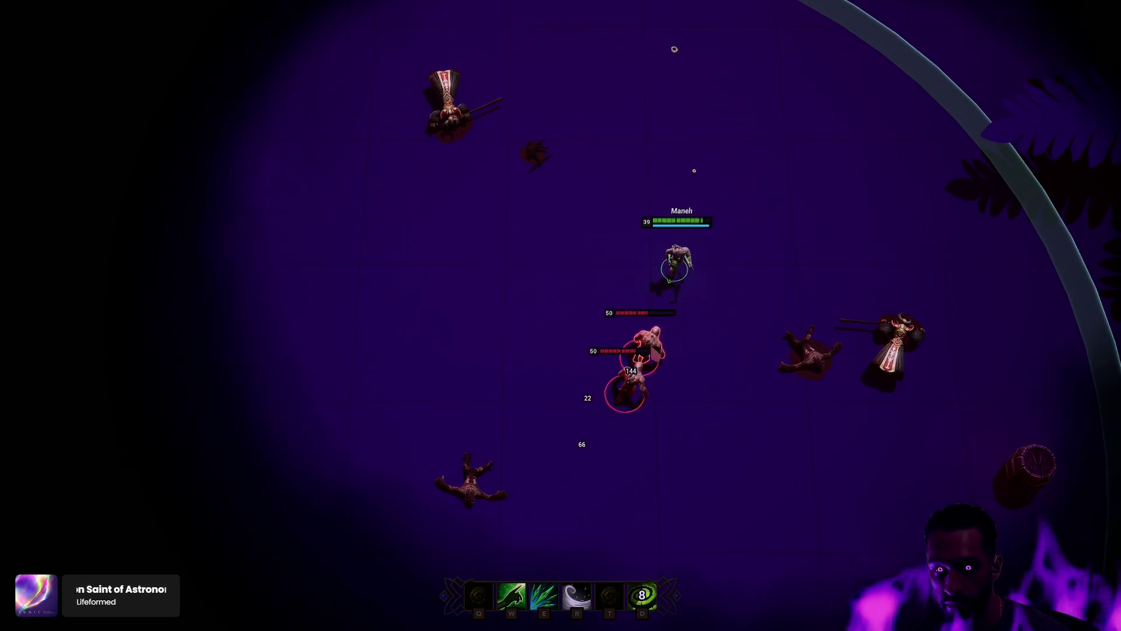
pyautogui.rightClick(562, 216)
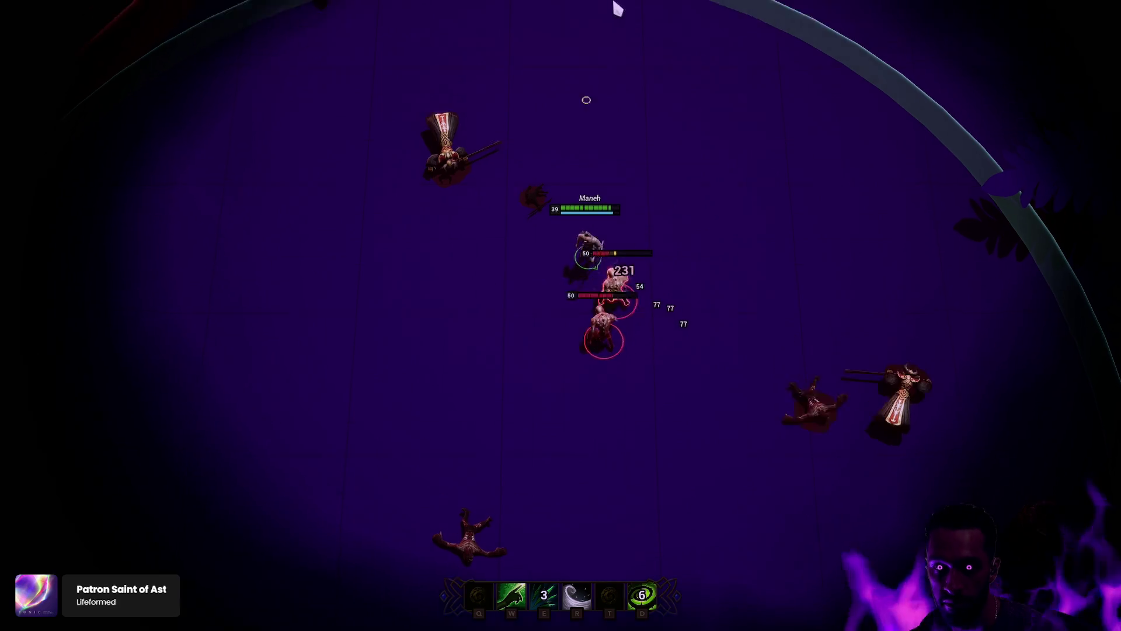
pyautogui.rightClick(746, 320)
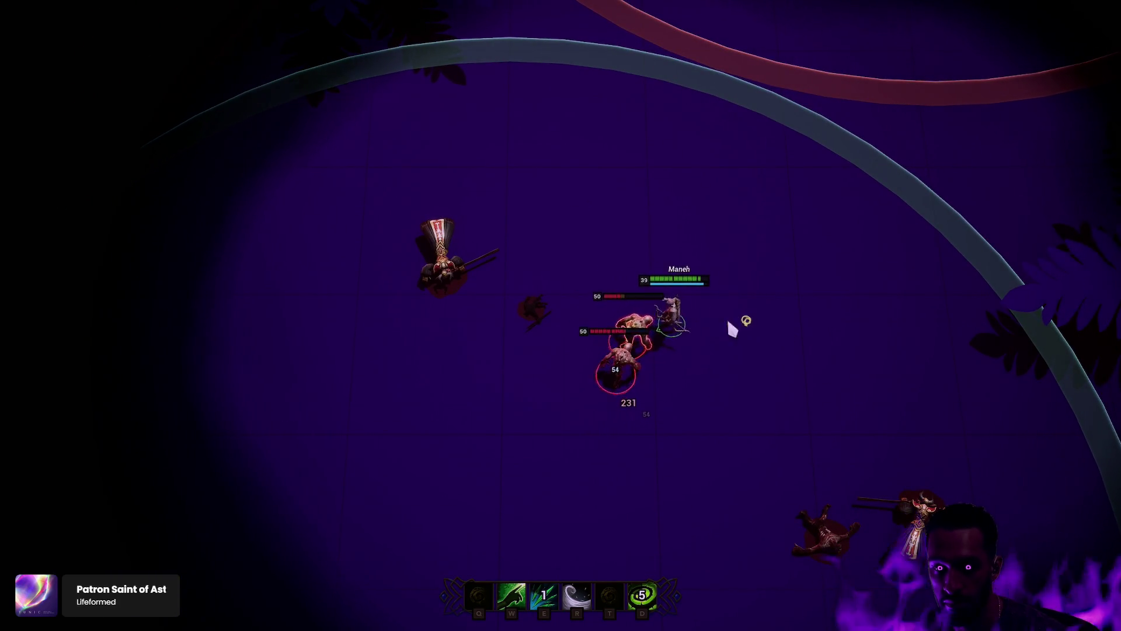
pyautogui.press('r')
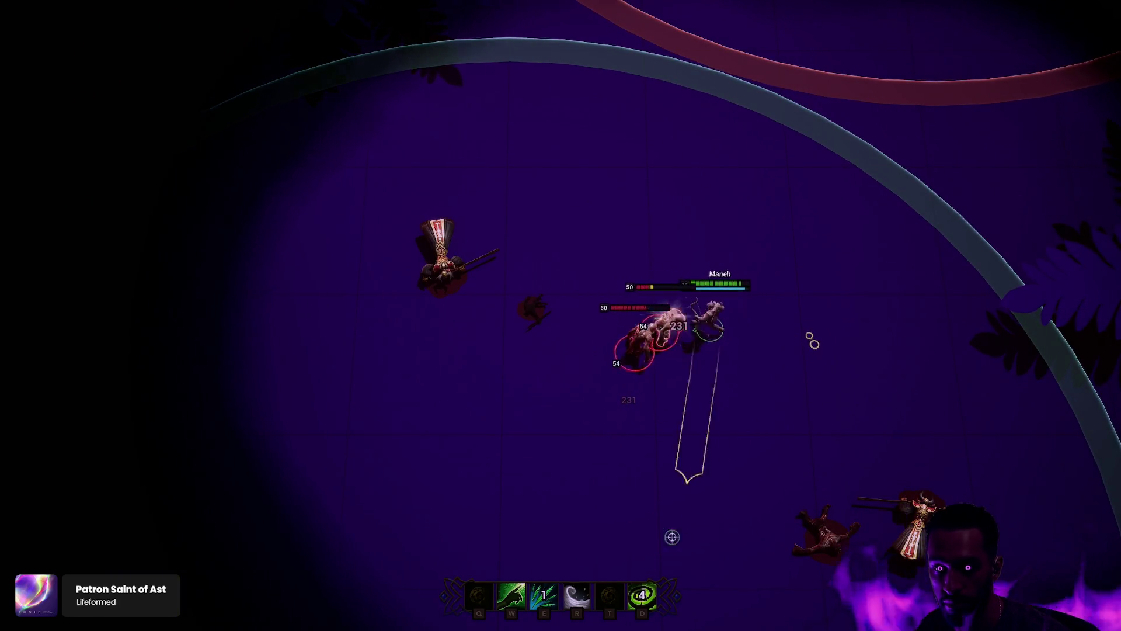
pyautogui.rightClick(594, 467)
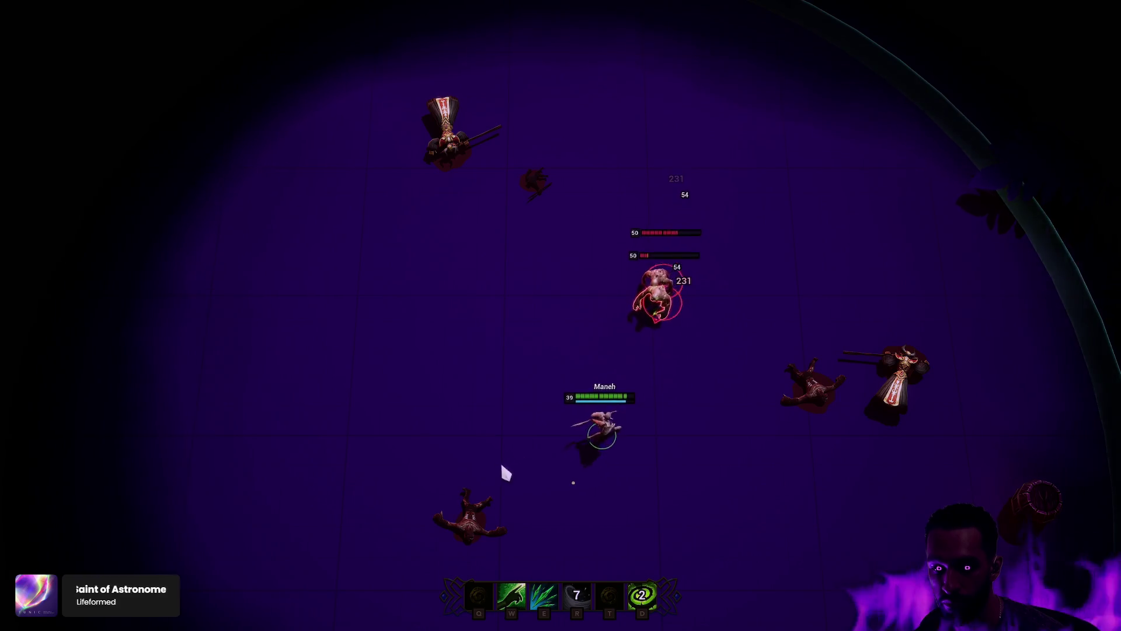
pyautogui.press('e')
pyautogui.rightClick(531, 496)
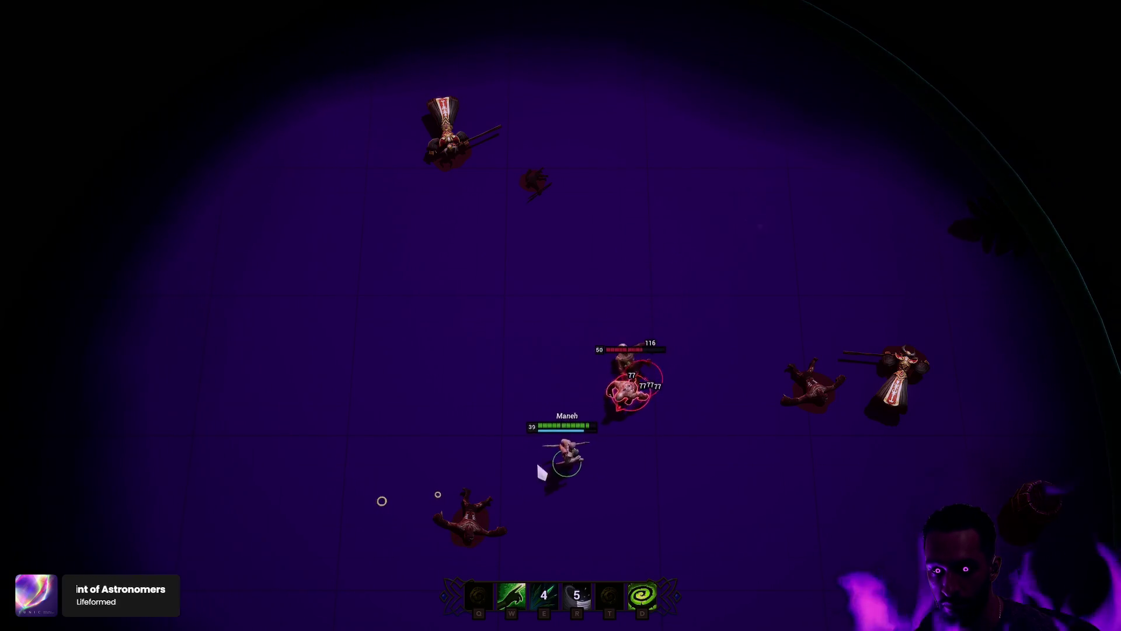
# Step: Circle the last remaining enemy and finish it off with E
pyautogui.rightClick(393, 293)
pyautogui.rightClick(326, 318)
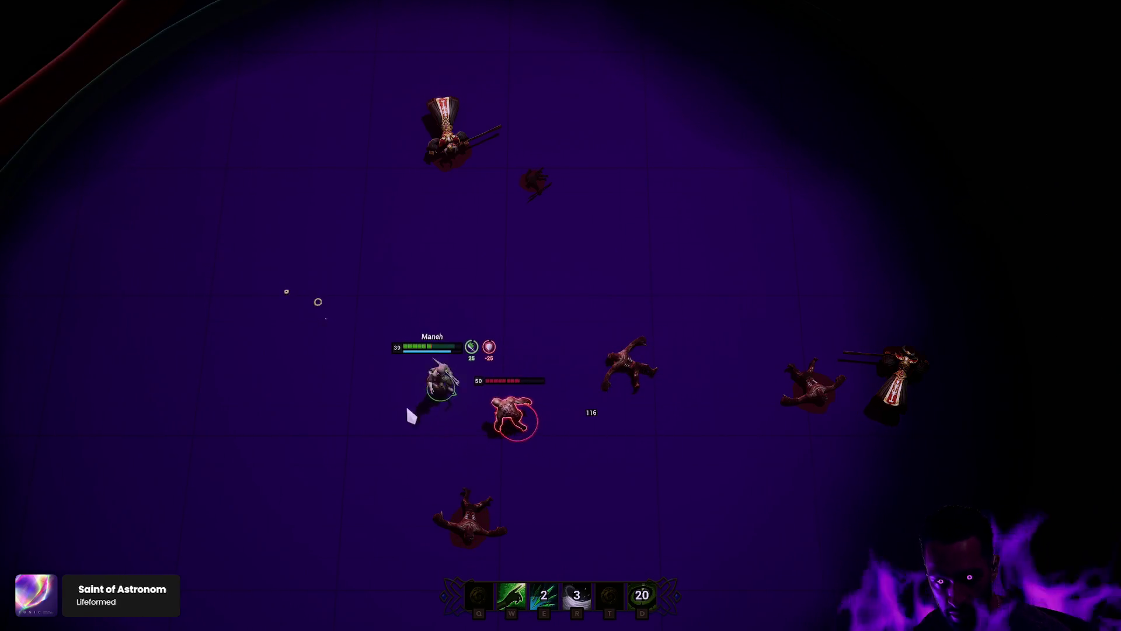
pyautogui.rightClick(370, 183)
pyautogui.rightClick(431, 175)
pyautogui.rightClick(523, 153)
pyautogui.rightClick(527, 248)
pyautogui.rightClick(590, 167)
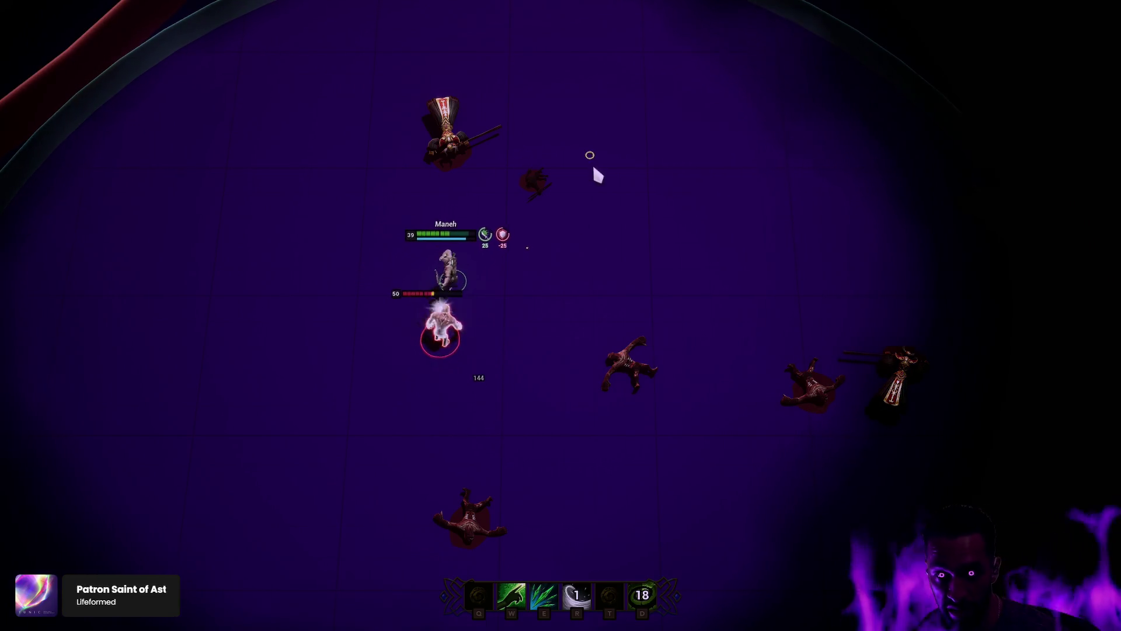
pyautogui.press('e')
pyautogui.rightClick(683, 183)
pyautogui.rightClick(700, 184)
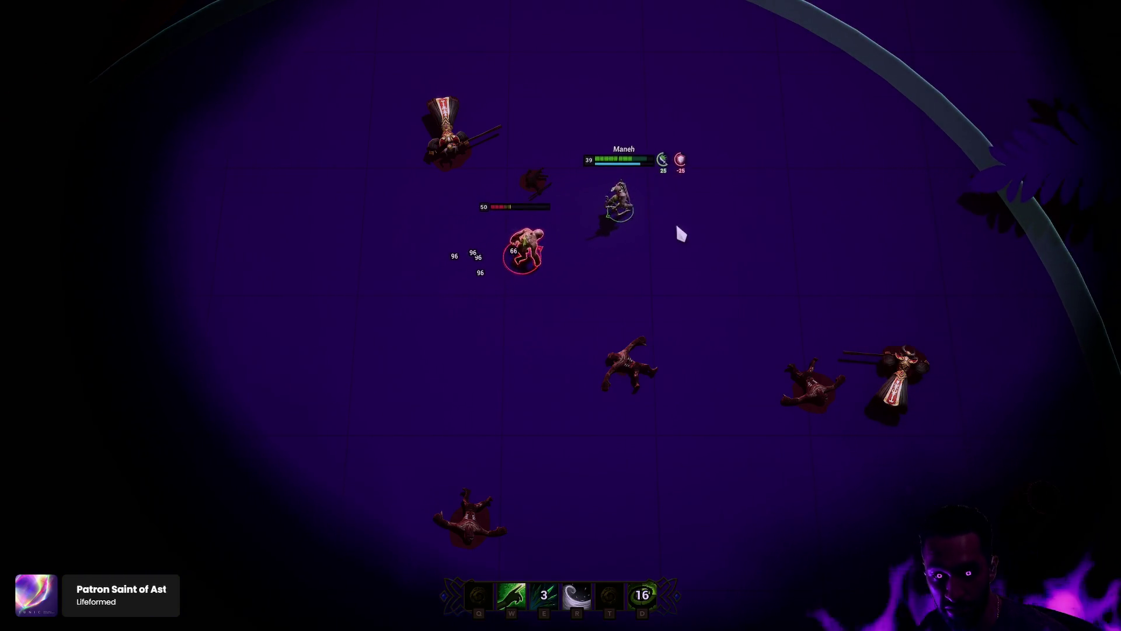
pyautogui.rightClick(751, 227)
pyautogui.rightClick(708, 275)
pyautogui.click(644, 265)
pyautogui.rightClick(676, 288)
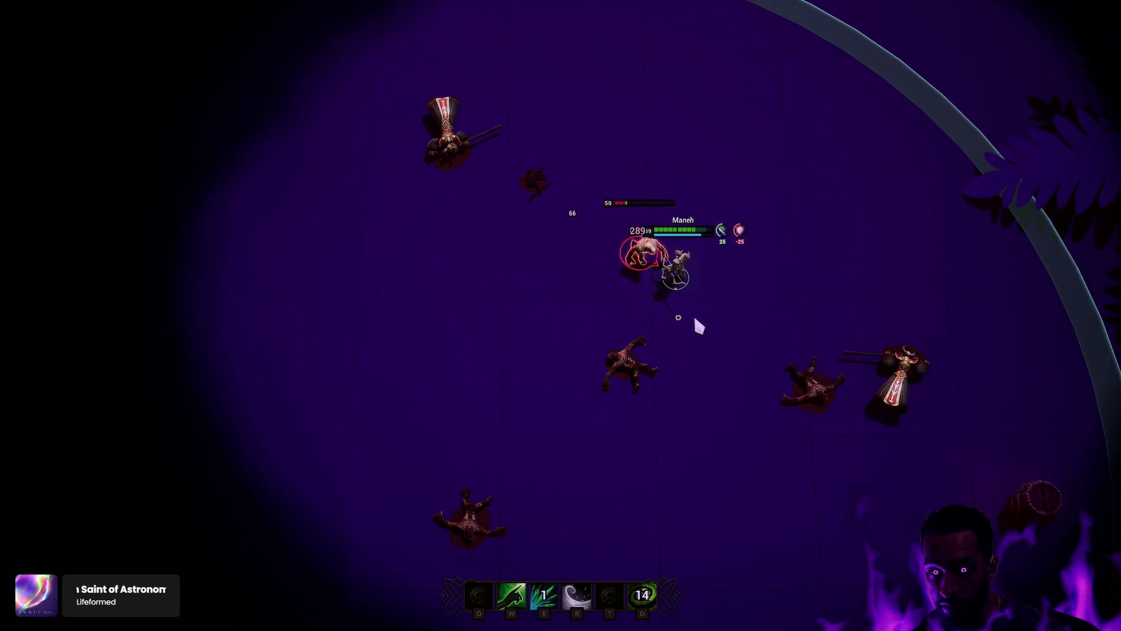
pyautogui.press('e')
pyautogui.rightClick(749, 414)
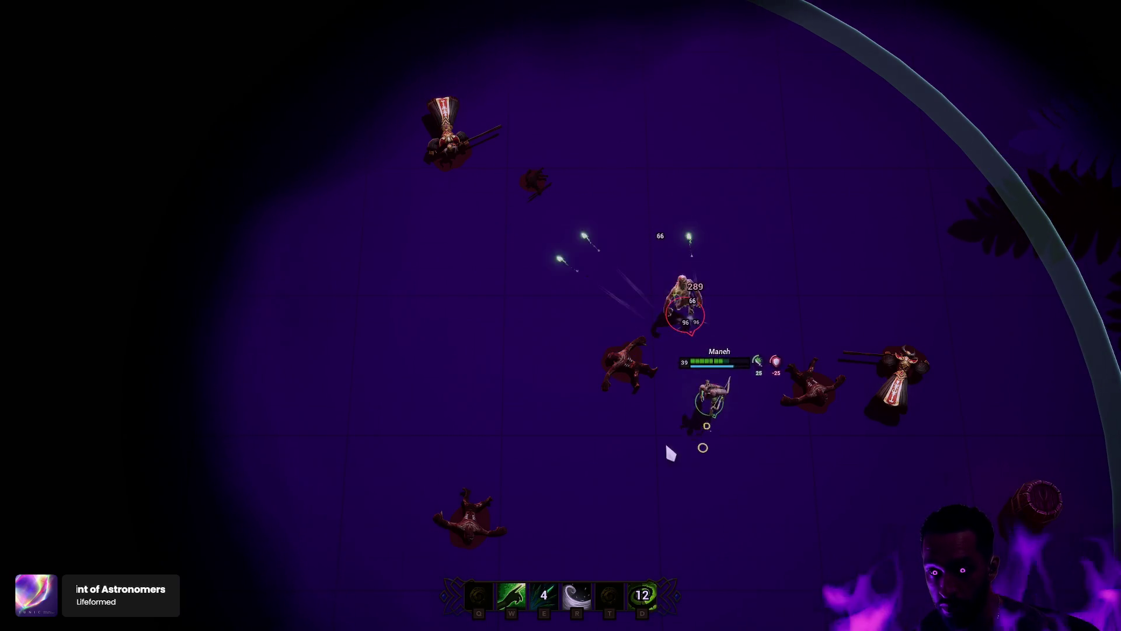
# Step: Walk among the dead enemies, heal with W, and end the play session with Escape
pyautogui.rightClick(621, 453)
pyautogui.rightClick(566, 451)
pyautogui.rightClick(514, 383)
pyautogui.rightClick(502, 321)
pyautogui.rightClick(504, 305)
pyautogui.rightClick(666, 185)
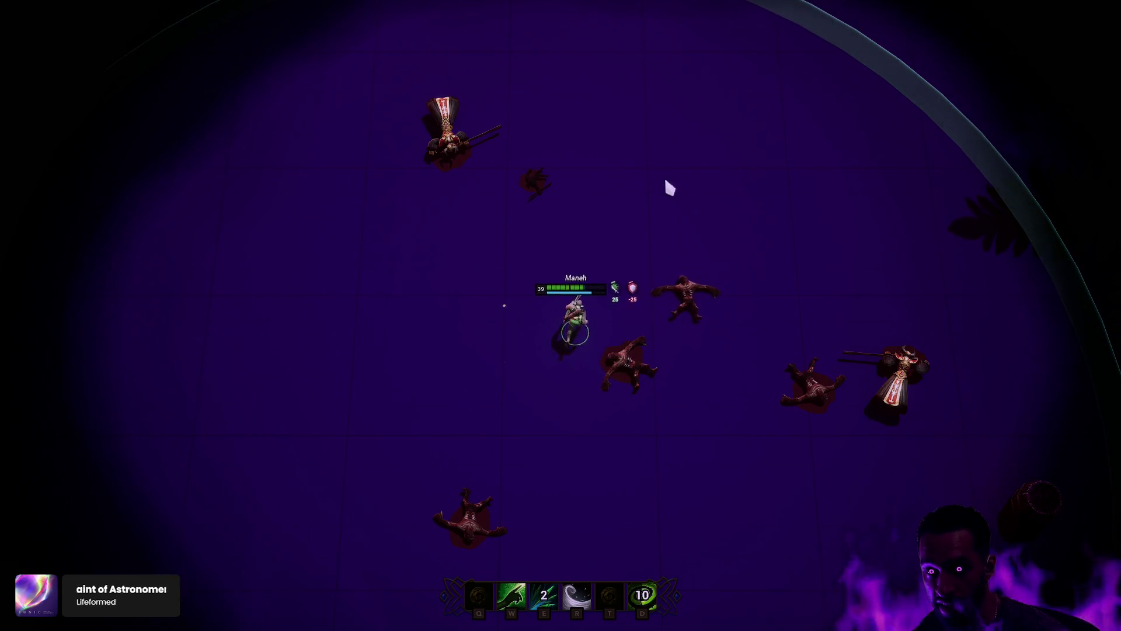
pyautogui.rightClick(726, 220)
pyautogui.rightClick(788, 235)
pyautogui.rightClick(806, 356)
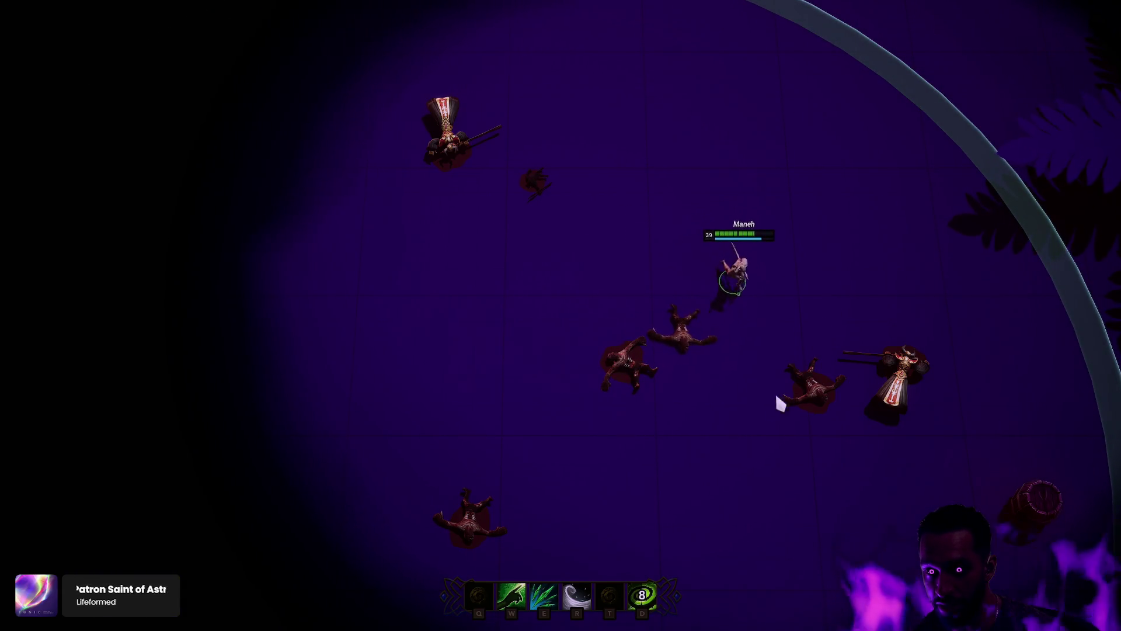
pyautogui.rightClick(730, 432)
pyautogui.rightClick(578, 385)
pyautogui.rightClick(531, 315)
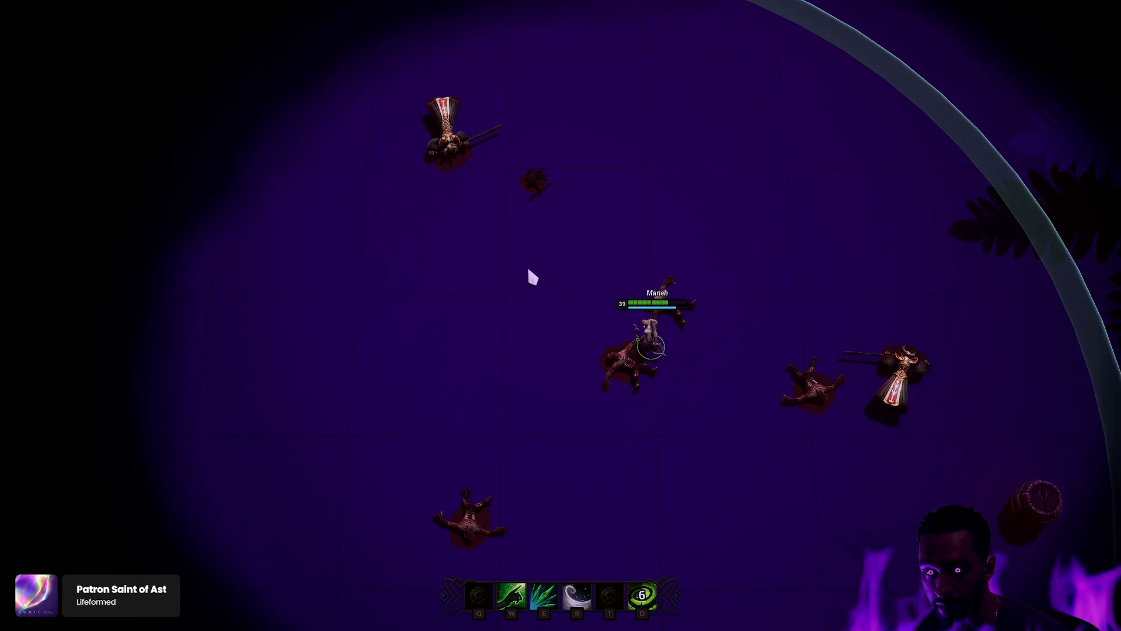
pyautogui.rightClick(646, 208)
pyautogui.rightClick(746, 233)
pyautogui.rightClick(778, 328)
pyautogui.rightClick(538, 383)
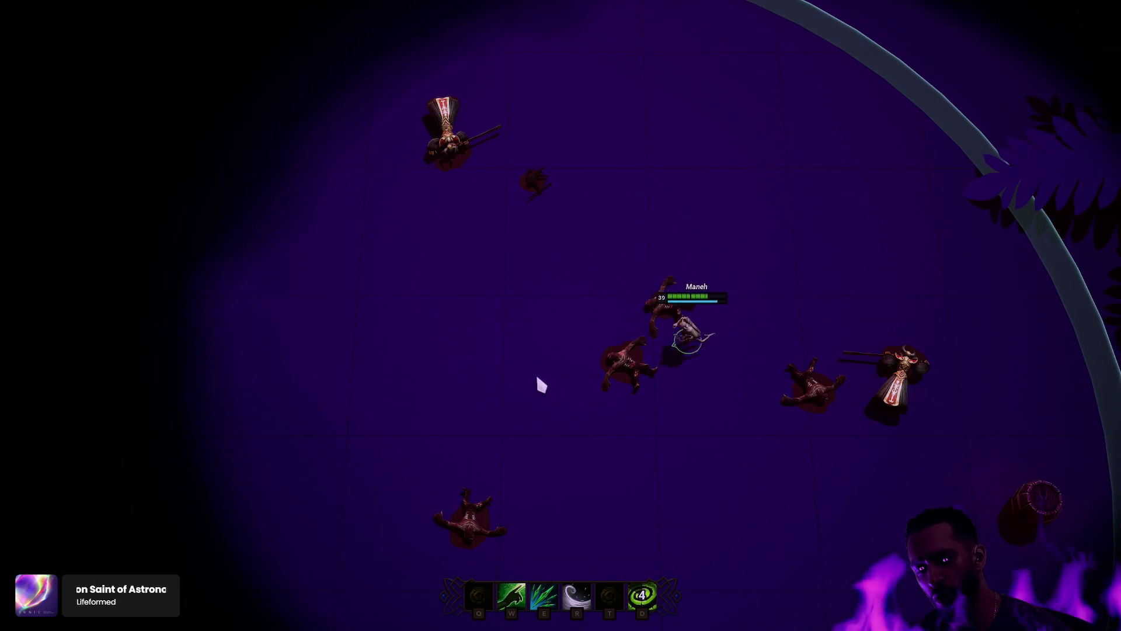
pyautogui.rightClick(566, 262)
pyautogui.rightClick(737, 229)
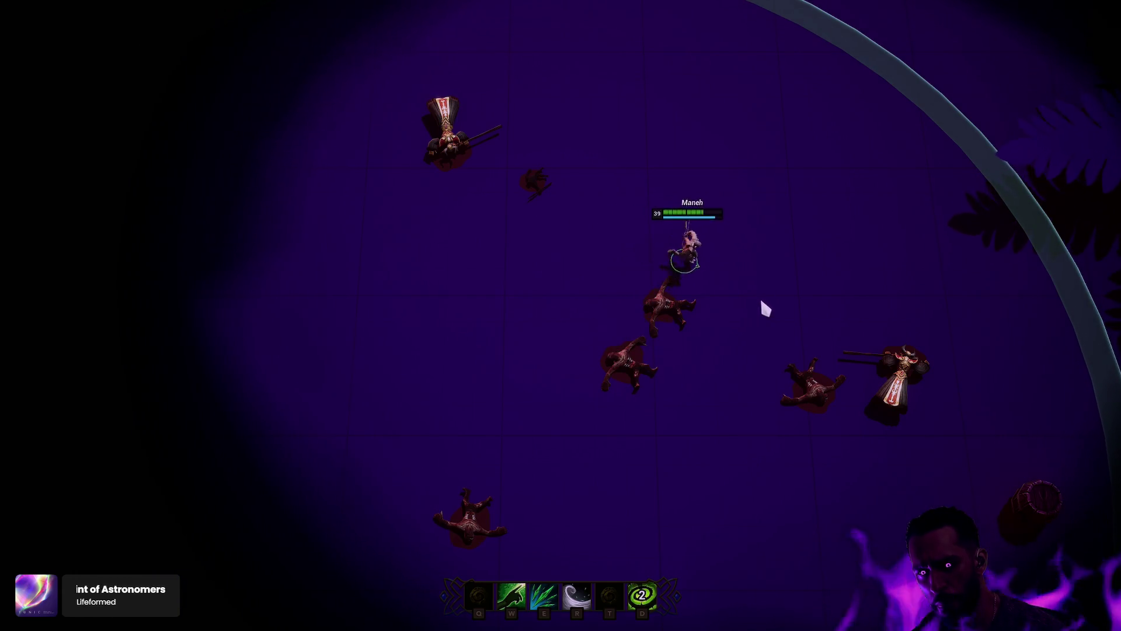
pyautogui.rightClick(736, 330)
pyautogui.rightClick(613, 378)
pyautogui.rightClick(570, 300)
pyautogui.rightClick(738, 220)
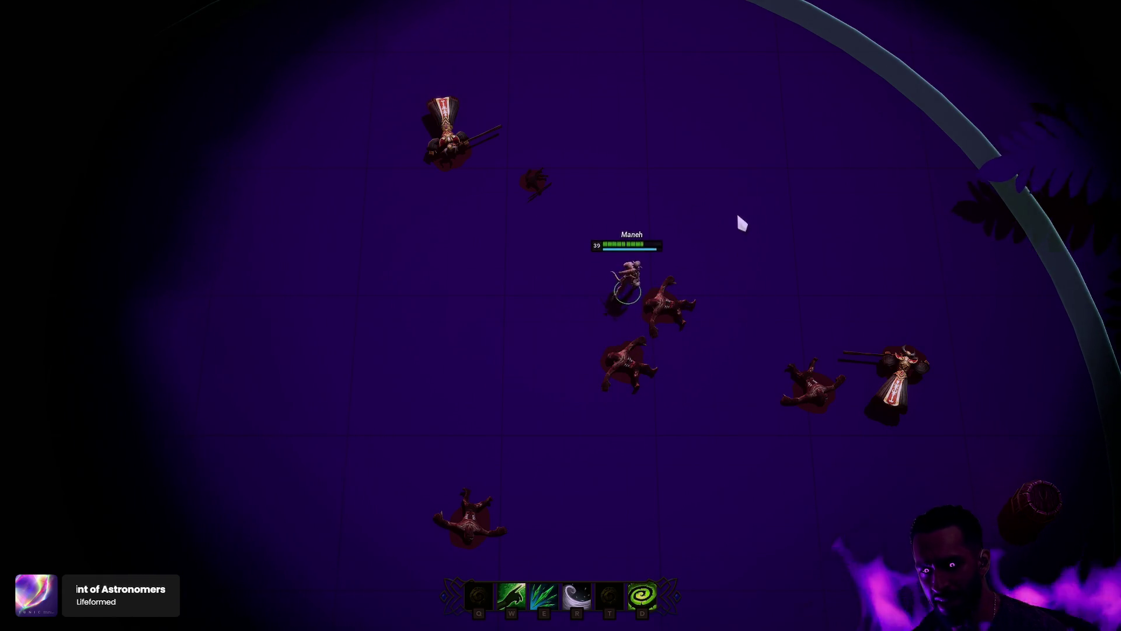
pyautogui.rightClick(766, 306)
pyautogui.rightClick(536, 368)
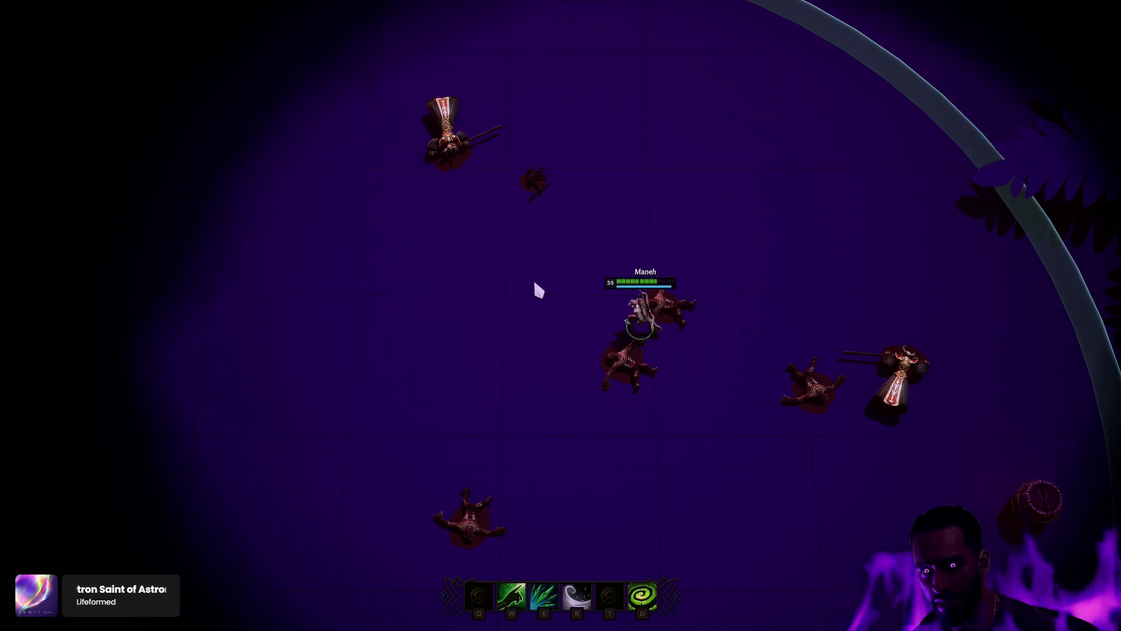
pyautogui.rightClick(638, 220)
pyautogui.rightClick(726, 240)
pyautogui.rightClick(754, 295)
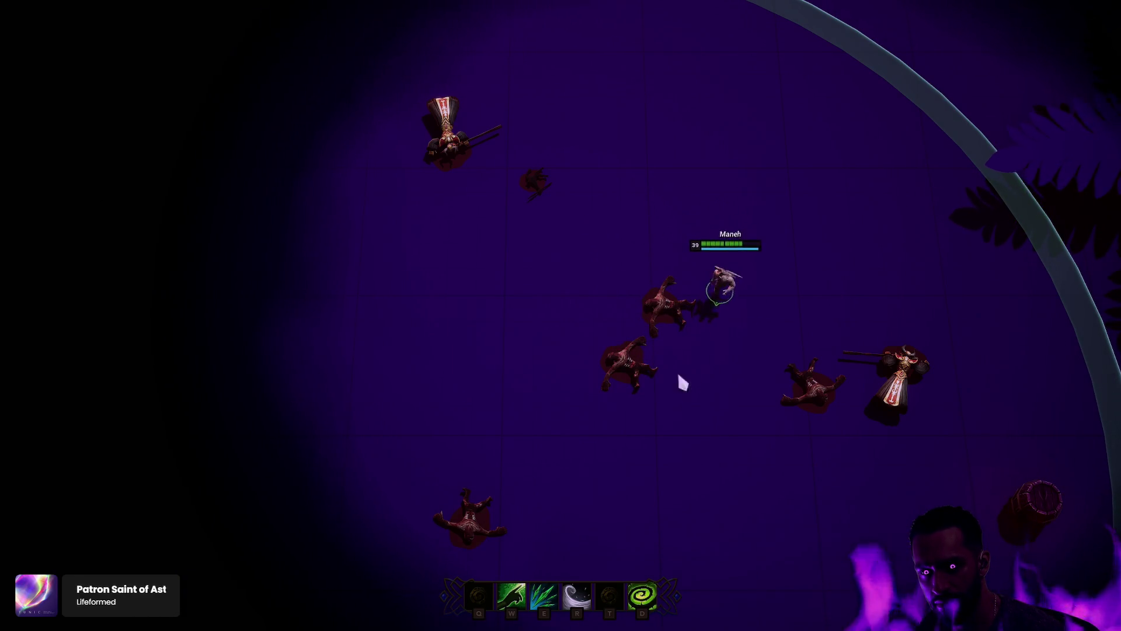
pyautogui.rightClick(613, 384)
pyautogui.rightClick(513, 283)
pyautogui.rightClick(745, 233)
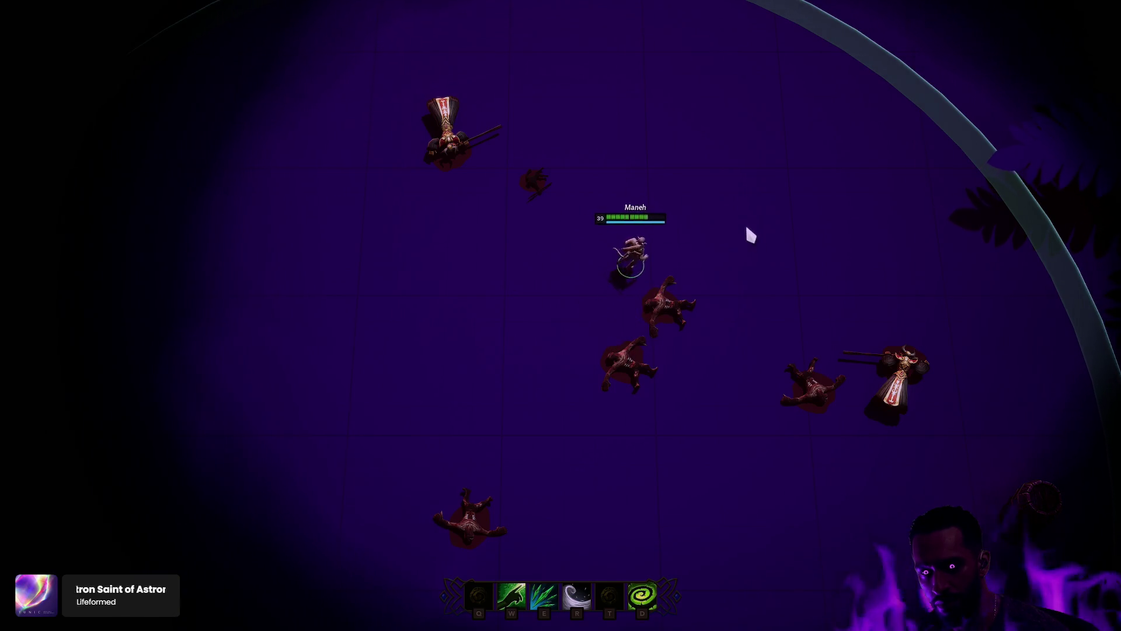
pyautogui.rightClick(595, 421)
pyautogui.rightClick(684, 264)
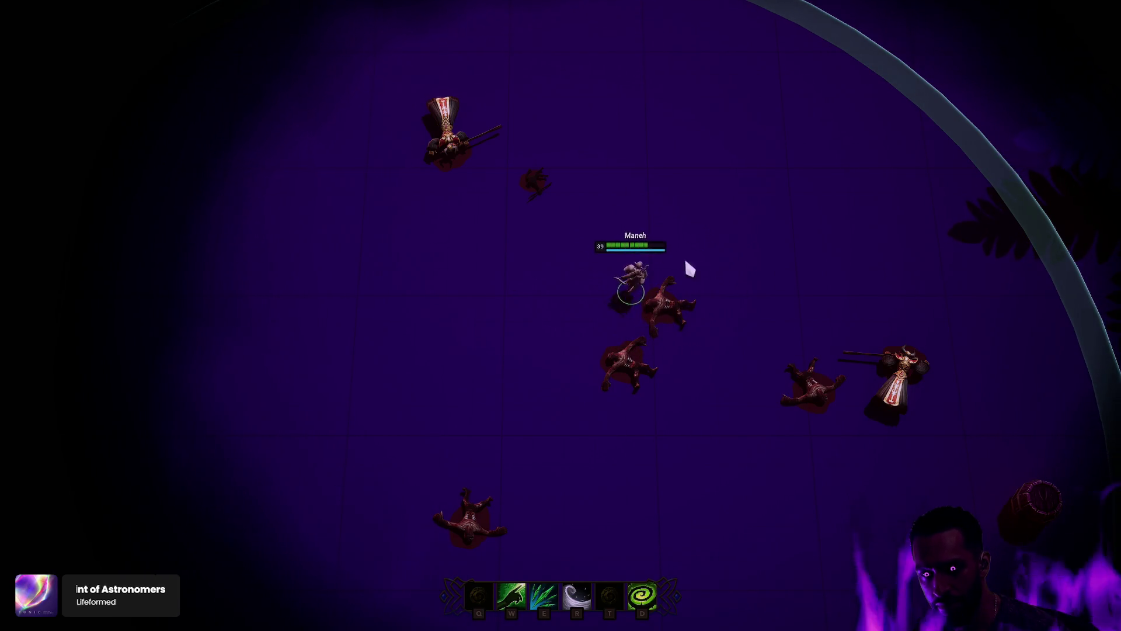
pyautogui.press('w')
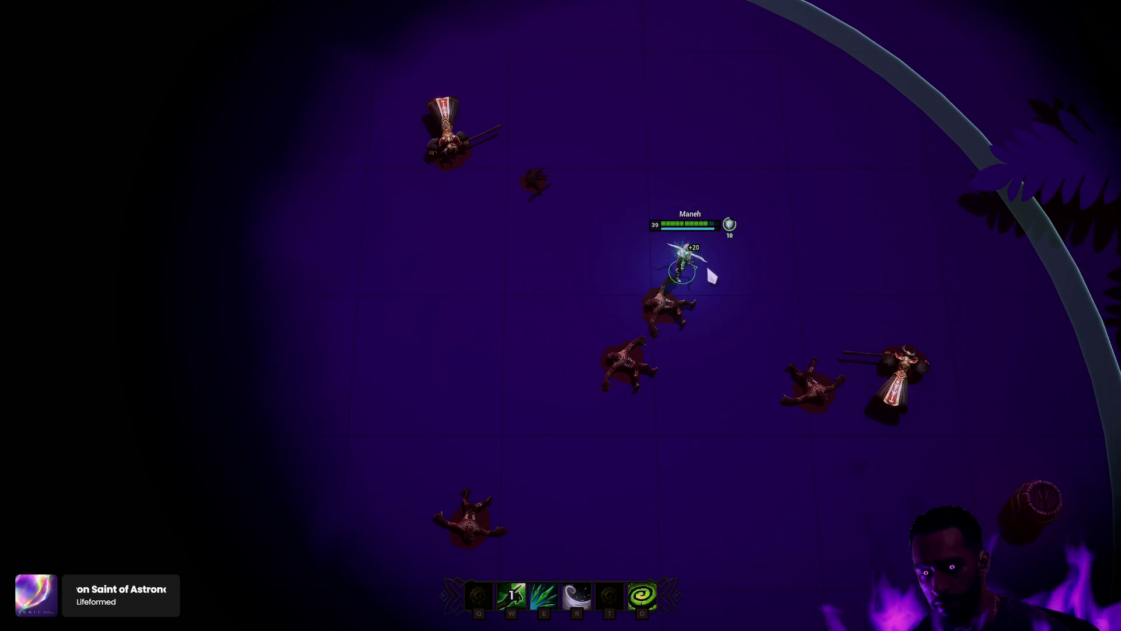
pyautogui.press('Escape')
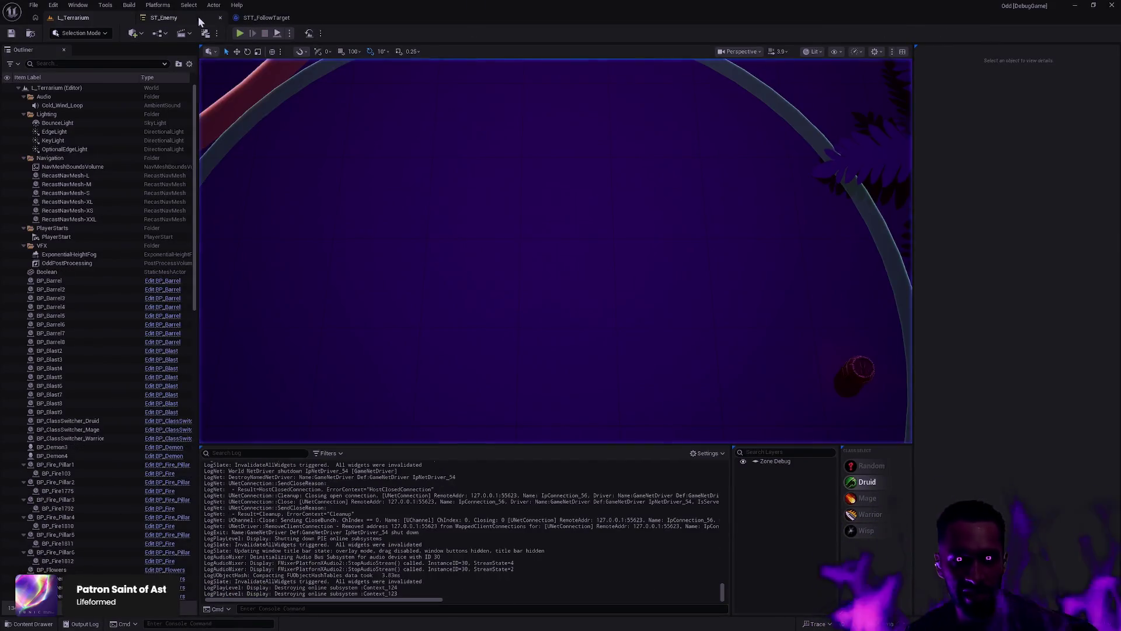
# Step: In ST_Enemy, check what the Dead state's Status.Death condition Tag Container is bound to
pyautogui.click(198, 16)
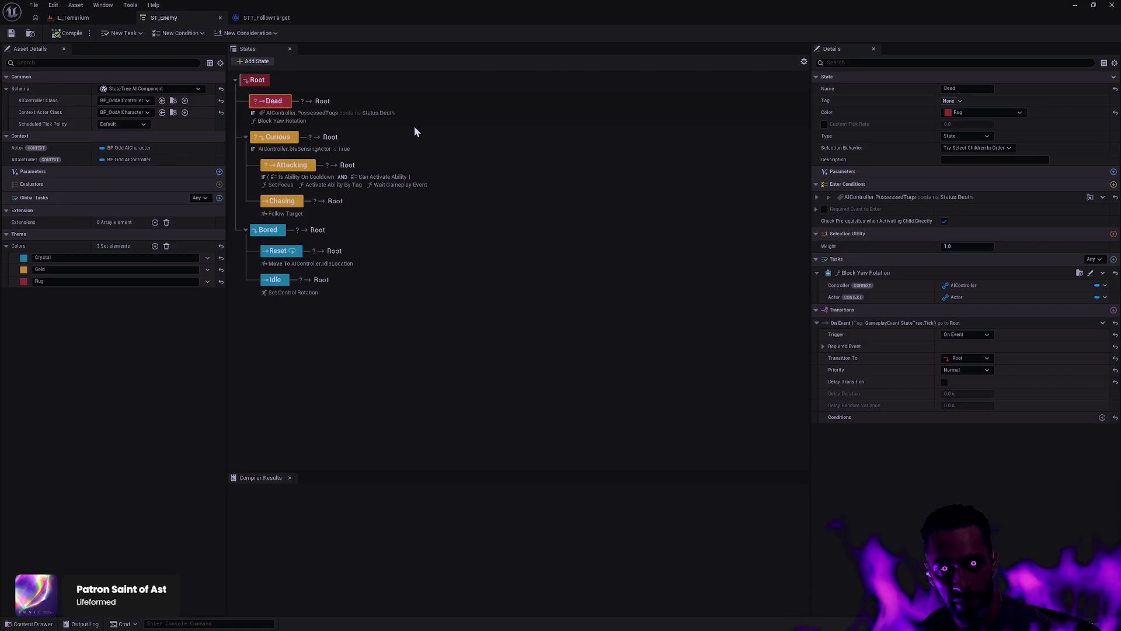
pyautogui.click(325, 117)
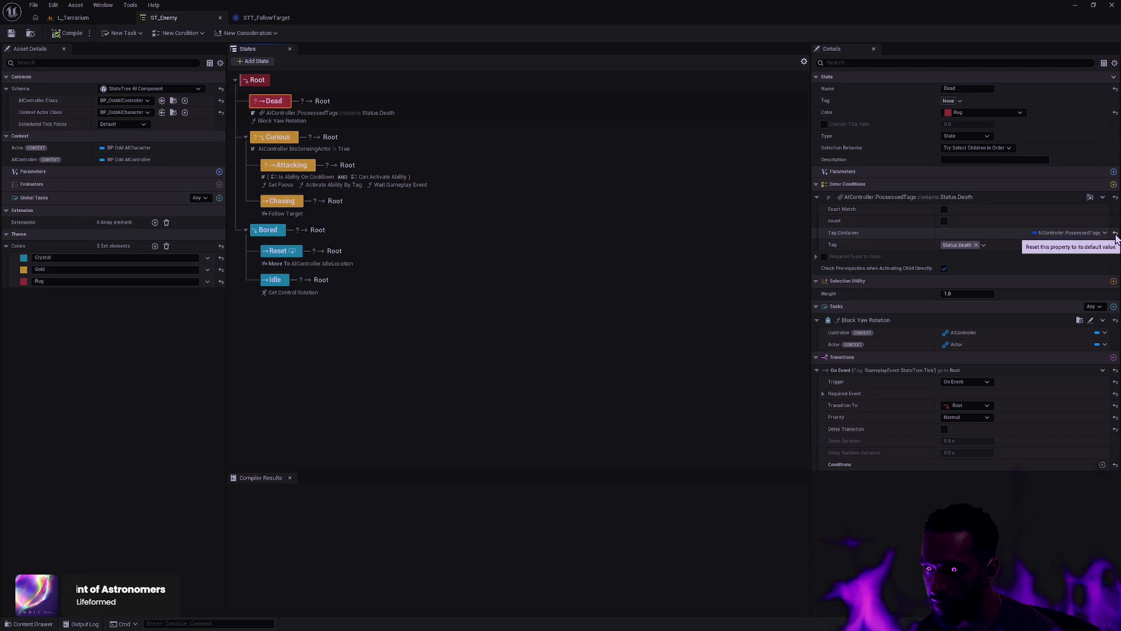
pyautogui.click(1094, 233)
pyautogui.moveTo(1082, 286)
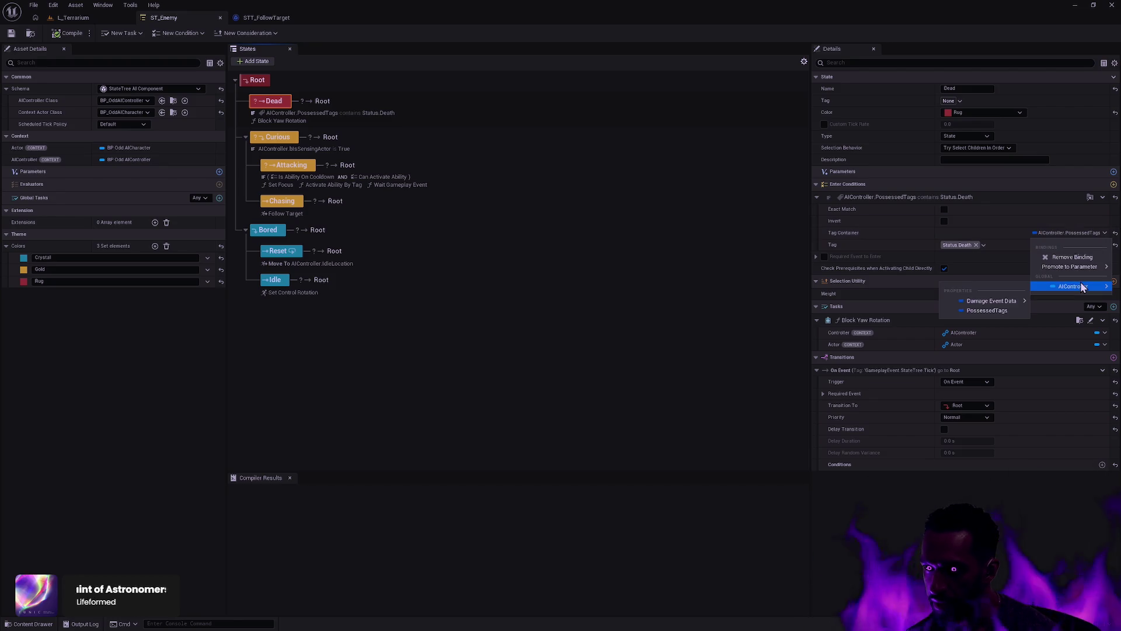
# Step: Search Open Asset for 'AIControl' to find BP_OddAIController
pyautogui.press('Escape')
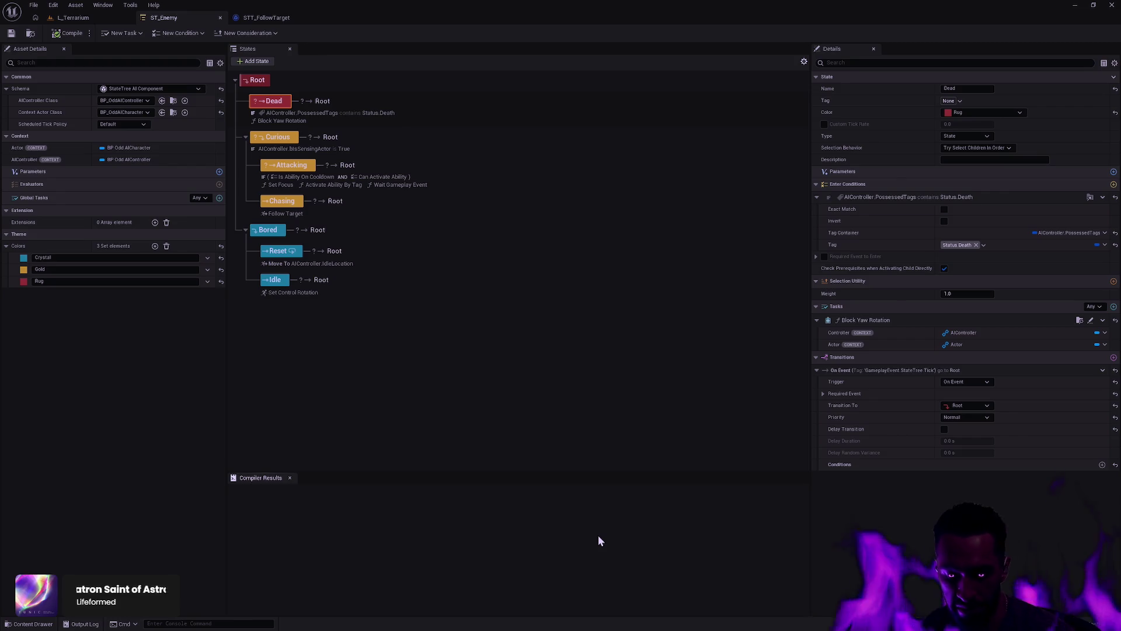
pyautogui.hotkey('ctrl', 'p')
pyautogui.write('AIControl')
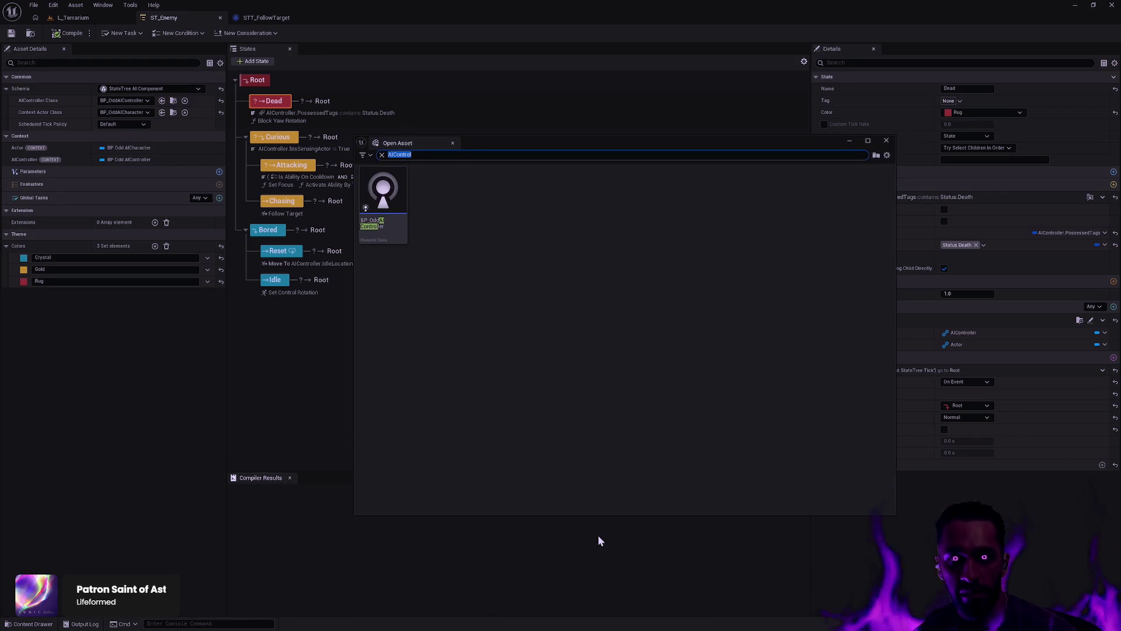
# Step: Open BP_OddAIController and examine its event graph around the Tick State Tree node
pyautogui.doubleClick(383, 202)
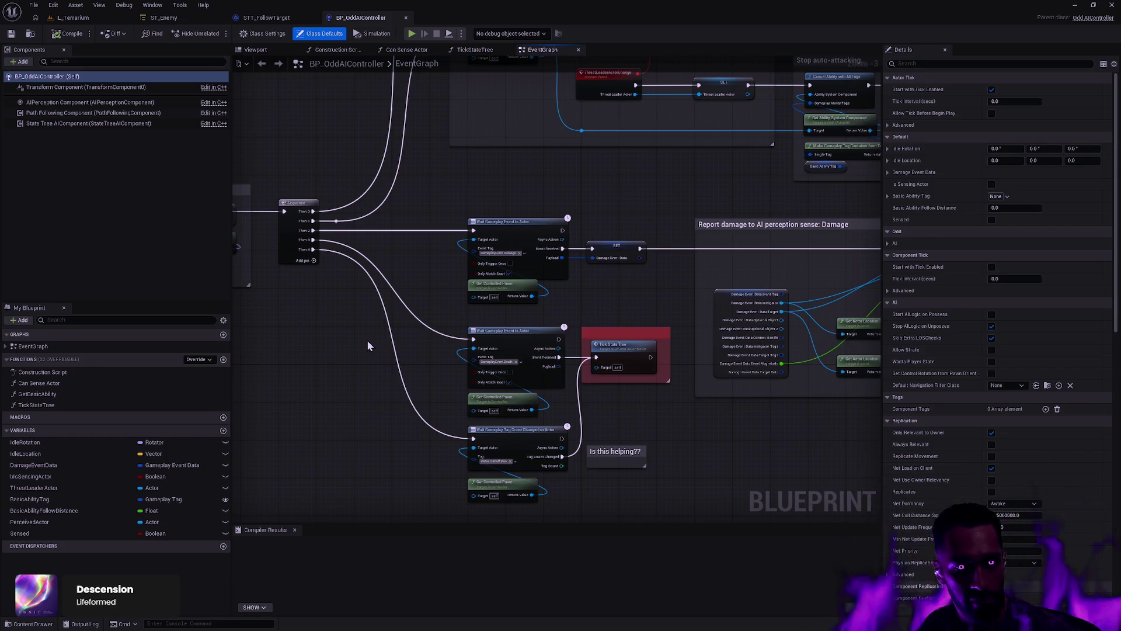
pyautogui.click(164, 18)
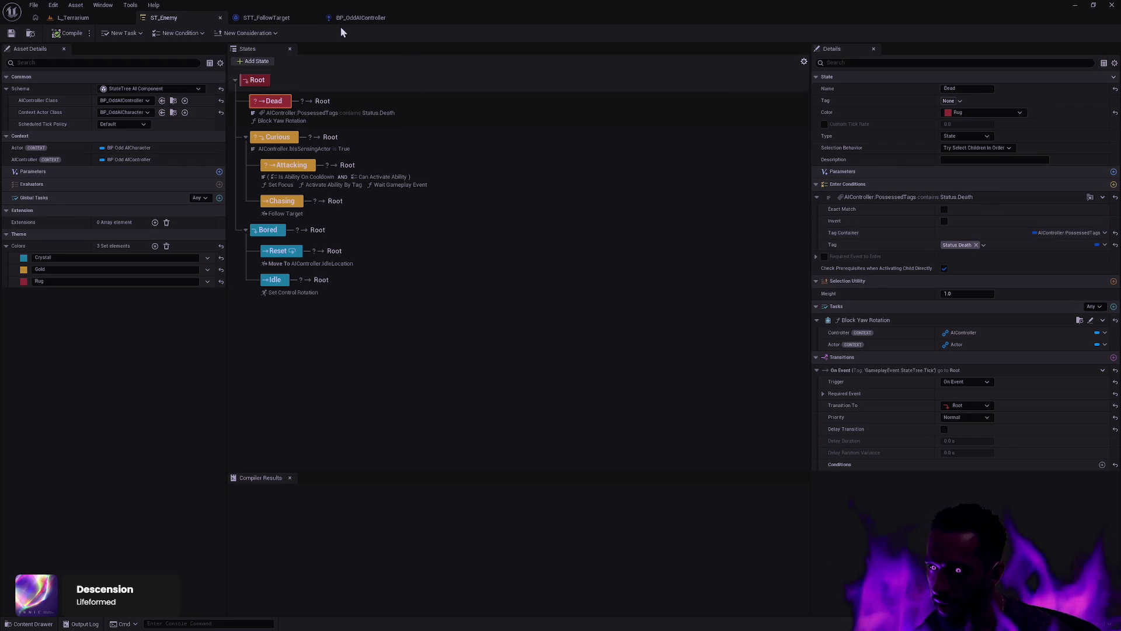
pyautogui.click(374, 18)
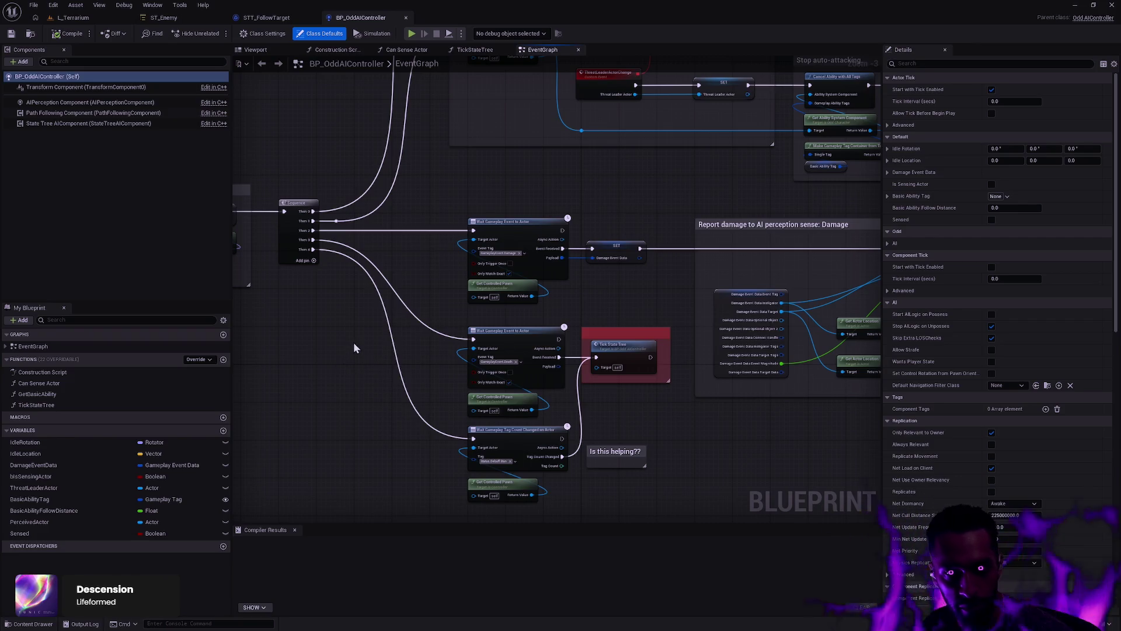
pyautogui.scroll(-4, 352, 342)
pyautogui.scroll(5, 461, 344)
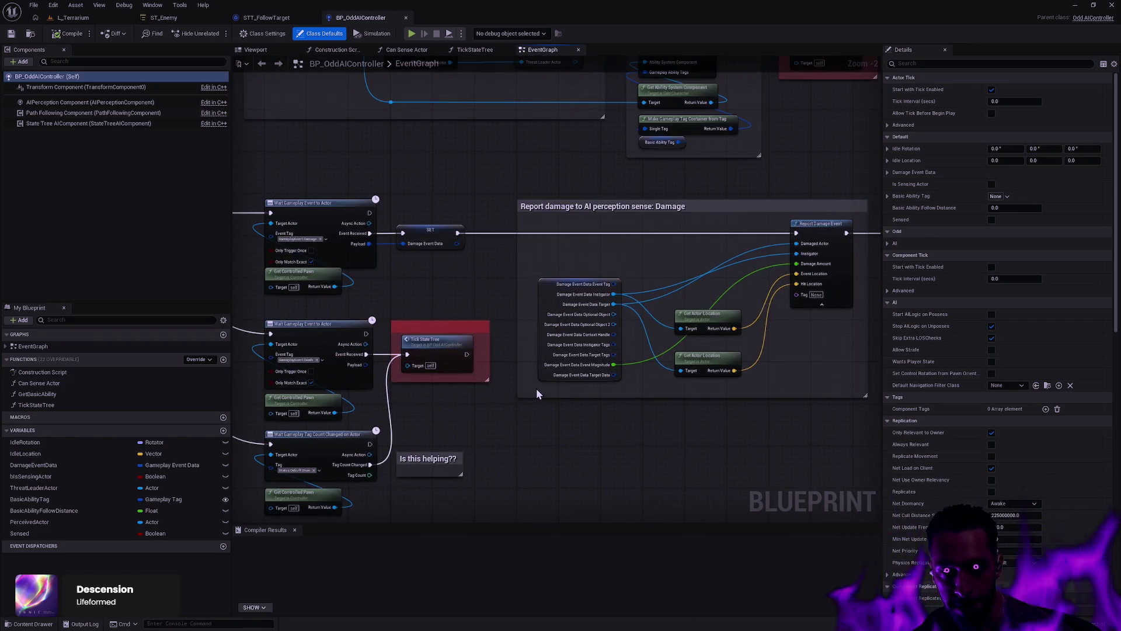
pyautogui.hotkey('ctrl', 'p')
pyautogui.write('Gu')
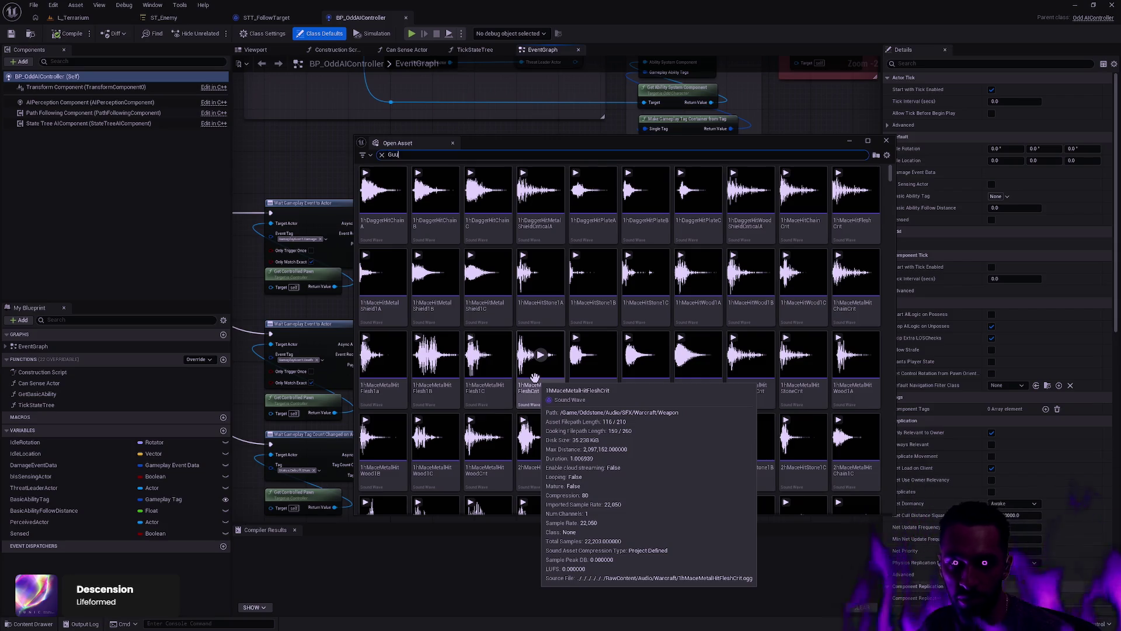
pyautogui.write('l_')
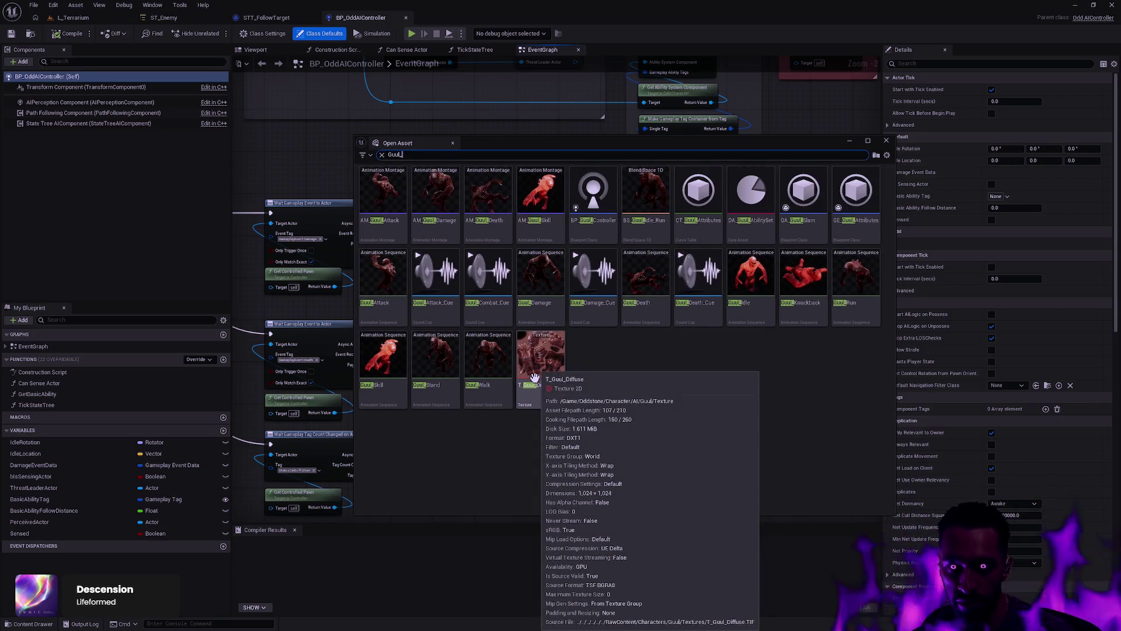
pyautogui.doubleClick(593, 193)
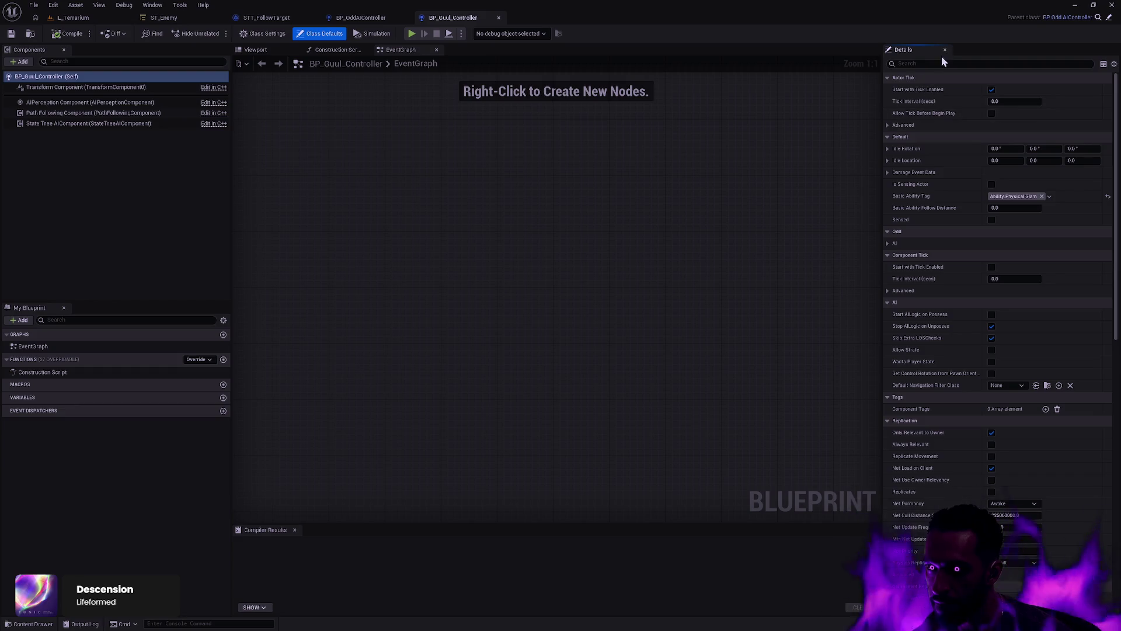
pyautogui.click(360, 18)
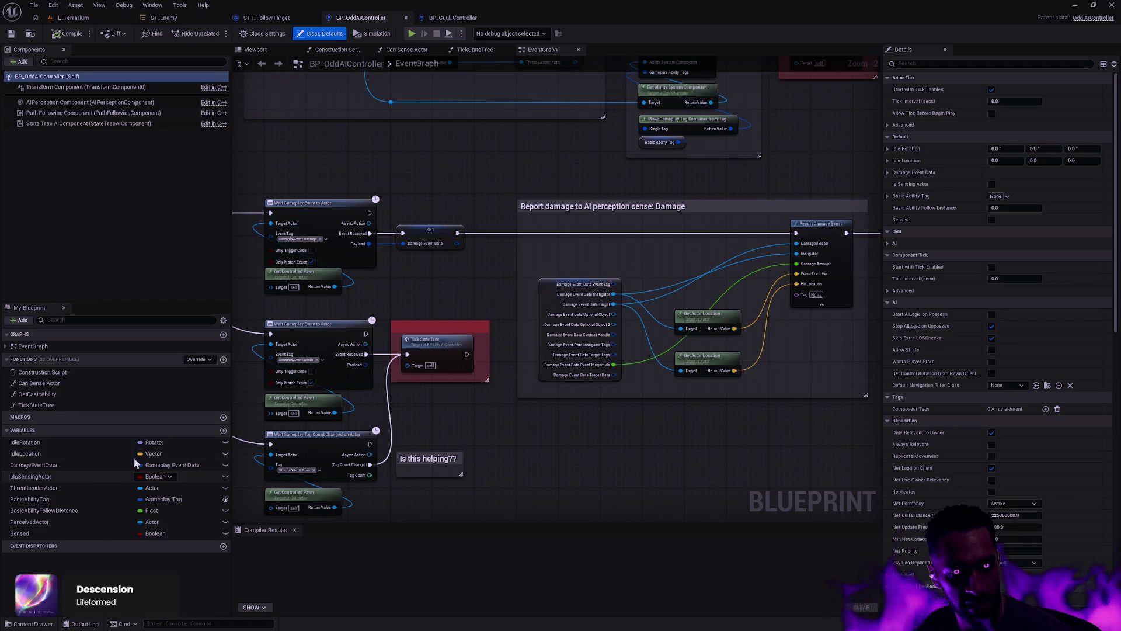
pyautogui.click(462, 18)
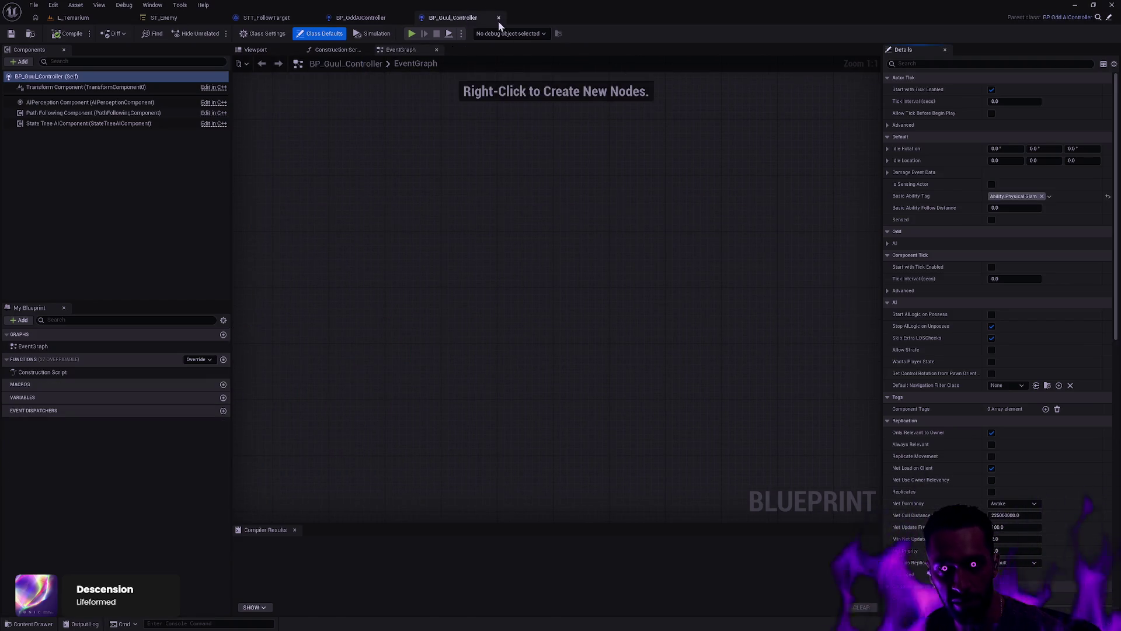
pyautogui.click(499, 19)
pyautogui.moveTo(383, 148)
pyautogui.mouseDown()
pyautogui.moveTo(462, 262)
pyautogui.moveTo(408, 315)
pyautogui.mouseUp()
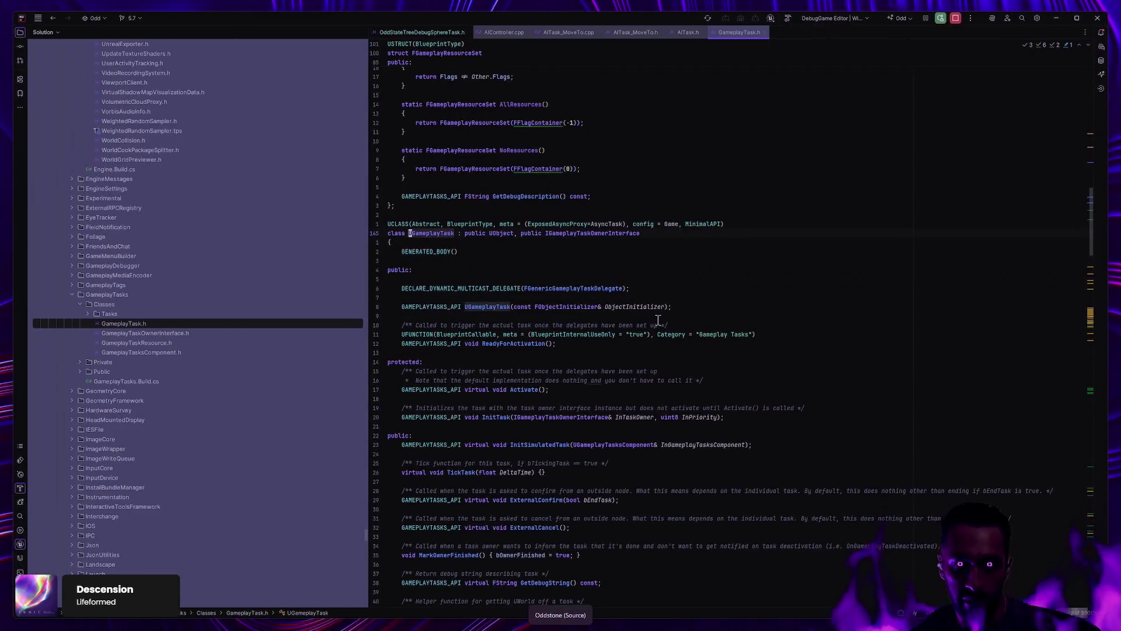
# Step: Open OddAIController.cpp via Go to File
pyautogui.hotkey('ctrl', 'shift', 'n')
pyautogui.write('Od')
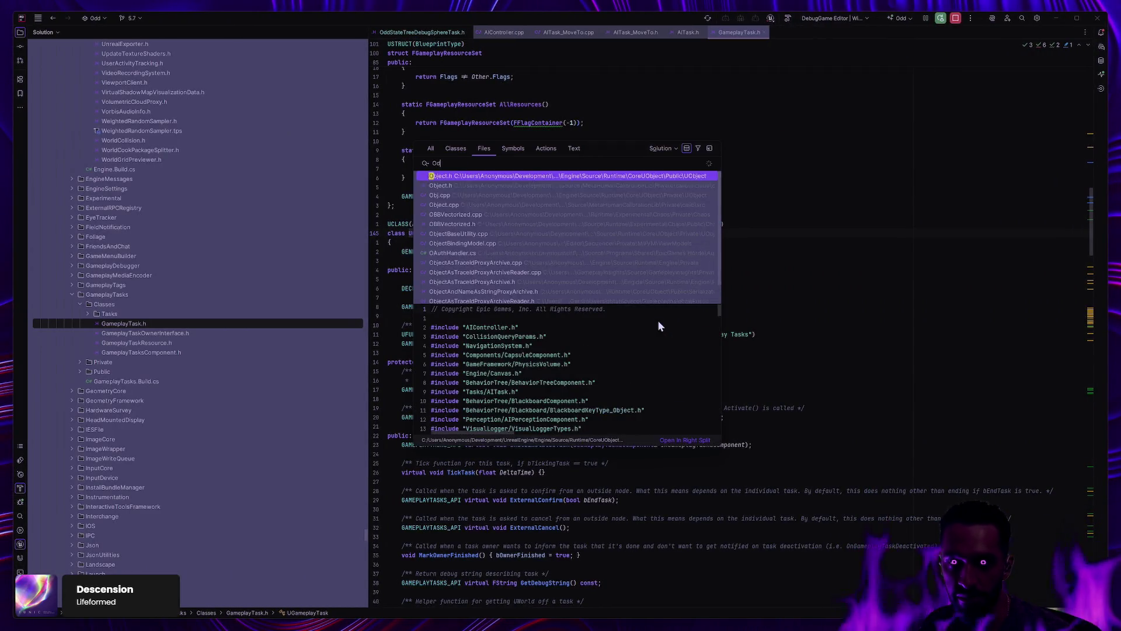
pyautogui.write('dAIContro')
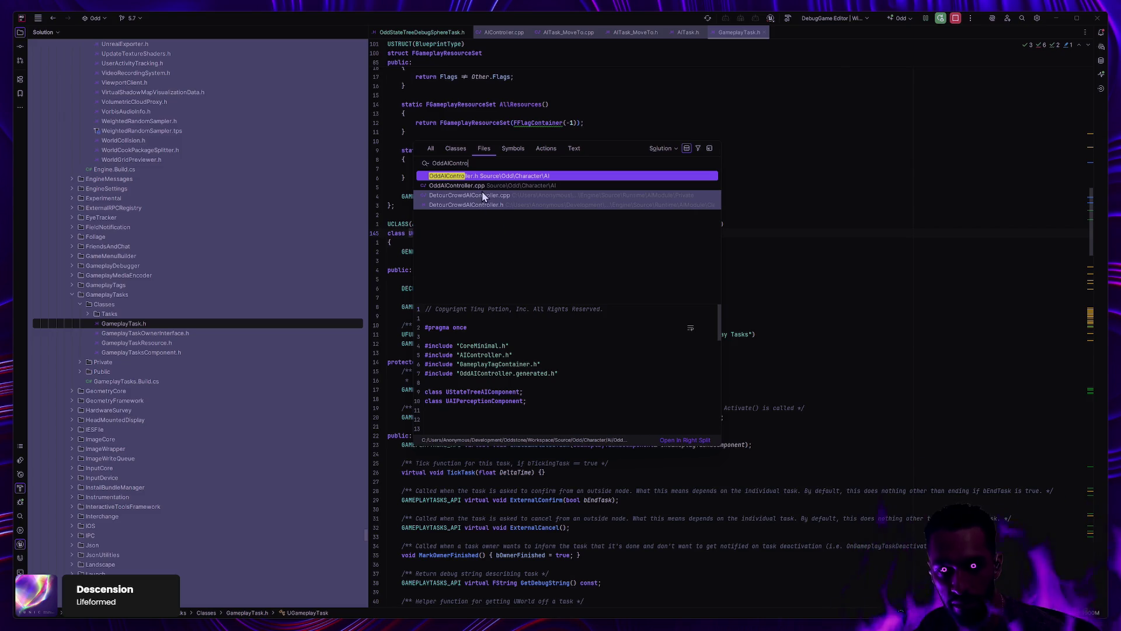
pyautogui.click(477, 187)
# Step: Search for 'Possessed' and read how OnPossess fills PossessedTags
pyautogui.hotkey('ctrl', 'f')
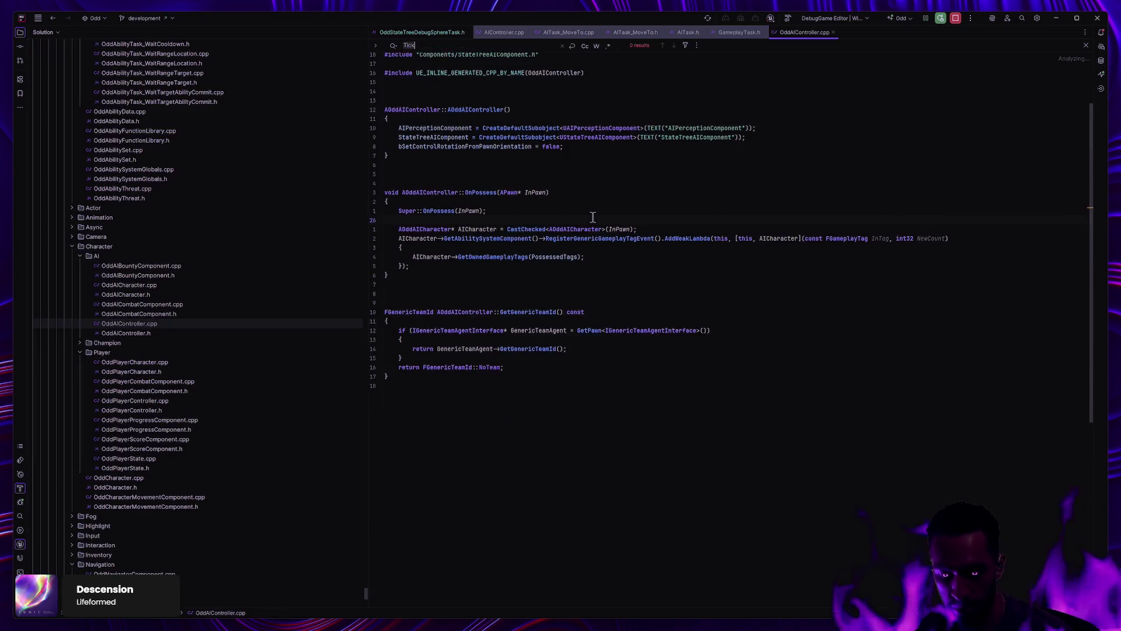
pyautogui.write('Possessed')
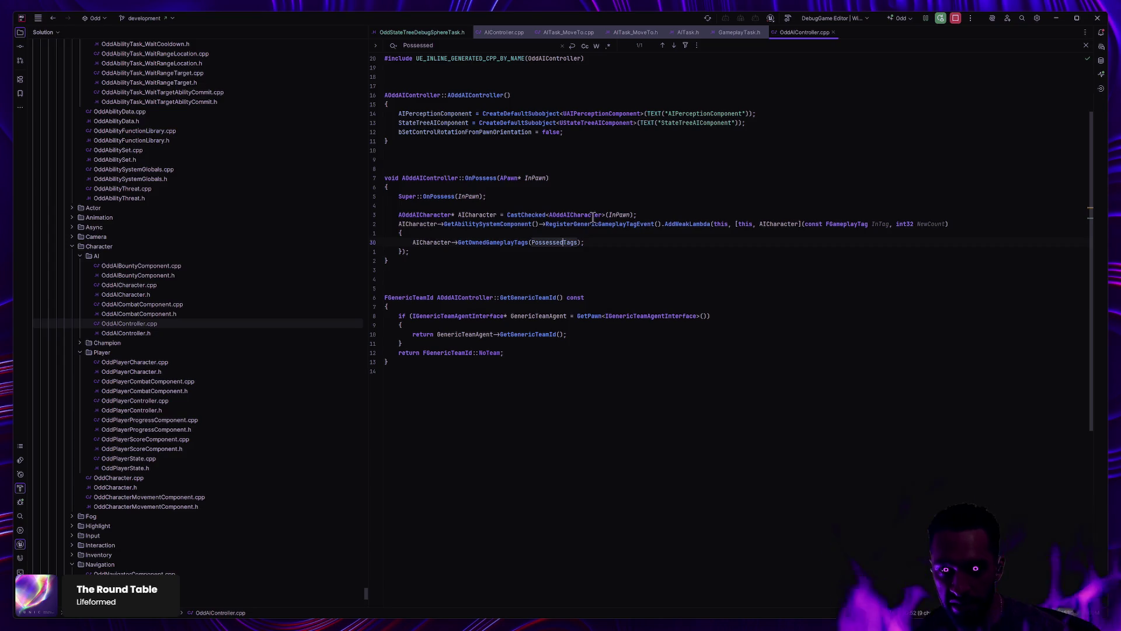
pyautogui.click(602, 295)
pyautogui.press('Escape')
pyautogui.scroll(2, 523, 279)
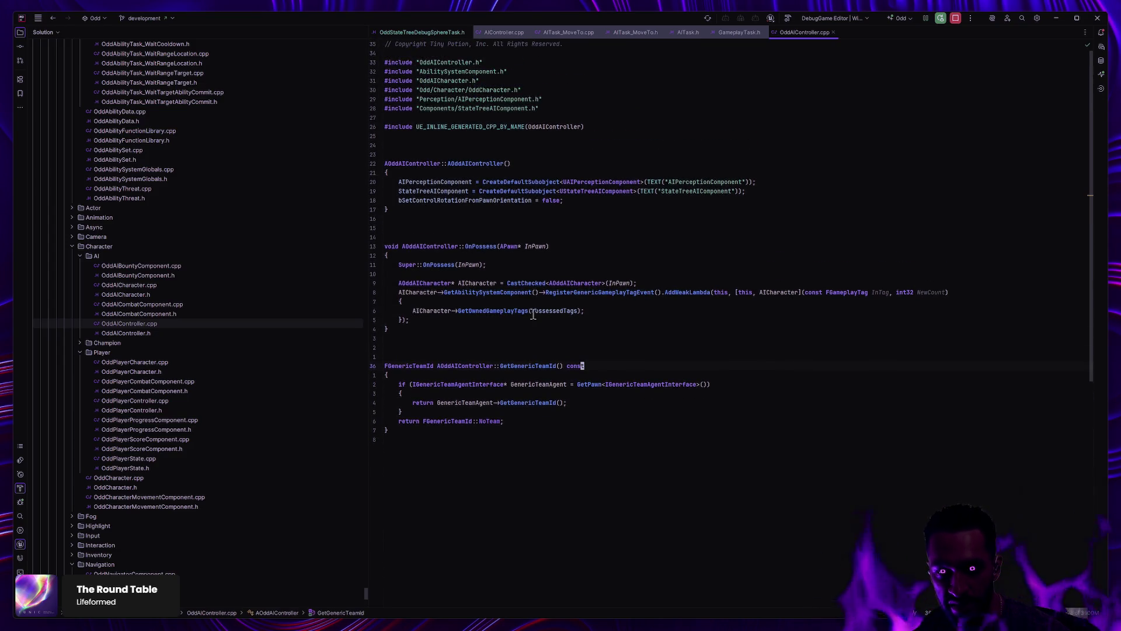
pyautogui.click(379, 248)
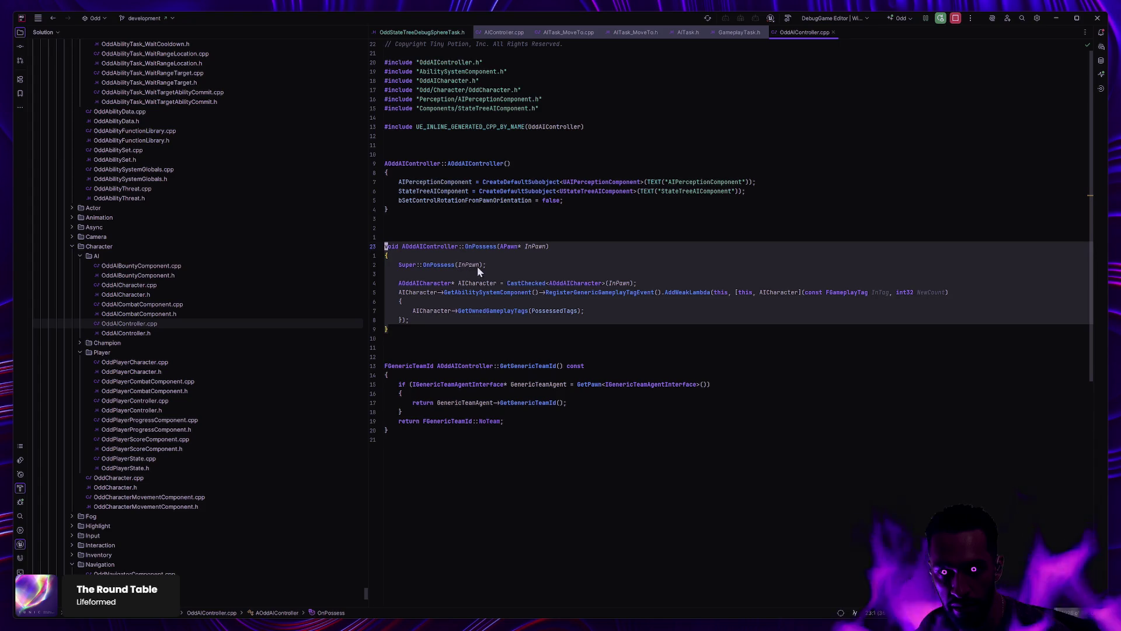
pyautogui.click(523, 338)
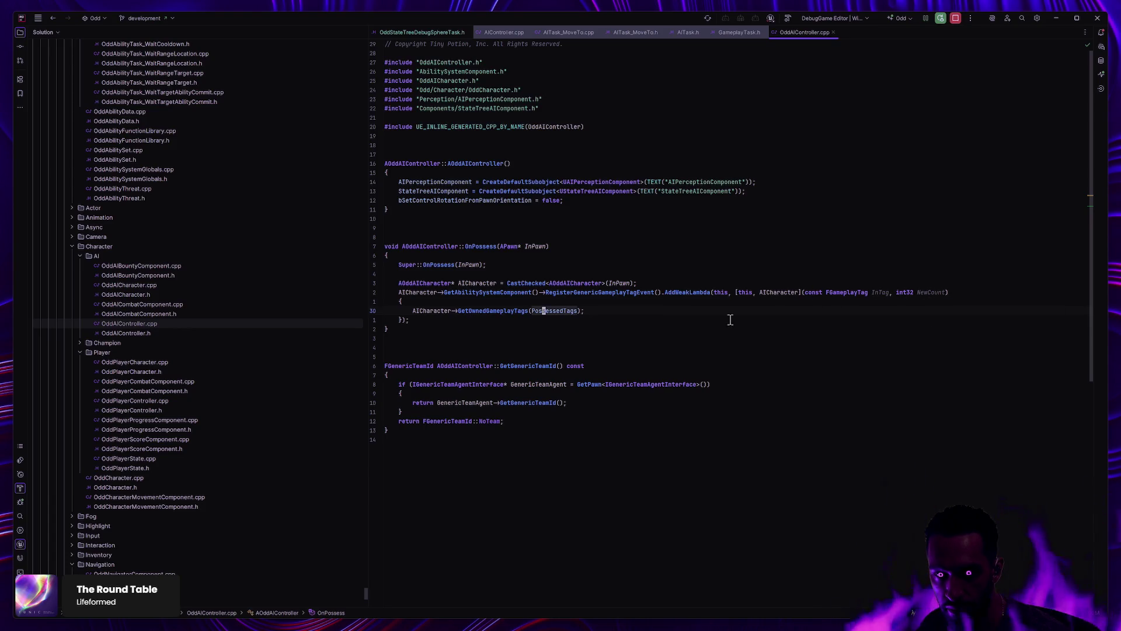
# Step: Jump to OddCharacter's GetOwnedGameplayTags definition in OddCharacter.cpp
pyautogui.moveTo(549, 316)
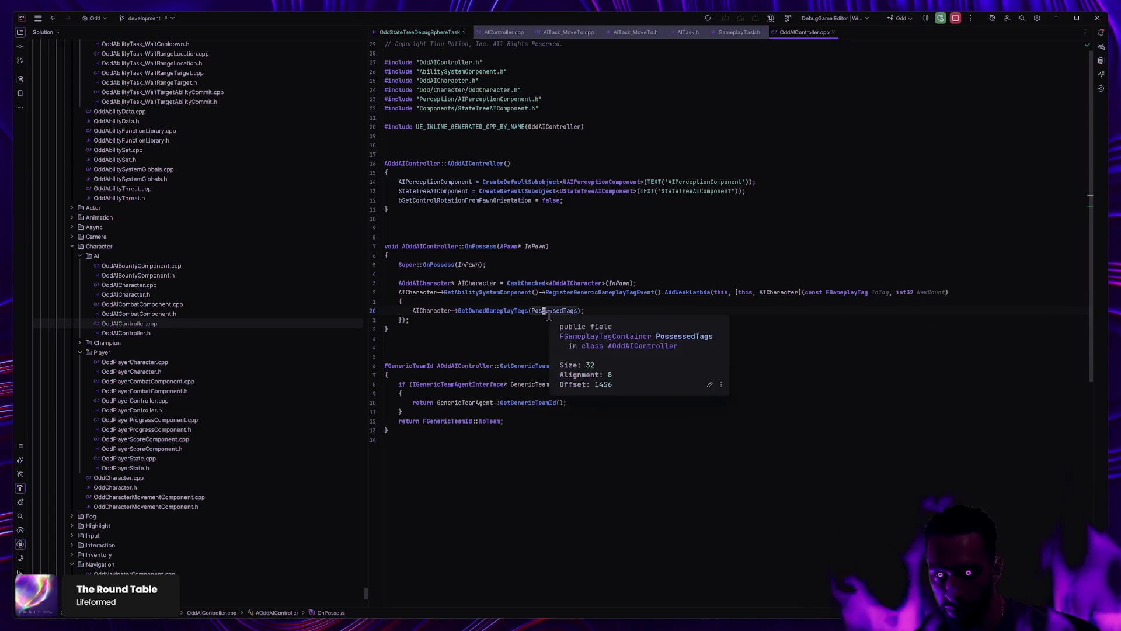
pyautogui.press('ctrl')
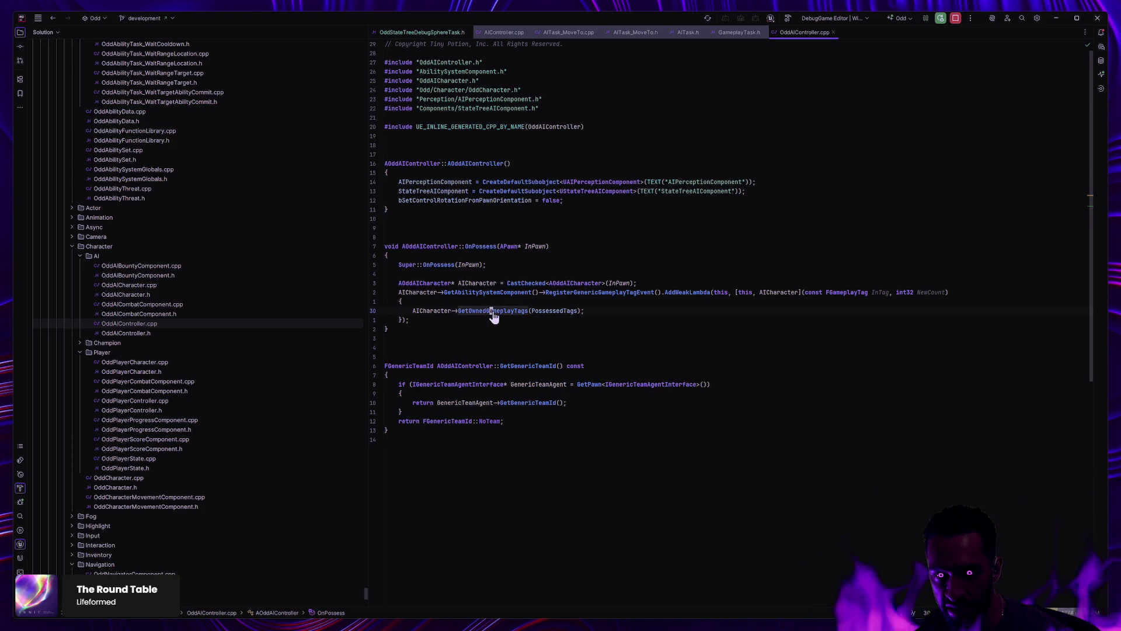
pyautogui.keyDown('ctrl'); pyautogui.click(493, 312); pyautogui.keyUp('ctrl')
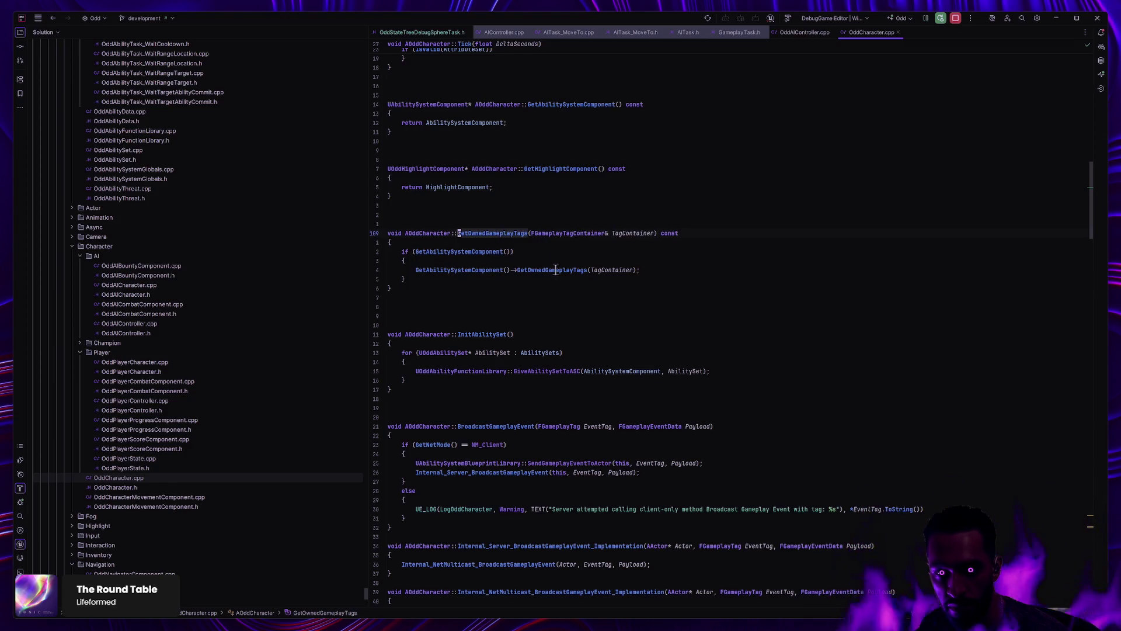
# Step: Follow GetOwnedGameplayTags into the ability system, navigate back through the files, then close them
pyautogui.moveTo(549, 272)
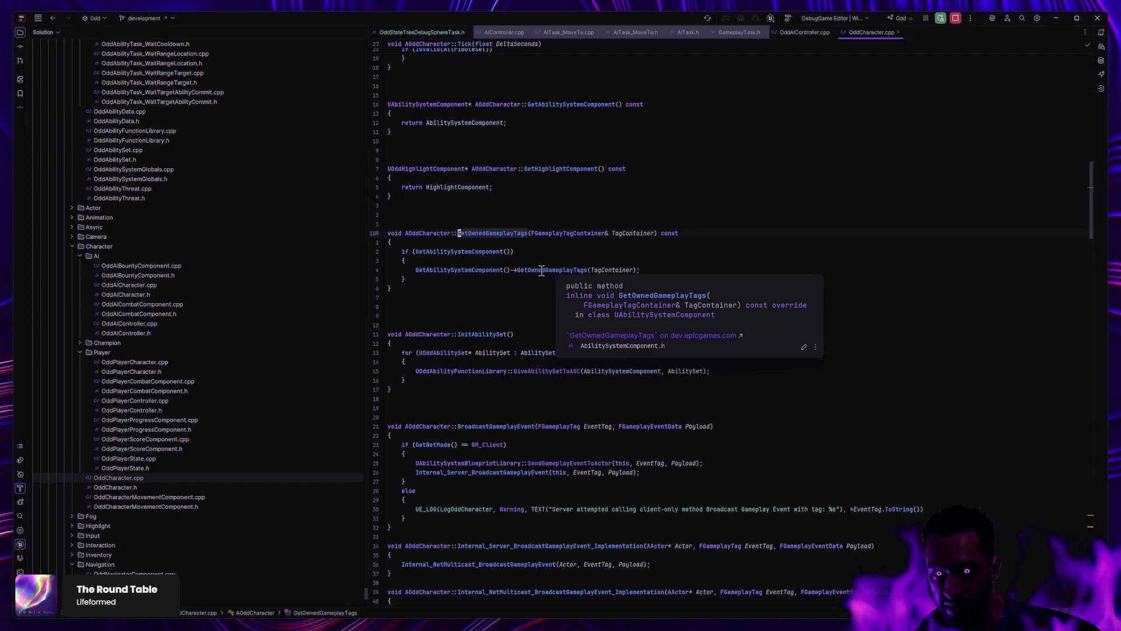
pyautogui.keyDown('ctrl'); pyautogui.click(531, 270); pyautogui.keyUp('ctrl')
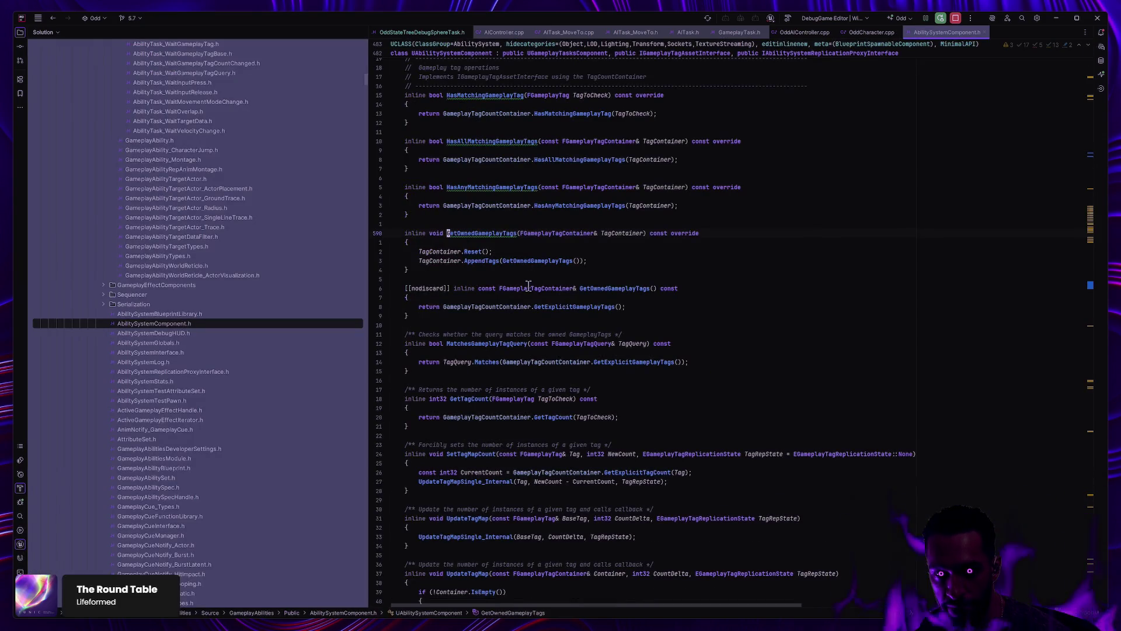
pyautogui.hotkey('ctrl', '-')
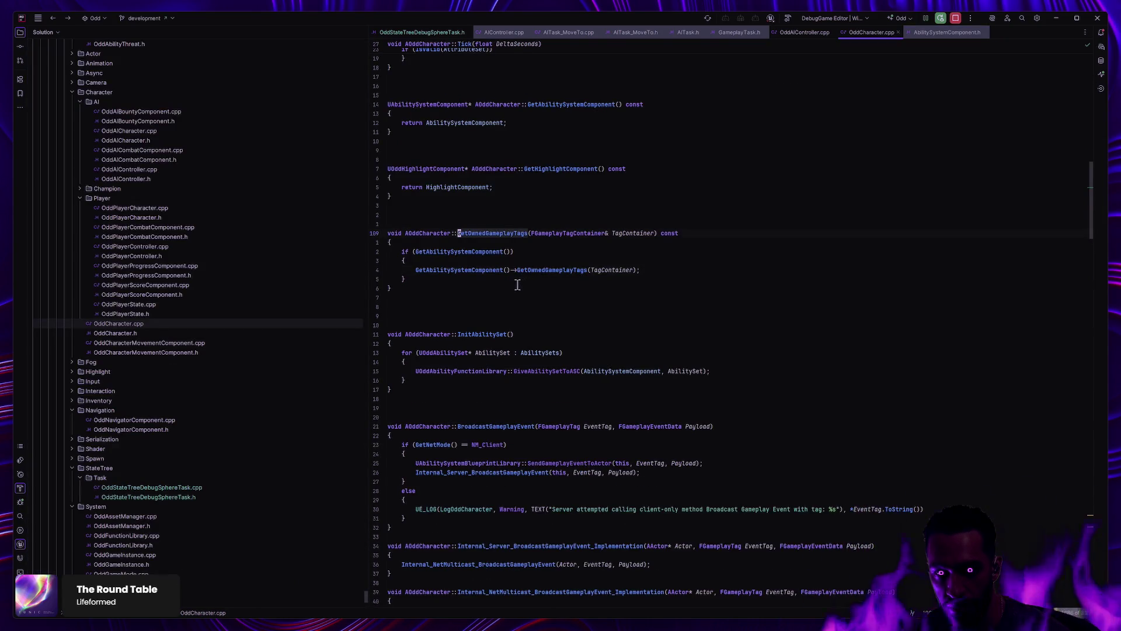
pyautogui.hotkey('ctrl', '-')
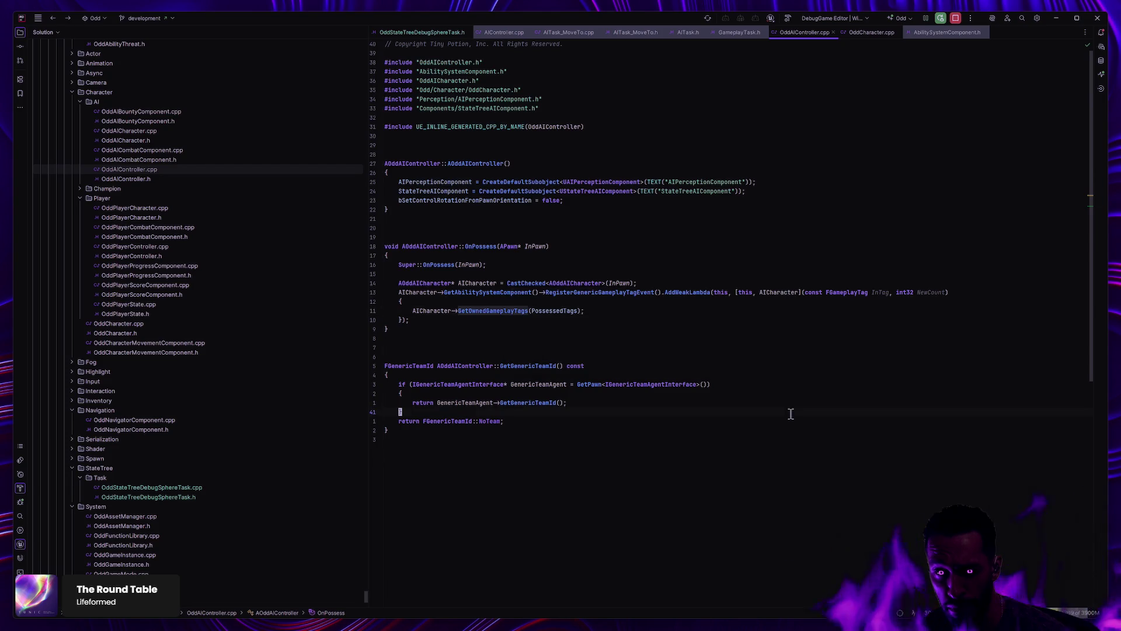
pyautogui.hotkey('ctrl', '-')
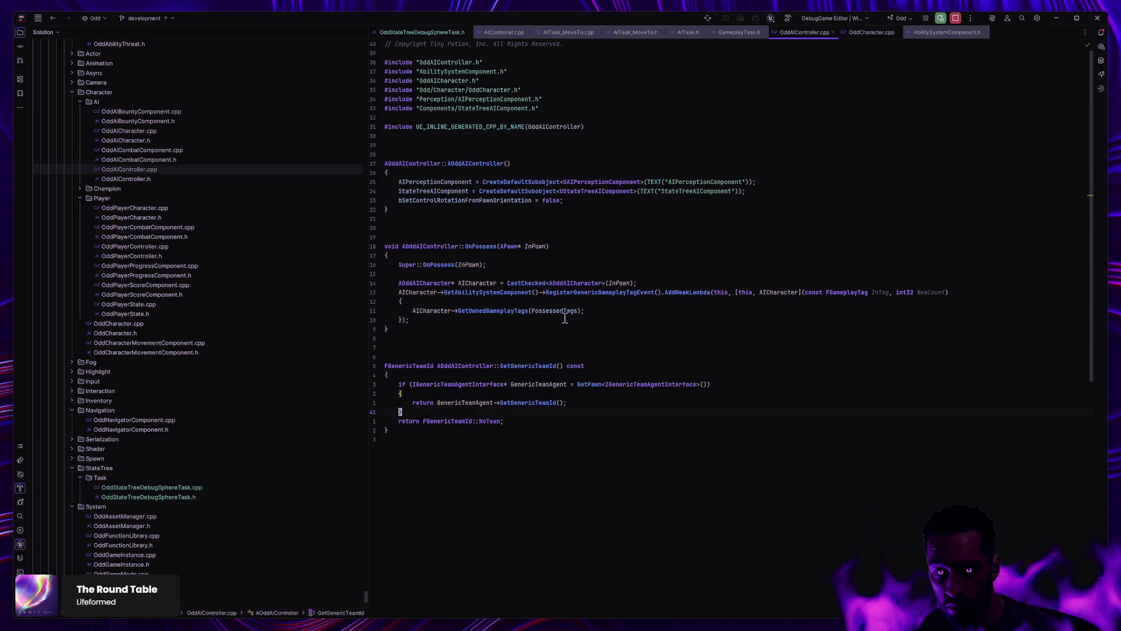
pyautogui.hotkey('ctrl', '-')
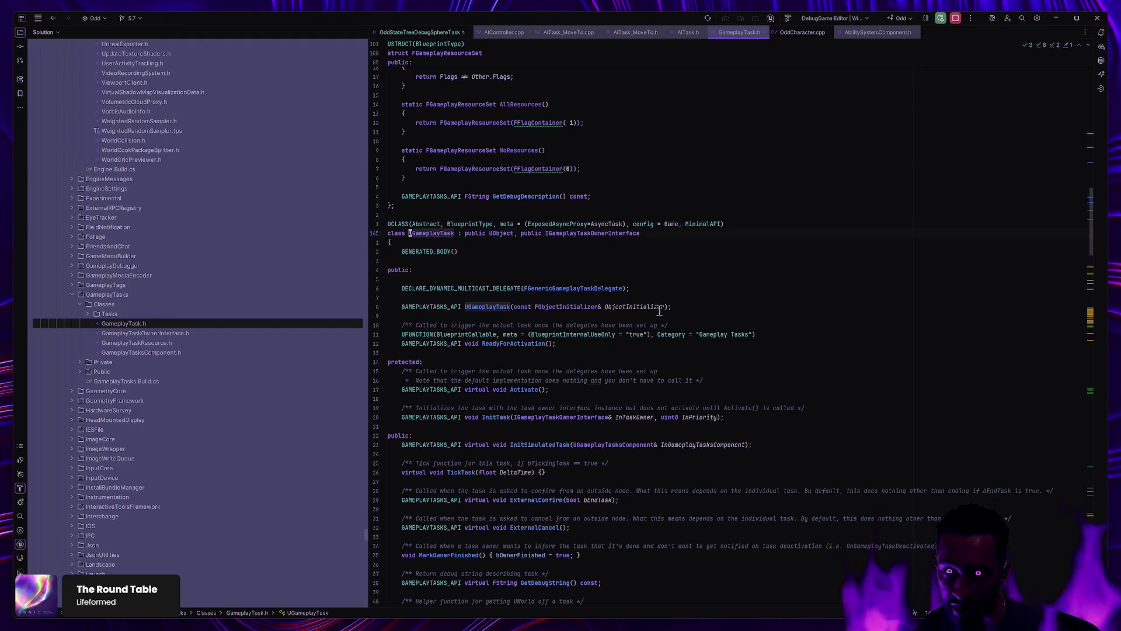
pyautogui.hotkey('ctrl', 'F4')
pyautogui.hotkey('ctrl', 'F4')
pyautogui.hotkey('ctrl', 'F4')
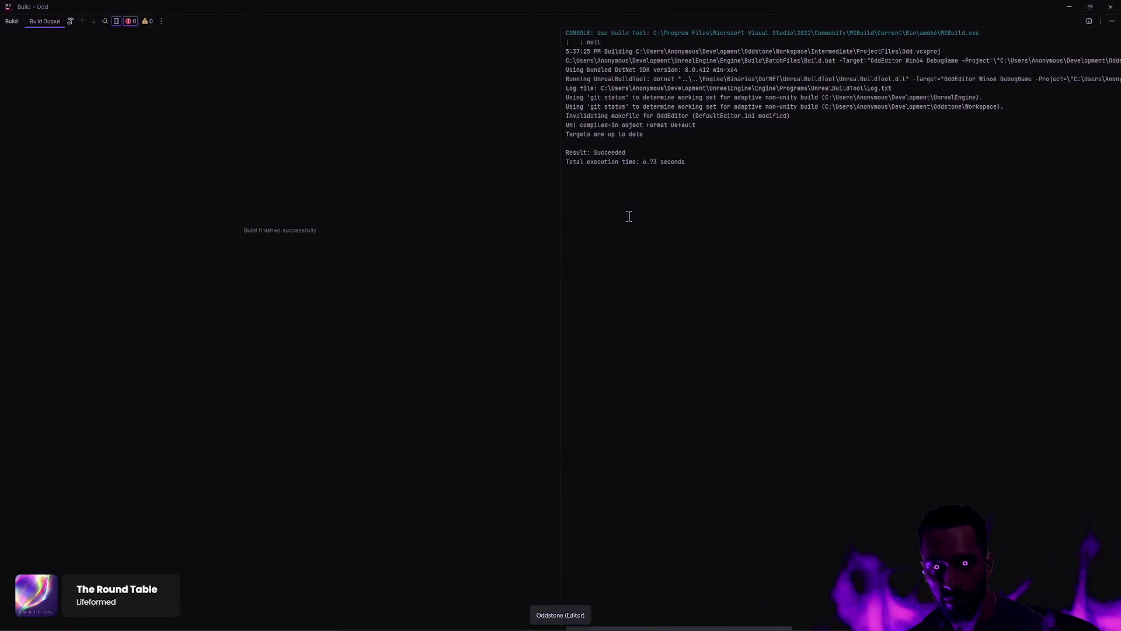
# Step: Return to Unreal Engine and bring up the ST_Enemy State Tree
pyautogui.press('super+Tab')
pyautogui.click(706, 265)
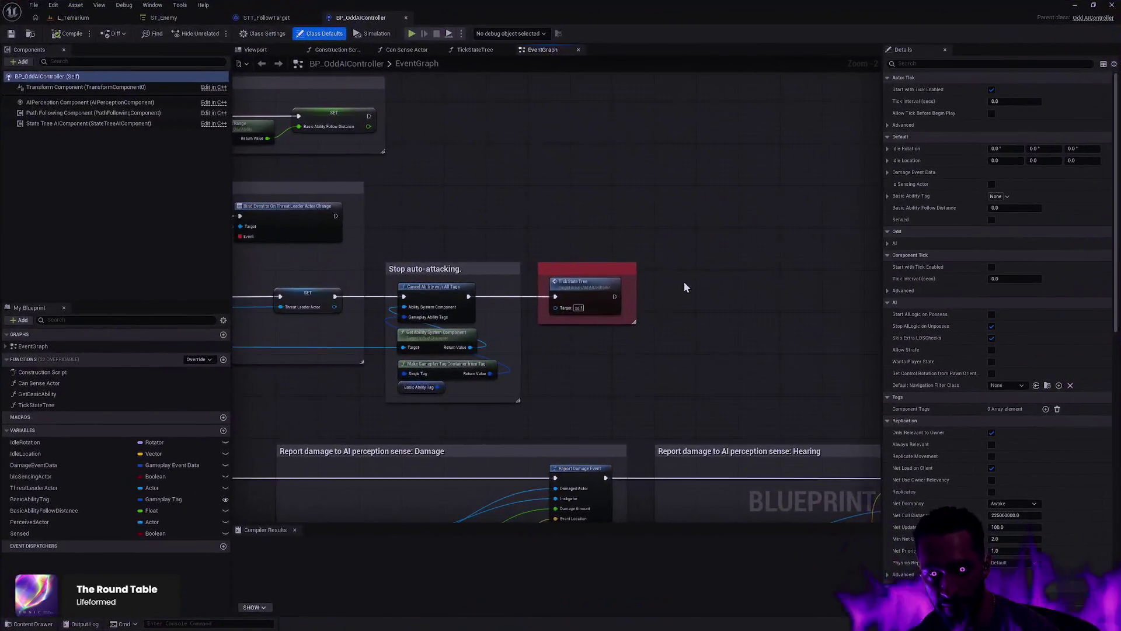
pyautogui.click(266, 18)
pyautogui.click(166, 17)
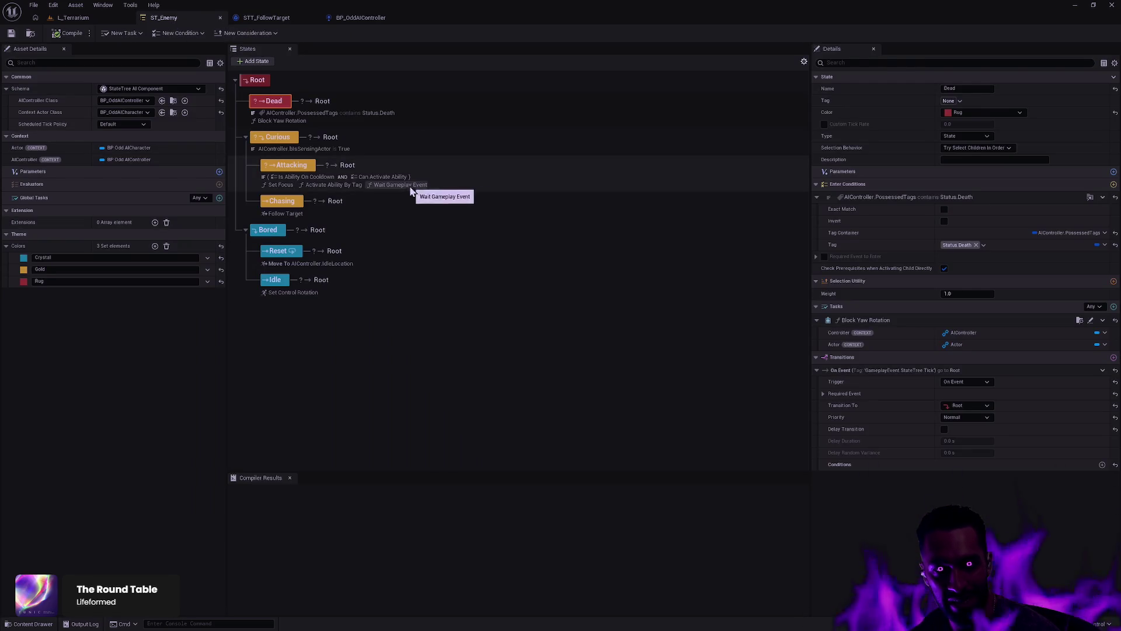
# Step: Inspect the Attacking, Chasing, Dead and Curious states' details
pyautogui.click(481, 181)
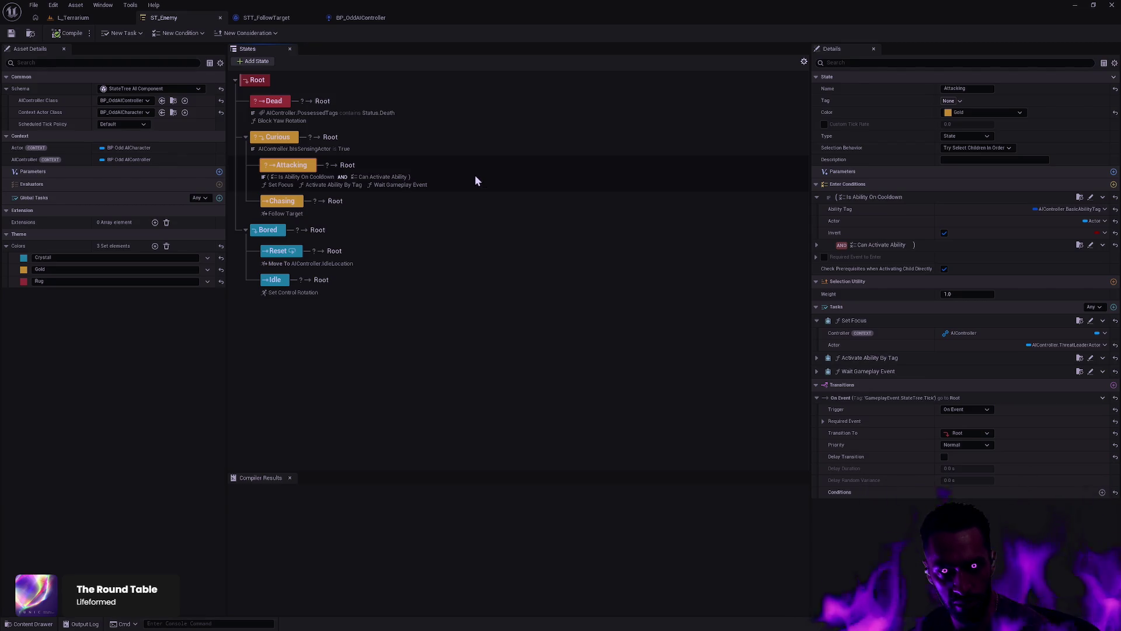
pyautogui.click(456, 213)
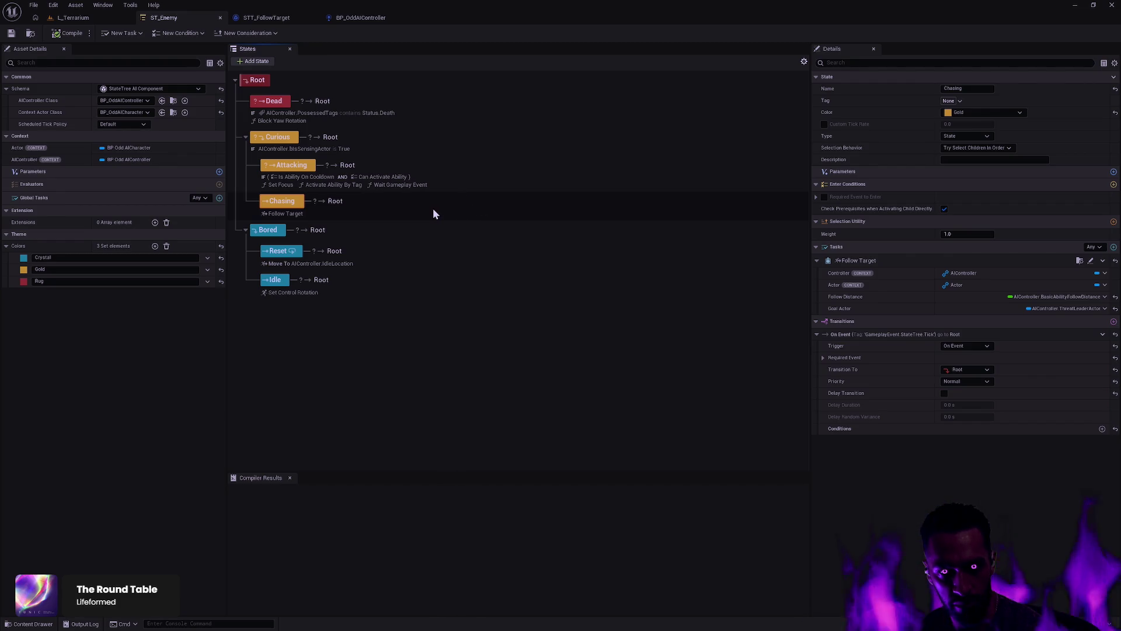
pyautogui.click(440, 118)
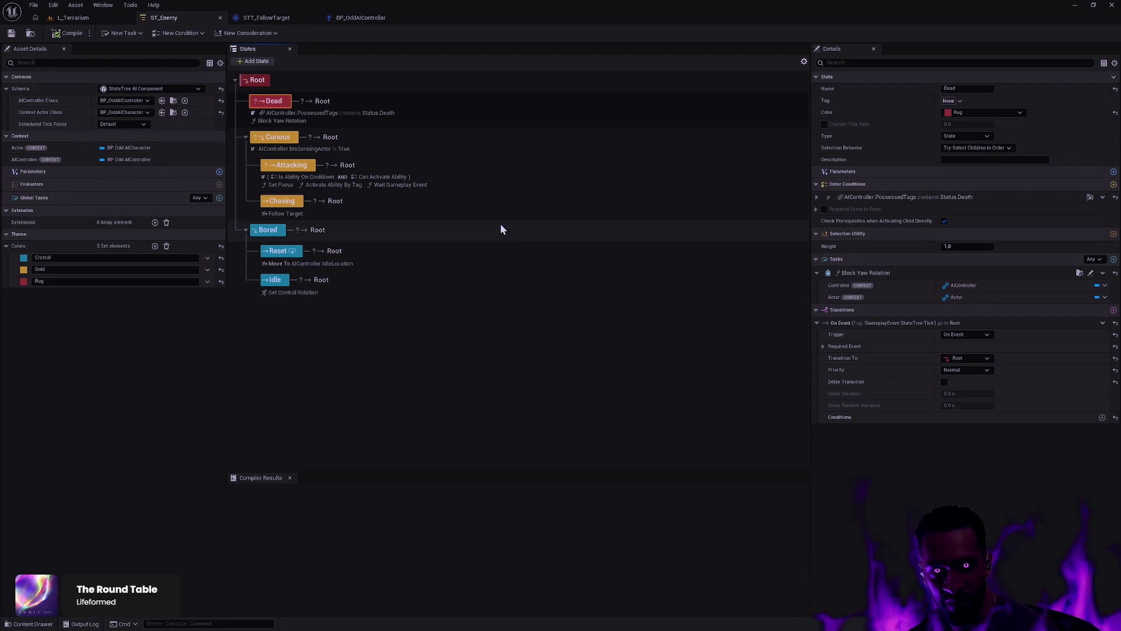
pyautogui.click(411, 151)
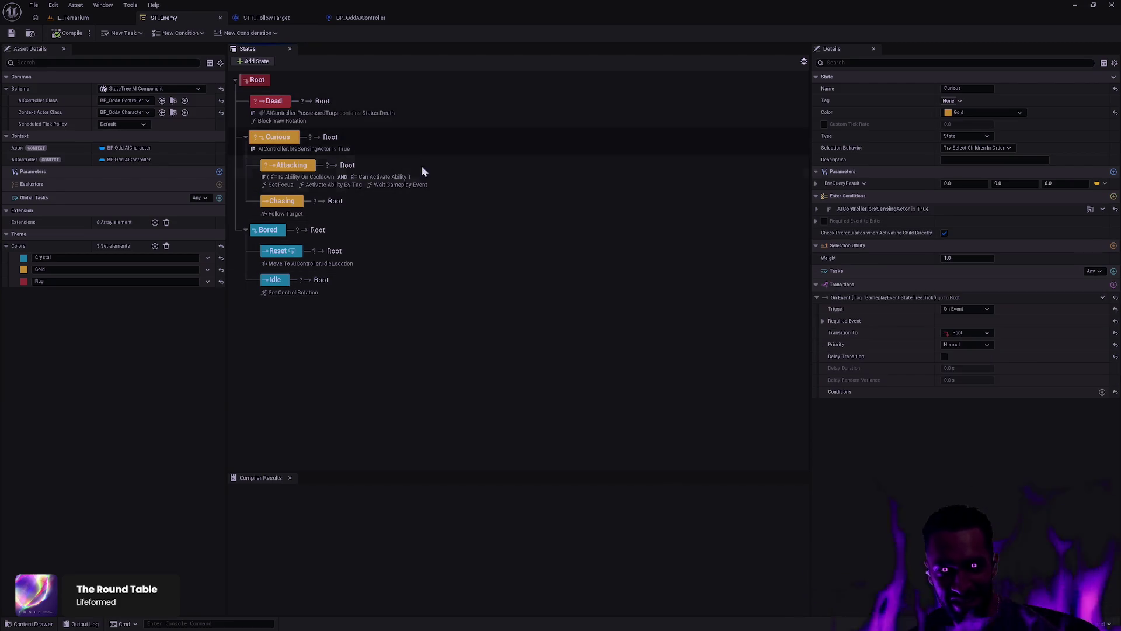
# Step: Step through Attacking, Chasing, Reset, Idle and Bored, ending on Attacking's conditions and tasks
pyautogui.click(462, 181)
pyautogui.click(454, 214)
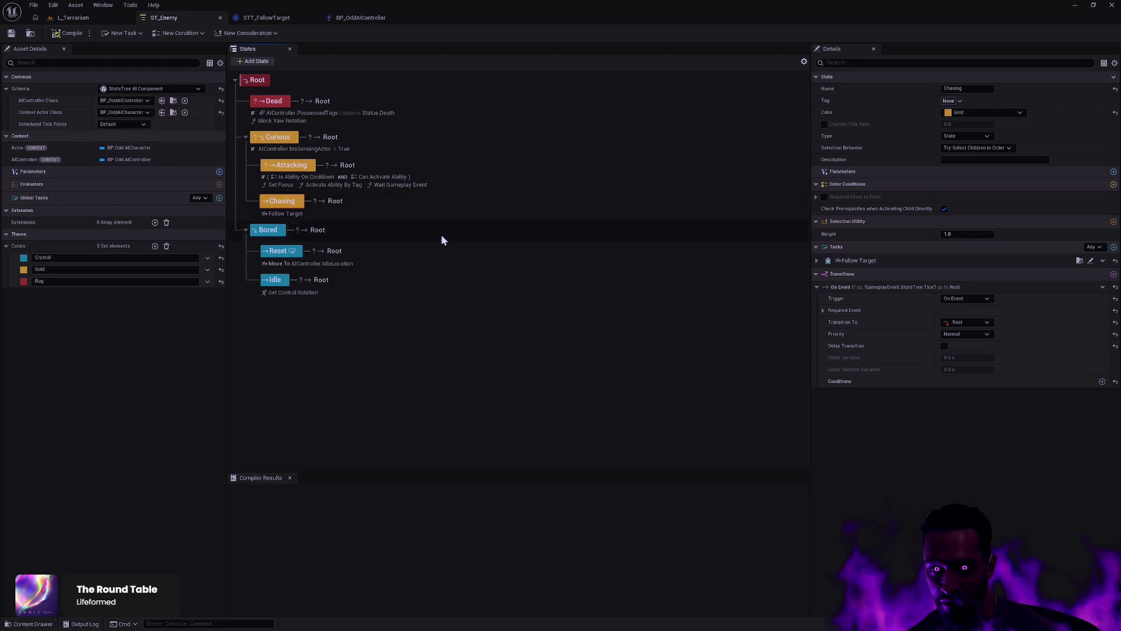
pyautogui.click(435, 258)
pyautogui.click(426, 279)
pyautogui.click(443, 237)
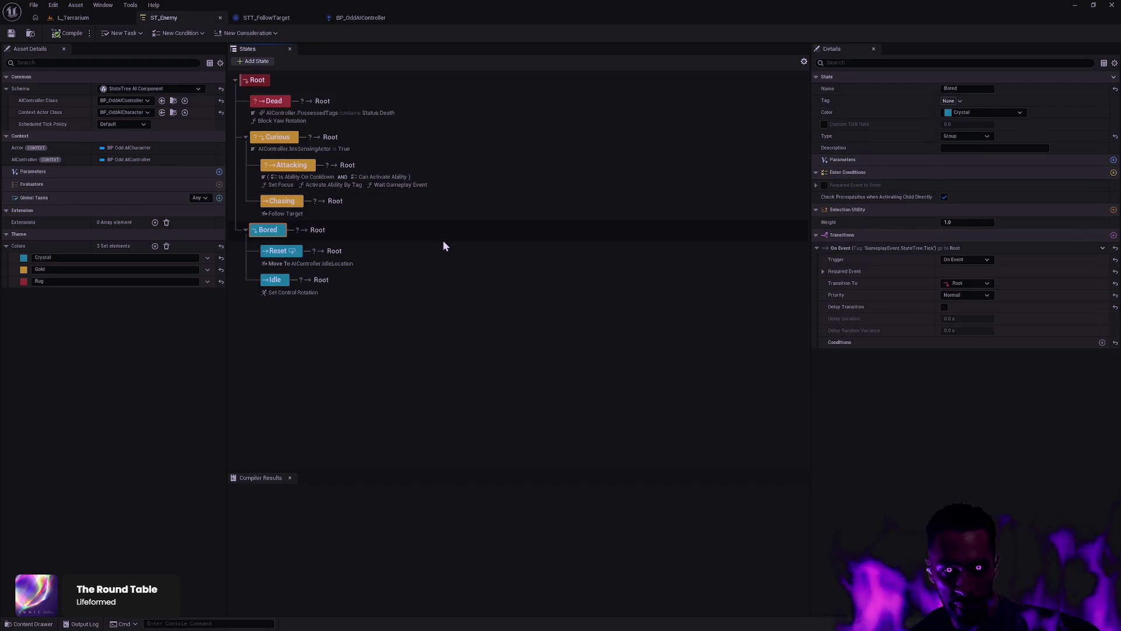
pyautogui.click(452, 220)
pyautogui.click(467, 189)
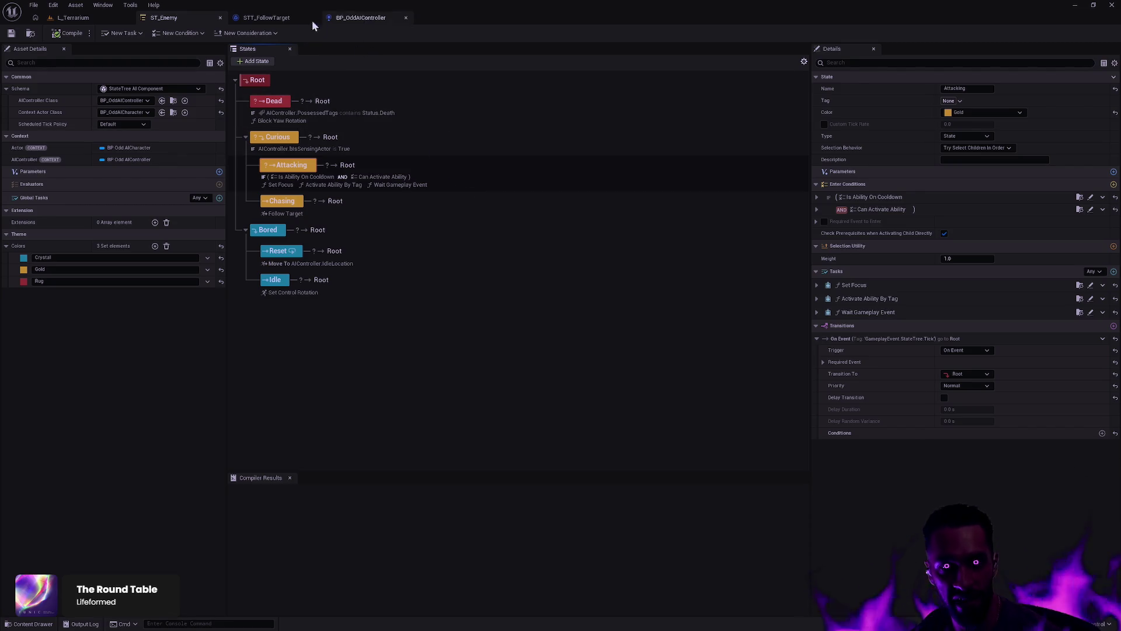
# Step: Open the STT_ClearFocus task blueprint from the Content Drawer
pyautogui.hotkey('ctrl', 'space')
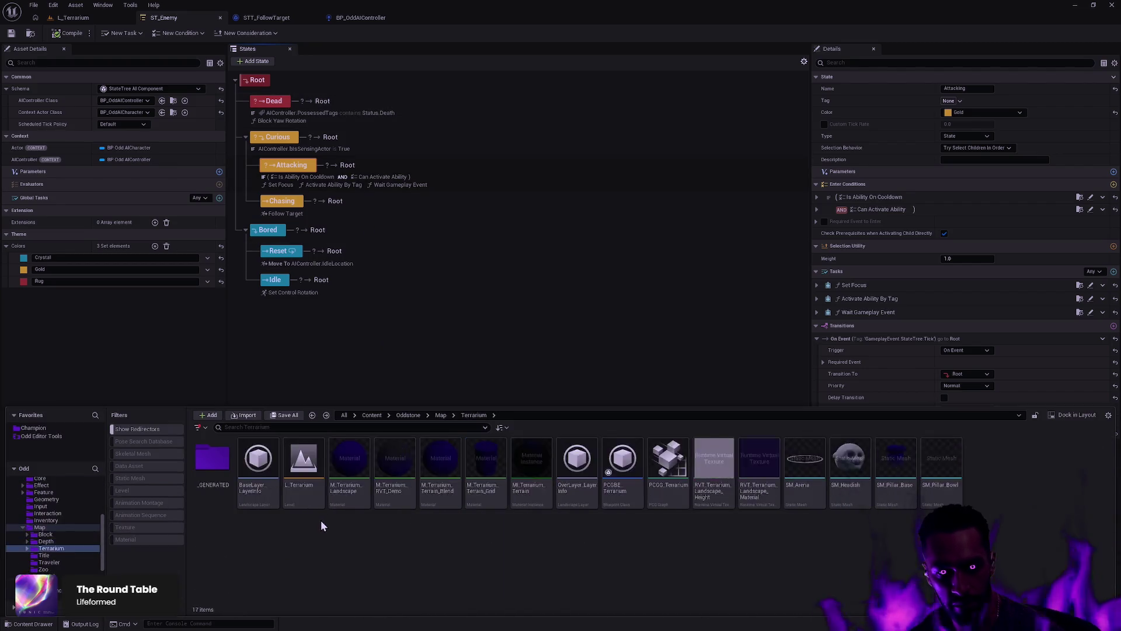
pyautogui.press('Return')
pyautogui.doubleClick(296, 499)
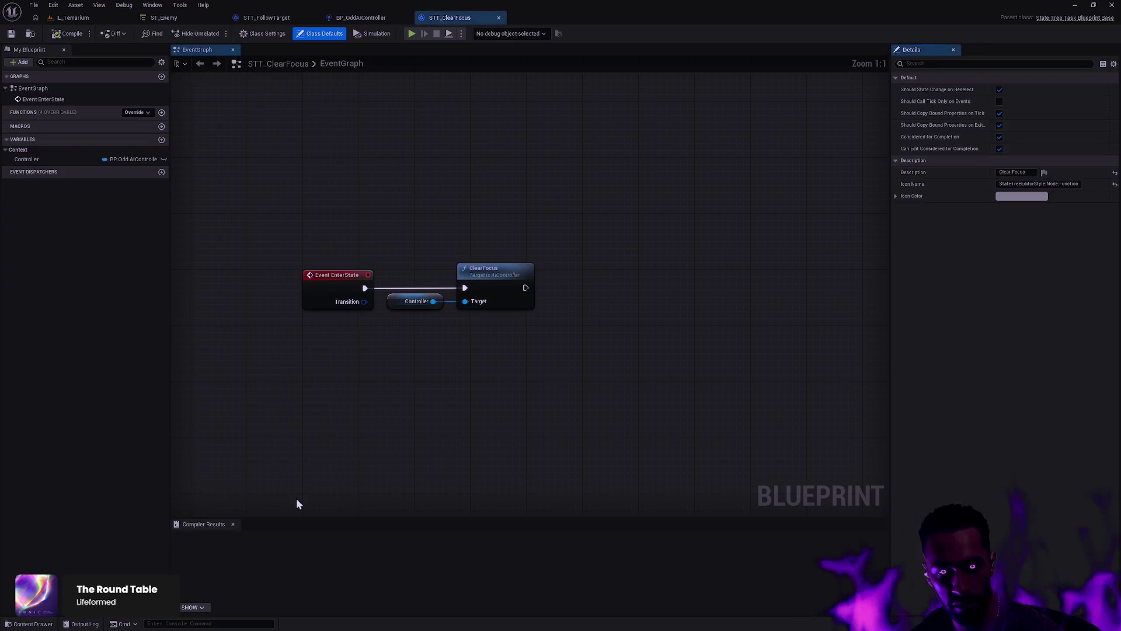
# Step: Review STT_FollowTarget's Move To node, then close it and BP_OddAIController
pyautogui.hotkey('ctrl', 'space')
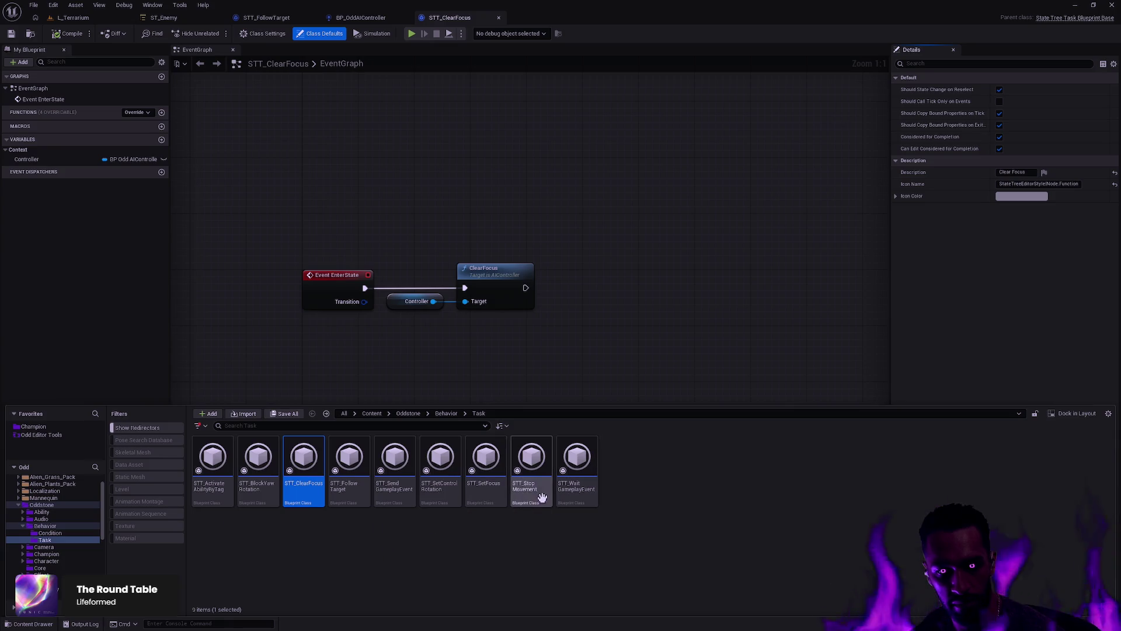
pyautogui.moveTo(561, 501)
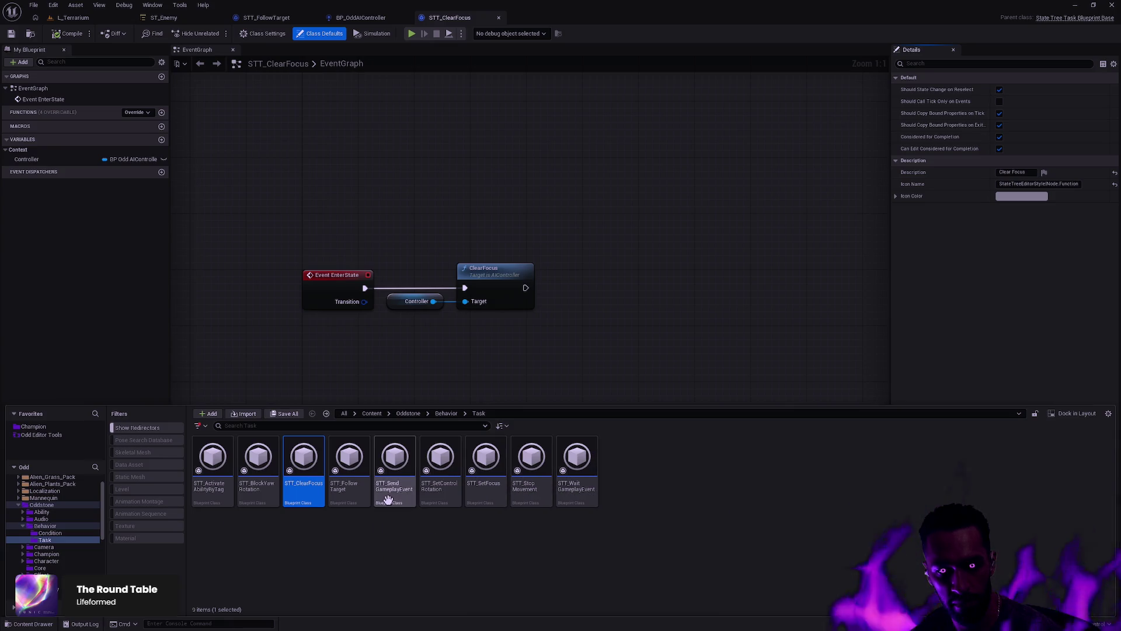
pyautogui.doubleClick(341, 489)
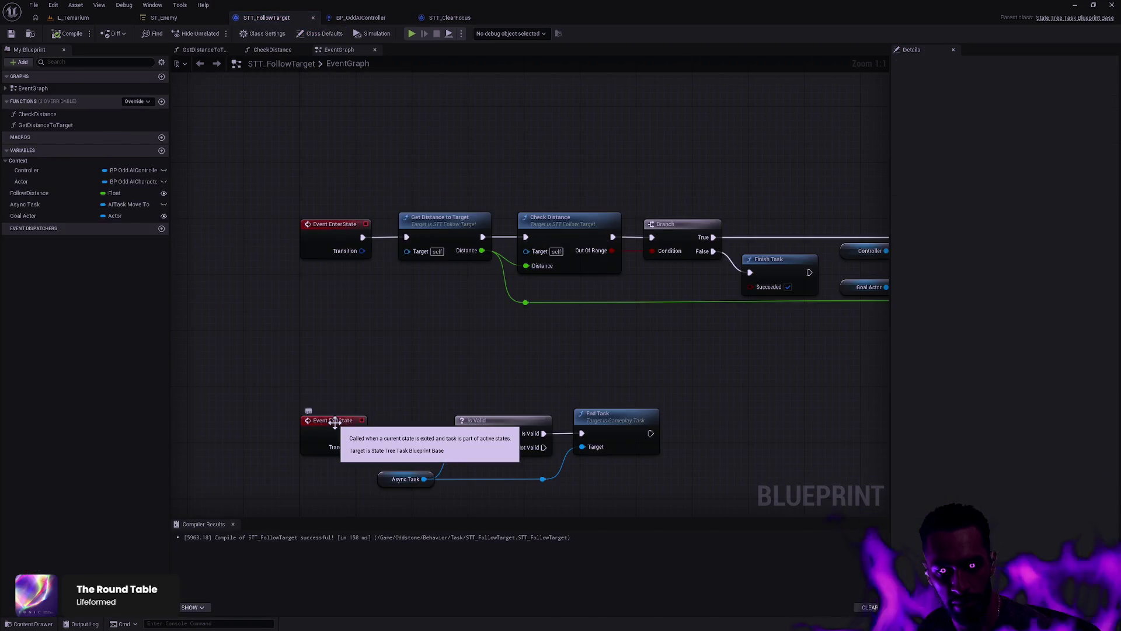
pyautogui.moveTo(771, 380)
pyautogui.mouseDown()
pyautogui.moveTo(515, 402)
pyautogui.moveTo(643, 348)
pyautogui.mouseUp()
pyautogui.click(313, 17)
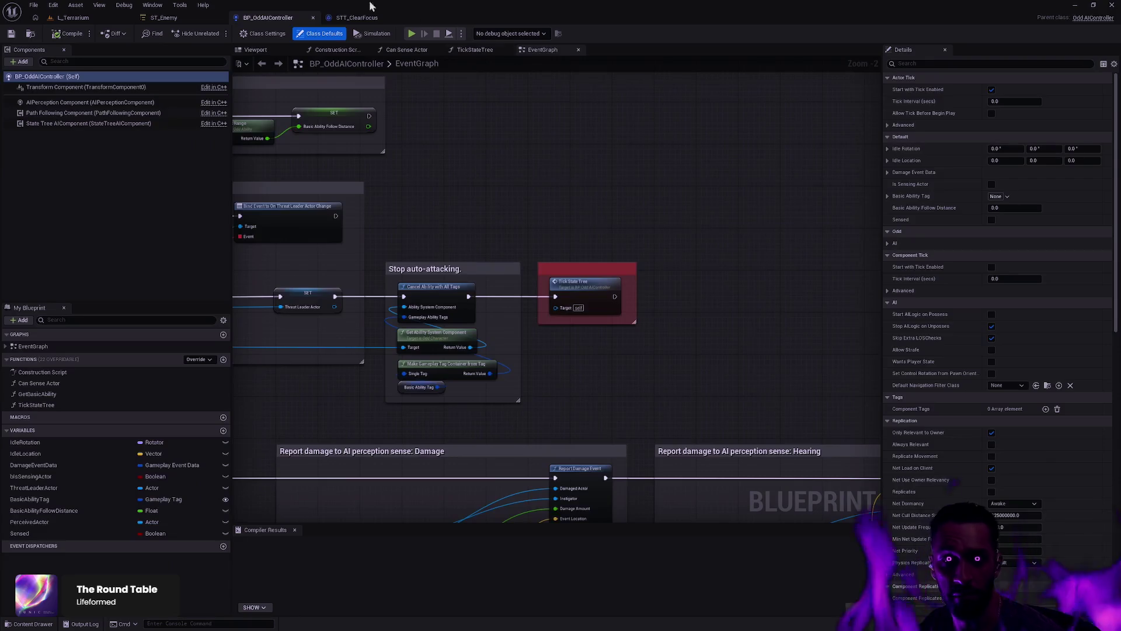
pyautogui.click(313, 17)
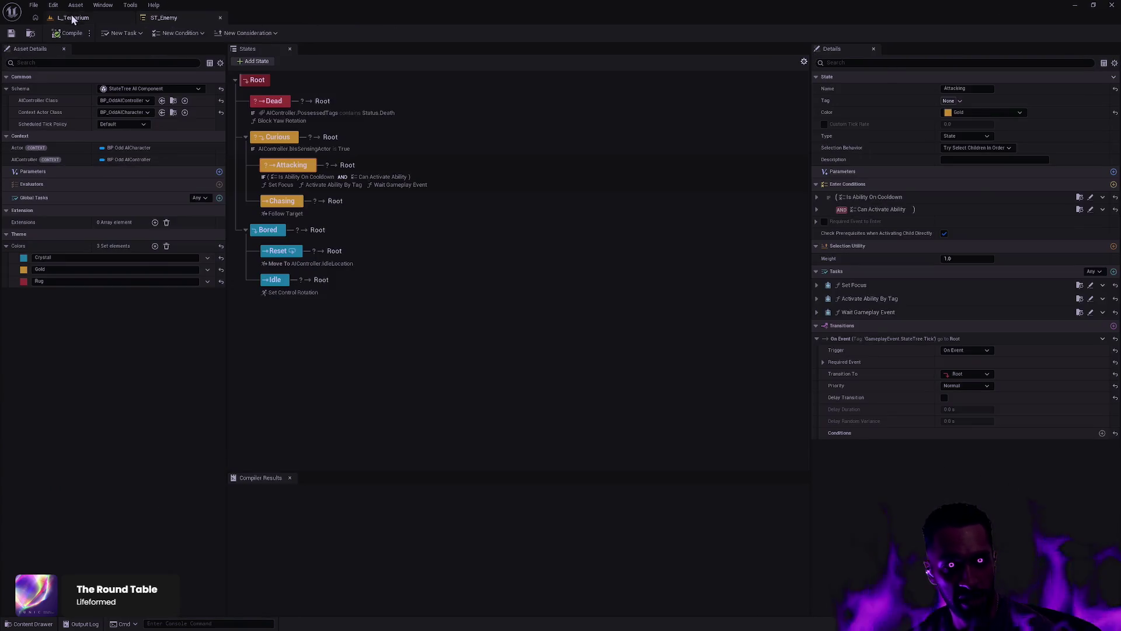
pyautogui.click(306, 17)
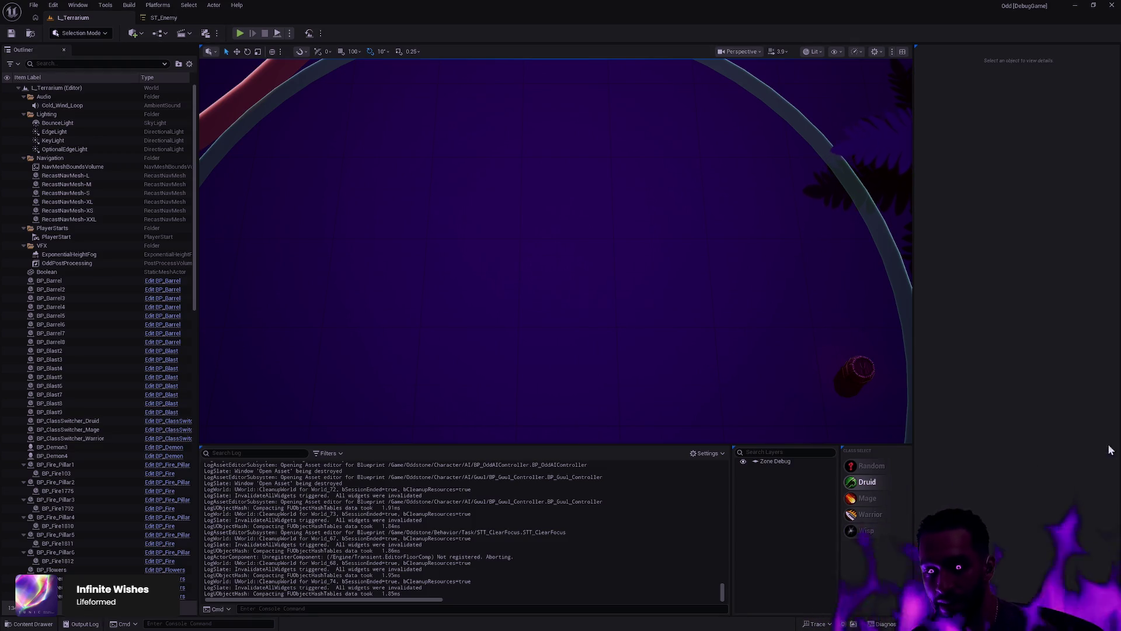
pyautogui.hotkey('alt', 'Tab')
pyautogui.hotkey('alt', 'Tab')
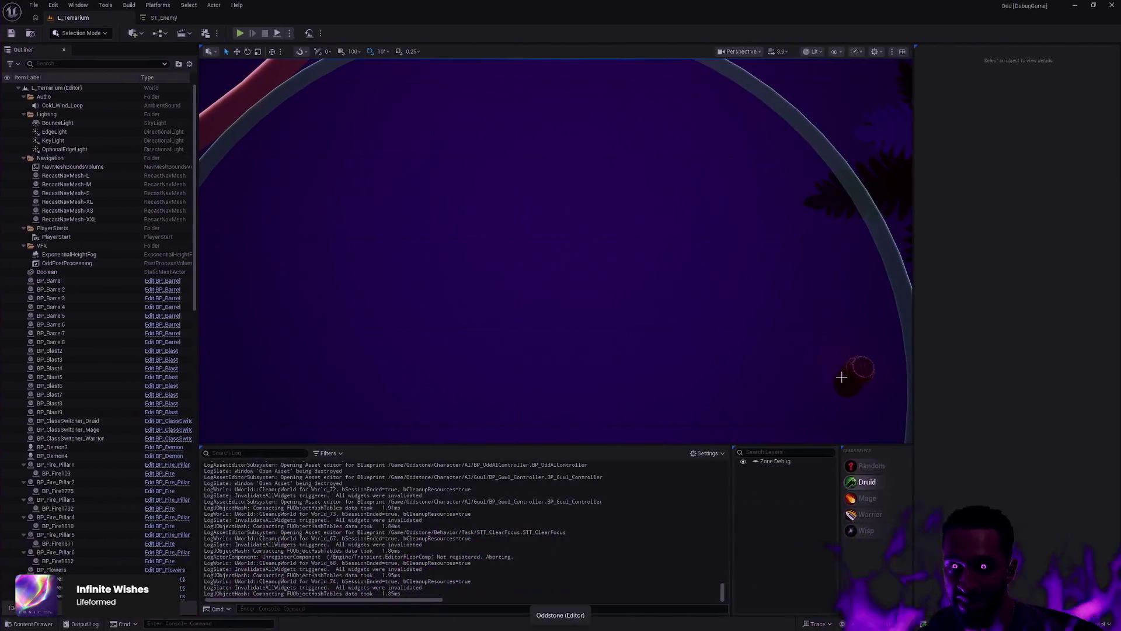
pyautogui.click(164, 18)
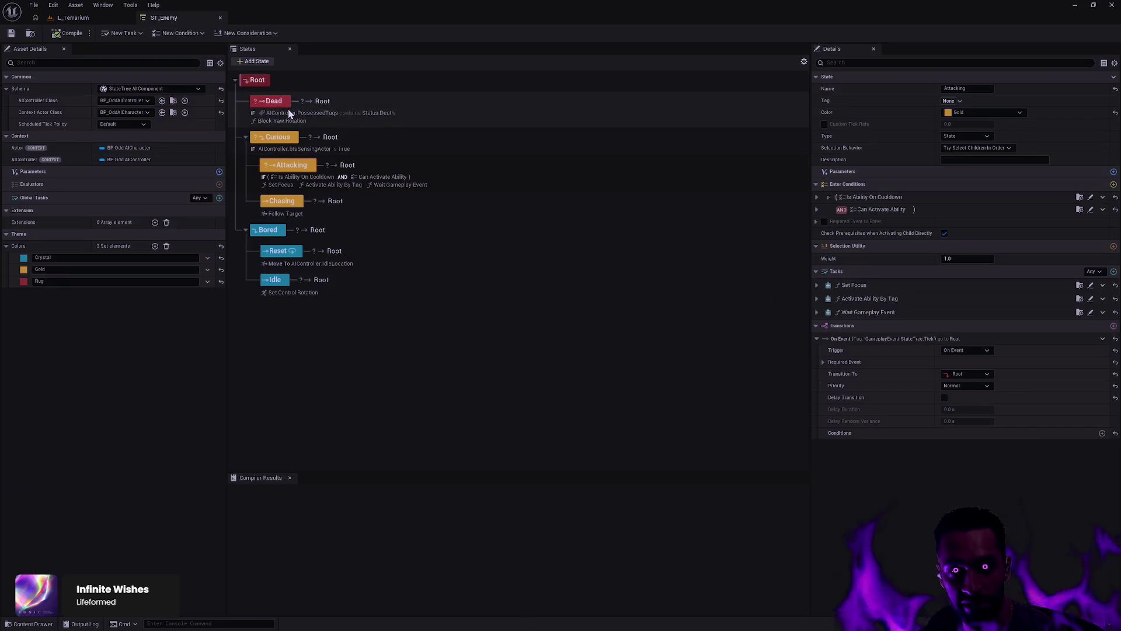